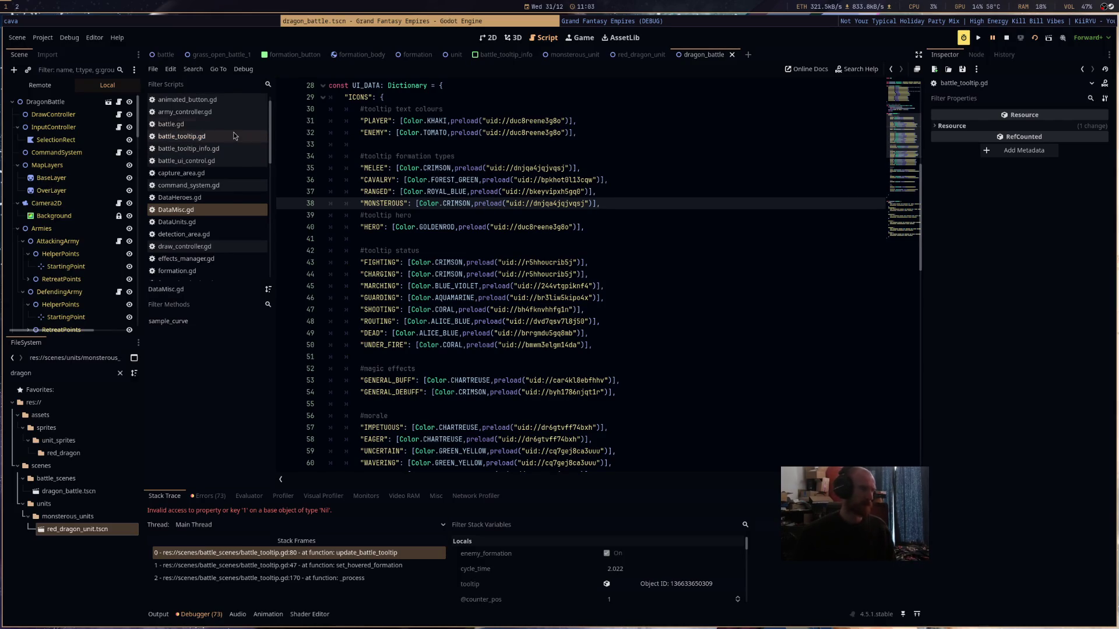
- In hero_manager.gd, uncomment the monsterous_unit.material assignment on line 45
scroll(233, 204, down, 5)
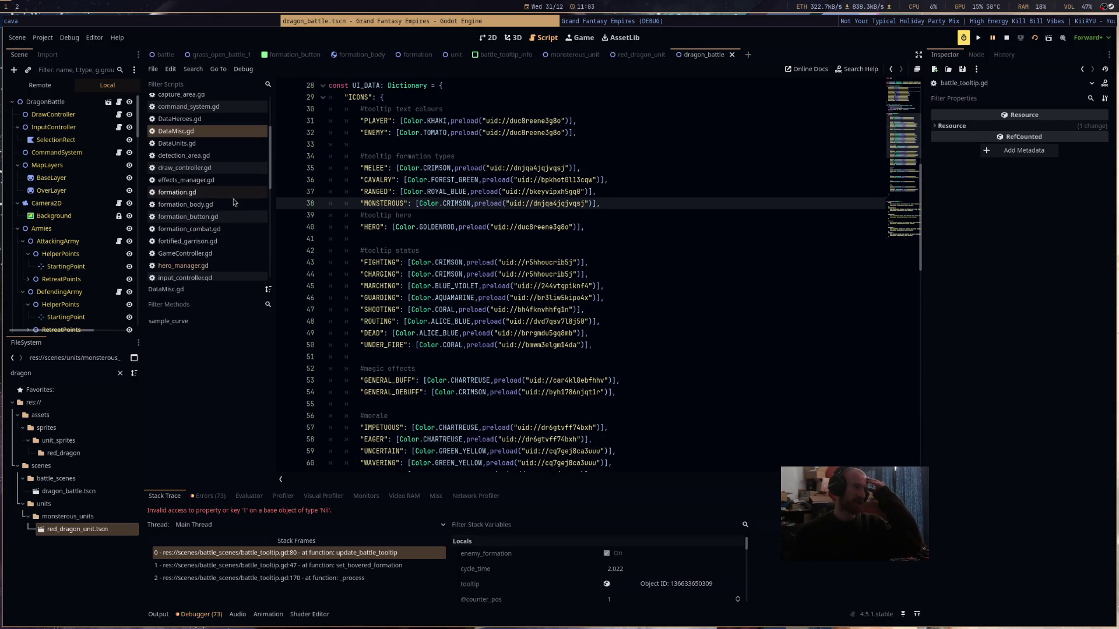
scroll(233, 204, down, 1)
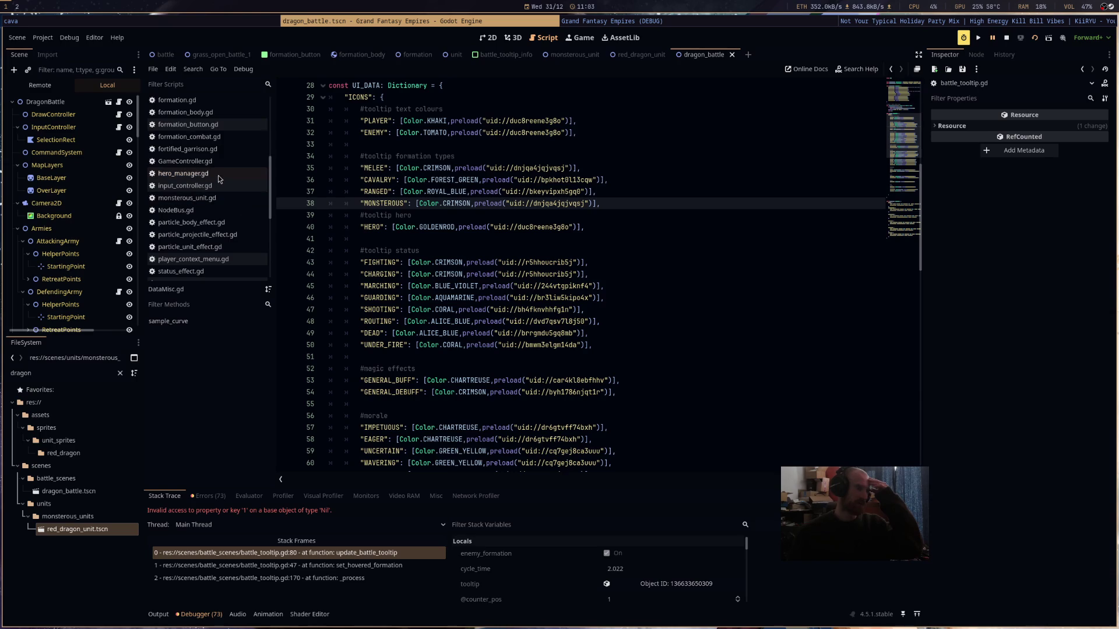
click(218, 177)
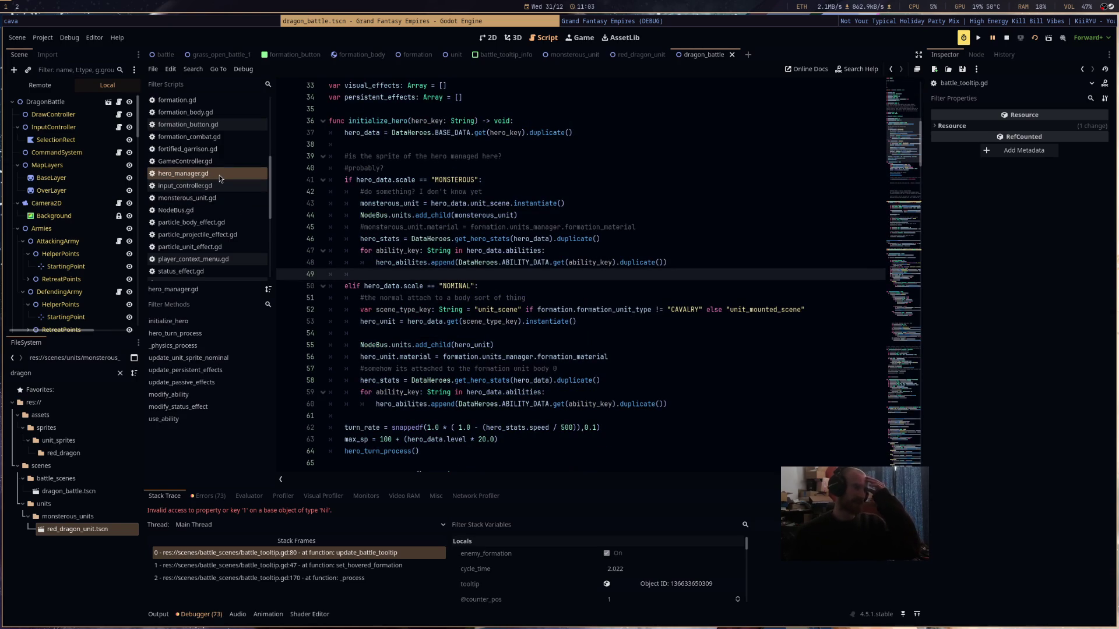
click(365, 225)
key(BackSpace)
- Switch to units_manager.gd from the script list
scroll(198, 230, up, 5)
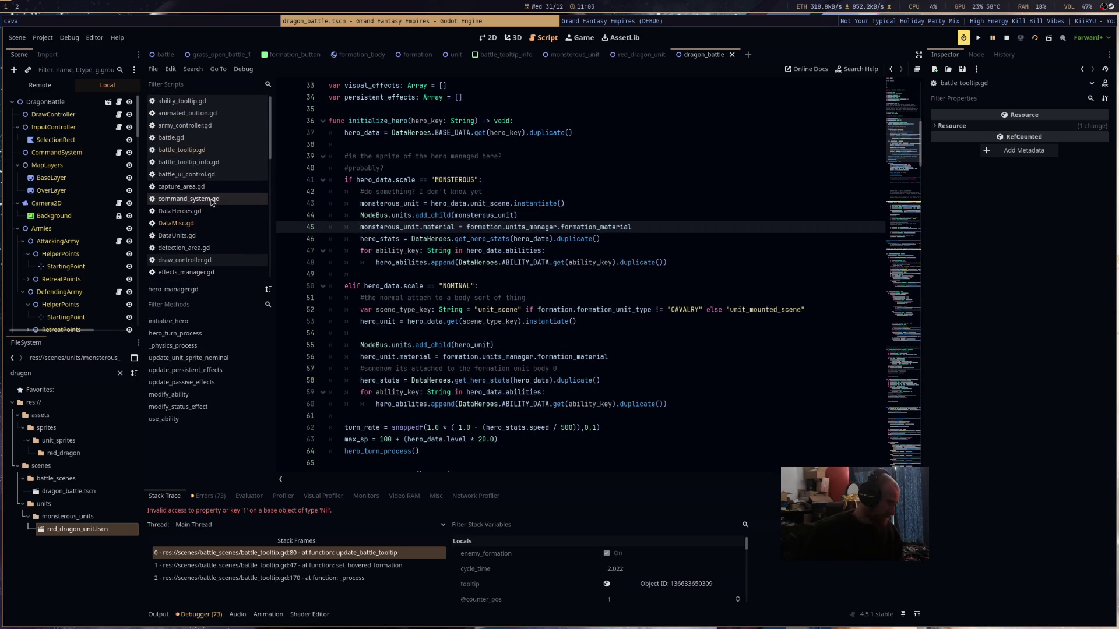
scroll(210, 209, down, 5)
scroll(210, 223, down, 2)
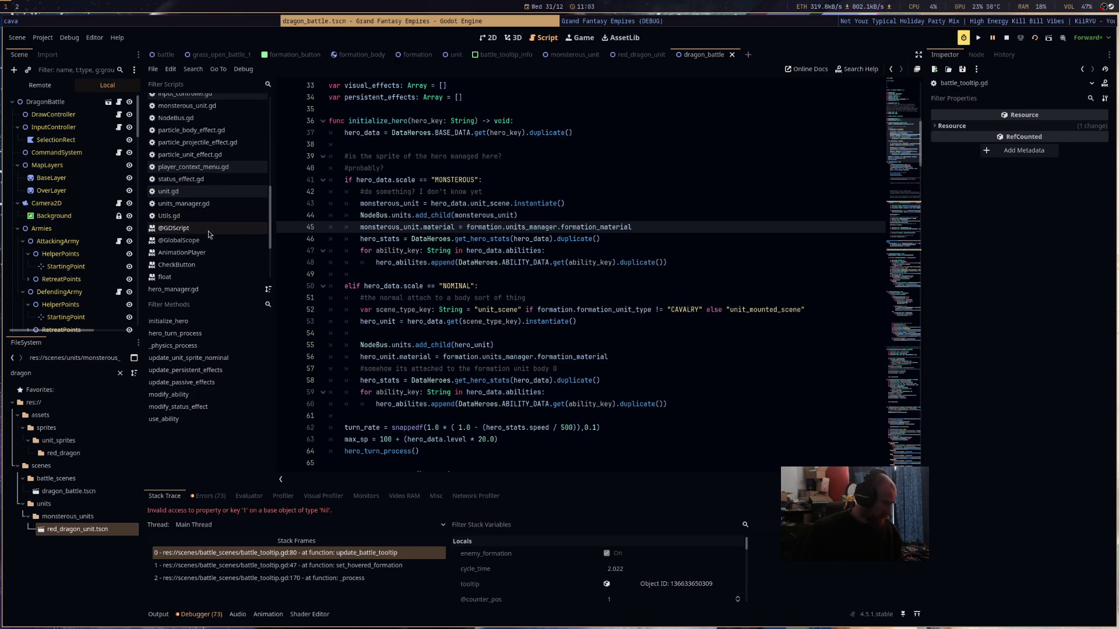
click(217, 204)
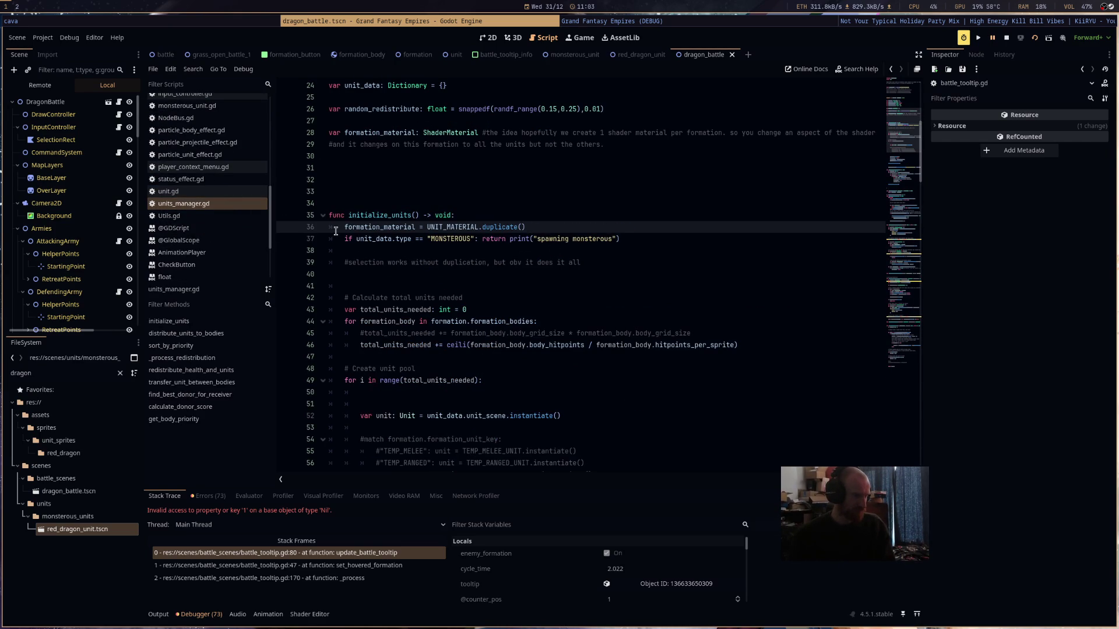
- Move the material duplicate() line below the MONSTEROUS if-statement and reduce its indent
triple_click(558, 232)
key(ctrl+c)
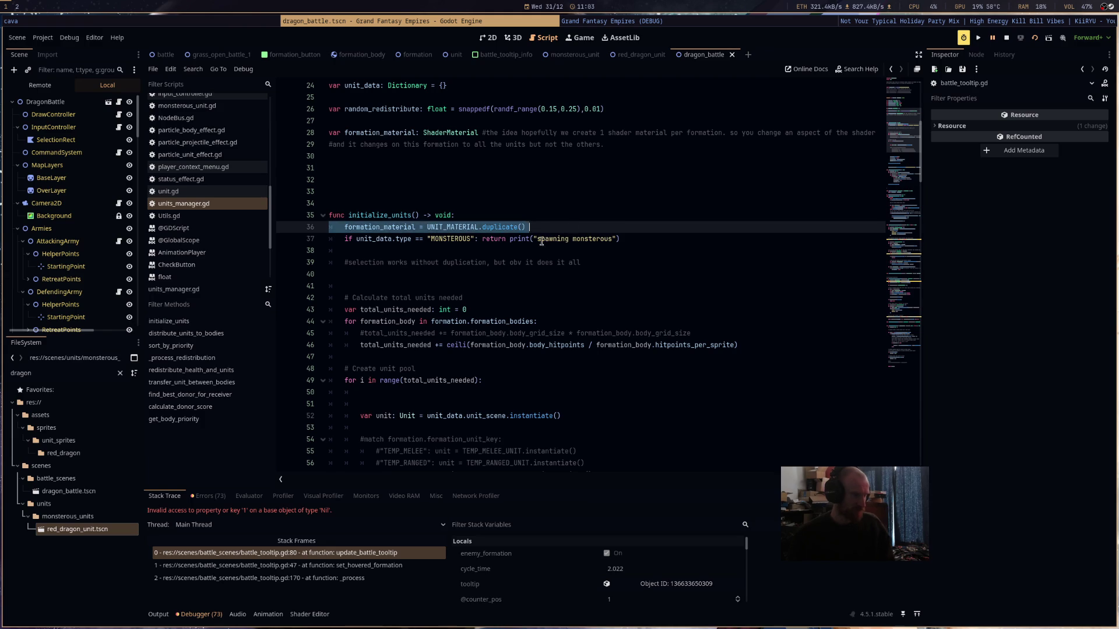
key(BackSpace)
click(516, 253)
key(ctrl+v)
click(359, 251)
key(BackSpace)
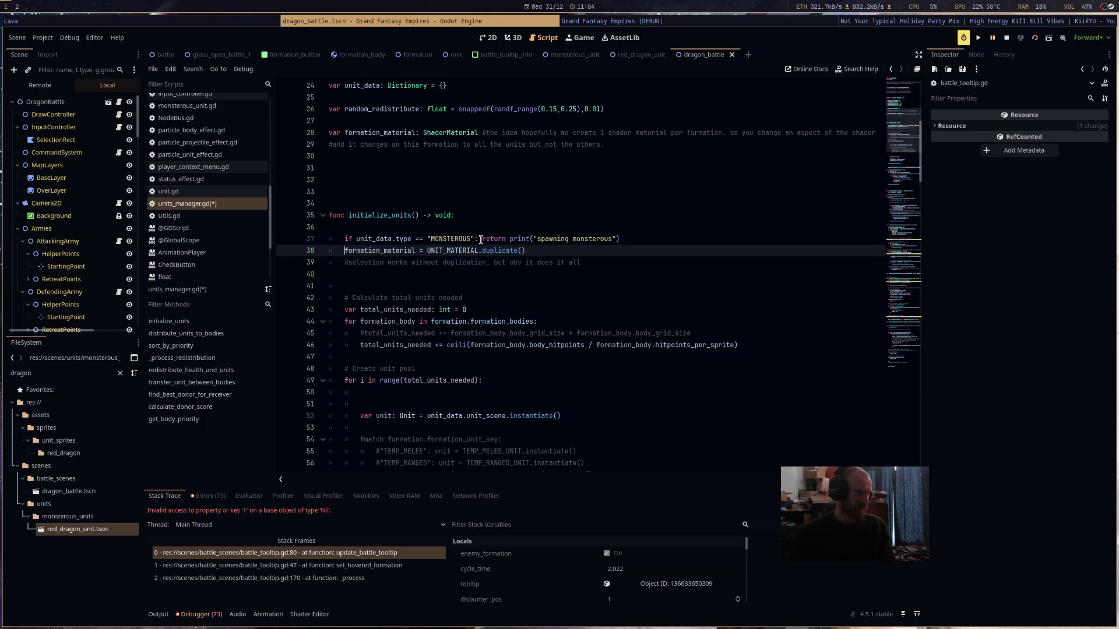
- Put the MONSTEROUS branch's return on its own line with an empty line above it
click(478, 239)
key(Return)
click(492, 239)
key(Return)
key(Return)
key(Return)
click(488, 248)
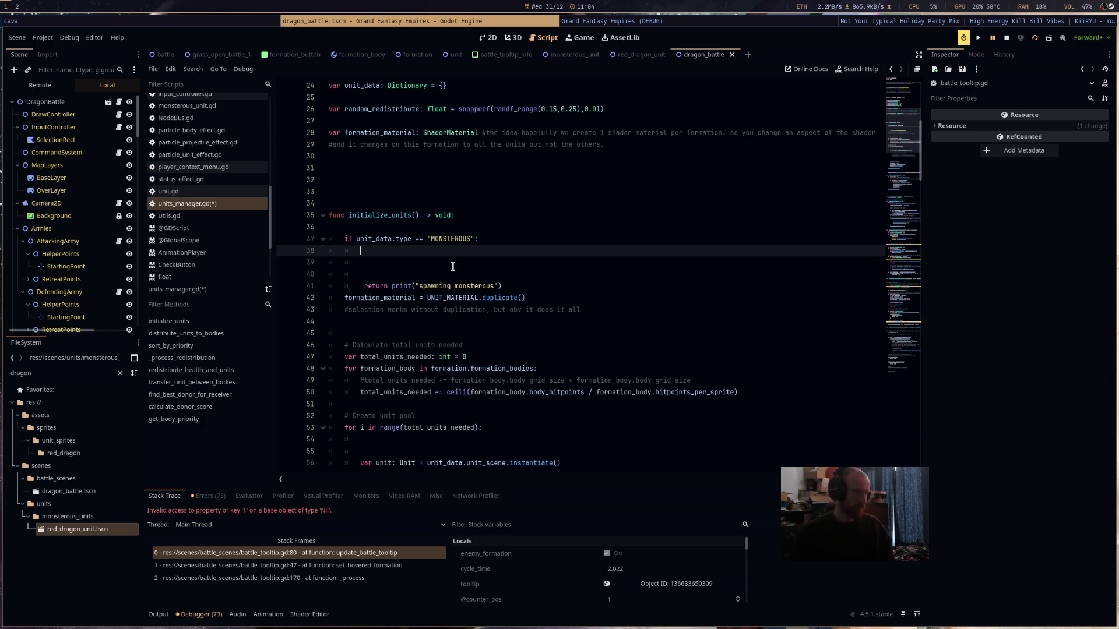
- Copy the formation_material duplicate code from line 42 into the MONSTEROUS branch on line 38
mouse_move(528, 298)
mouse_down()
mouse_move(332, 298)
mouse_move(344, 298)
mouse_up()
key(ctrl+c)
click(575, 252)
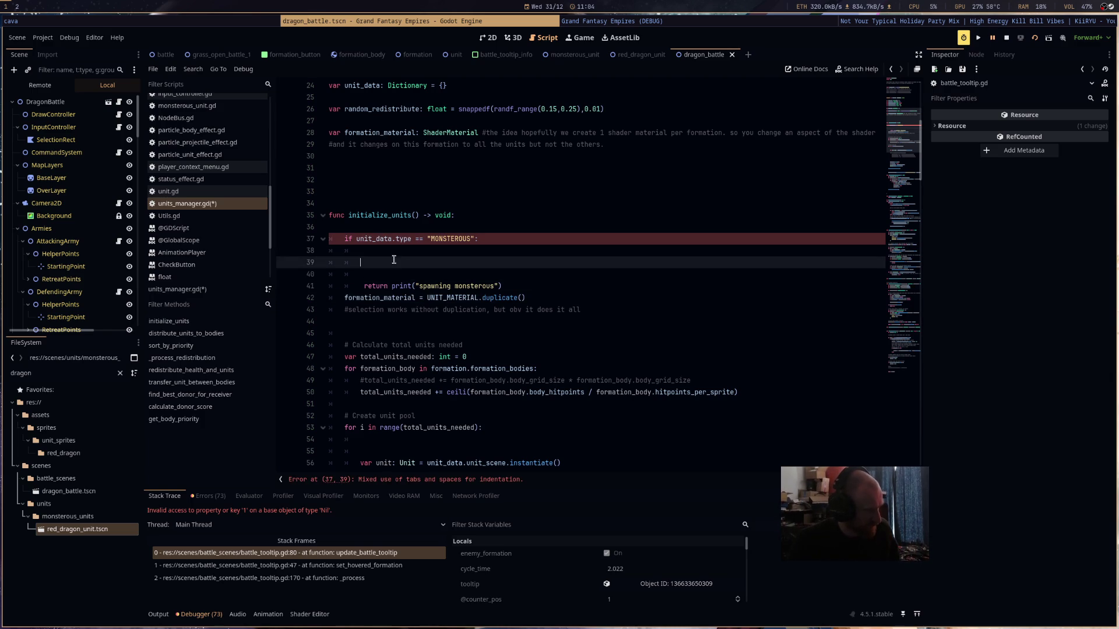
key(ctrl+v)
drag(543, 252, 444, 255)
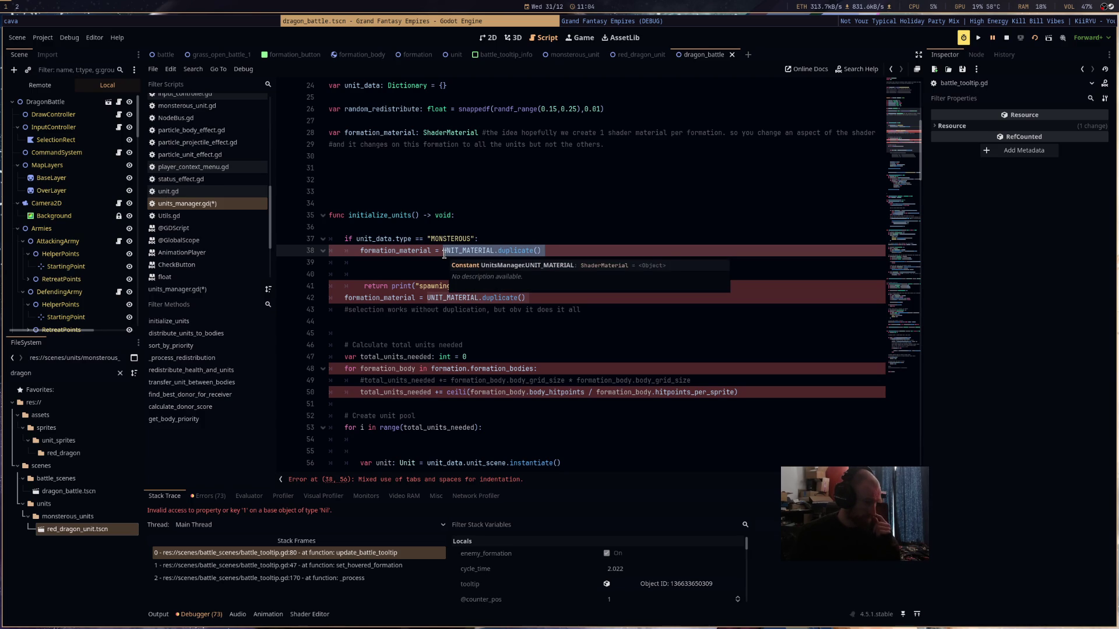
click(444, 254)
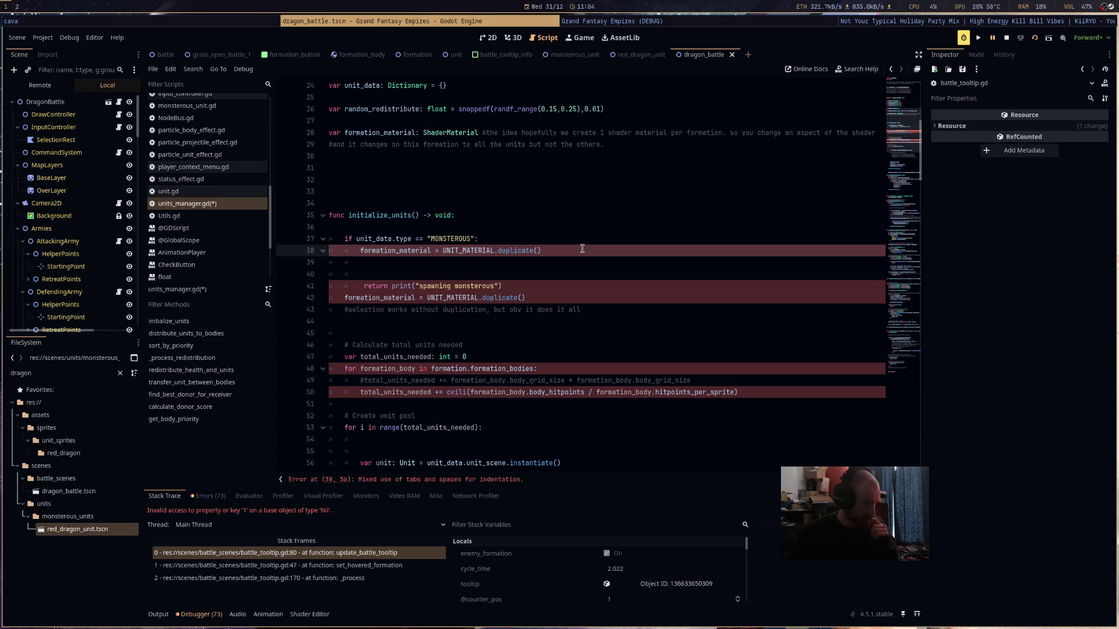
- Try deleting line 38's material code, then restore it with undo
scroll(569, 311, up, 6)
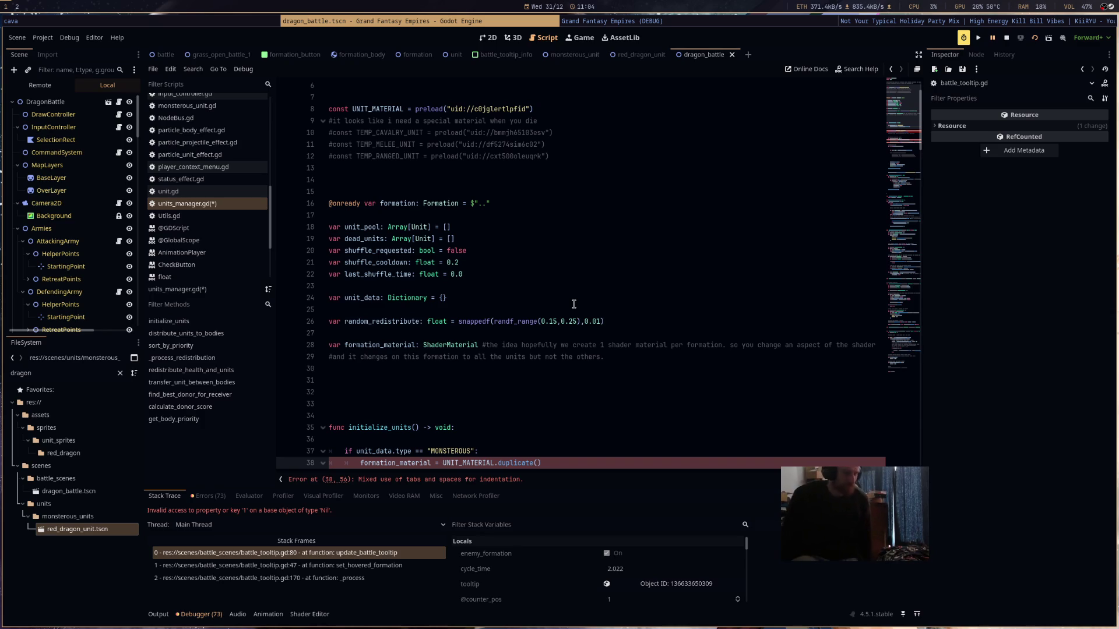
scroll(574, 303, down, 5)
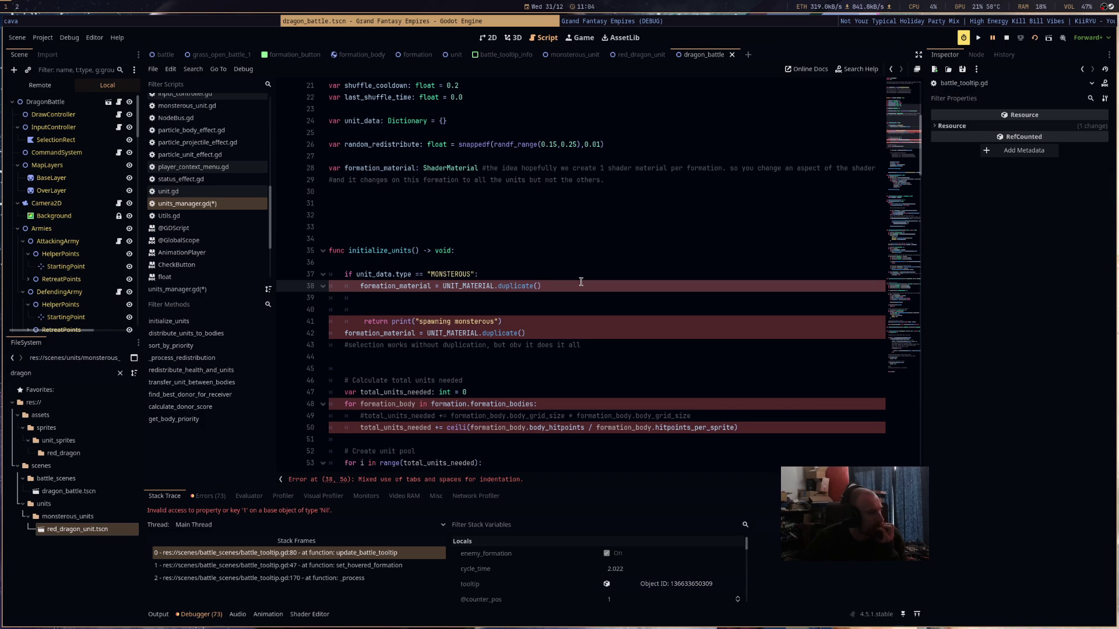
key(End)
key(shift+Home)
key(BackSpace)
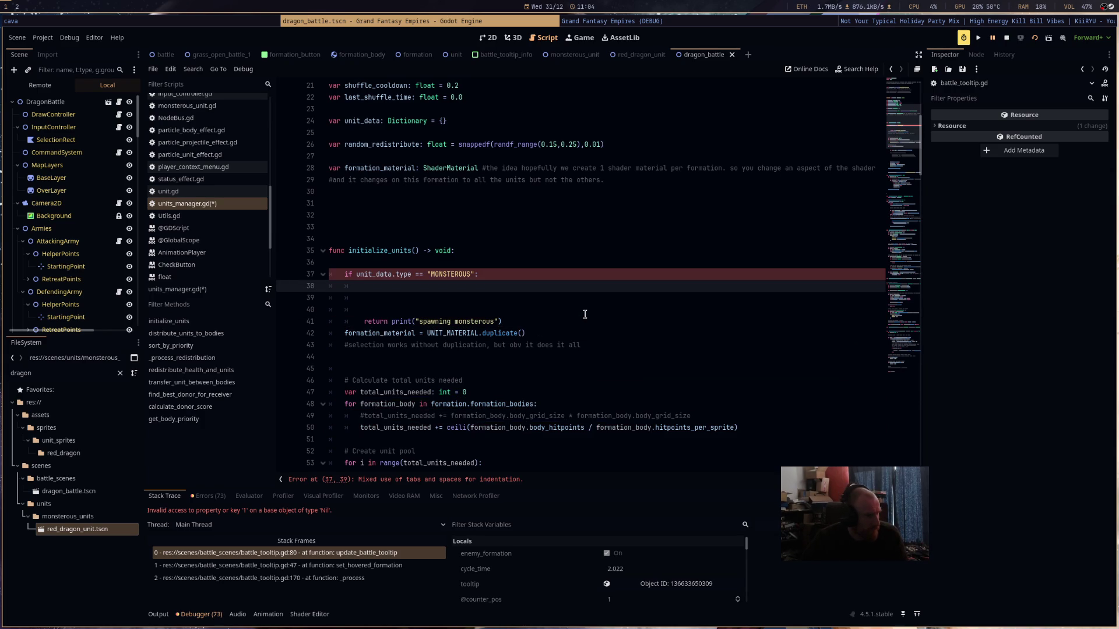
key(ctrl+z)
key(ctrl+shift+z)
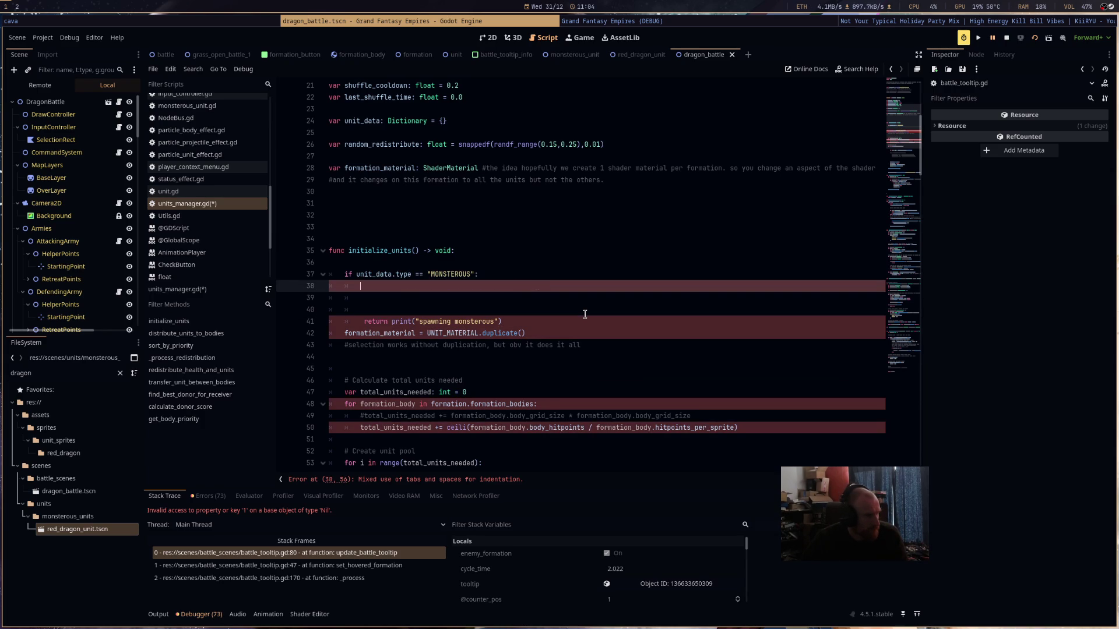
key(ctrl+z)
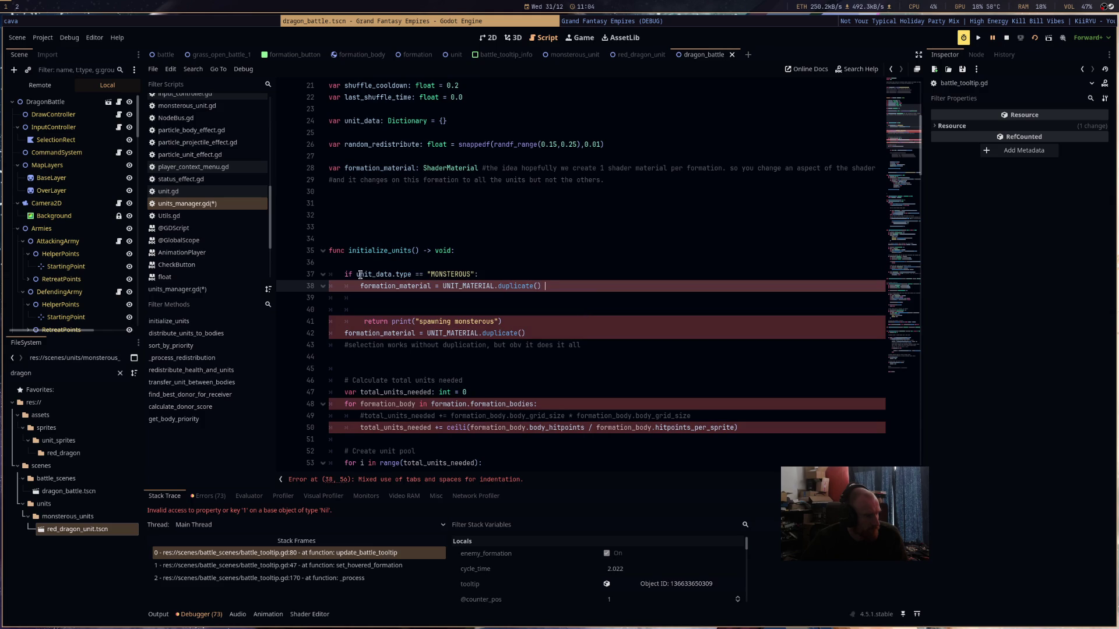
- Fix line 38's mixed tab/space indentation and remove the empty lines in the branch
click(357, 286)
key(BackSpace)
key(Tab)
click(387, 306)
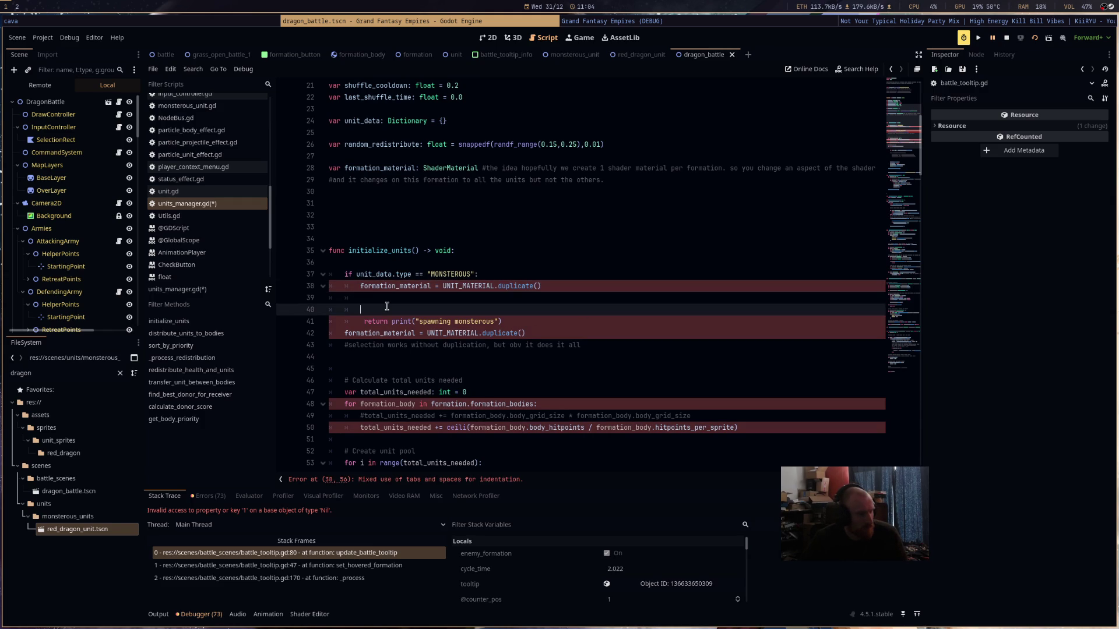
key(Down)
key(Delete)
key(Up)
key(BackSpace)
key(BackSpace)
key(BackSpace)
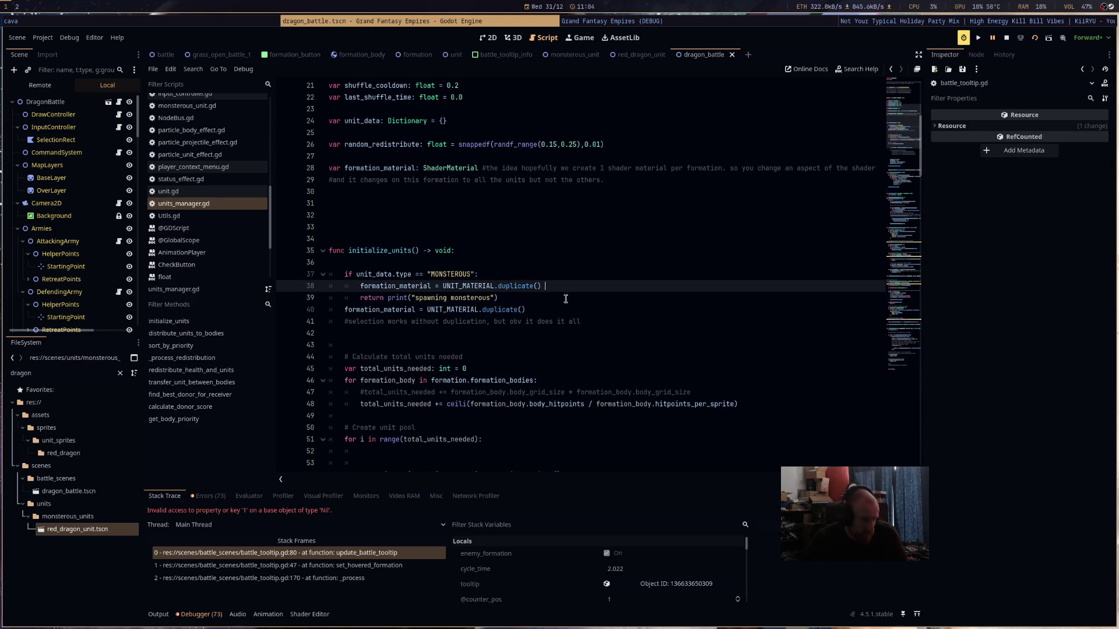
- Start a new 'const MONSTEROUS_' constant line below UNIT_MATERIAL
drag(577, 290, 445, 285)
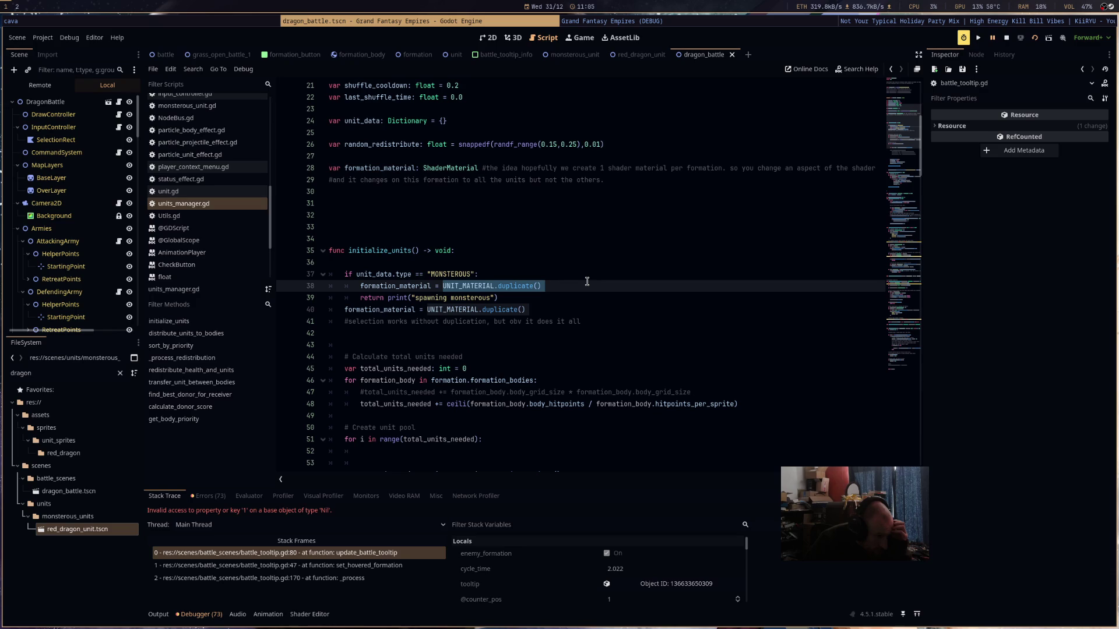
scroll(595, 285, up, 5)
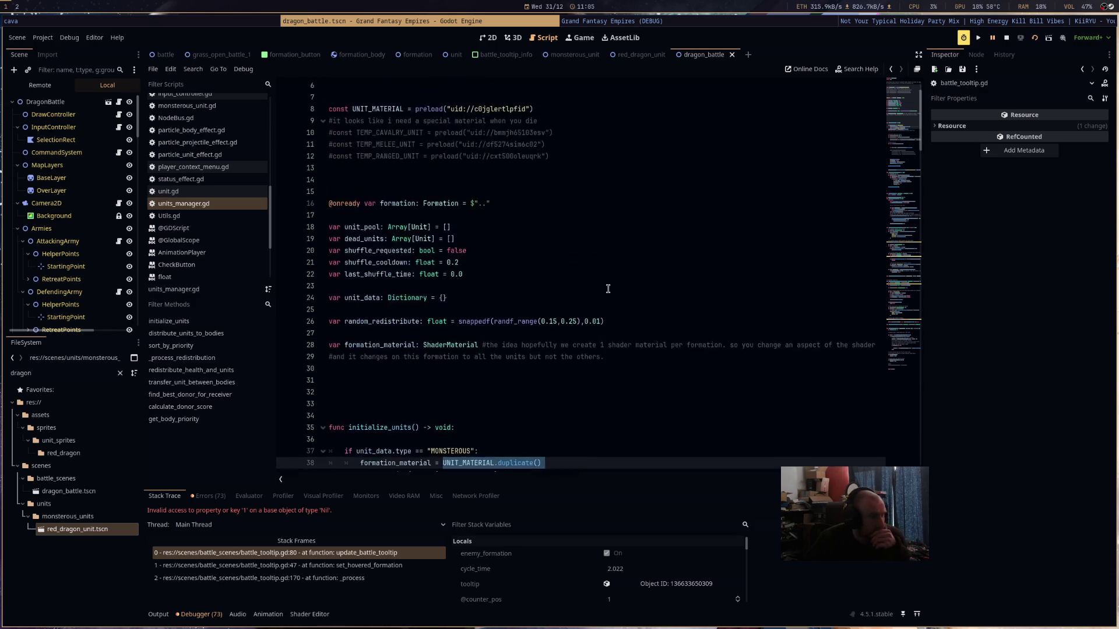
scroll(608, 289, down, 9)
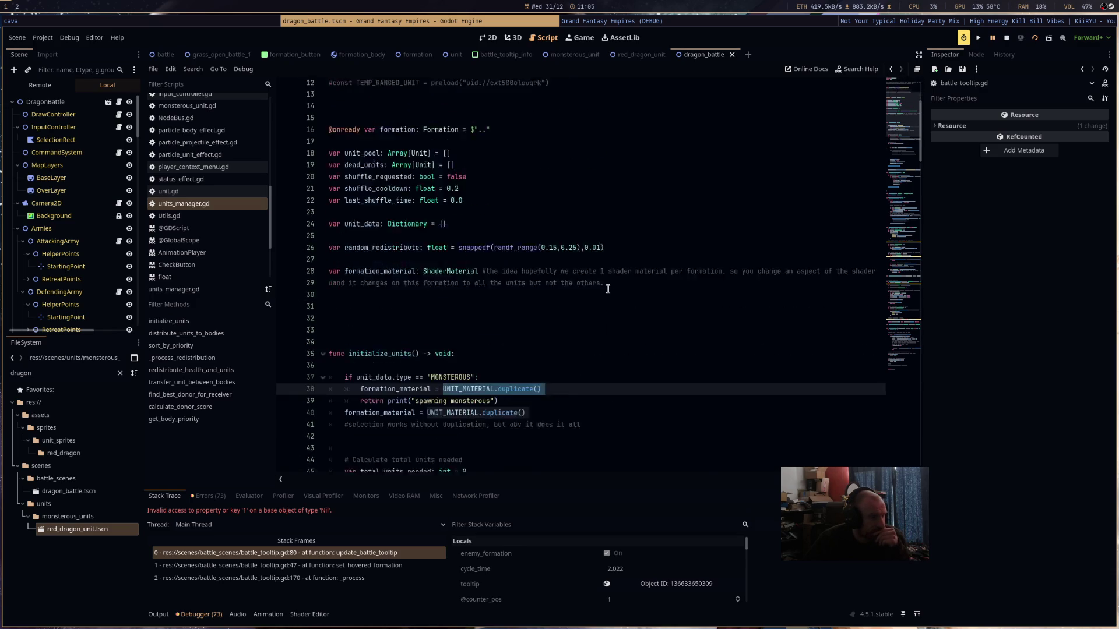
scroll(608, 289, up, 9)
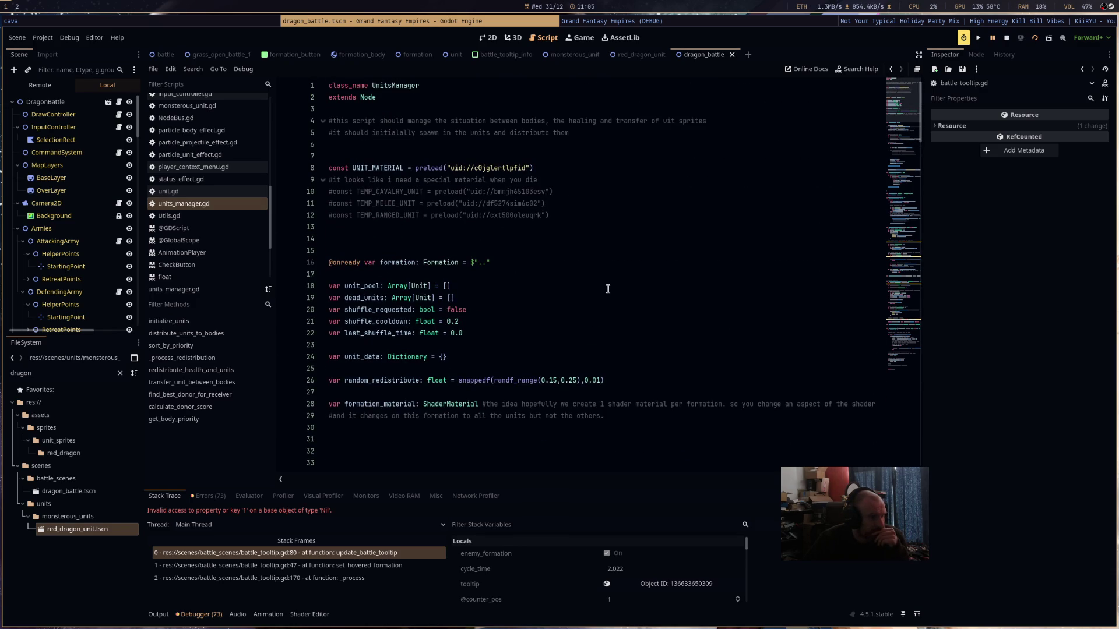
click(599, 169)
key(Return)
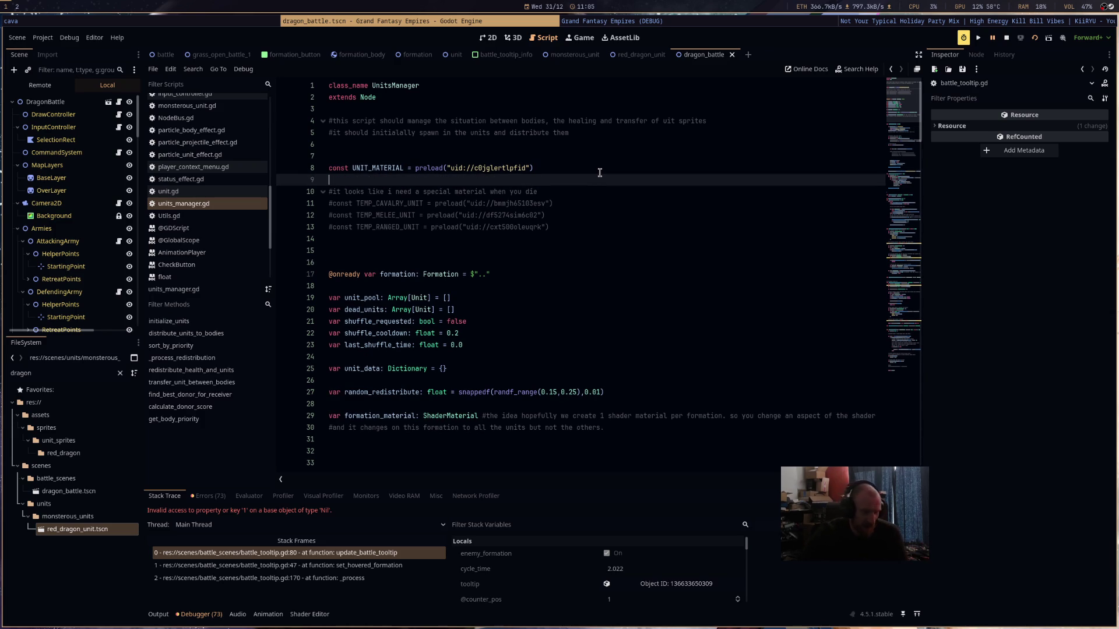
text(const MO)
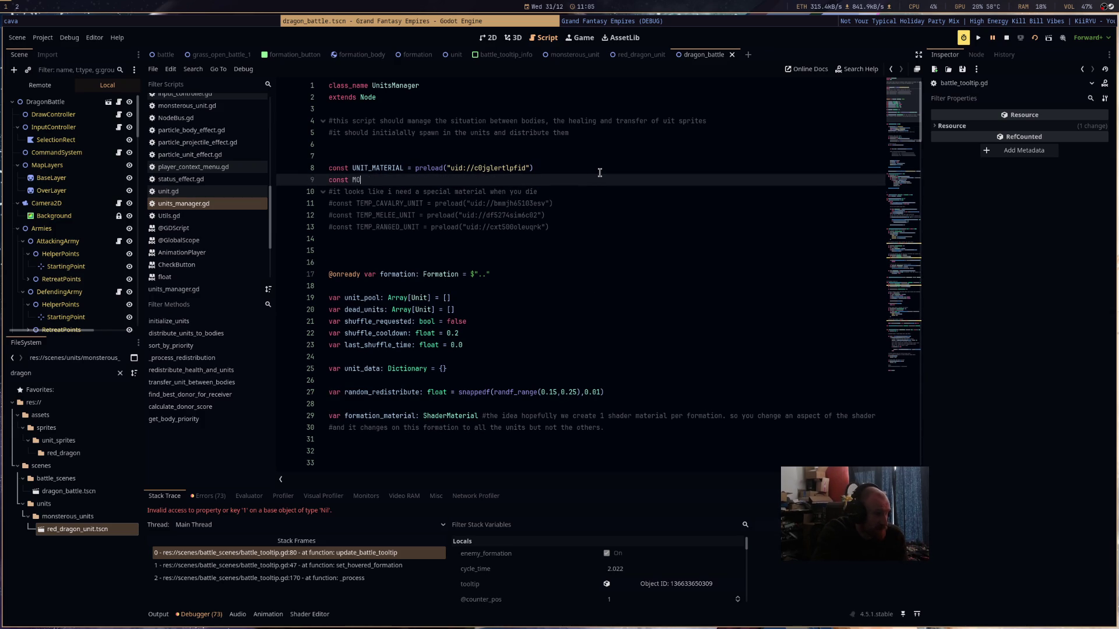
text(NSTEROUS_)
key(BackSpace)
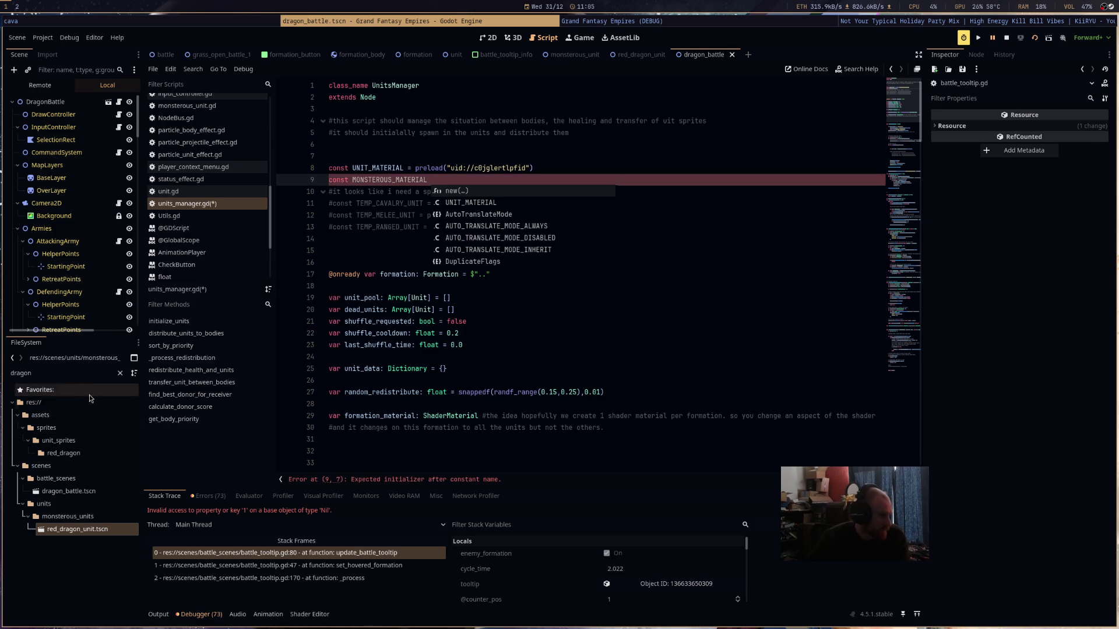
- Make MONSTEROUS_MATERIAL preload monsterous_material.tres from the file browser
click(13, 357)
click(13, 359)
text(mons)
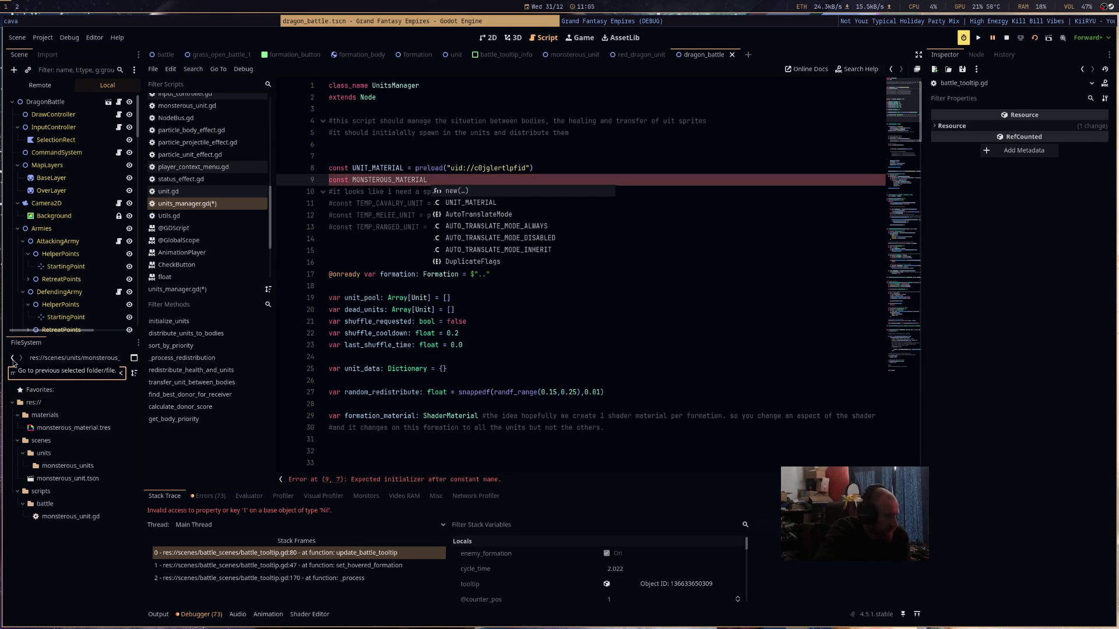
mouse_move(64, 428)
mouse_down()
mouse_move(456, 197)
mouse_move(446, 182)
mouse_up()
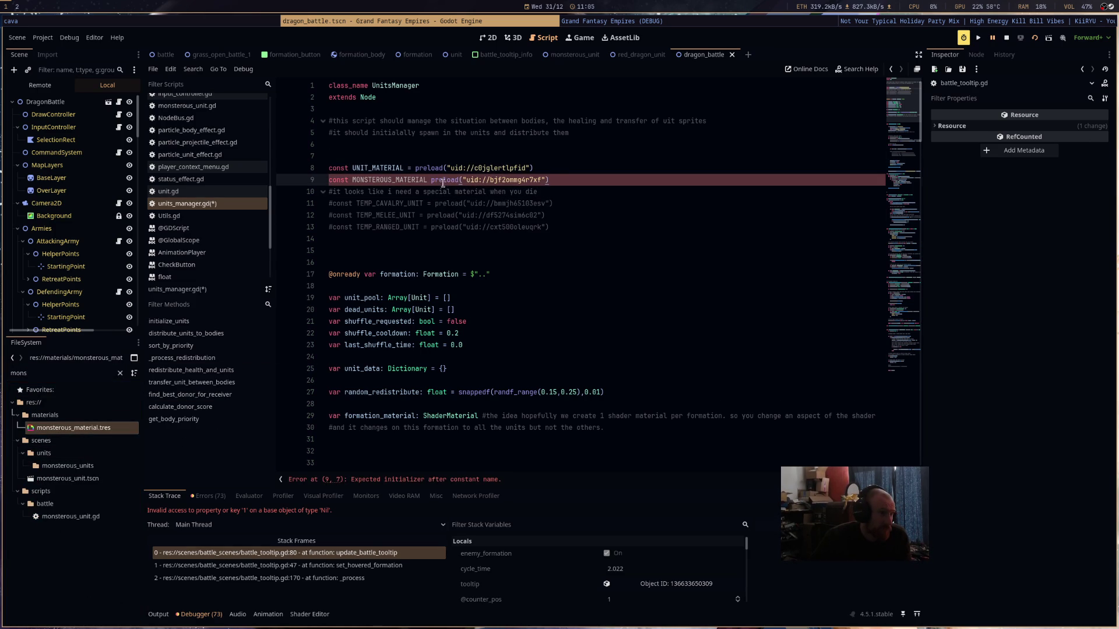
click(429, 182)
text(=)
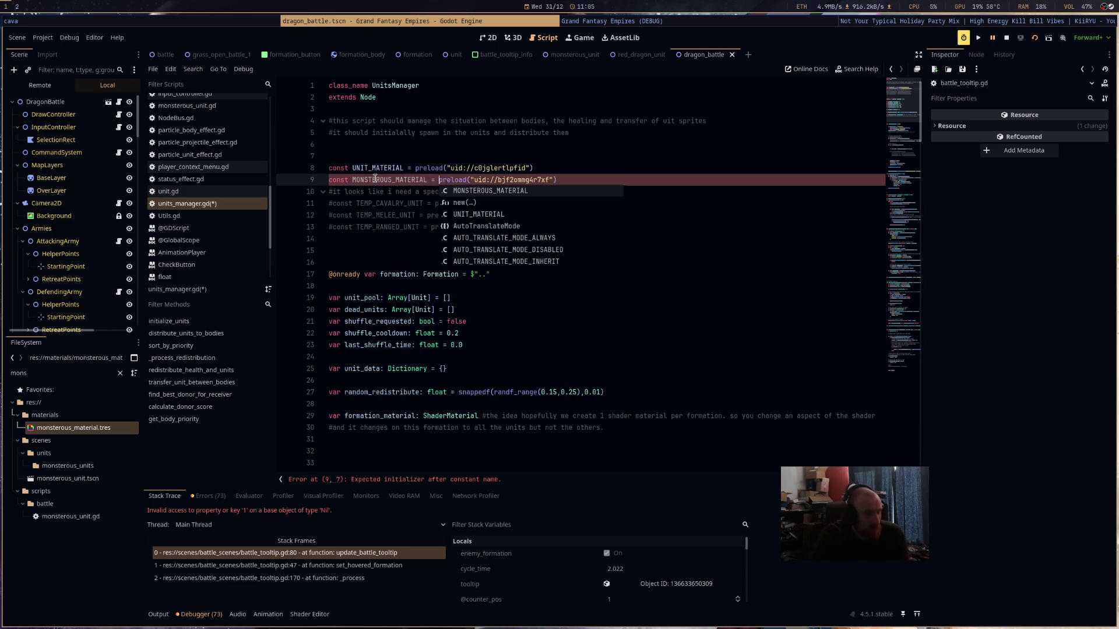
- Replace UNIT_MATERIAL with MONSTEROUS_MATERIAL on line 39, save, and stop the debug run
scroll(604, 280, down, 6)
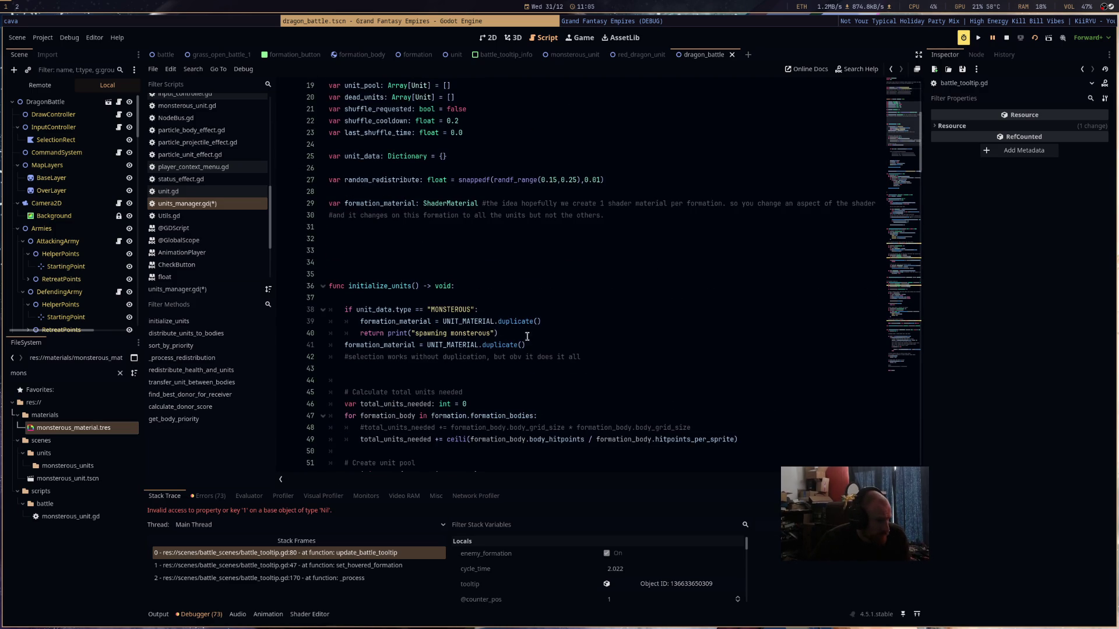
double_click(485, 322)
text(MONSTEROUS_MATERIAL)
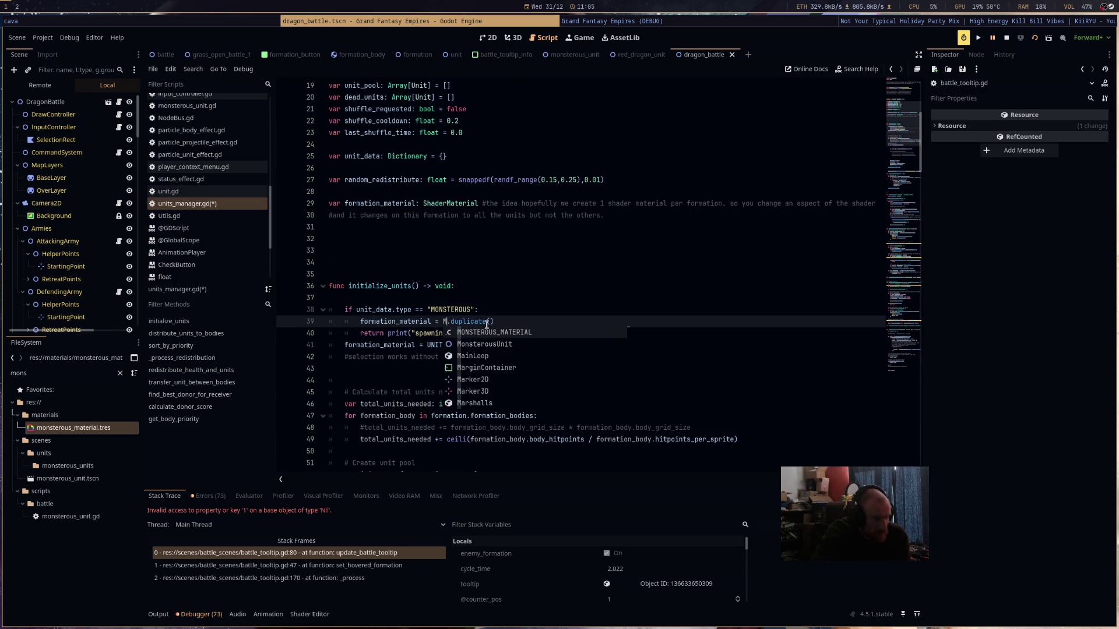
key(ctrl+s)
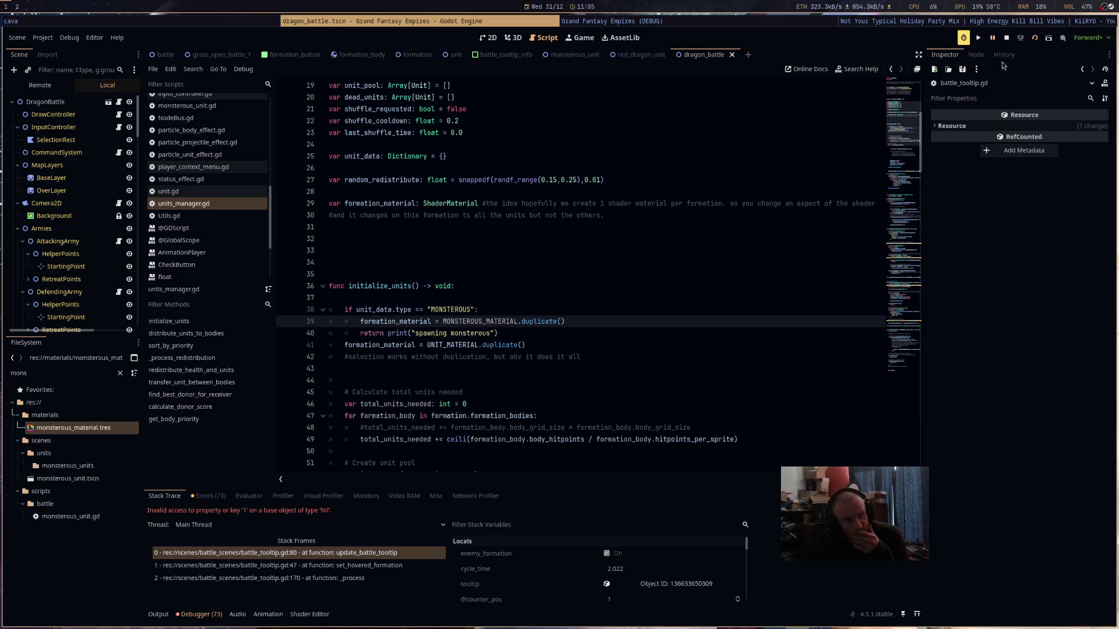
click(1036, 37)
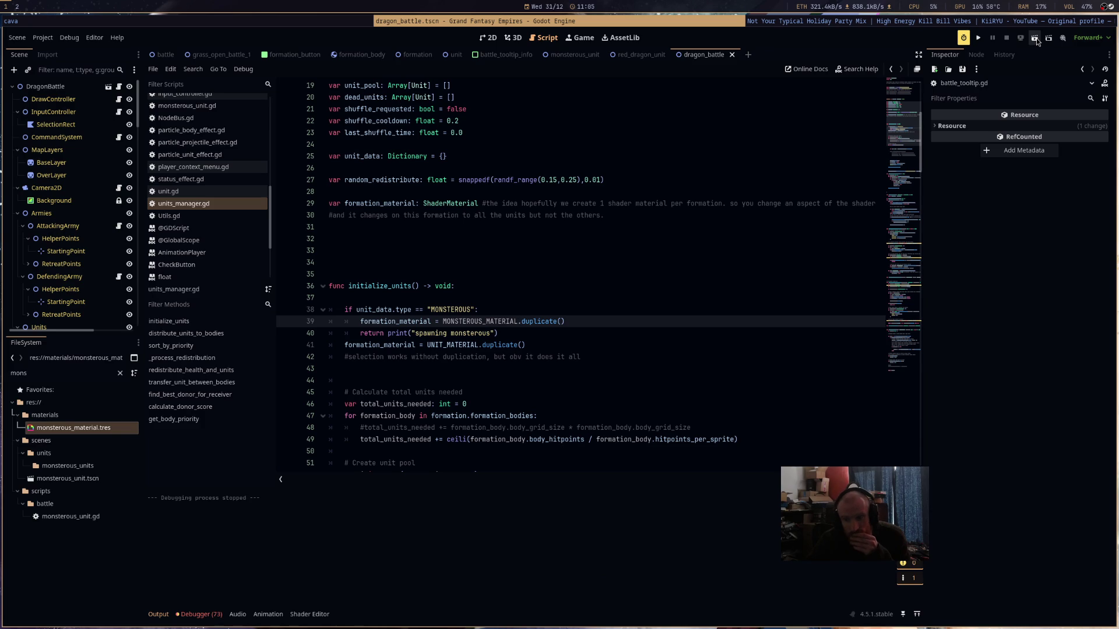
- Launch the battle scene, pan and zoom to look for the red dragon, then quit
click(1036, 38)
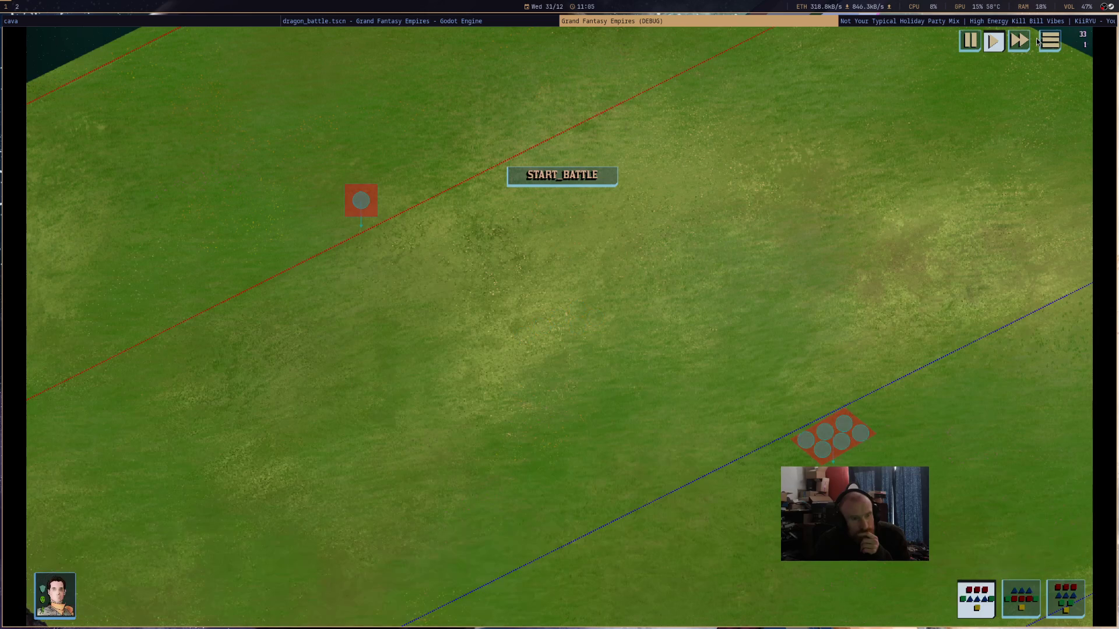
mouse_move(614, 274)
mouse_down()
mouse_move(785, 323)
mouse_move(716, 321)
mouse_up()
mouse_move(471, 244)
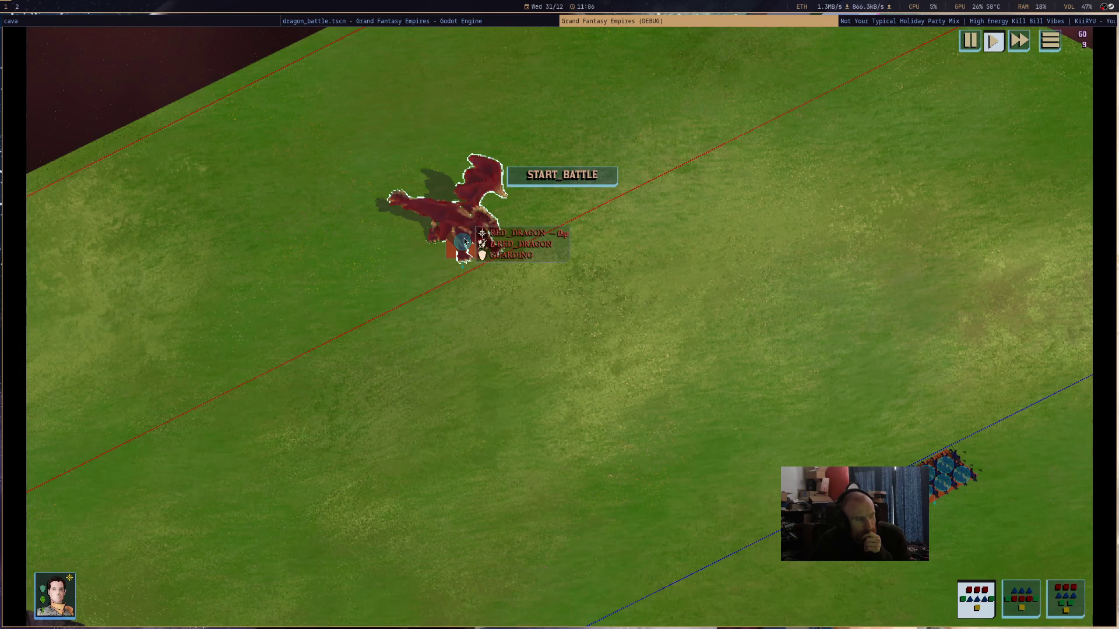
scroll(464, 238, down, 3)
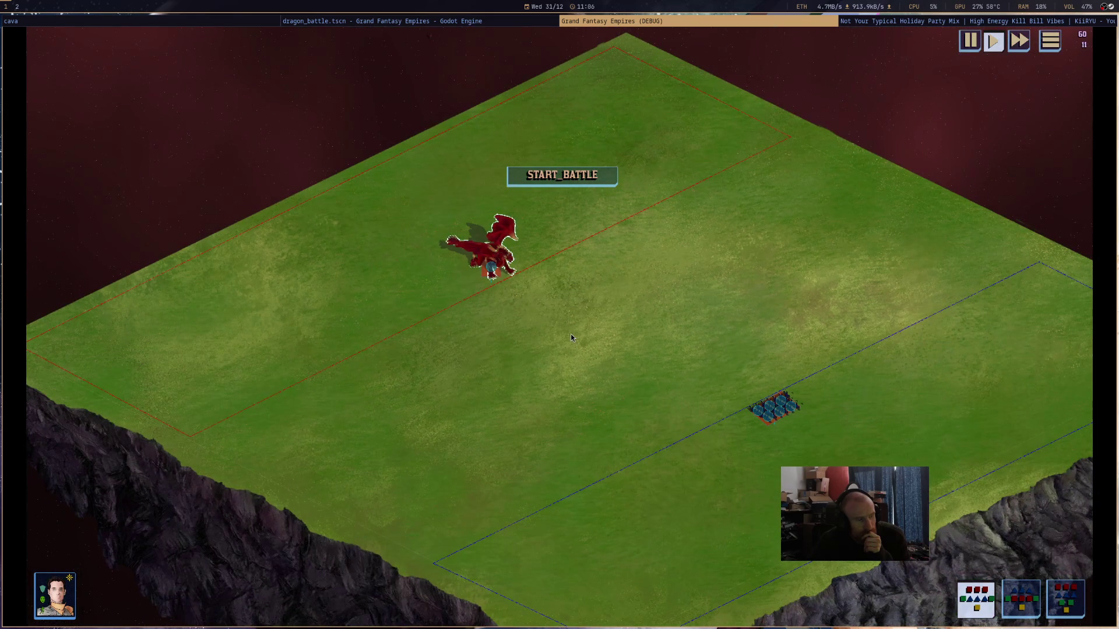
mouse_move(492, 269)
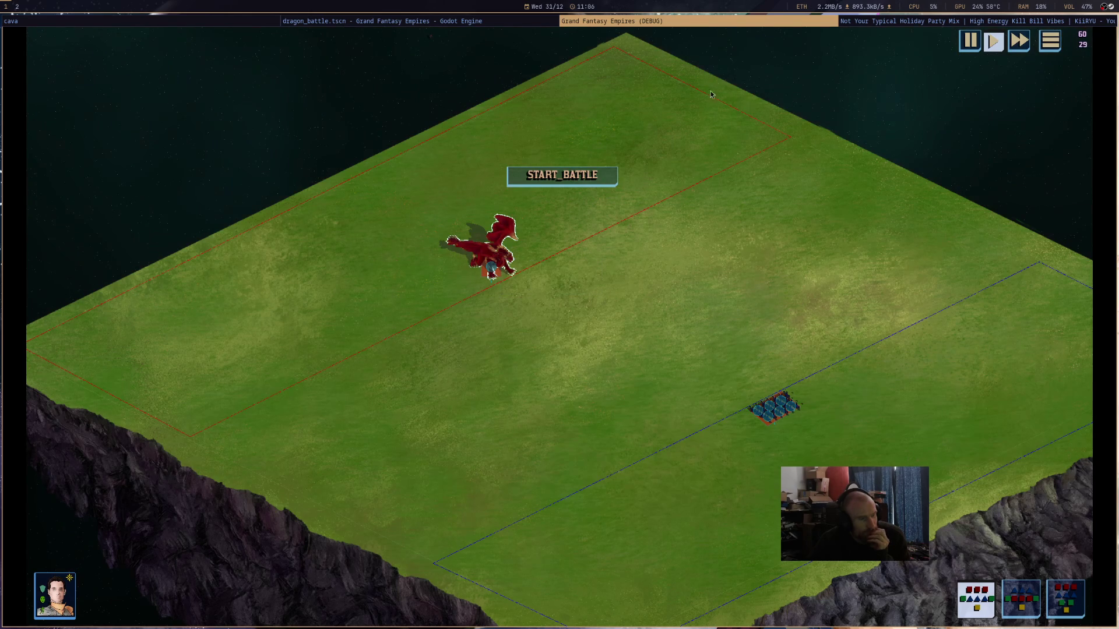
key(super+shift+q)
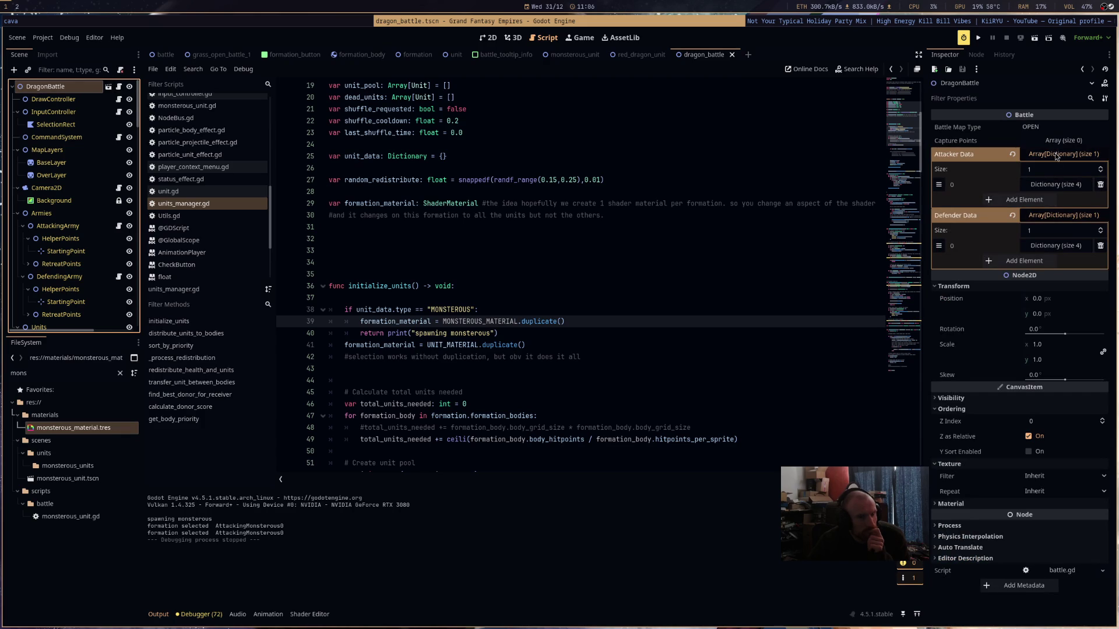
- Set the attacker's unit_key to TEMP_CAVALRY and hero_key to GALAHAD
click(1056, 184)
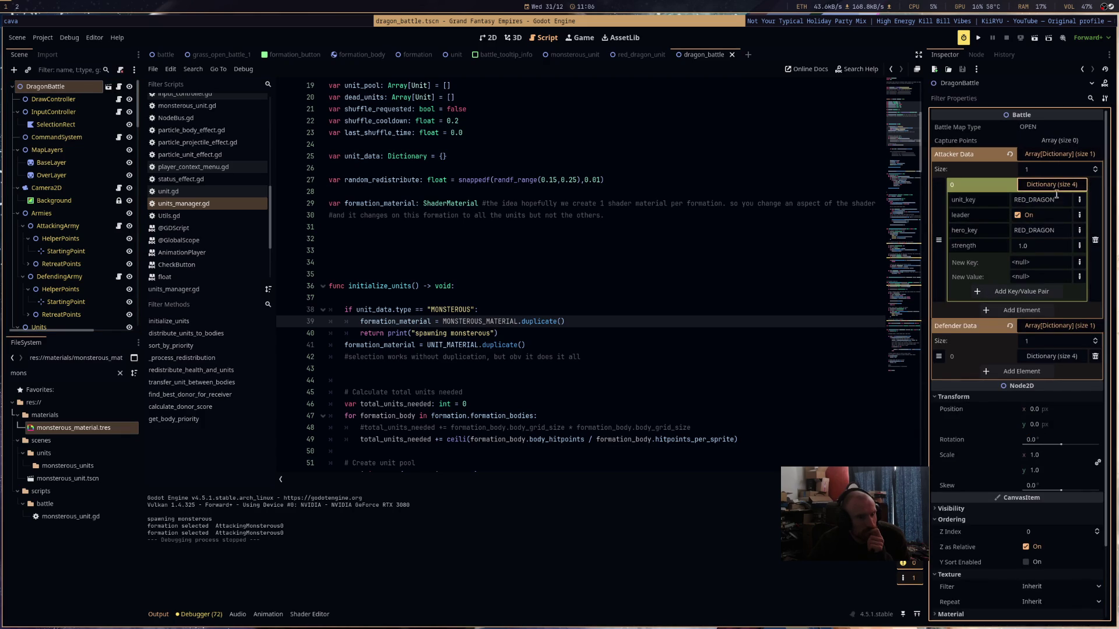
double_click(1057, 199)
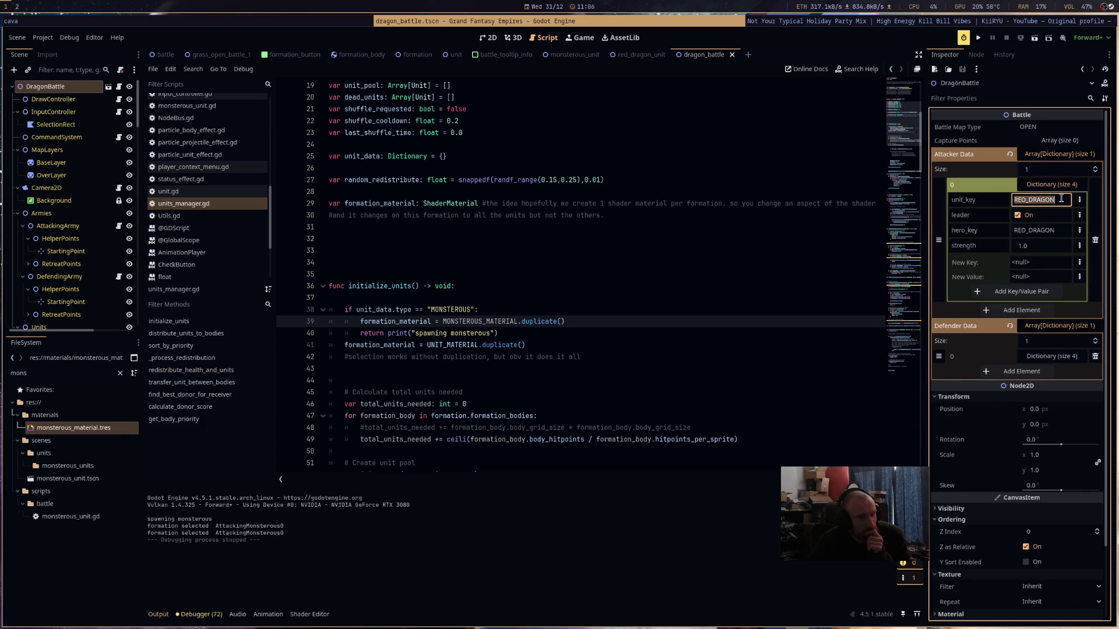
text(TEMP)
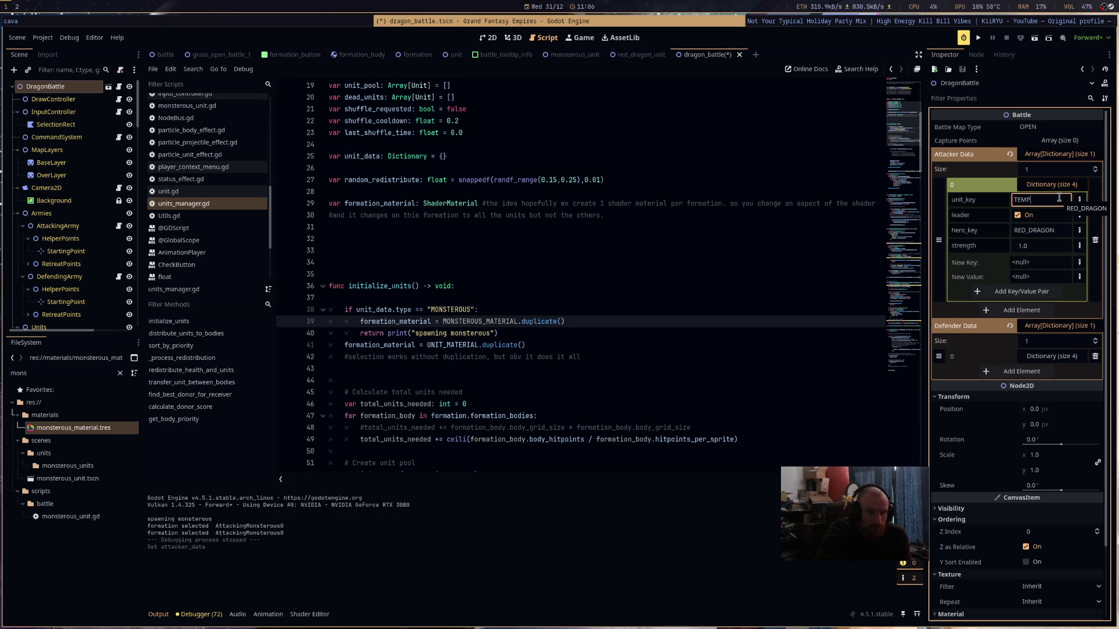
text(_CA)
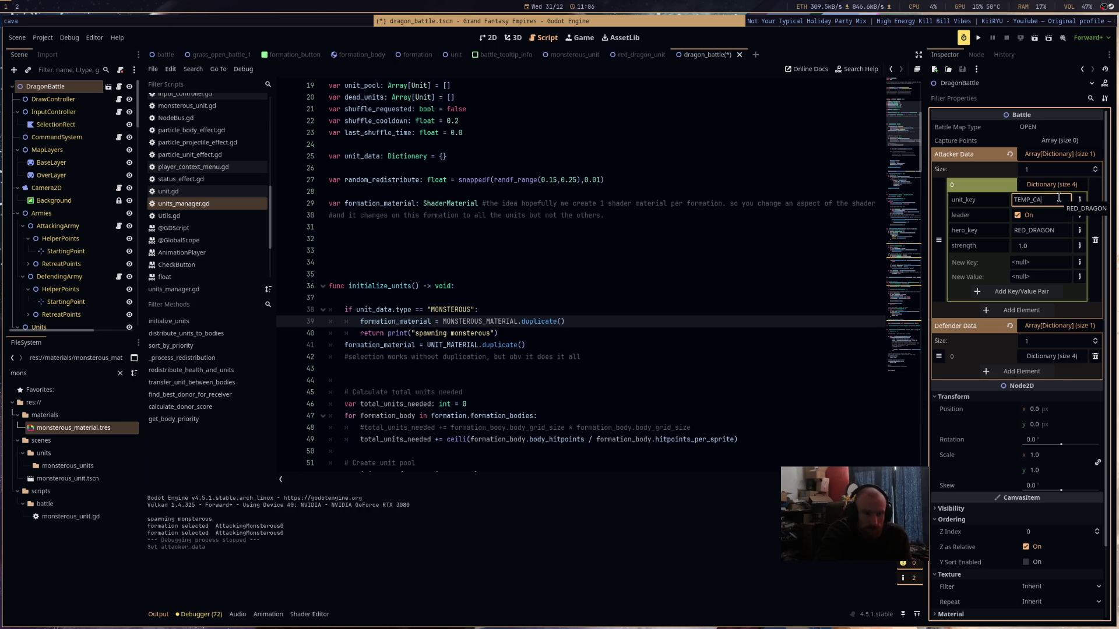
text(VALRY)
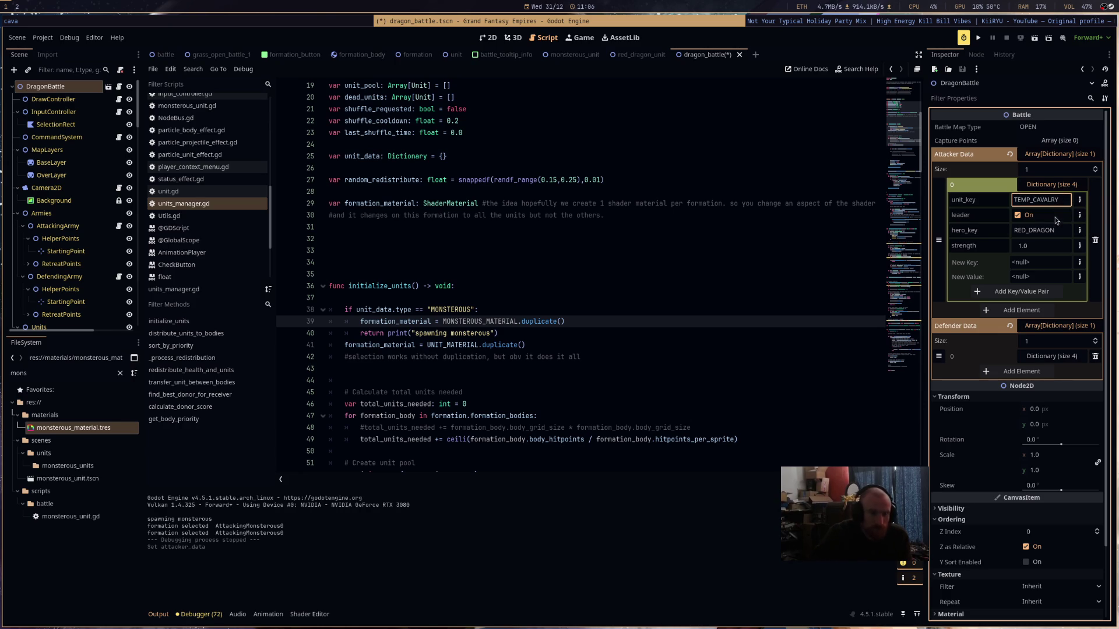
double_click(1053, 232)
text(GALAHAD)
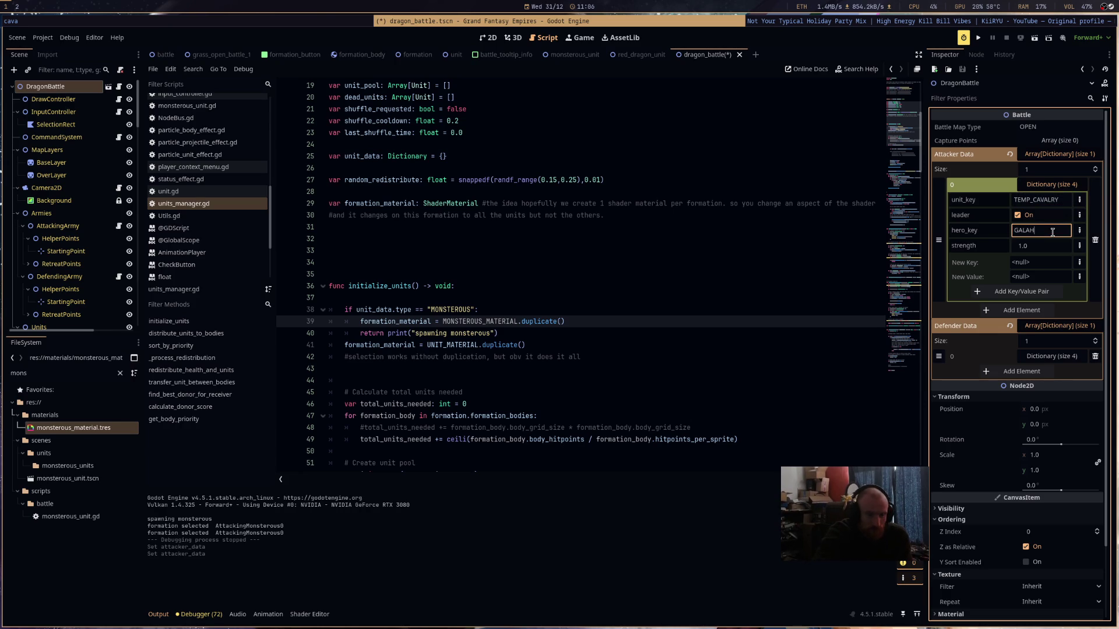
- Set the defender's unit_key and hero_key to RED_DRAGON, save, and relaunch the battle
click(1065, 354)
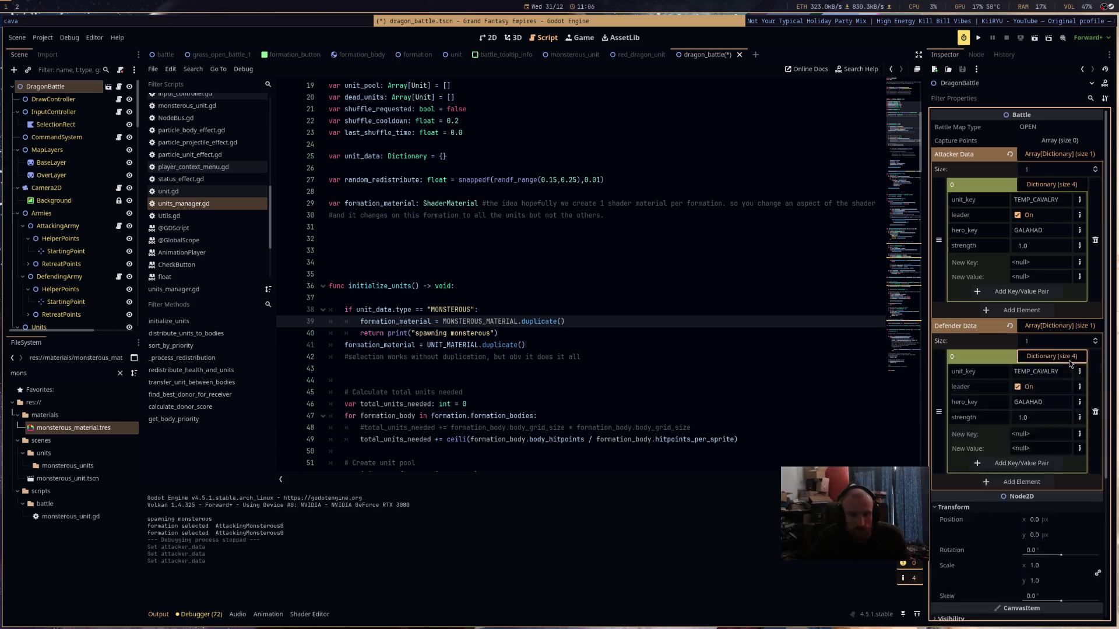
click(1046, 371)
text(RED_DRAGON)
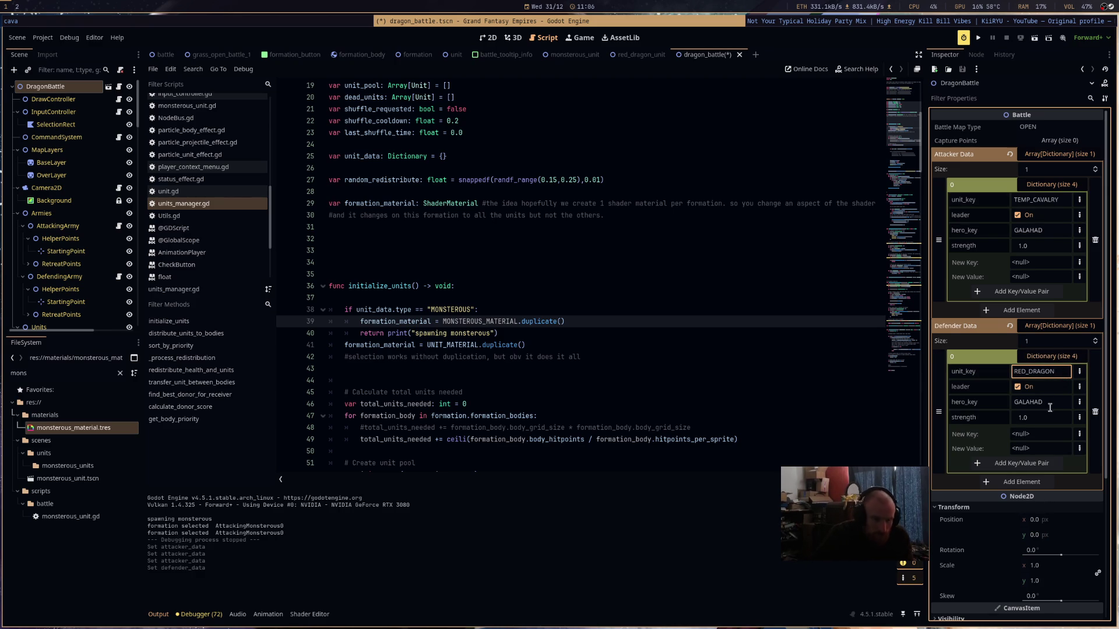
click(1052, 404)
text(RED_DRAGON)
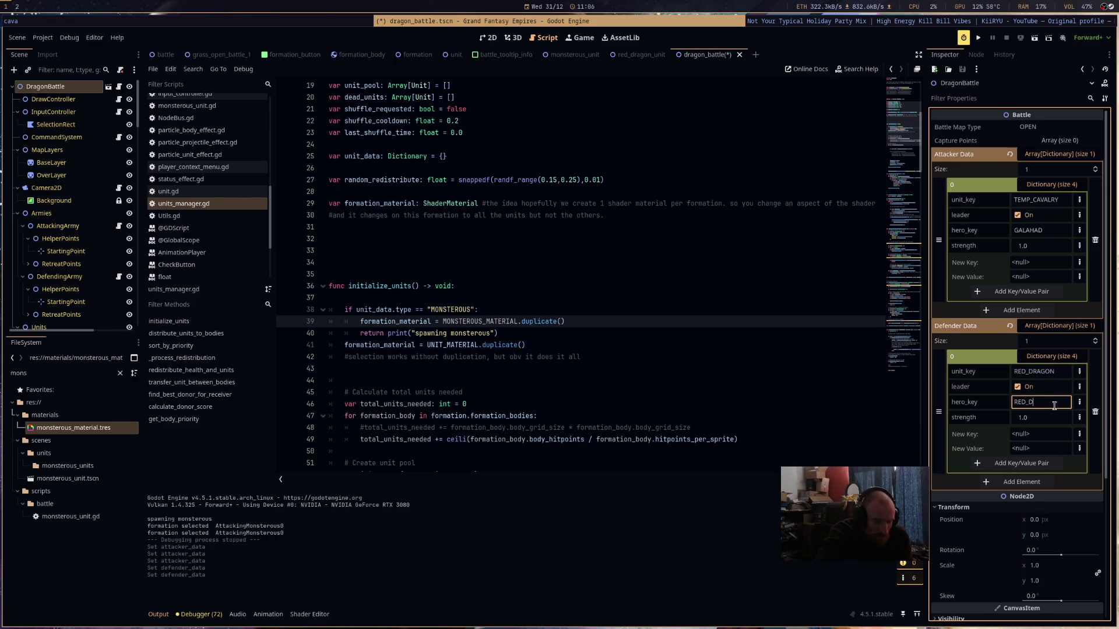
key(Return)
key(ctrl+s)
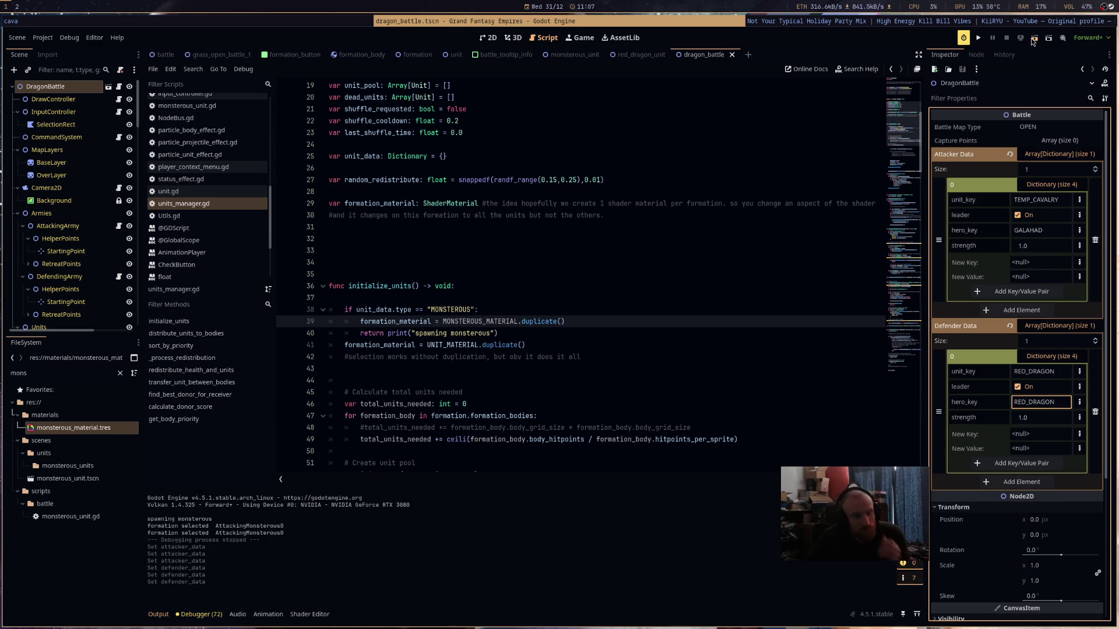
click(1031, 37)
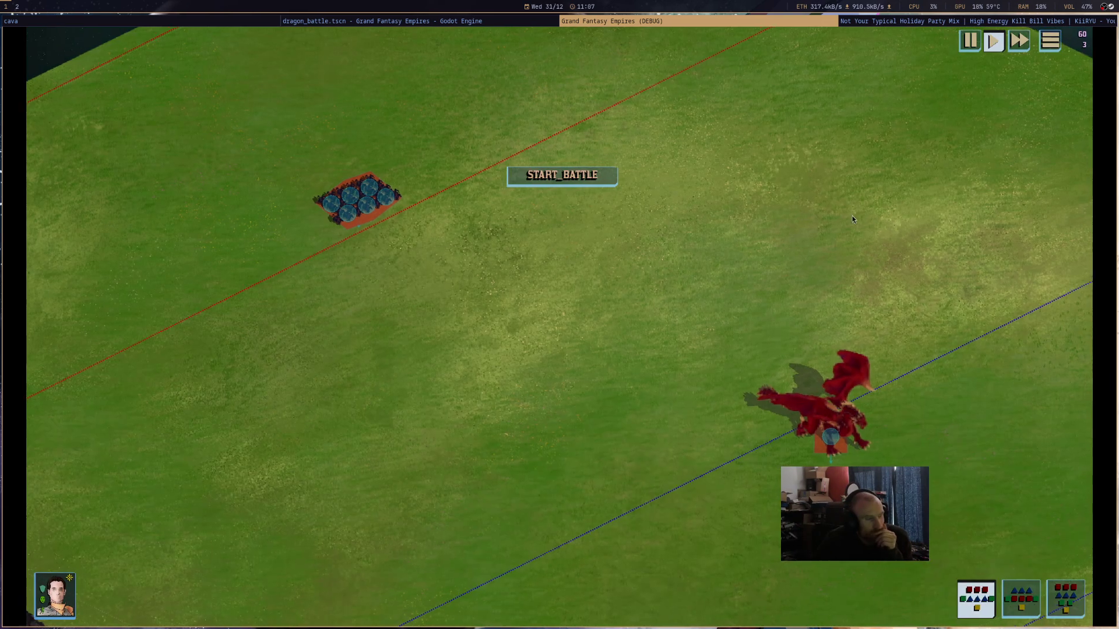
- Pan to the red dragon defender and select it to see RED_DRAGON, guarding, rested
drag(862, 219, 751, 141)
mouse_move(743, 383)
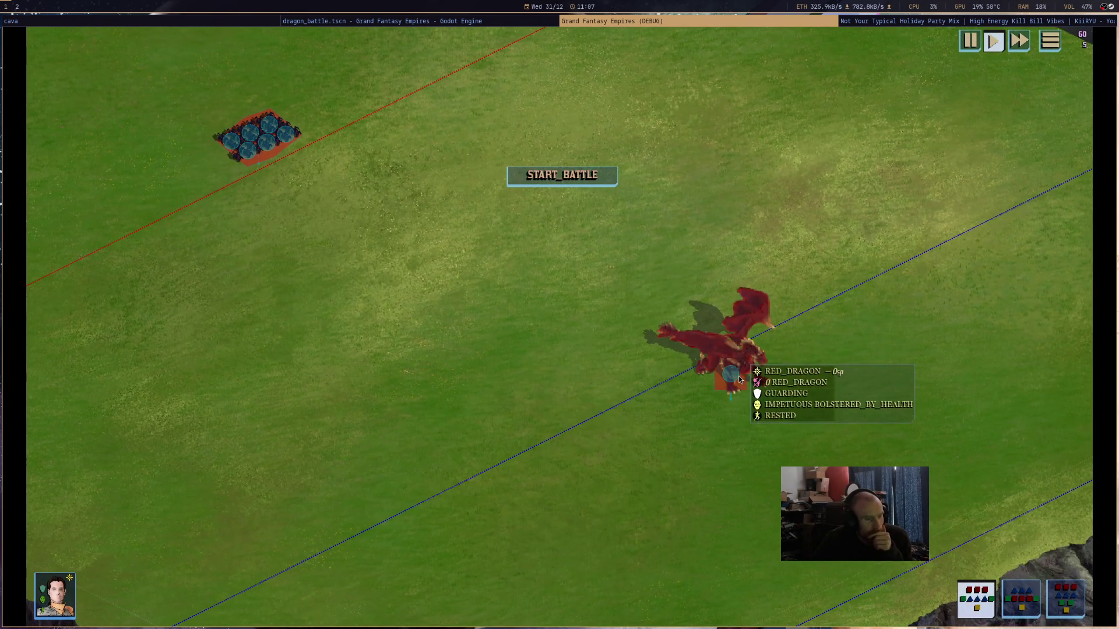
click(739, 379)
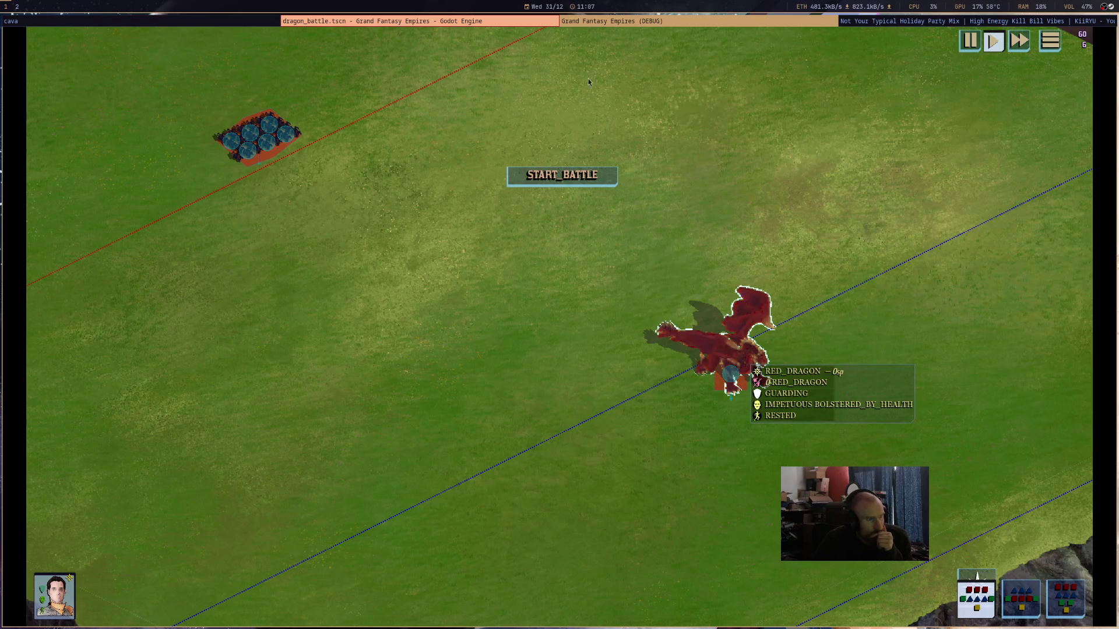
click(554, 23)
- Check the line 97 debugger break, then browse units_manager.gd and hero_manager.gd before DataMisc.gd
scroll(588, 206, up, 4)
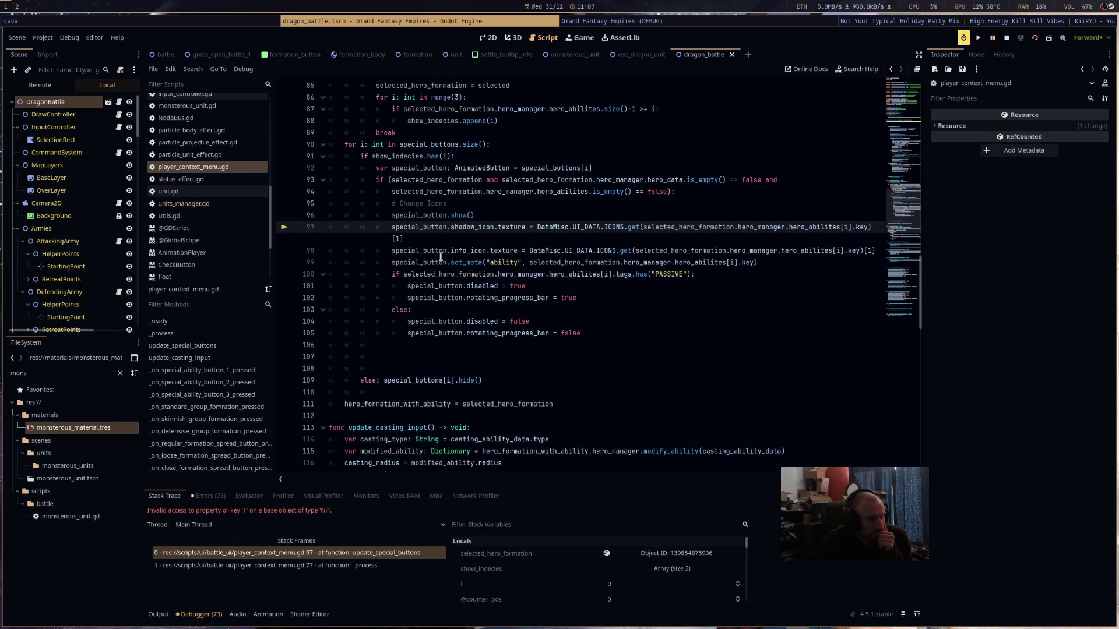
mouse_move(406, 250)
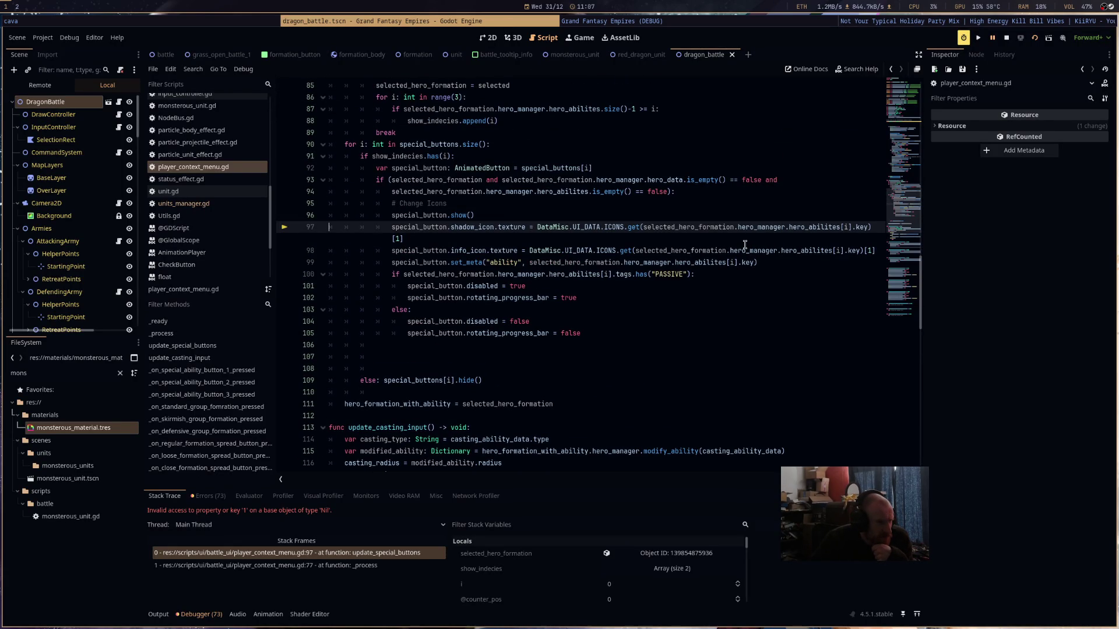
click(198, 203)
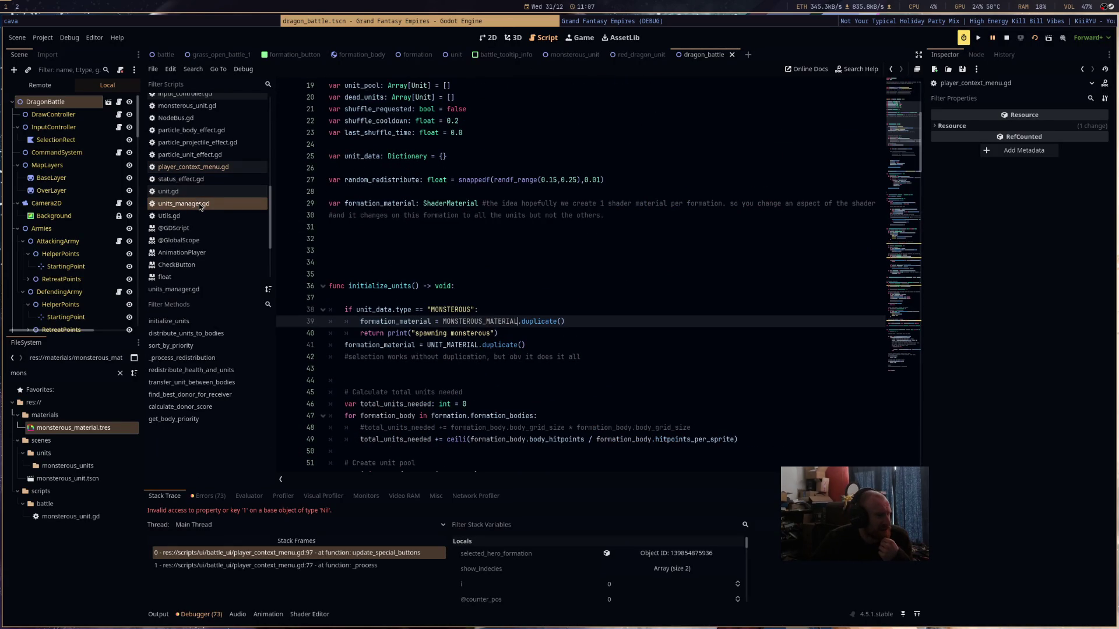
scroll(202, 220, up, 5)
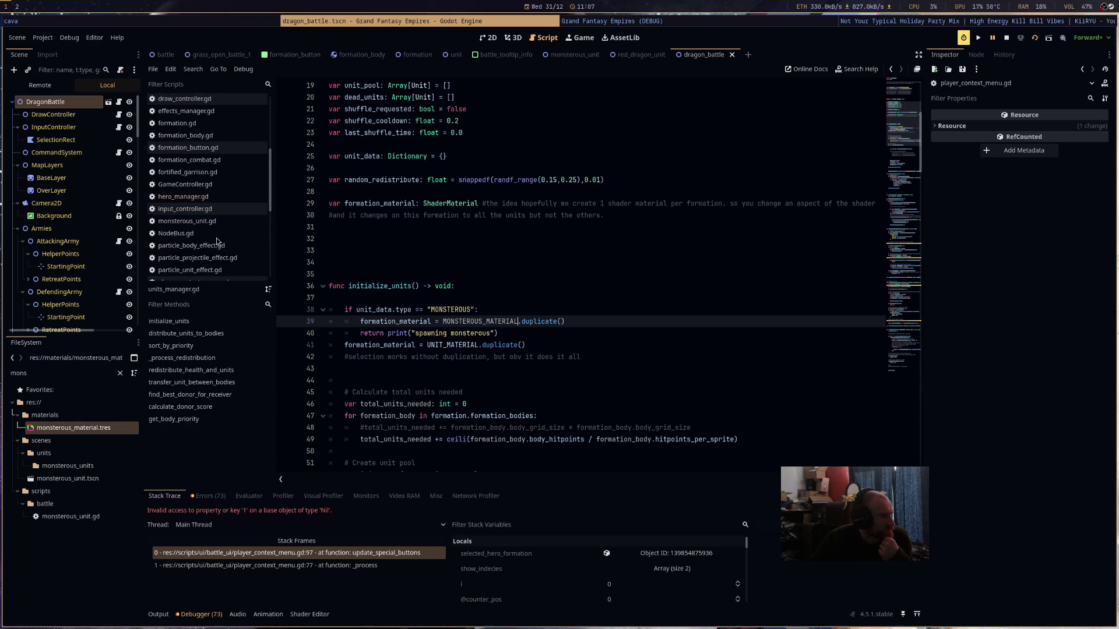
click(223, 201)
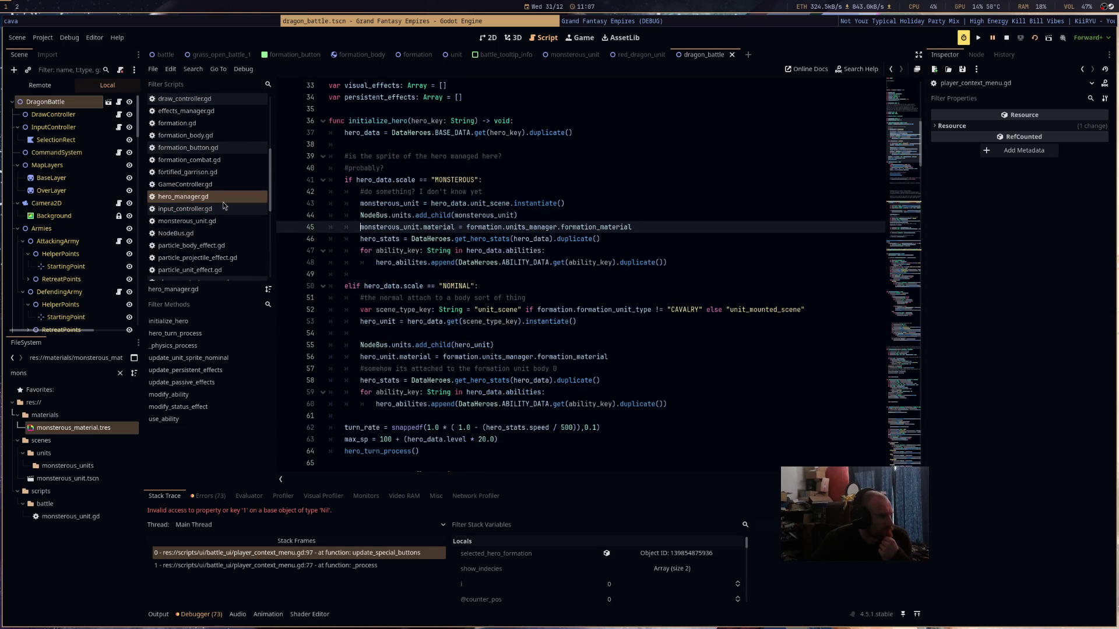
scroll(225, 209, down, 5)
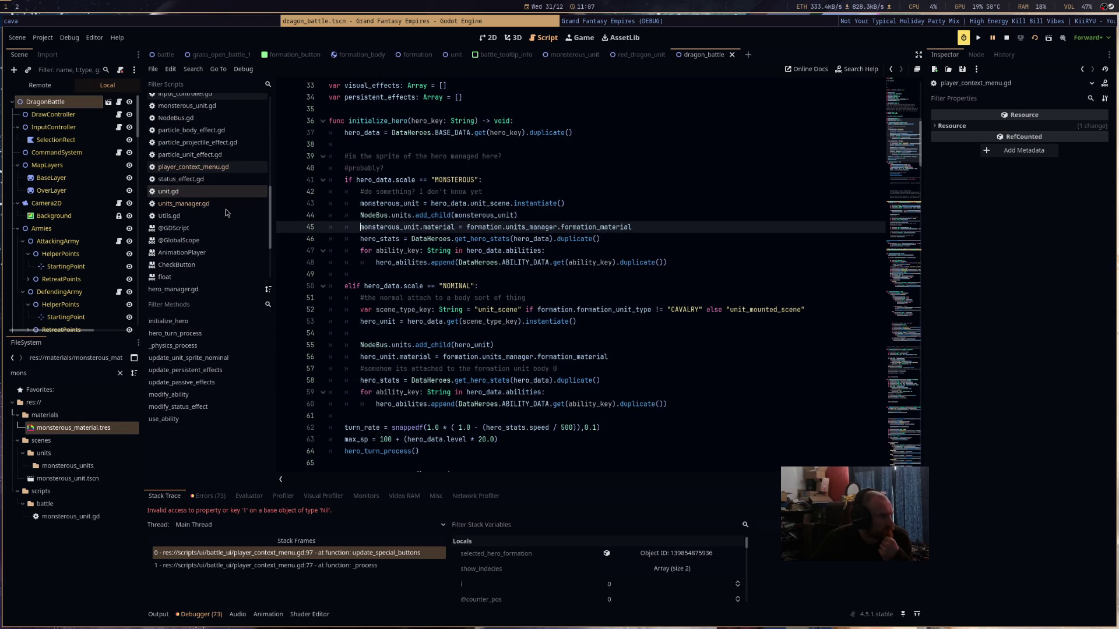
scroll(226, 216, up, 10)
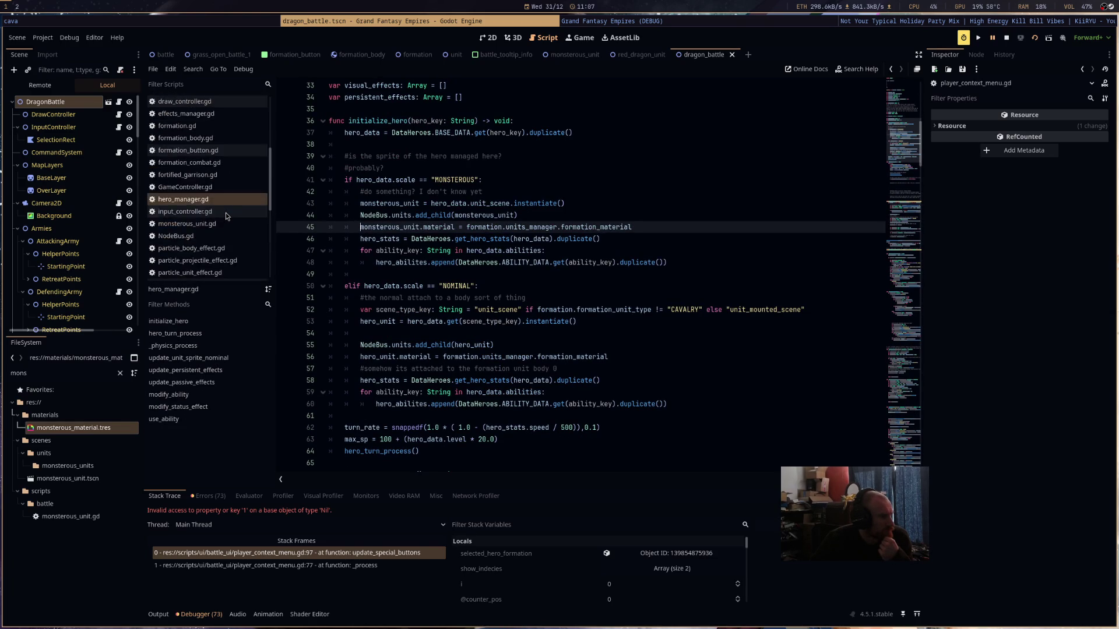
click(218, 224)
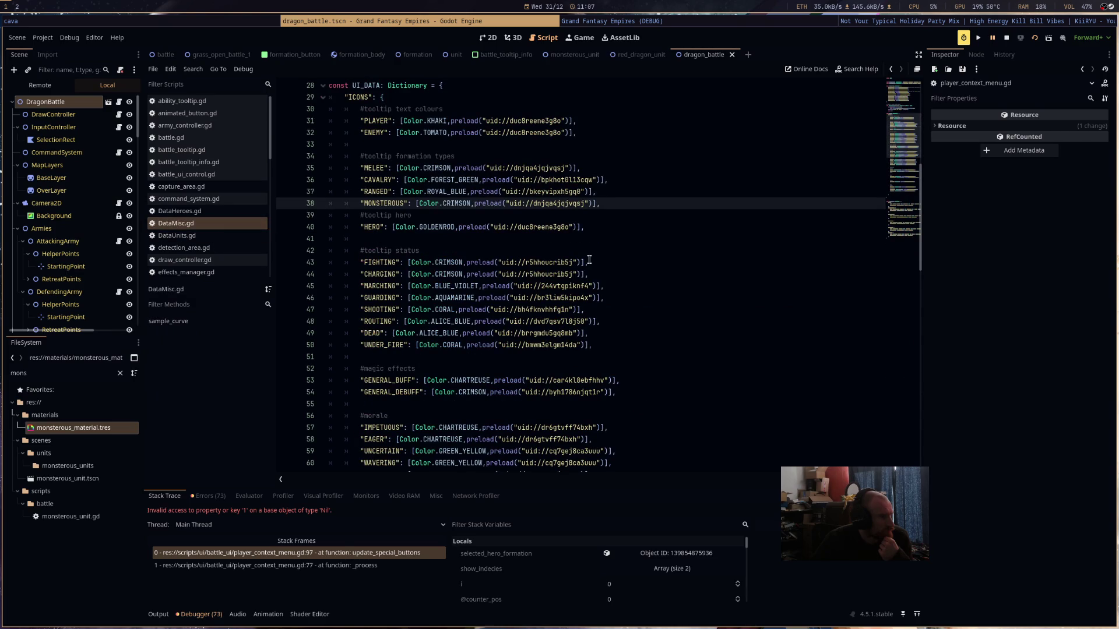
- Paste copies of the ENCOURAGE and TERRIFY entries under a new #monsterous comment
scroll(591, 259, down, 10)
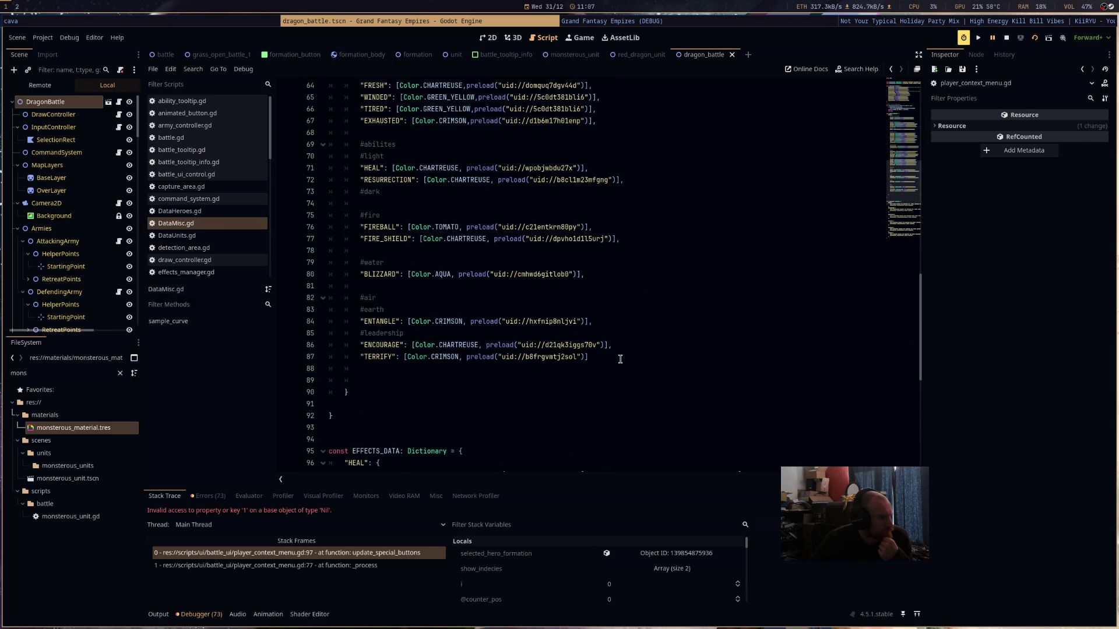
drag(620, 359, 260, 349)
key(ctrl+c)
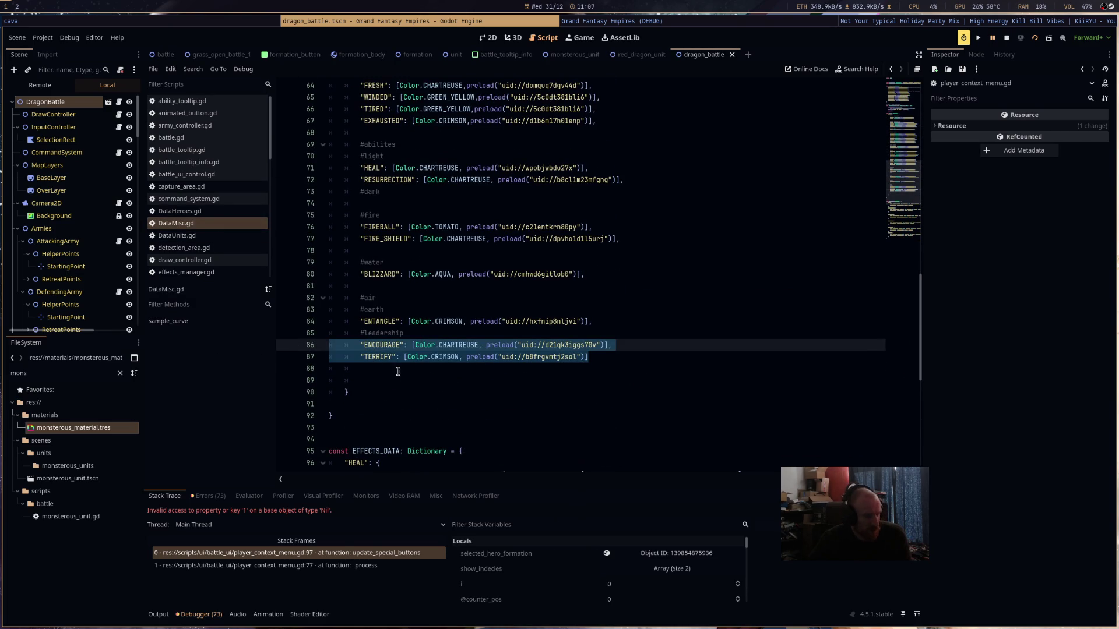
click(398, 368)
key(Return)
key(Return)
click(398, 381)
text(#monsterous)
key(Return)
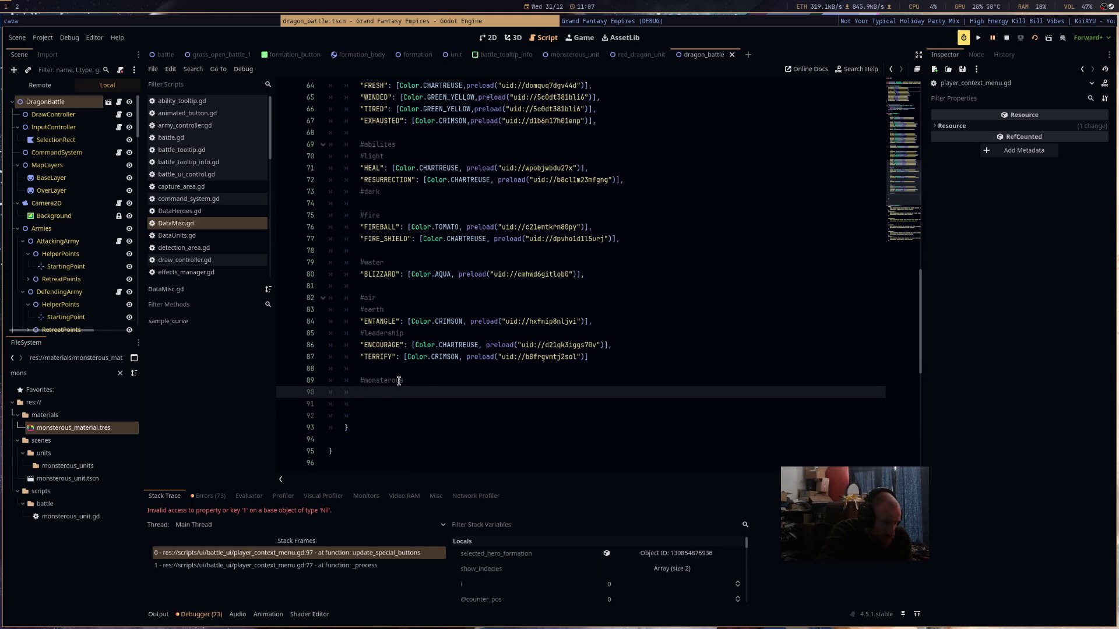
key(ctrl+v)
- Rename the pasted entries to FLY and FIRE_BREATH
click(393, 394)
key(BackSpace)
key(BackSpace)
double_click(390, 394)
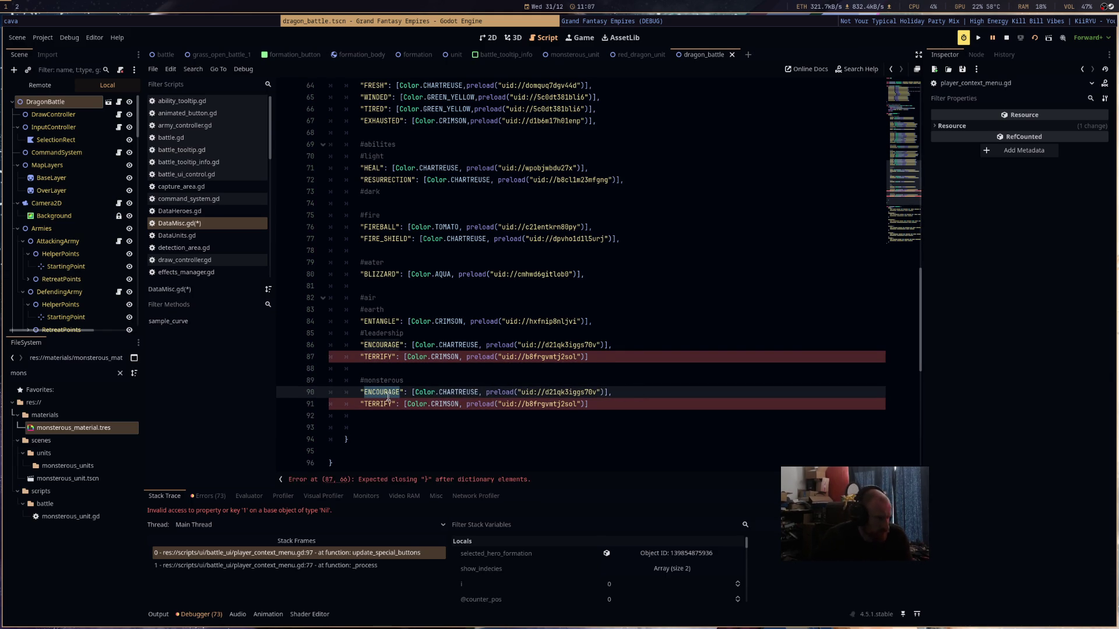
text(FLY)
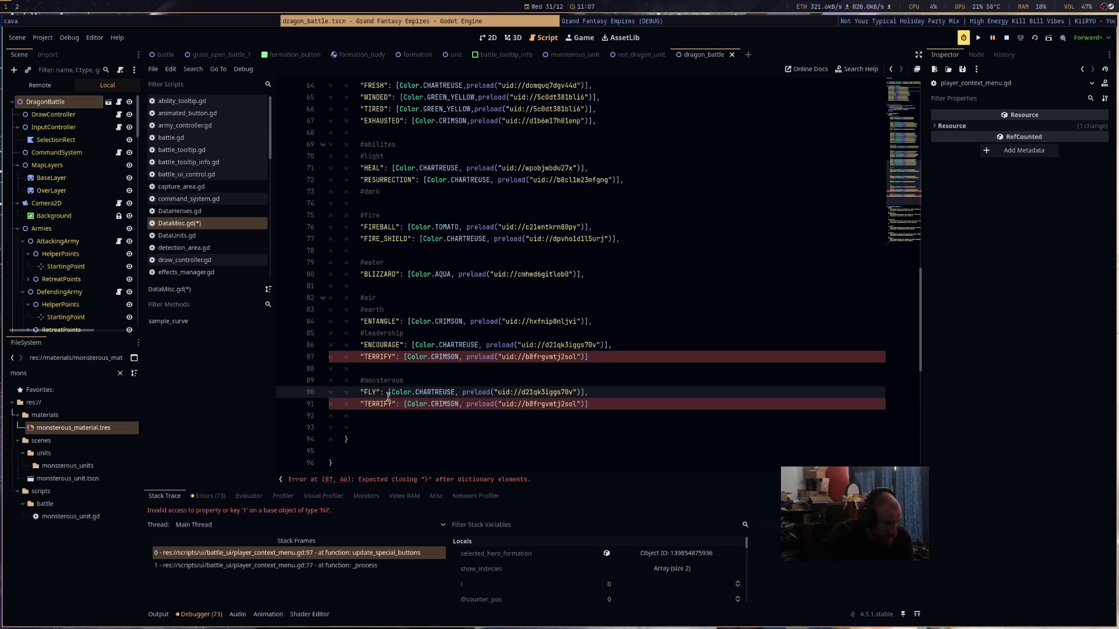
click(384, 403)
double_click(384, 403)
text(FIRE_ARE)
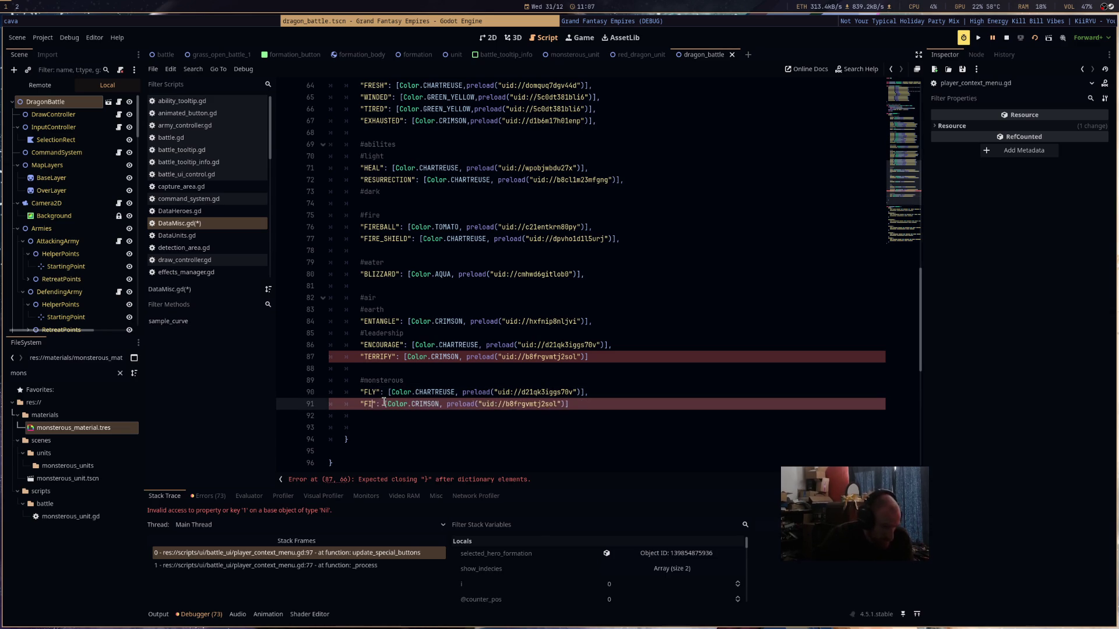
key(BackSpace)
key(BackSpace)
key(BackSpace)
text(BREATH)
- Save and run, then add the missing commas on lines 87 and 91 and relaunch
key(ctrl+s)
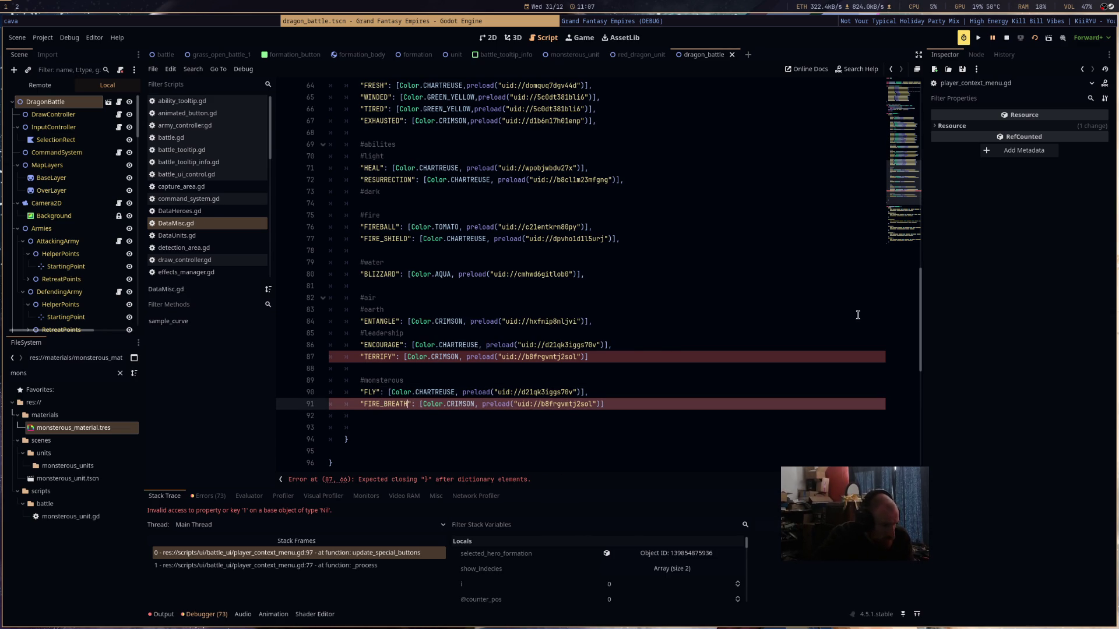
click(1034, 38)
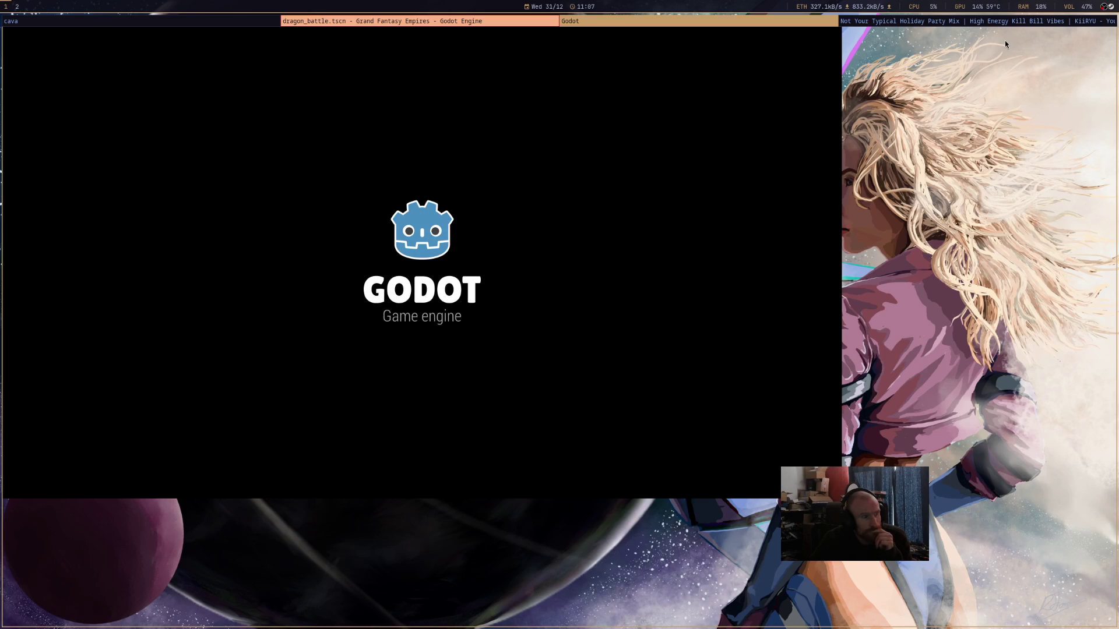
click(496, 22)
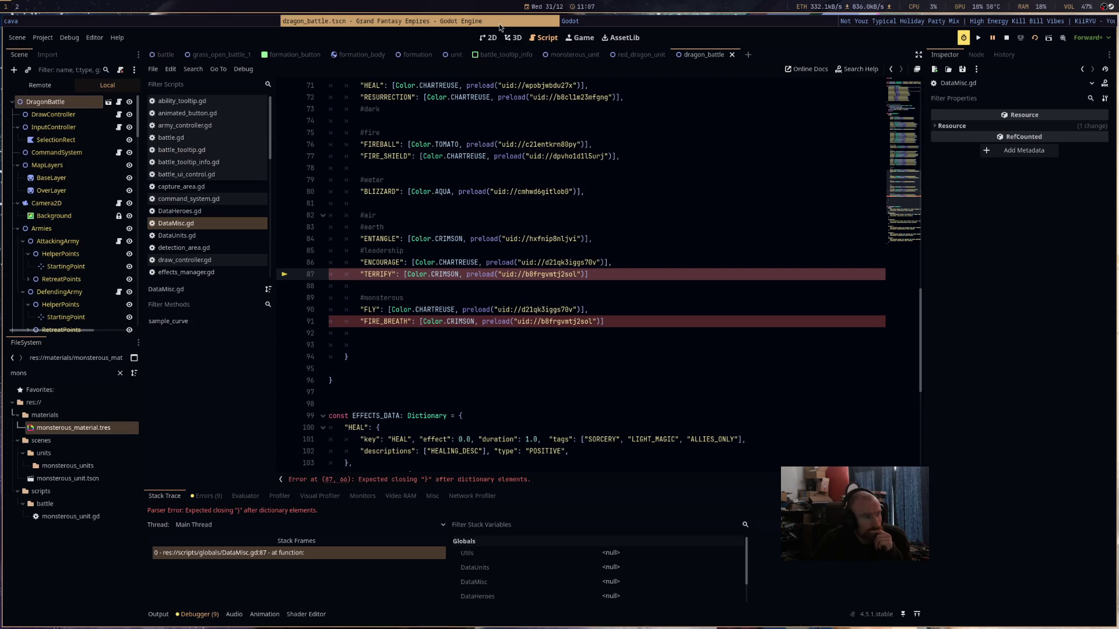
click(593, 274)
text(,)
click(619, 321)
text(,)
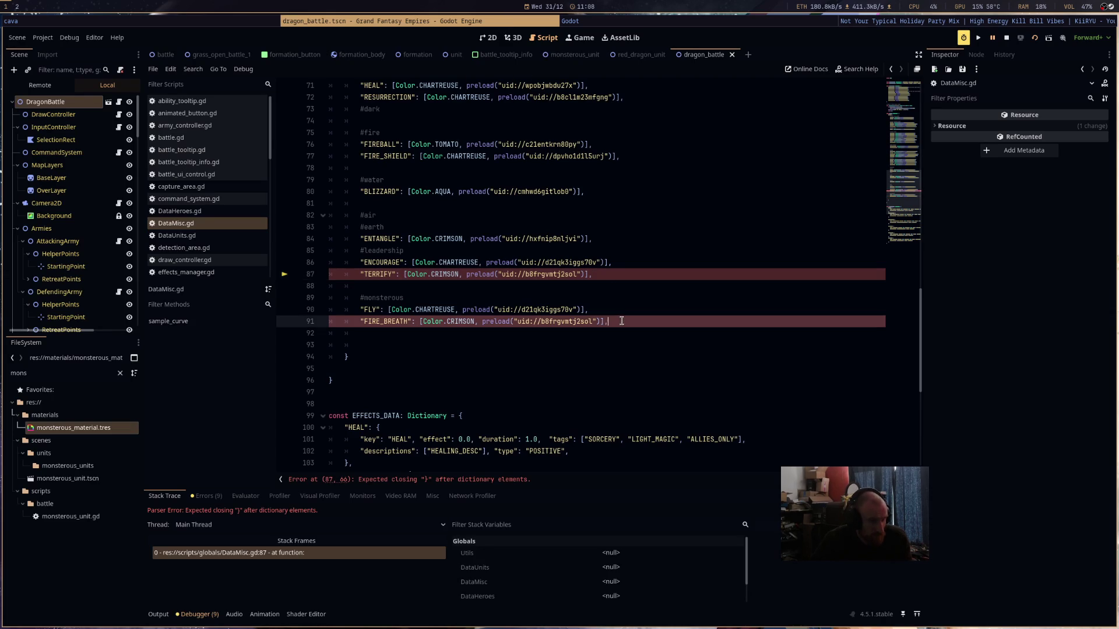
key(Up)
key(Up)
key(Up)
click(1034, 37)
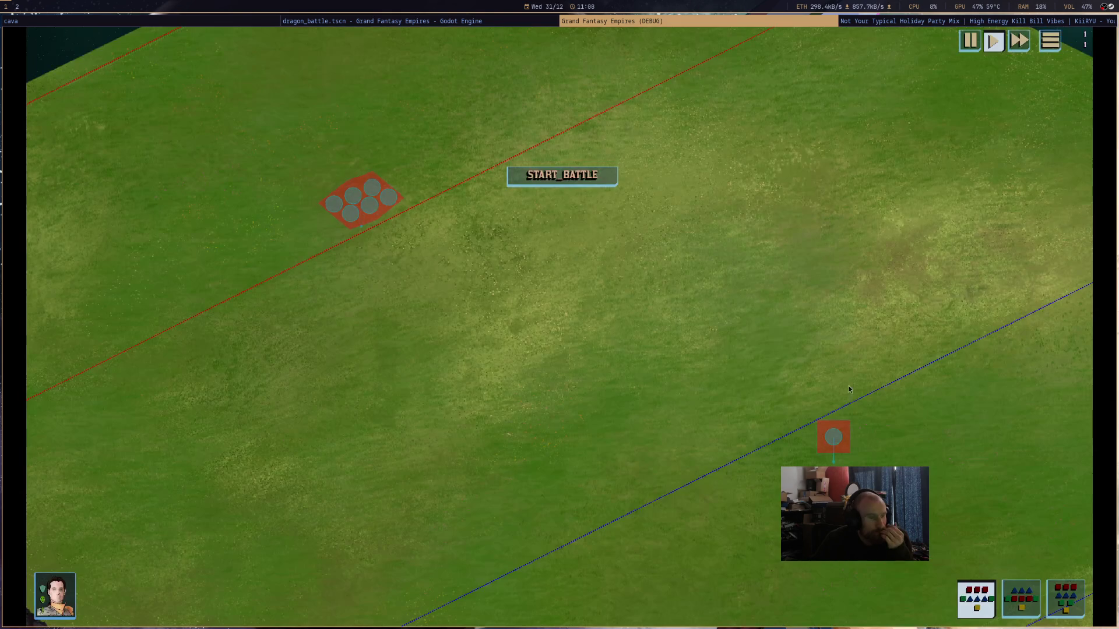
- Select the red dragon, fly it down-left and up-right, and centre the camera on it
click(830, 434)
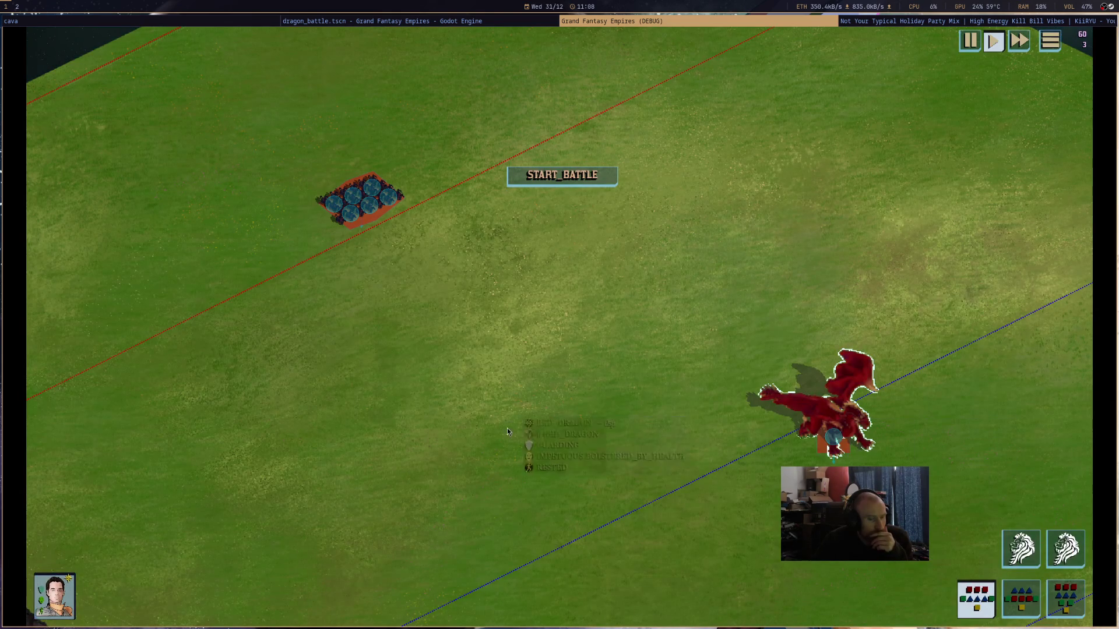
right_click(635, 447)
right_click(942, 445)
right_click(948, 401)
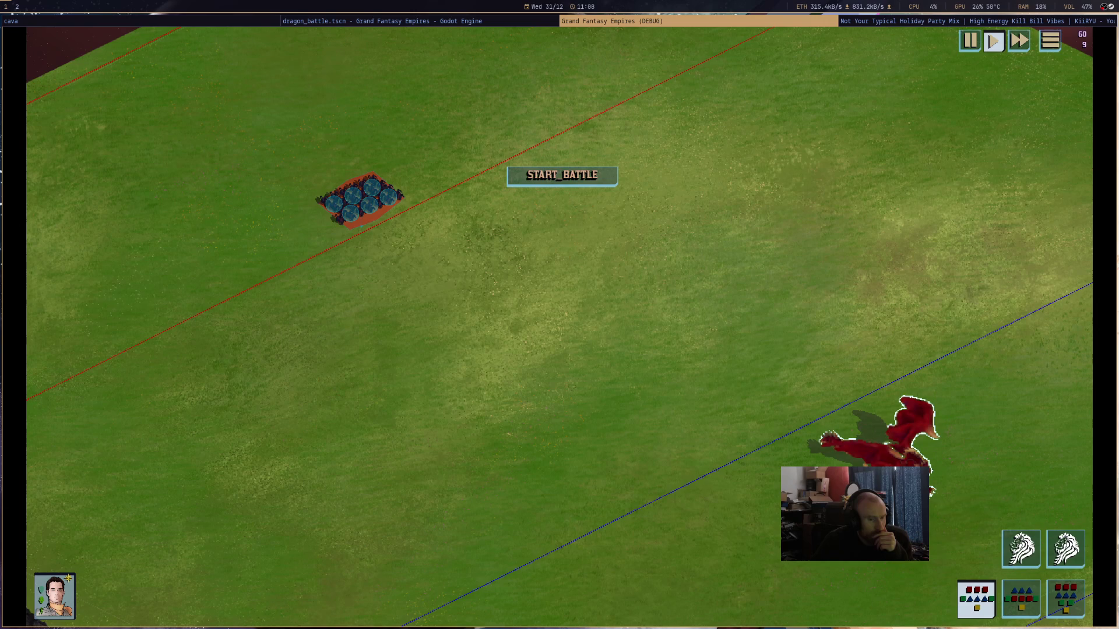
key(space)
- Fly the red dragon to a dozen spots across the battlefield, including near START_BATTLE
right_click(670, 251)
right_click(762, 300)
right_click(673, 230)
right_click(824, 296)
right_click(701, 375)
right_click(632, 259)
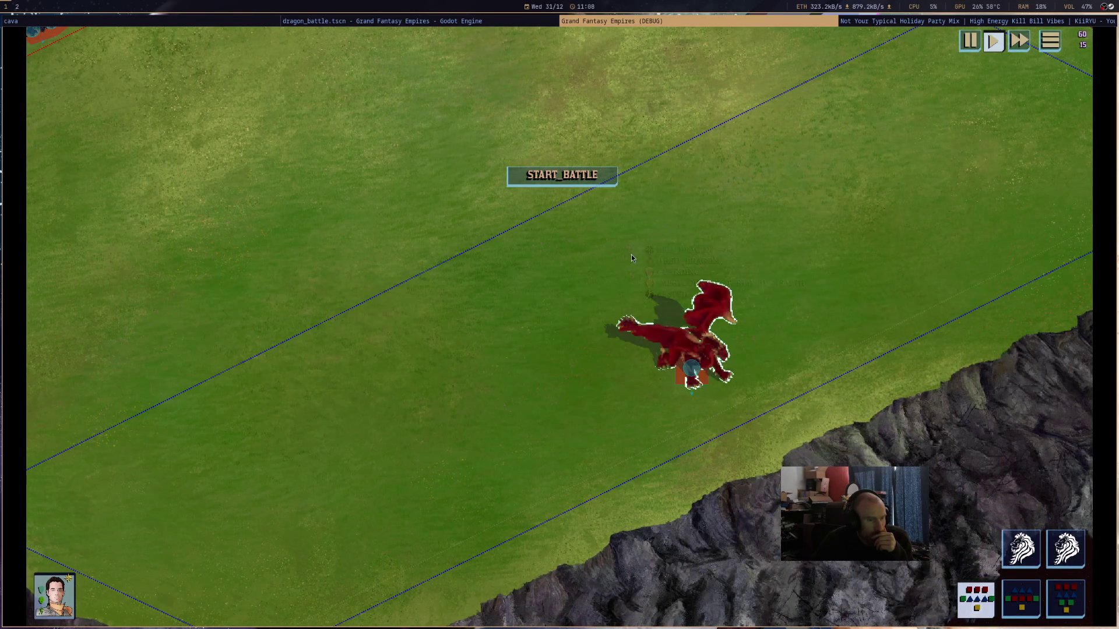
right_click(853, 257)
right_click(691, 373)
right_click(730, 212)
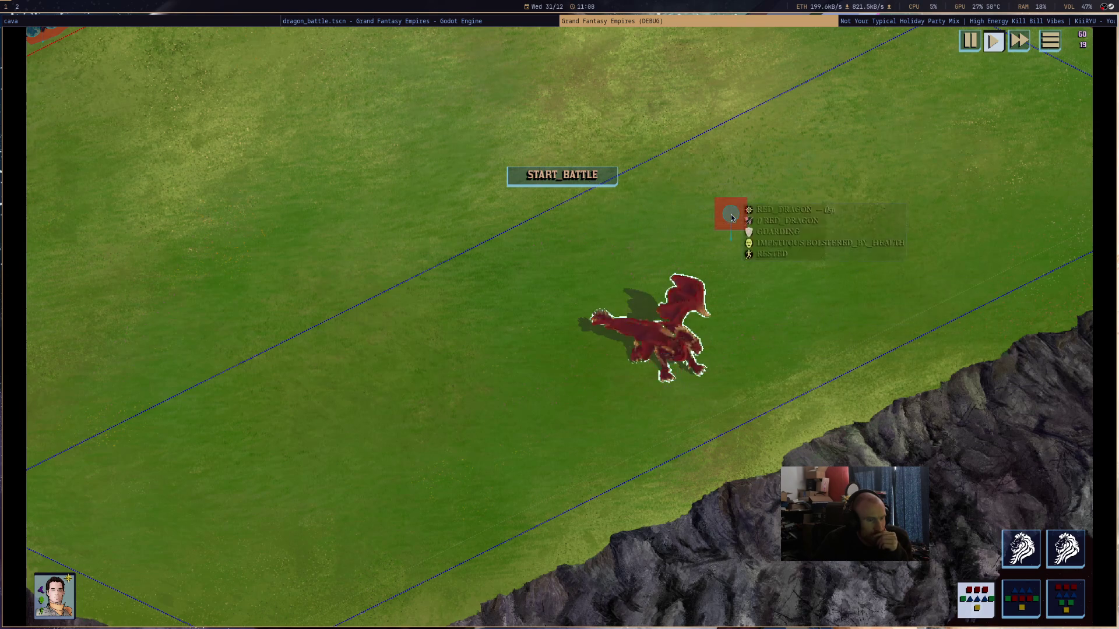
right_click(840, 273)
right_click(629, 338)
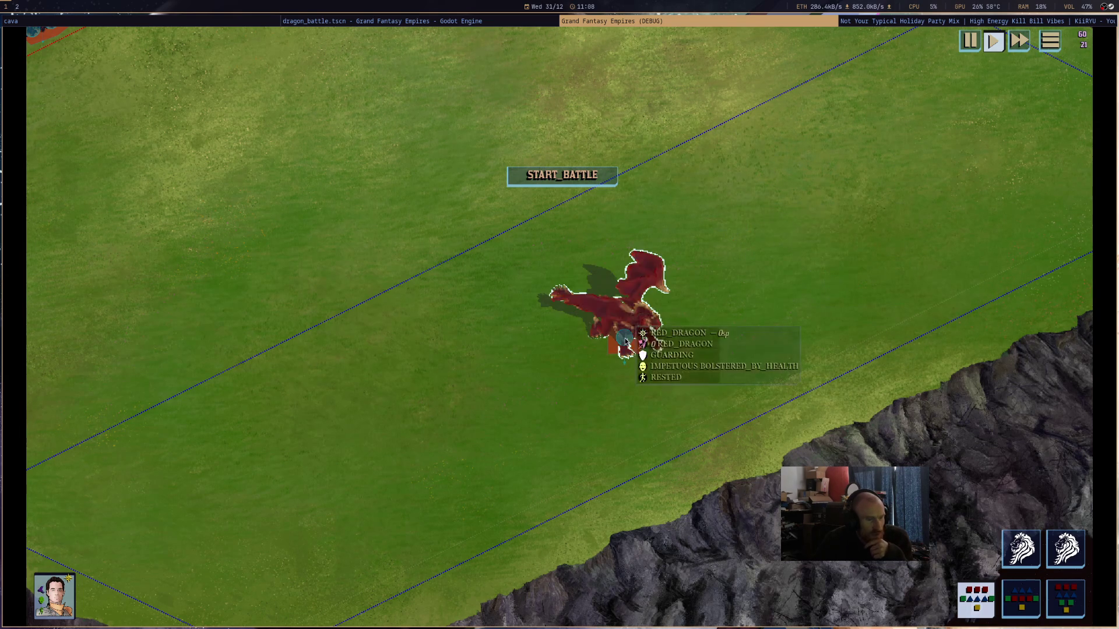
right_click(688, 186)
- Send the dragon left, right and toward the target marker, then quit the game with Alt+F4
right_click(857, 244)
right_click(739, 358)
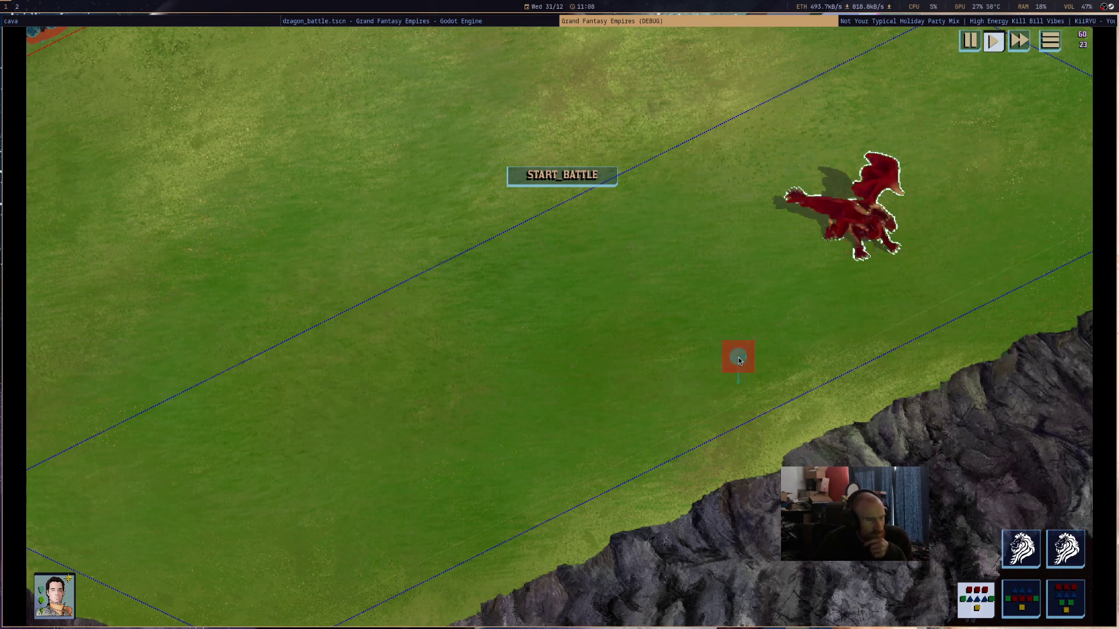
right_click(564, 271)
right_click(502, 331)
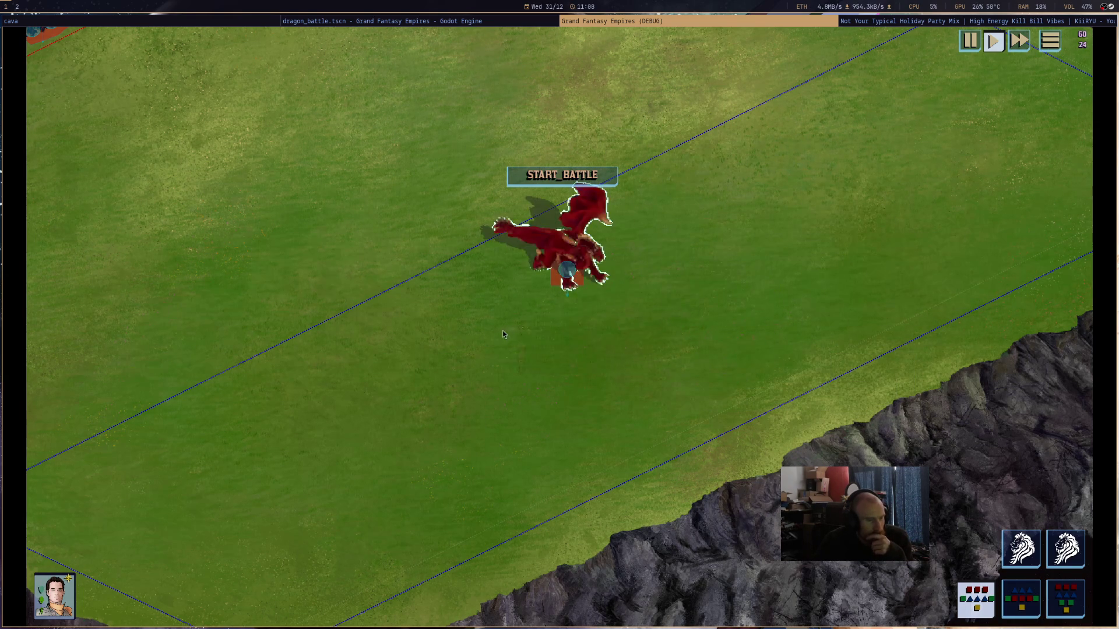
right_click(726, 358)
right_click(600, 333)
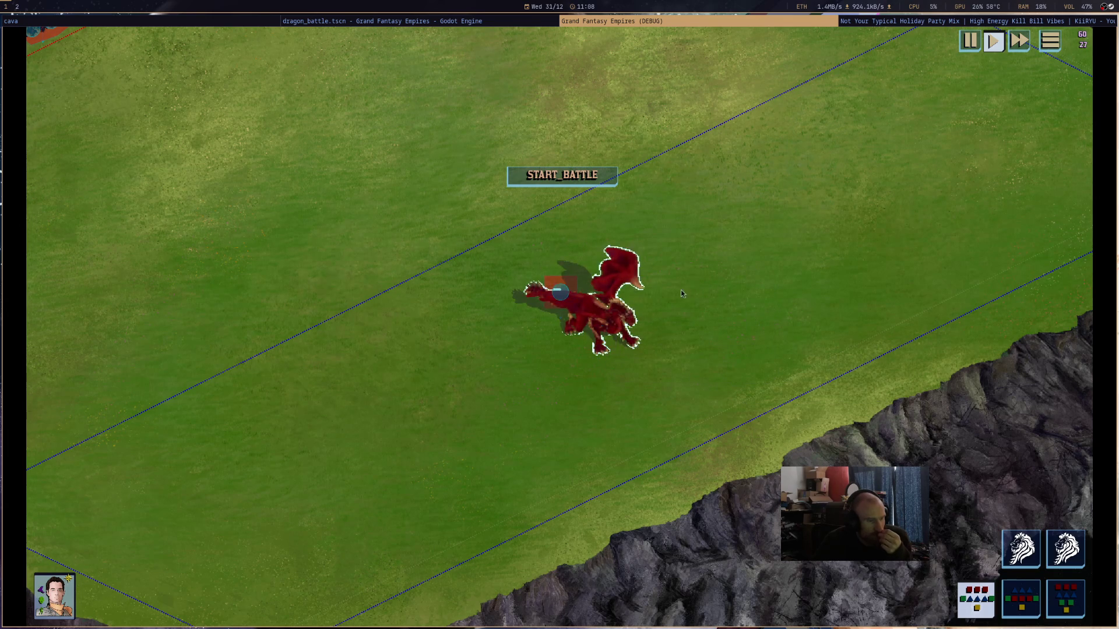
right_click(716, 290)
right_click(813, 251)
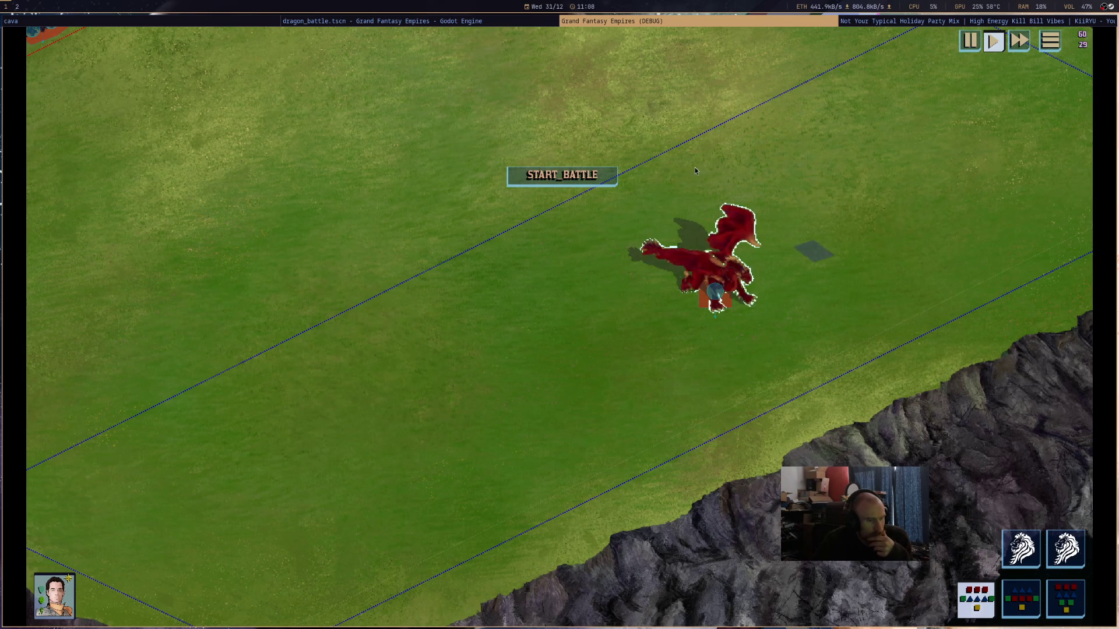
mouse_move(830, 271)
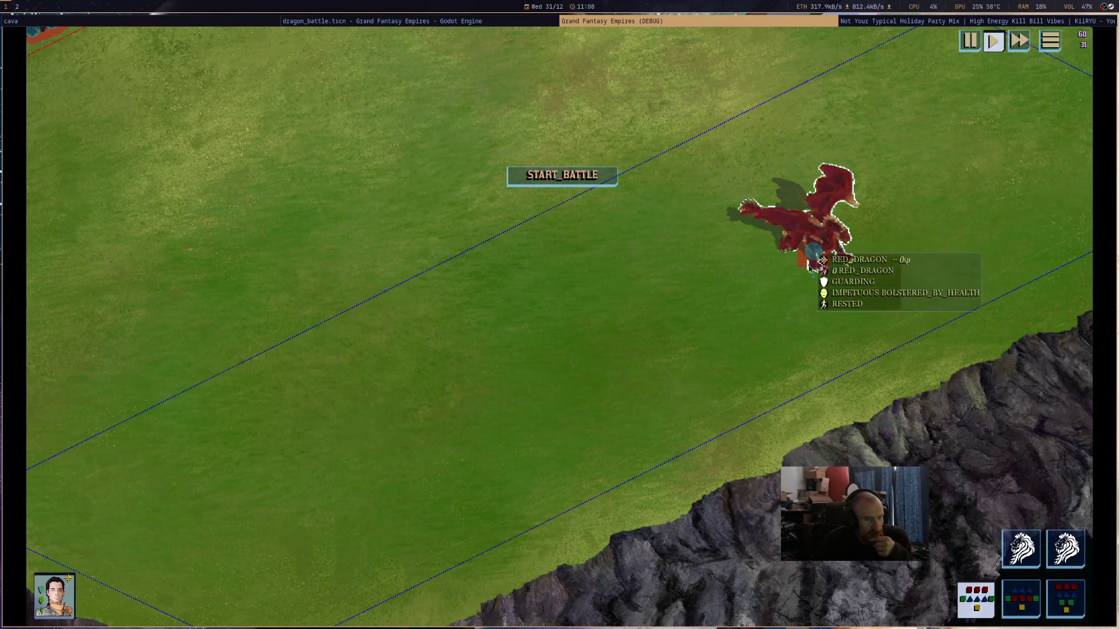
key(alt+F4)
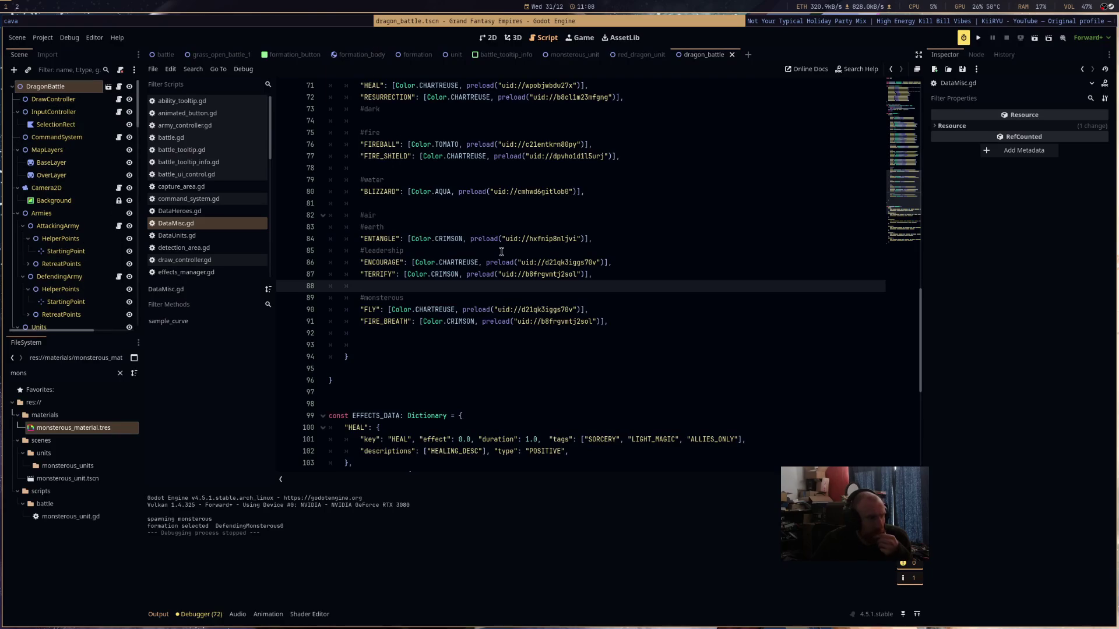
- Open formation.gd, search for spawn_bod, and jump to the spawn_formation_bodies definition
scroll(209, 219, down, 3)
click(223, 217)
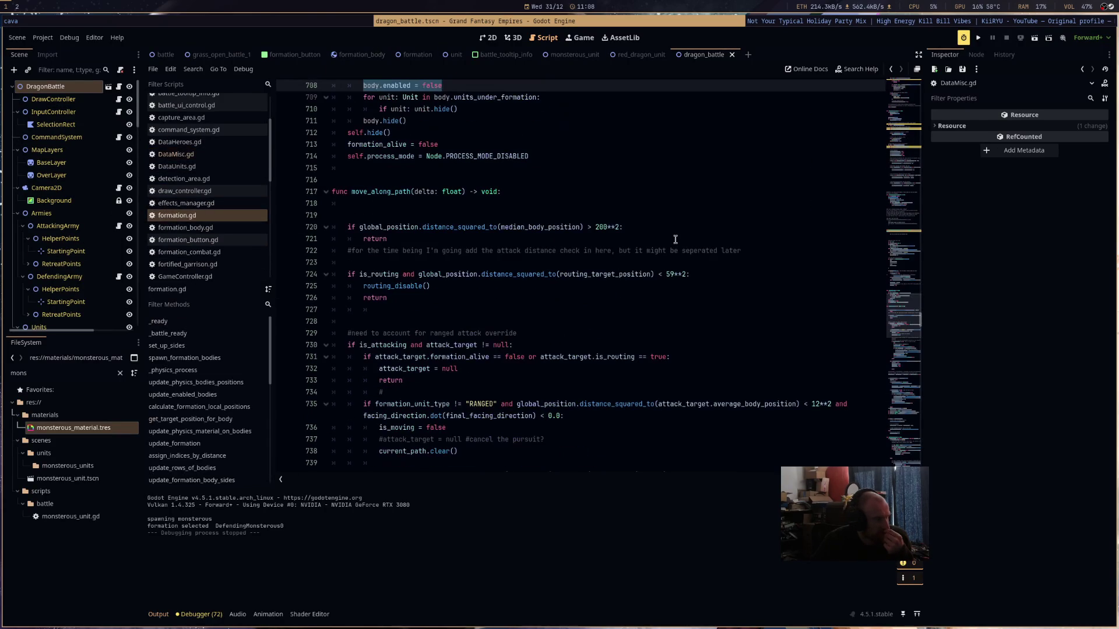
scroll(670, 236, up, 8)
key(ctrl+f)
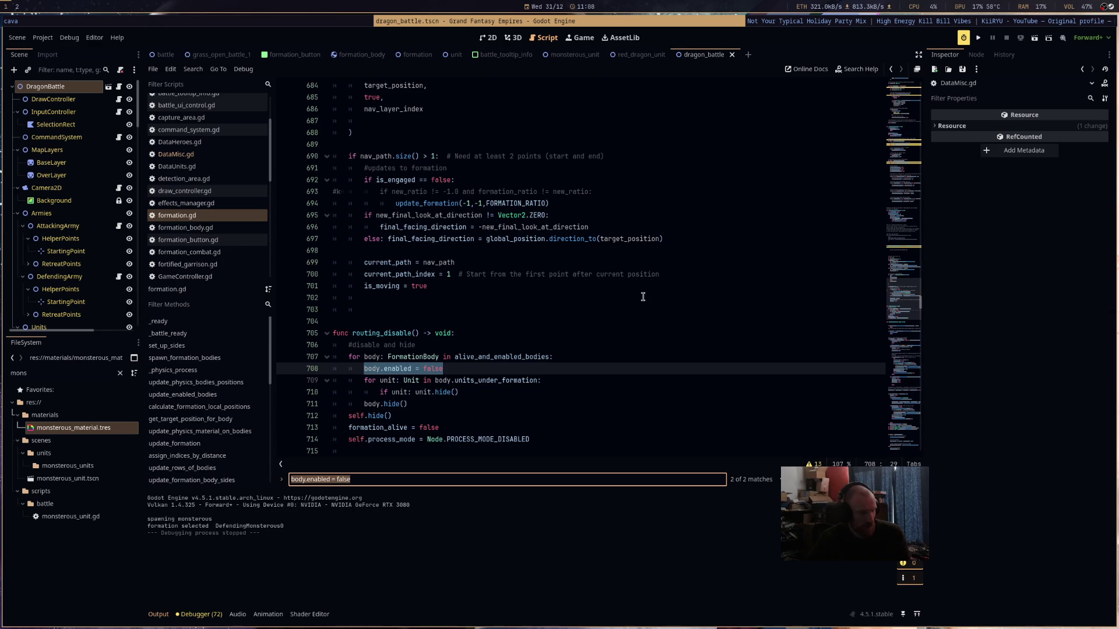
key(Return)
text(_bodies)
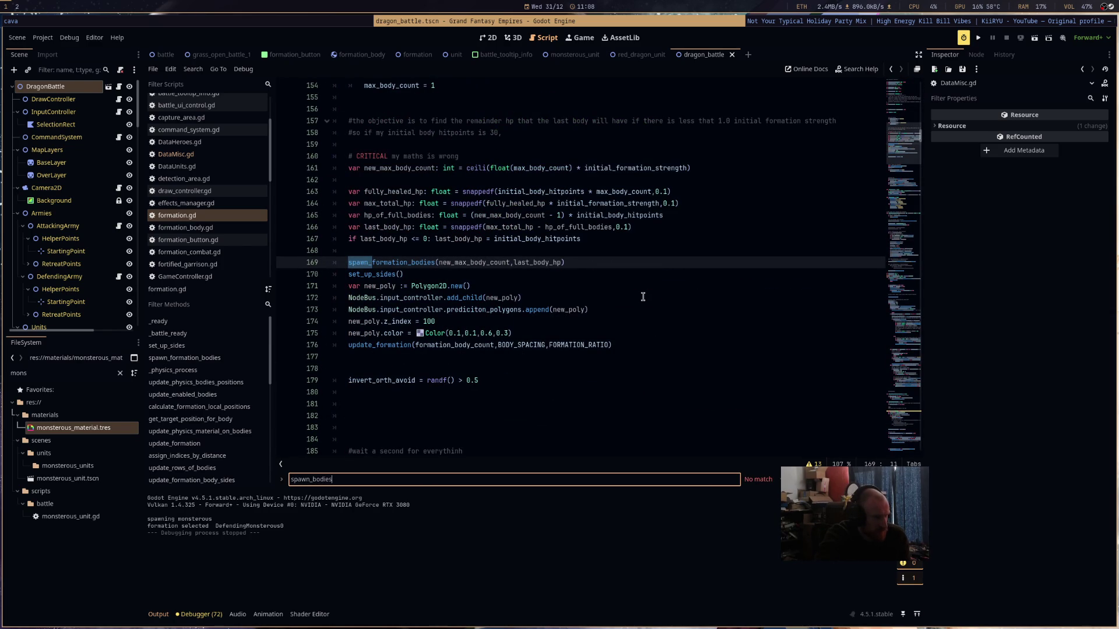
click(641, 285)
ctrl+click(396, 262)
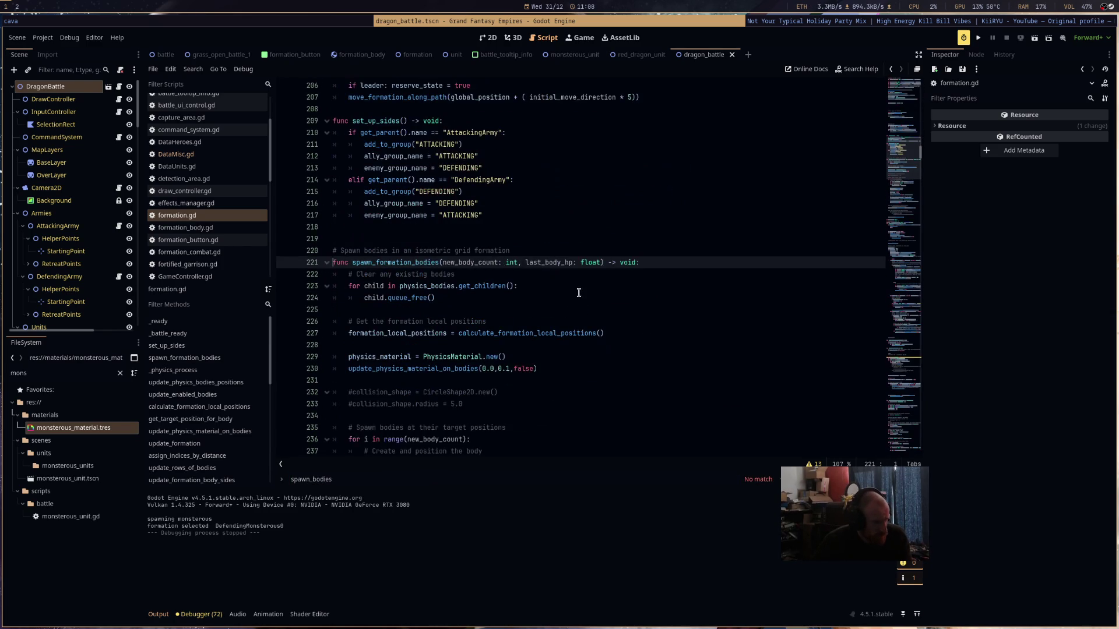
- Locate COLLISION_BASE_SIZE_RADIUS on line 253 and put the caret at the line's end
scroll(521, 291, down, 3)
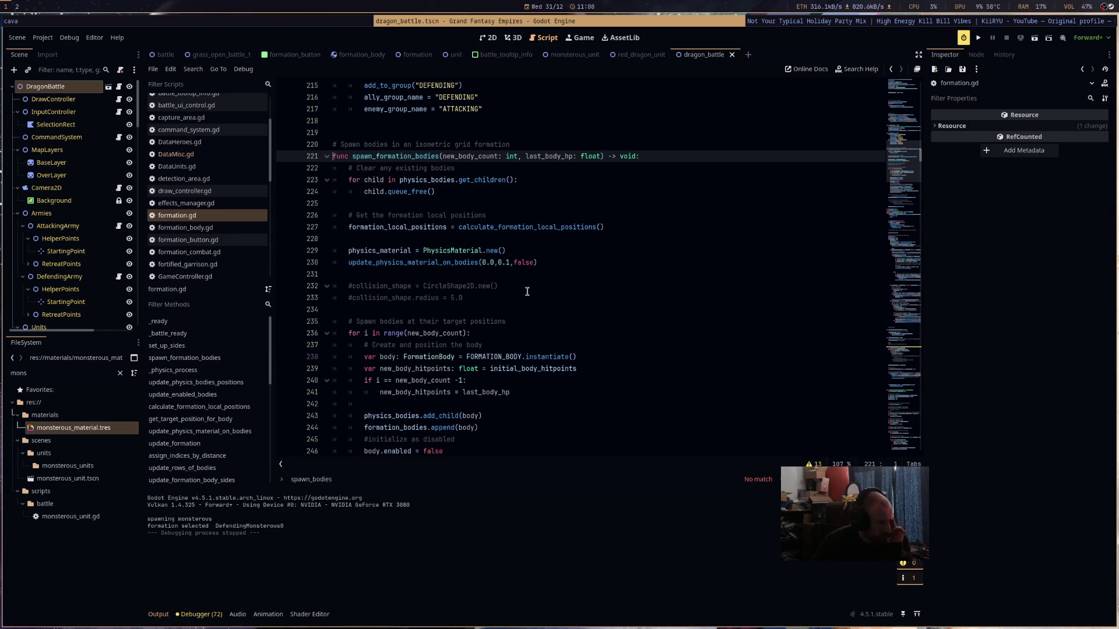
scroll(526, 291, down, 2)
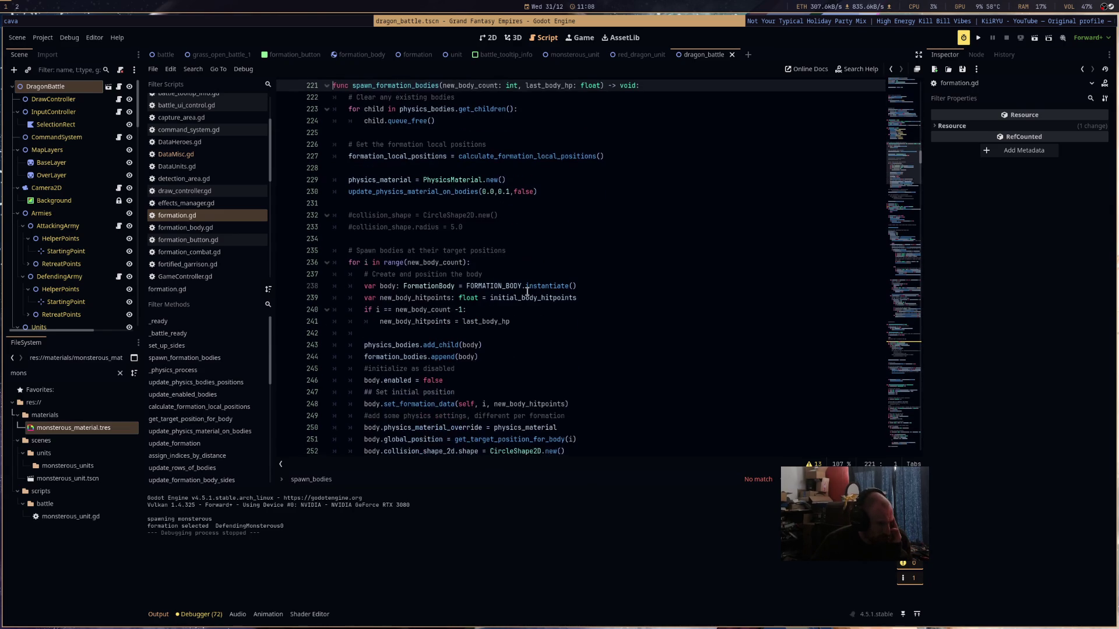
scroll(526, 291, down, 2)
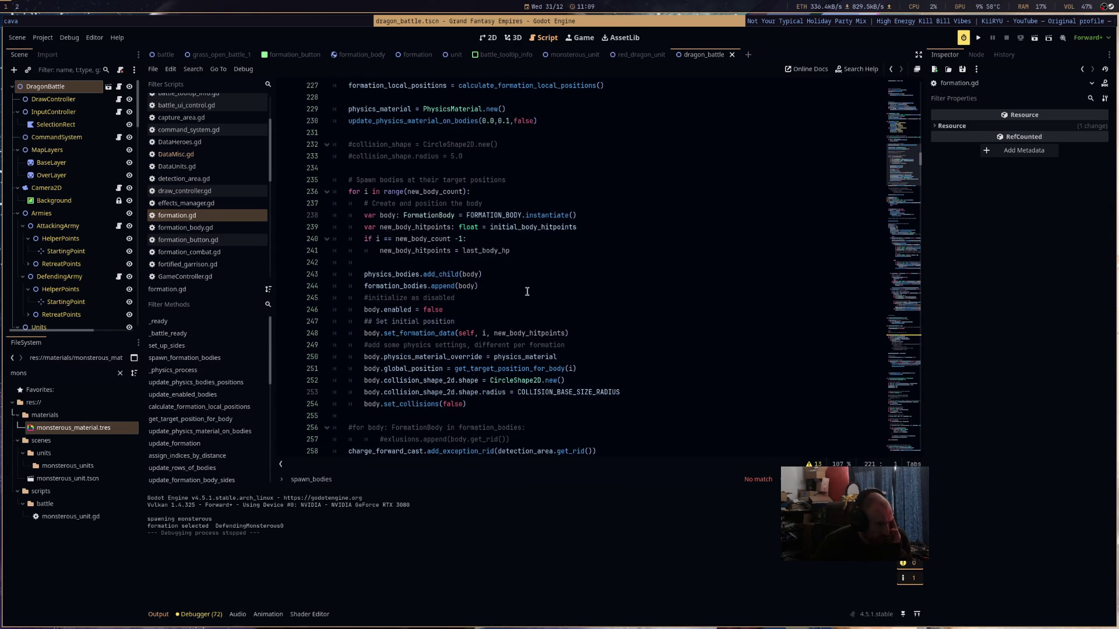
double_click(564, 392)
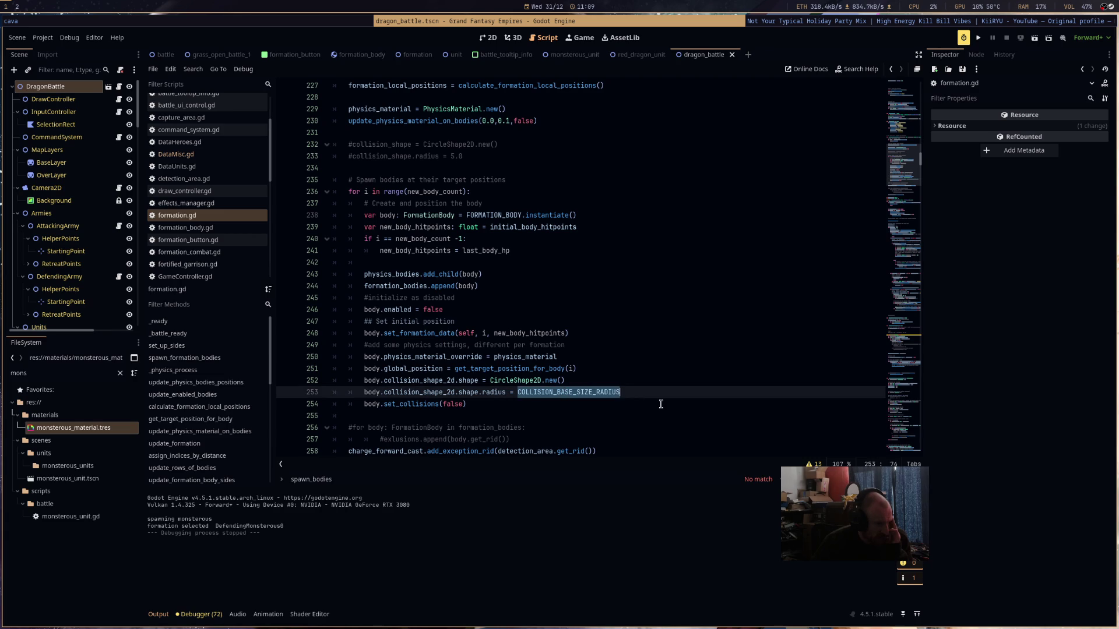
scroll(661, 405, down, 3)
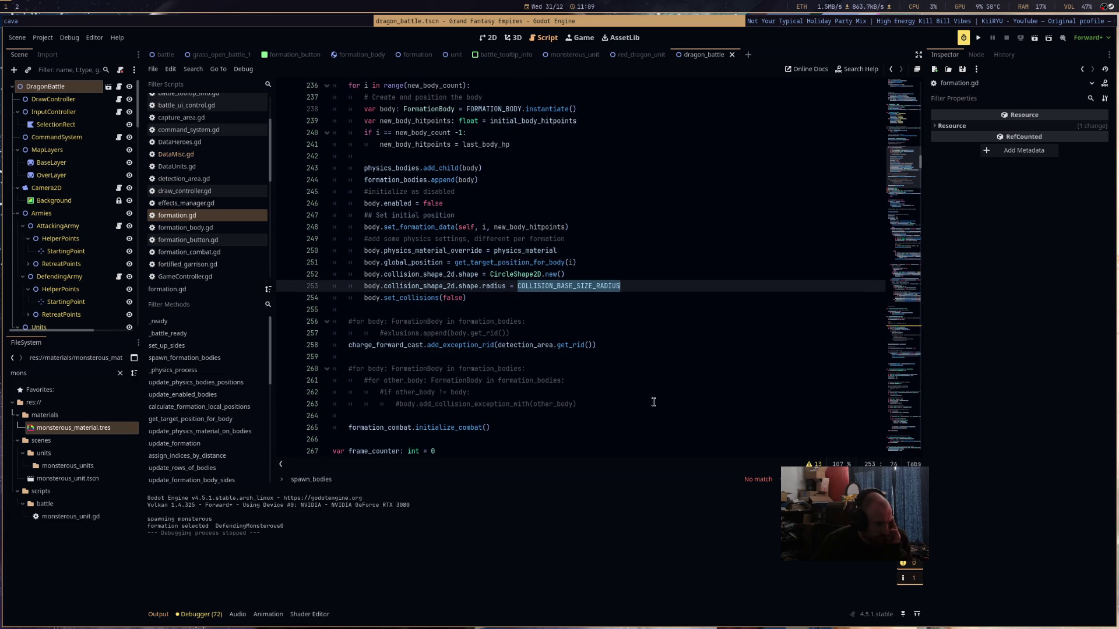
click(631, 285)
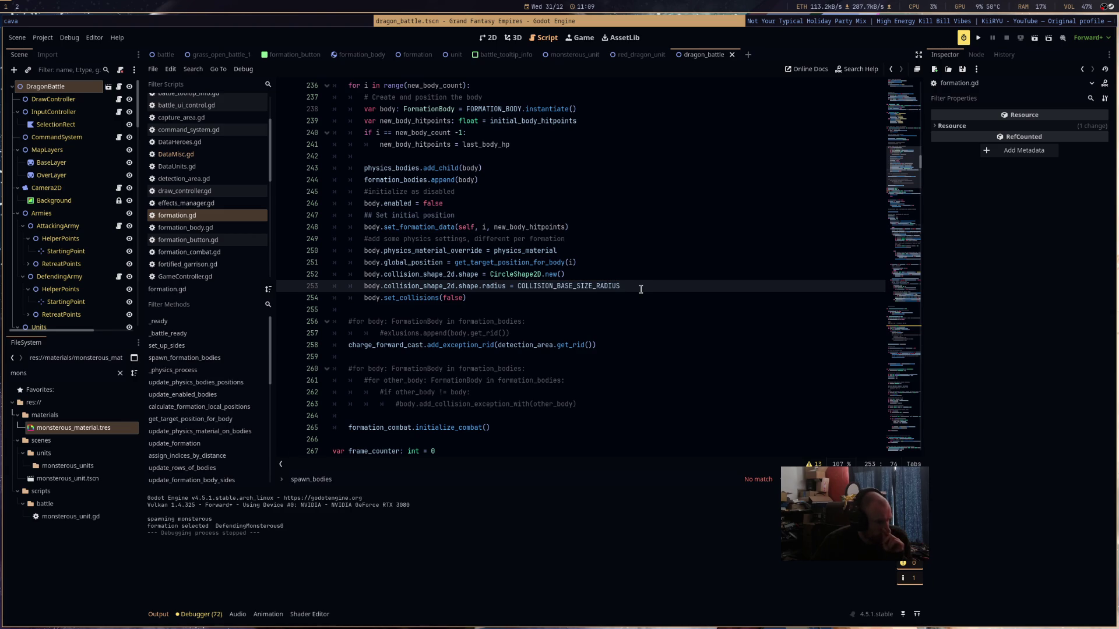
- Append an 'if …units_manager.unit_data.scale != "MONSTEROUS"' condition to line 253
text( if)
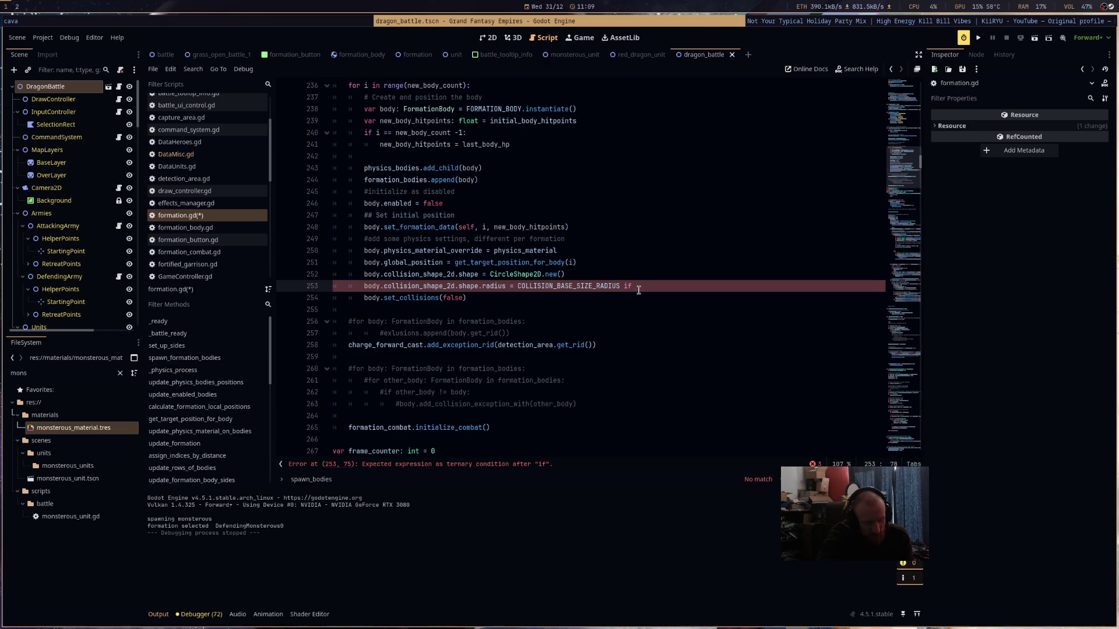
text(hero)
key(Return)
text(.)
text(h)
key(BackSpace)
key(BackSpace)
key(BackSpace)
text(nits_manager.)
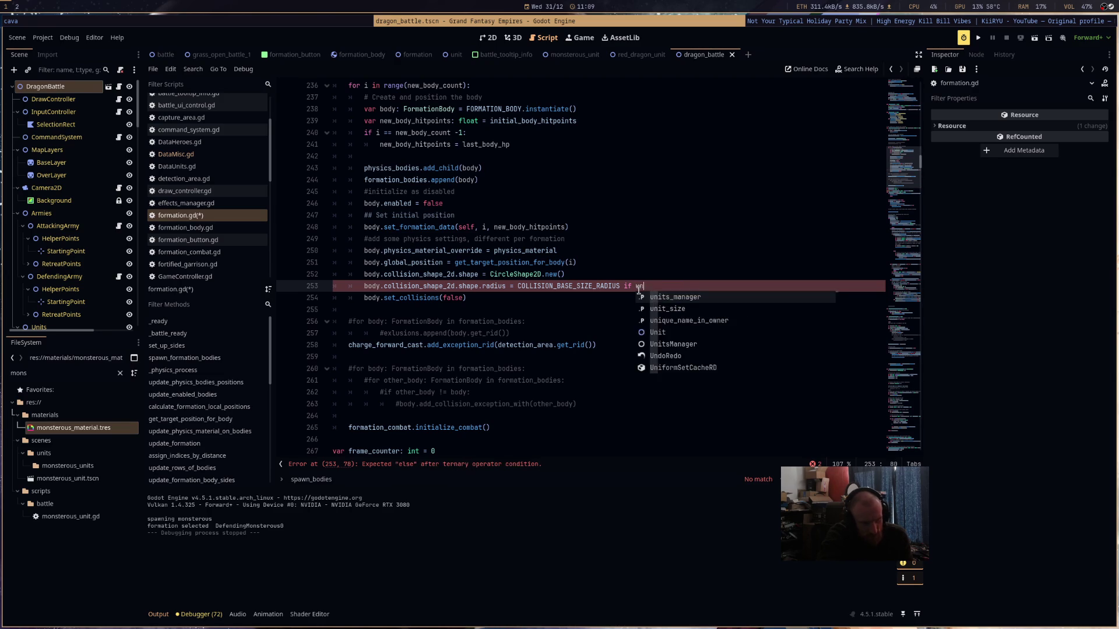
text(unit_data)
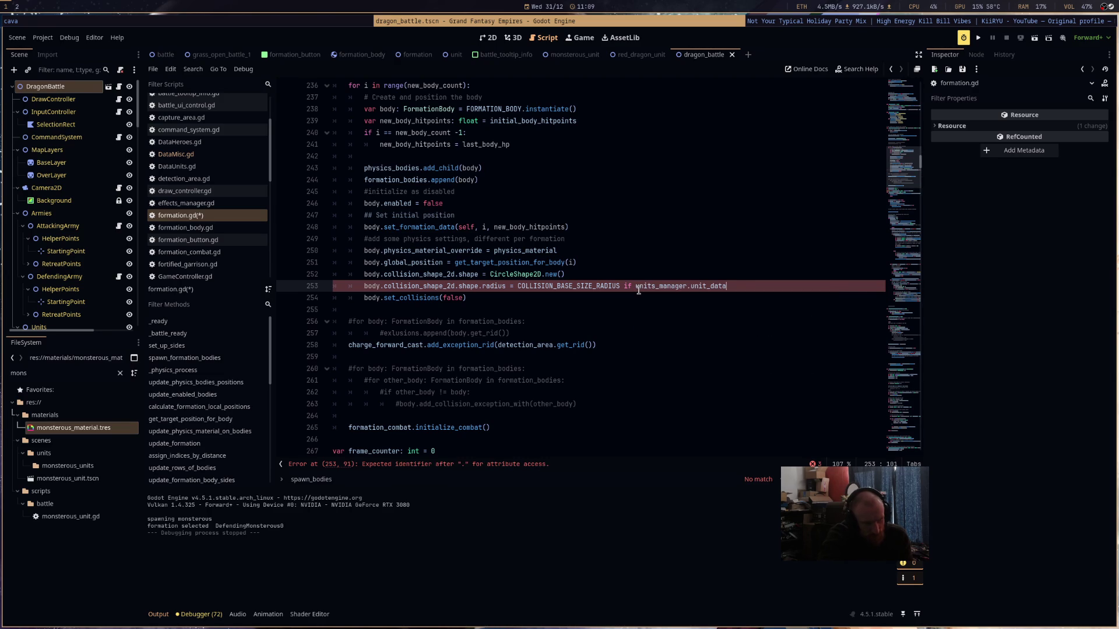
text(.sca)
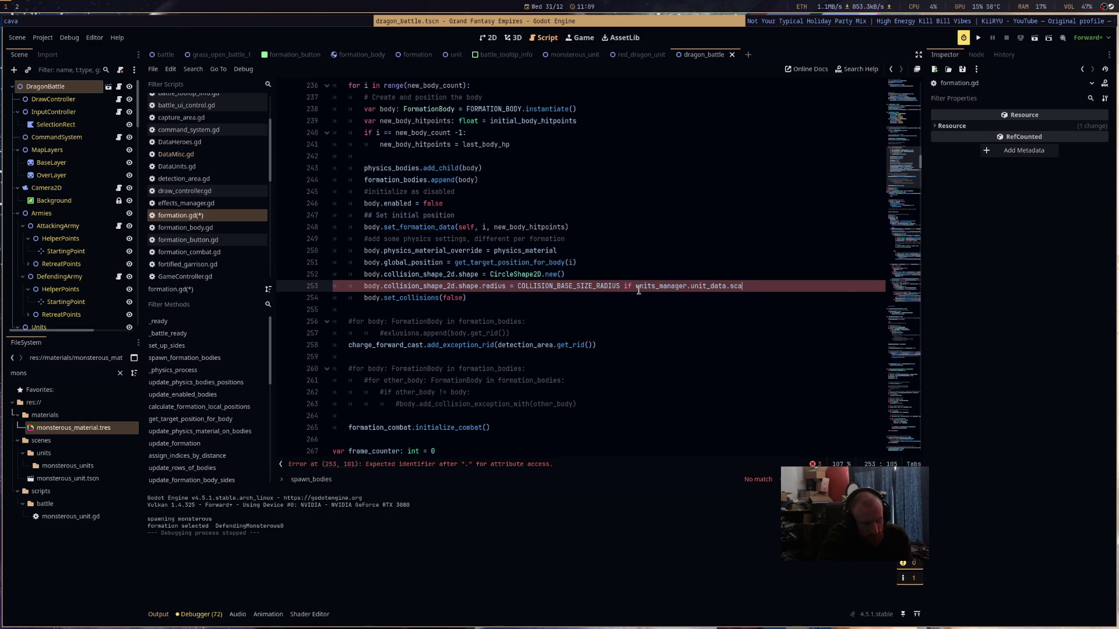
text(le != )
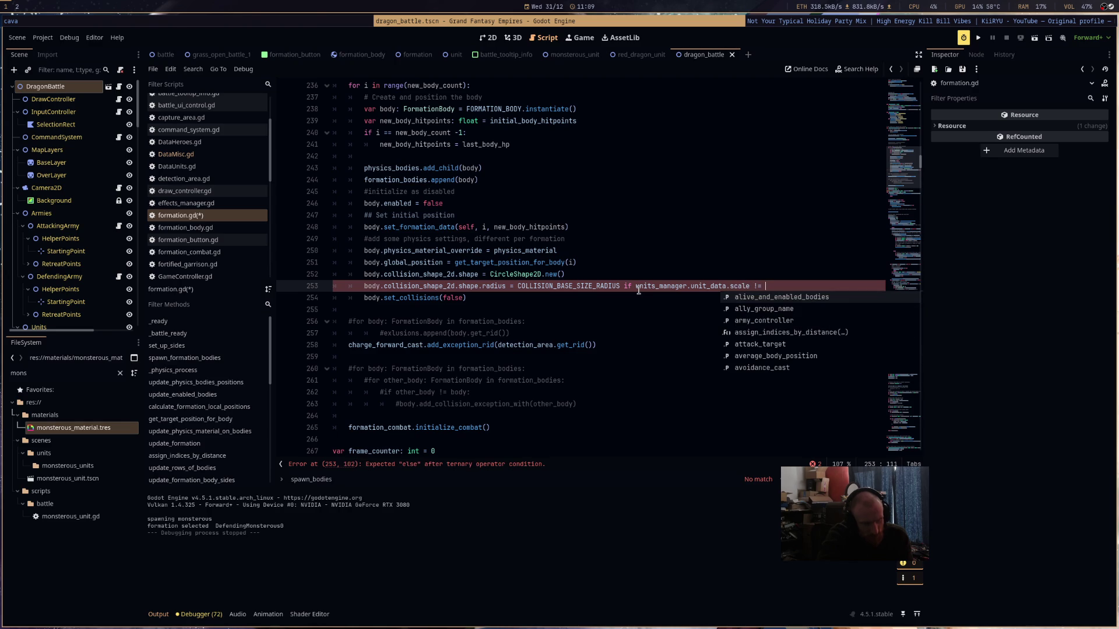
text("MONSTEROUS" else)
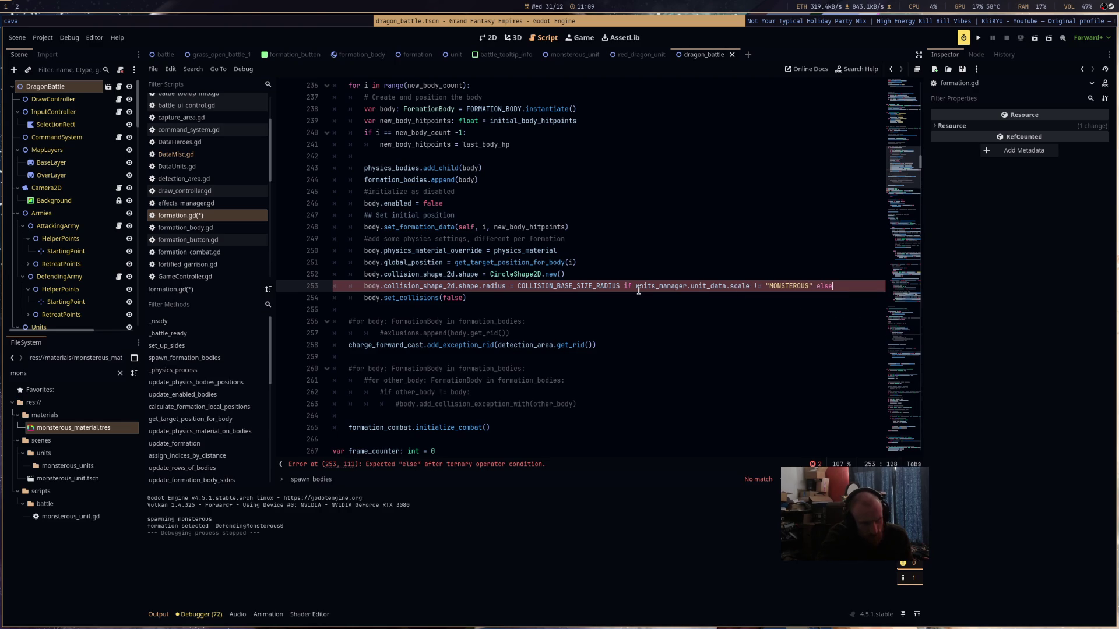
text( CO)
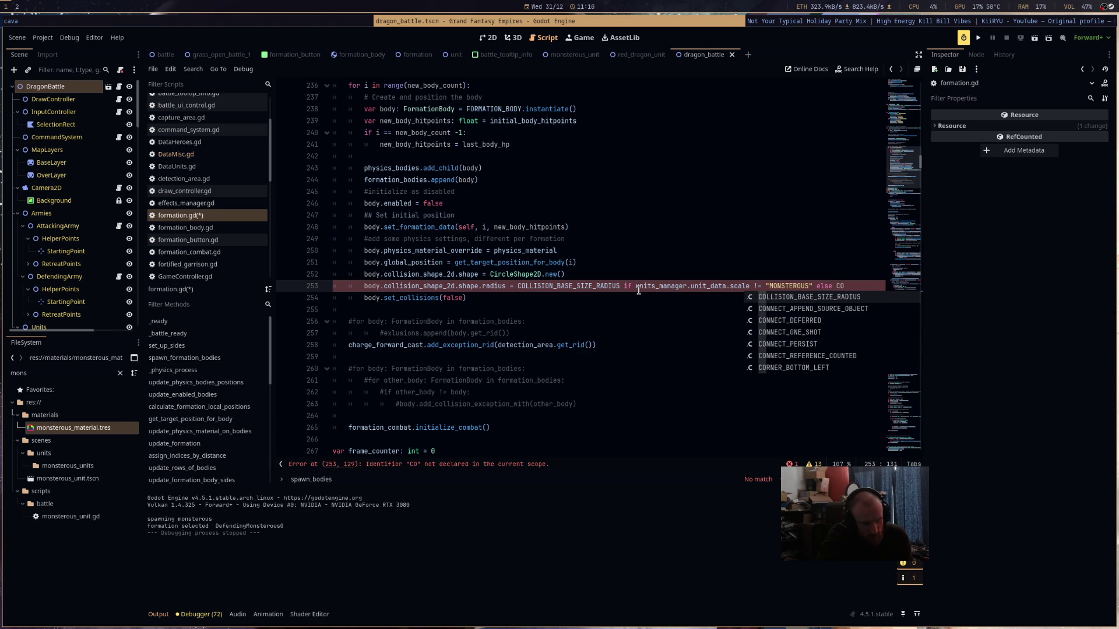
- Finish the else branch as COLLISION_BASE_SIZE_RADIUS * 4, save formation.gd, and run the game
key(Return)
text(* 4)
key(ctrl+s)
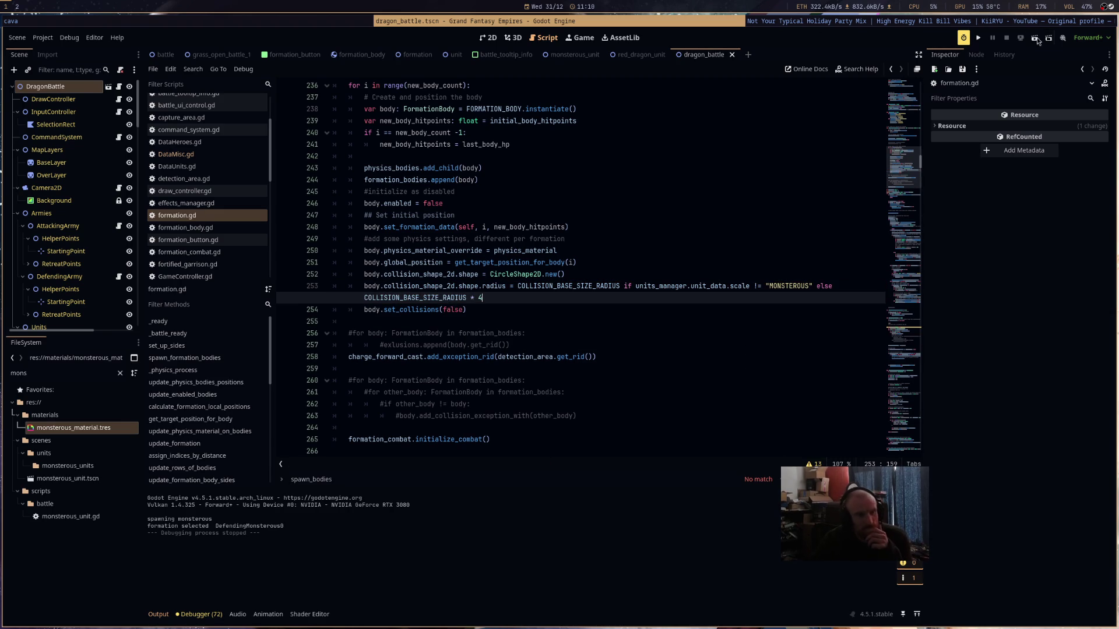
click(1046, 39)
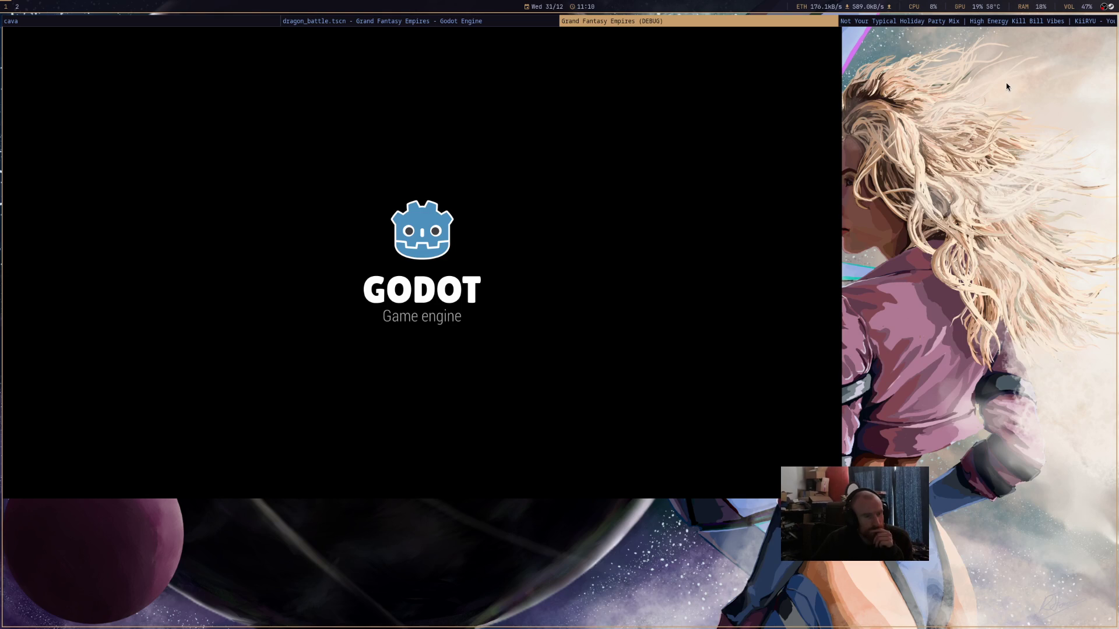
- Read the line-253 'scale' on Dictionary error, then delete the if…else condition from that line
click(548, 22)
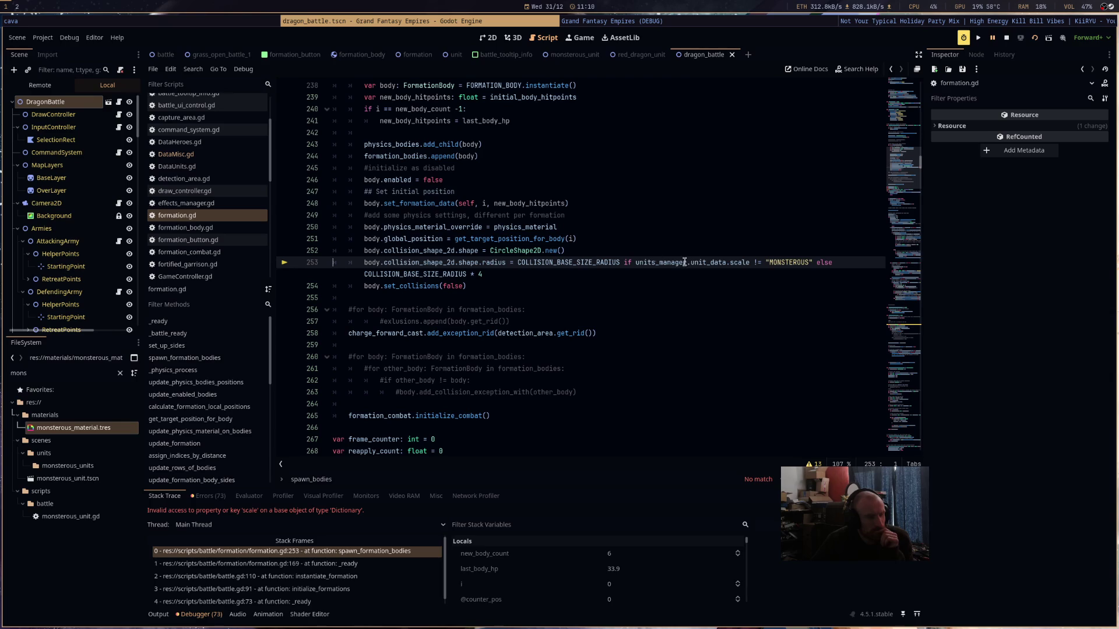
mouse_move(708, 264)
mouse_move(665, 261)
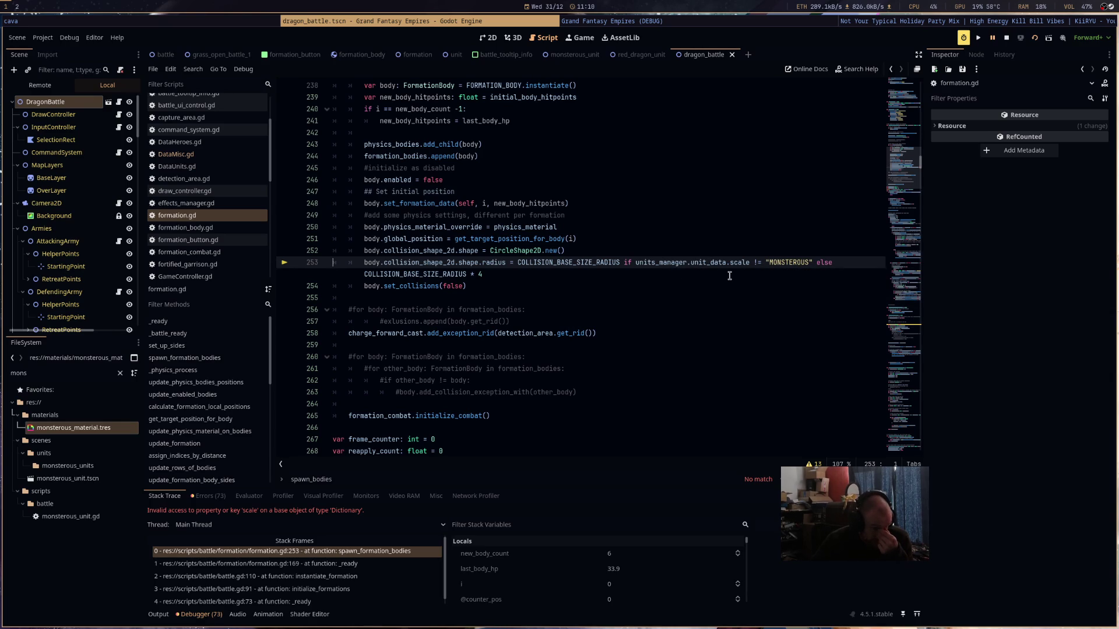
drag(729, 276, 623, 262)
key(BackSpace)
drag(905, 168, 905, 140)
scroll(636, 252, up, 20)
scroll(636, 252, down, 3)
- Check the uses of formation_unit_type, then undo to bring back the MONSTEROUS condition on line 253
double_click(398, 356)
scroll(734, 329, down, 20)
scroll(675, 369, down, 20)
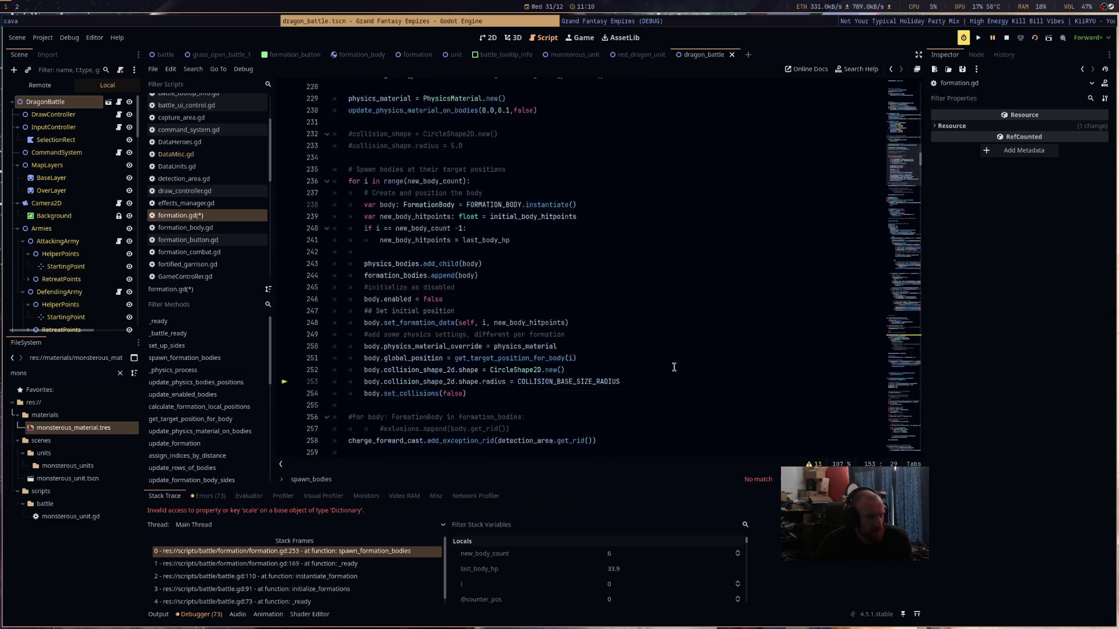
scroll(442, 460, down, 3)
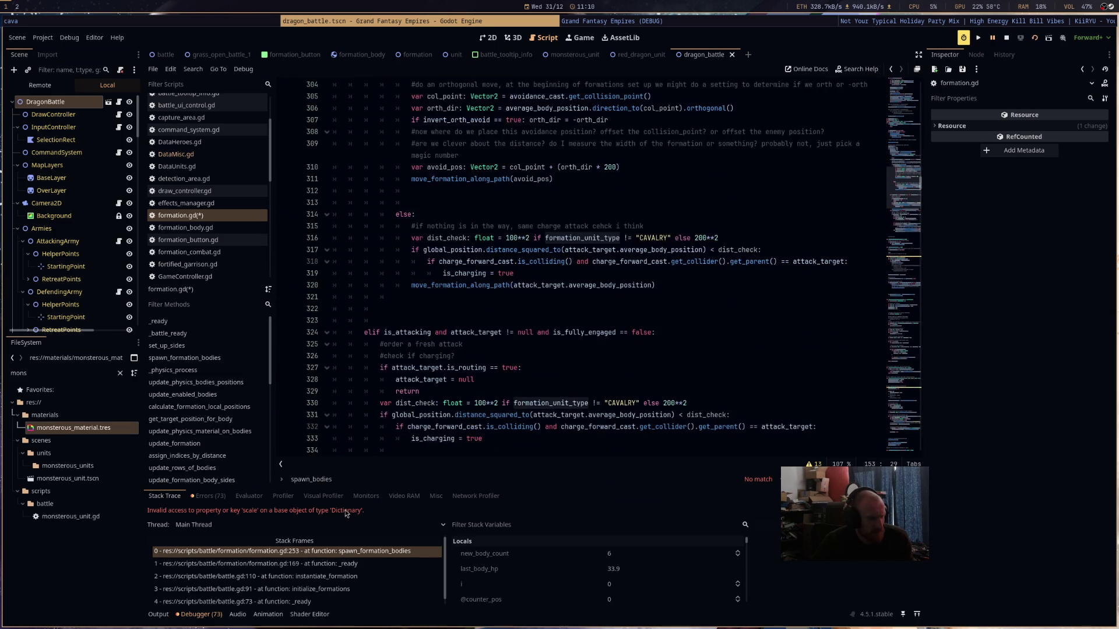
click(682, 355)
key(ctrl+z)
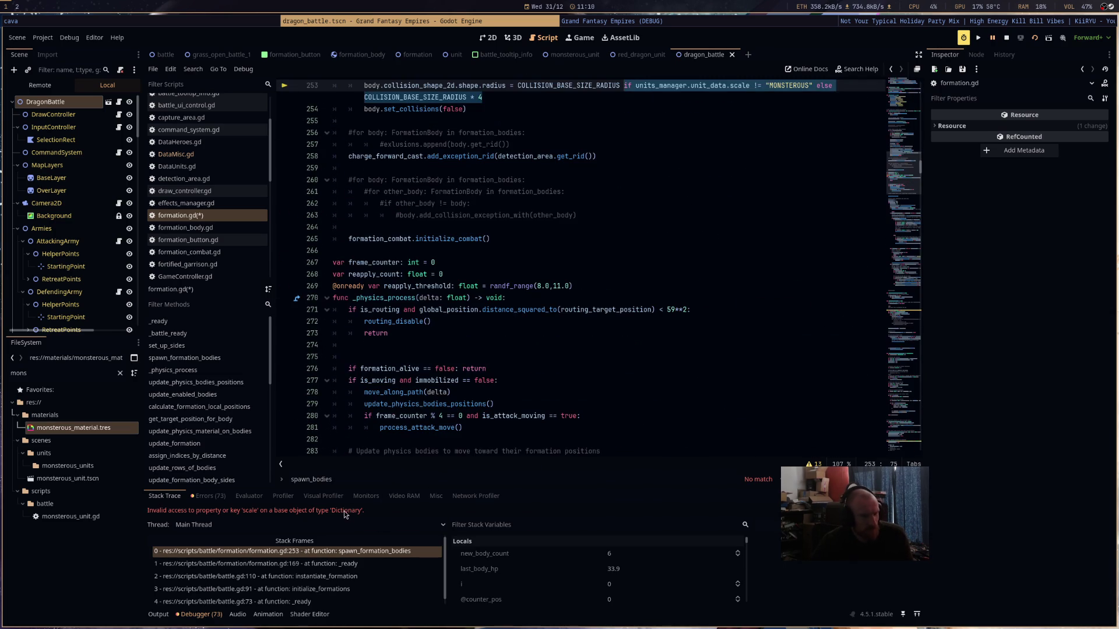
scroll(670, 219, up, 4)
key(ctrl+z)
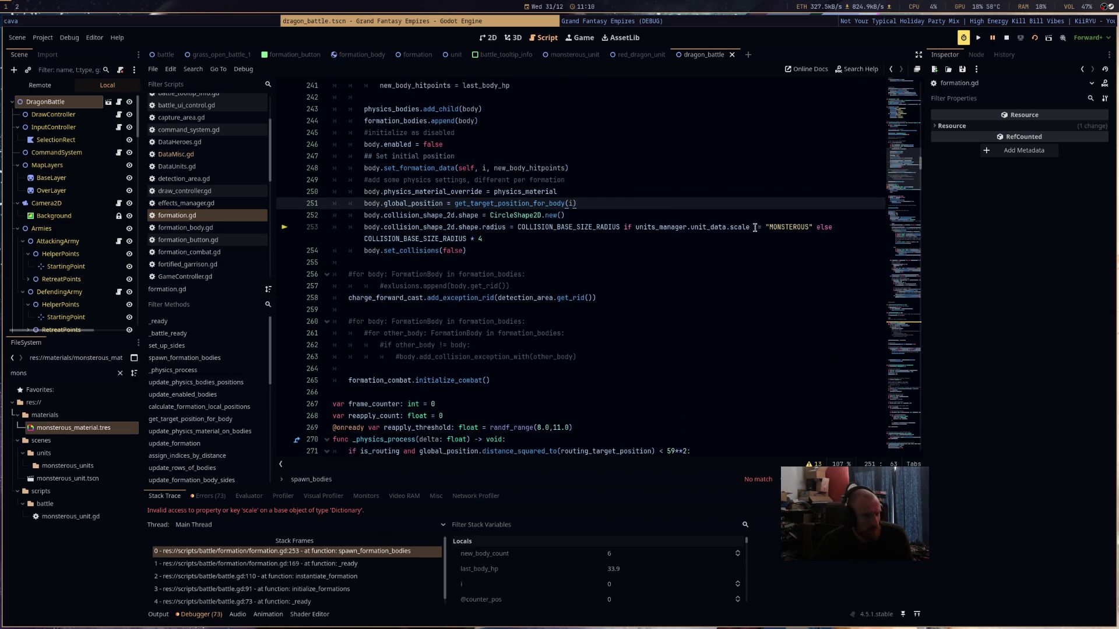
- Replace the units_manager.unit_data.scale lookup with formation_unit_type and rerun the game
drag(752, 227, 636, 228)
text(f)
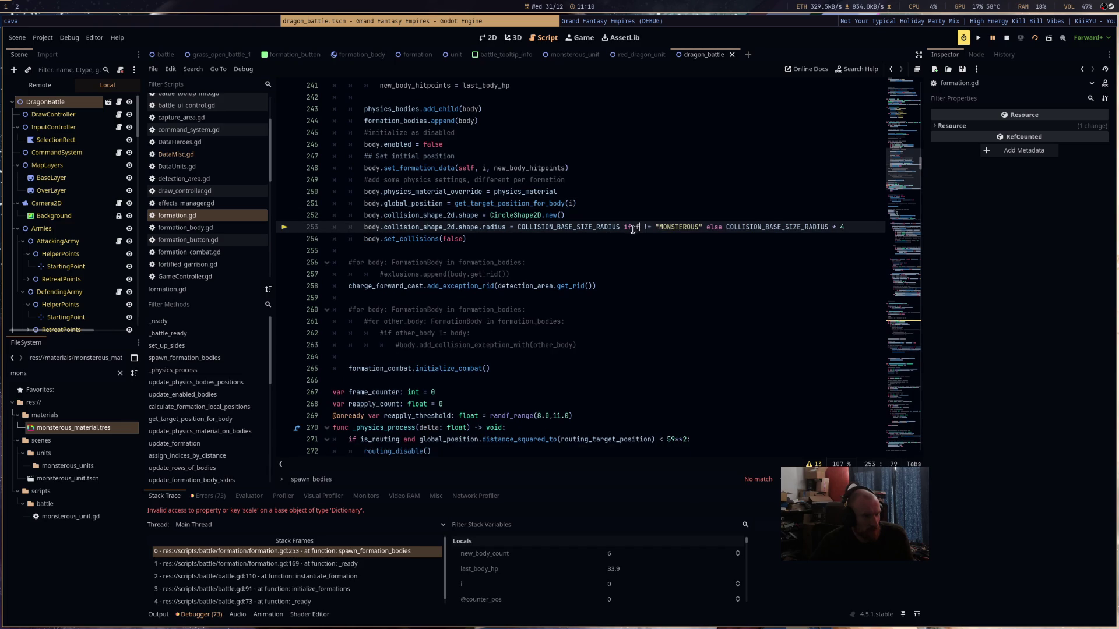
text(ormation_un)
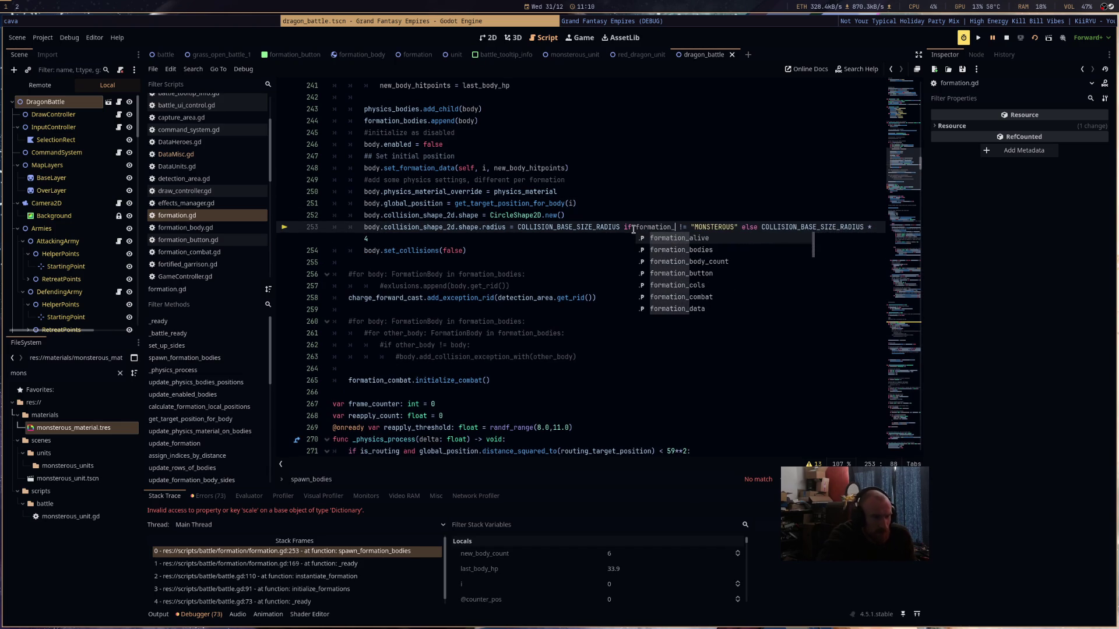
text(it)
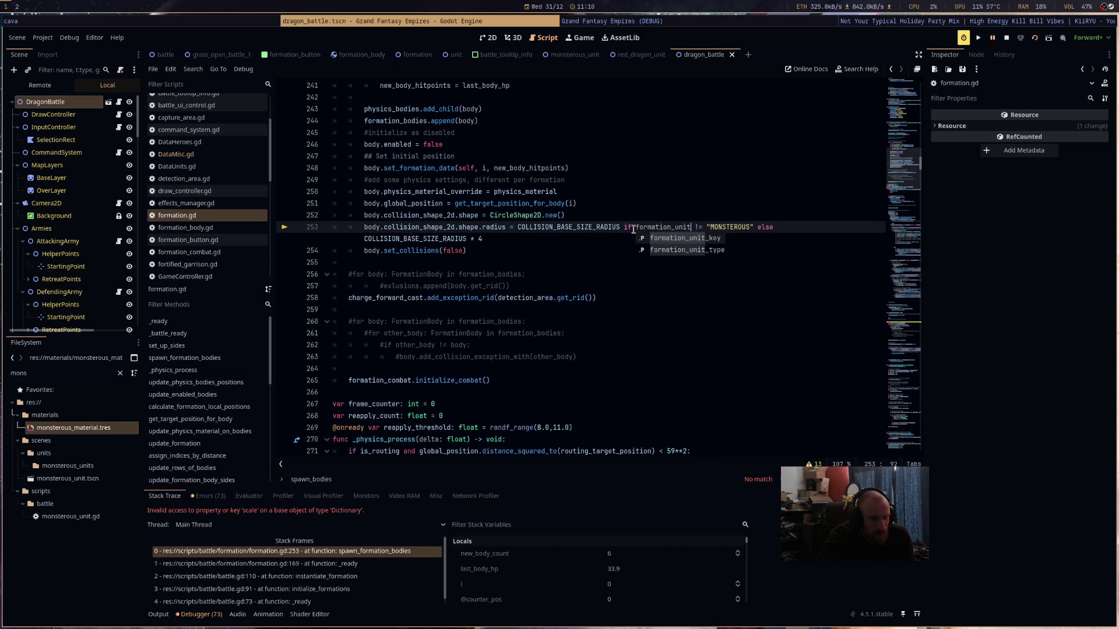
key(Down)
key(Return)
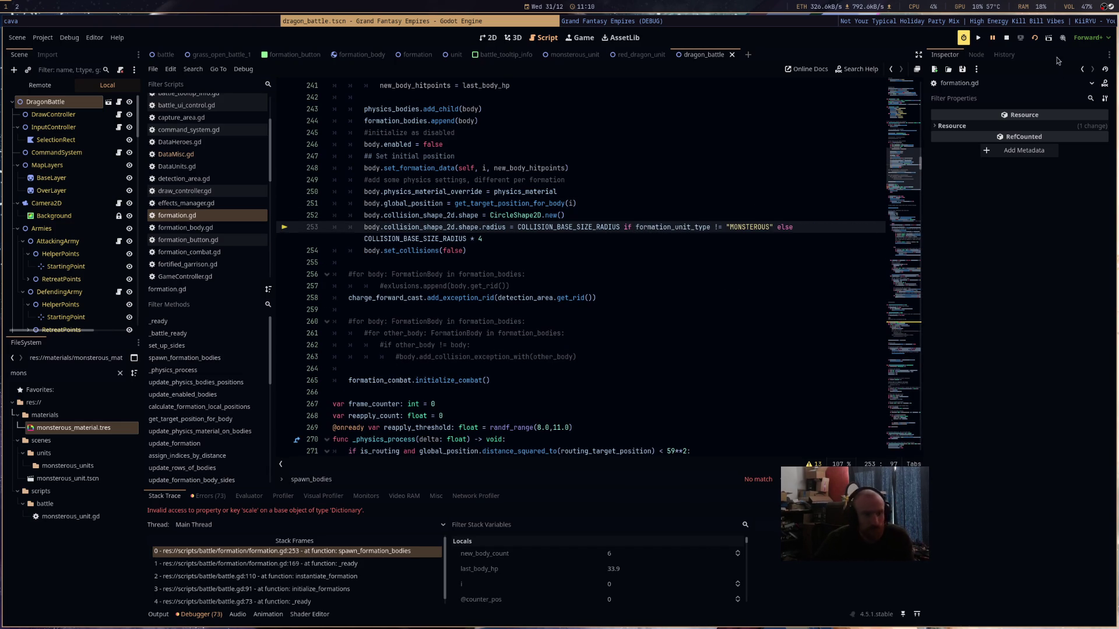
click(1034, 38)
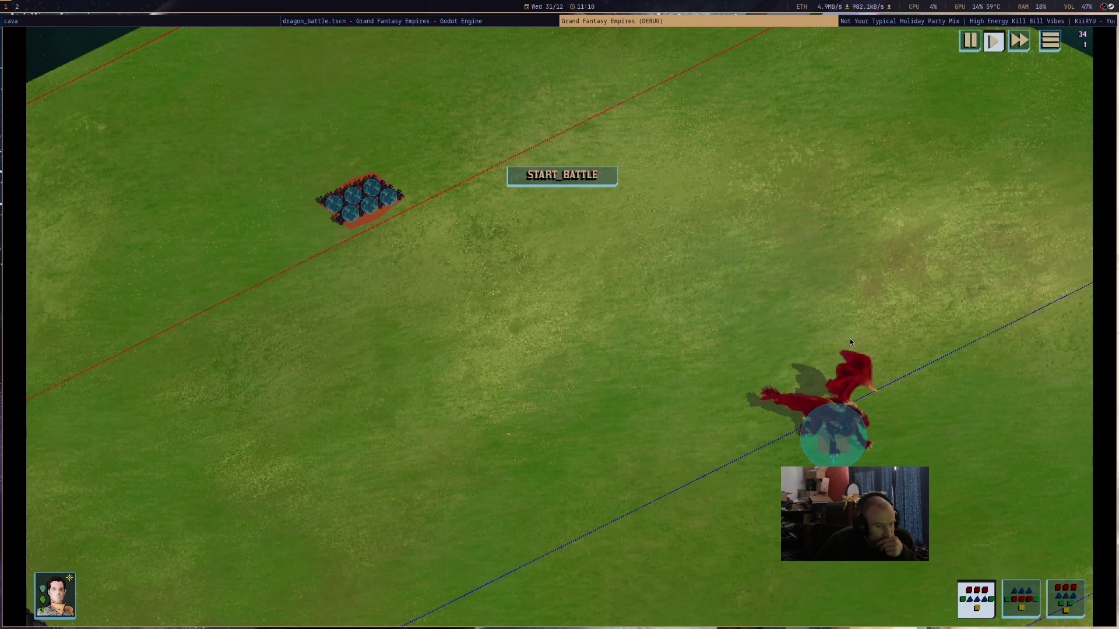
- Select the red dragon, move it right and back toward the middle, then close the game window
click(848, 364)
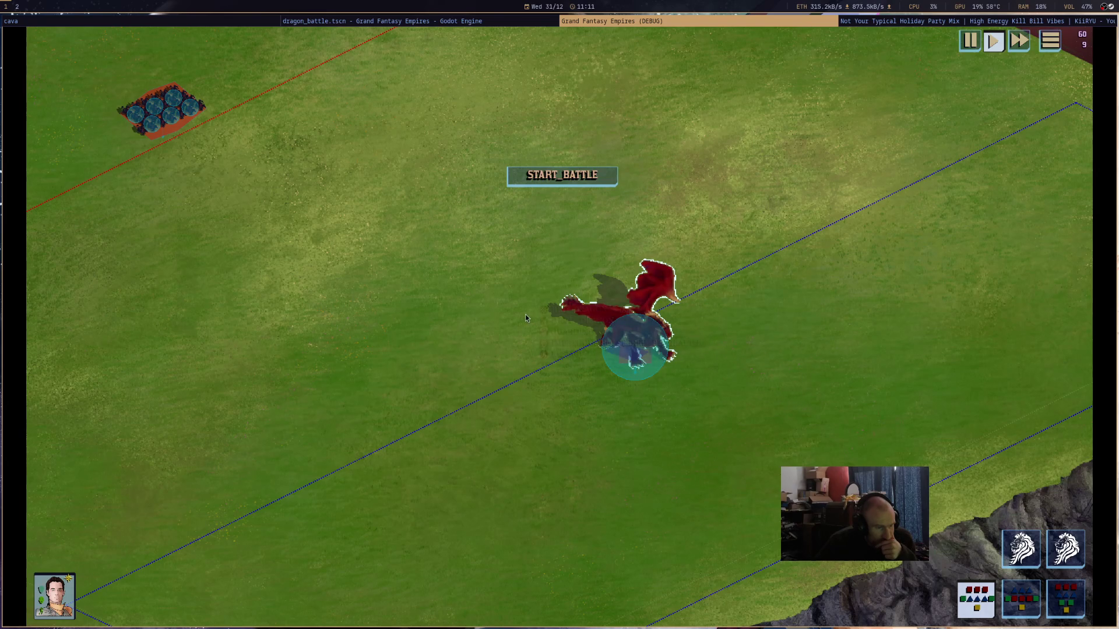
right_click(802, 349)
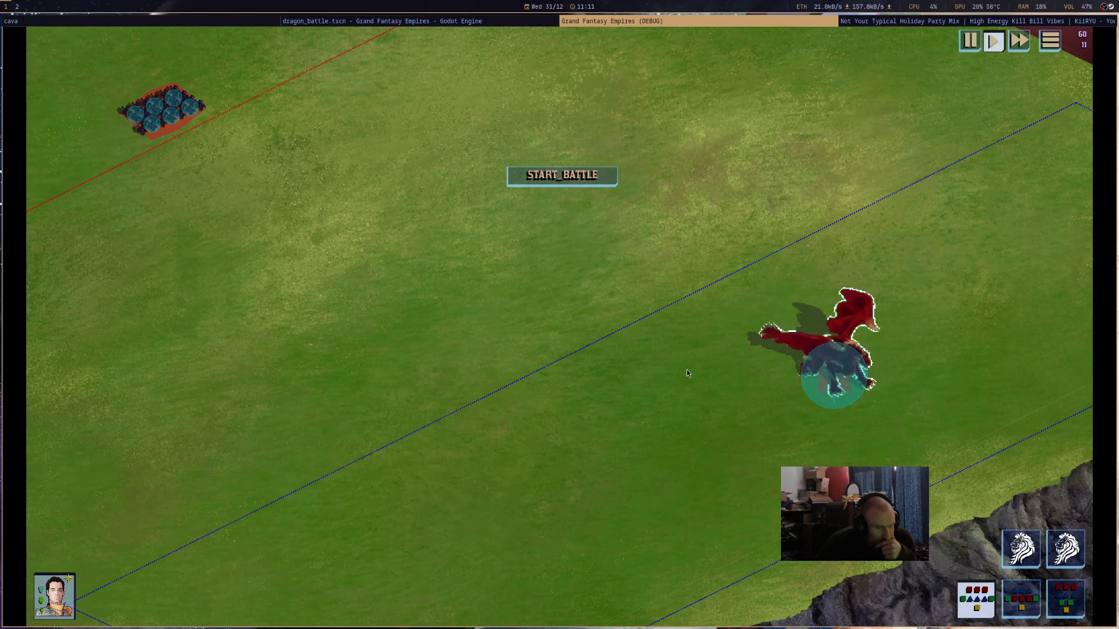
right_click(635, 352)
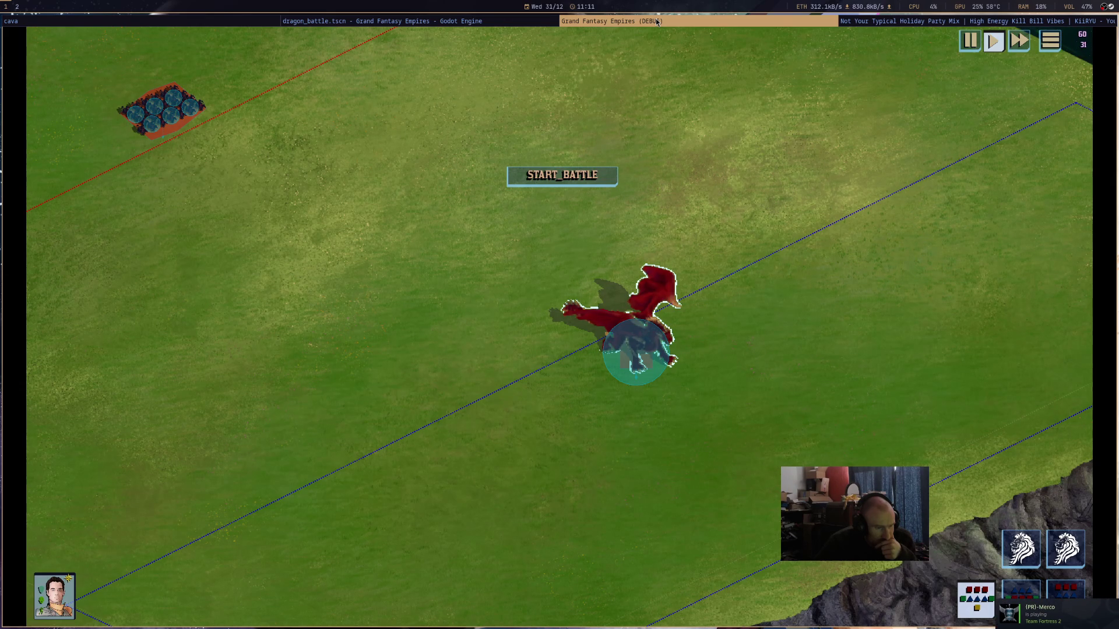
middle_click(657, 21)
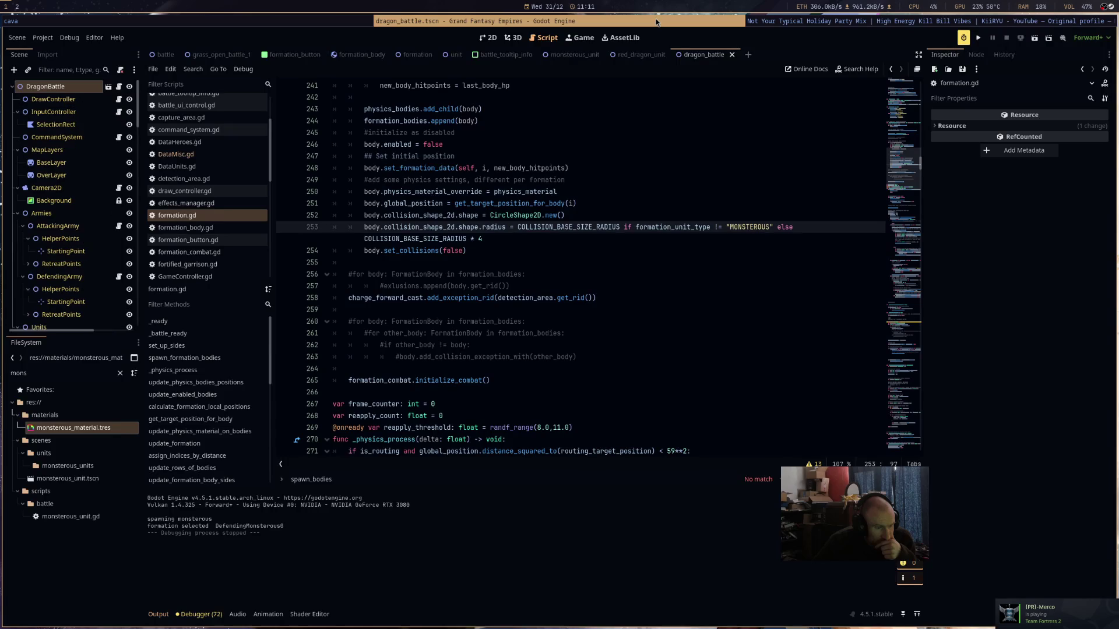
- Return to Godot, switch to the monsterous_unit scene, and open hero_manager.gd
click(907, 21)
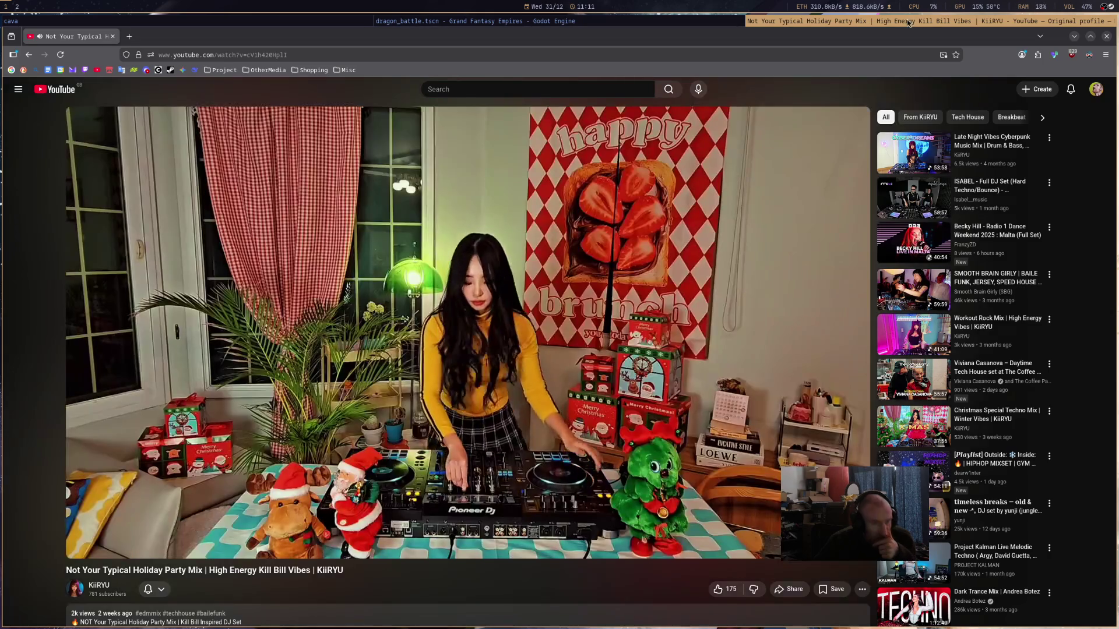
click(571, 21)
click(574, 58)
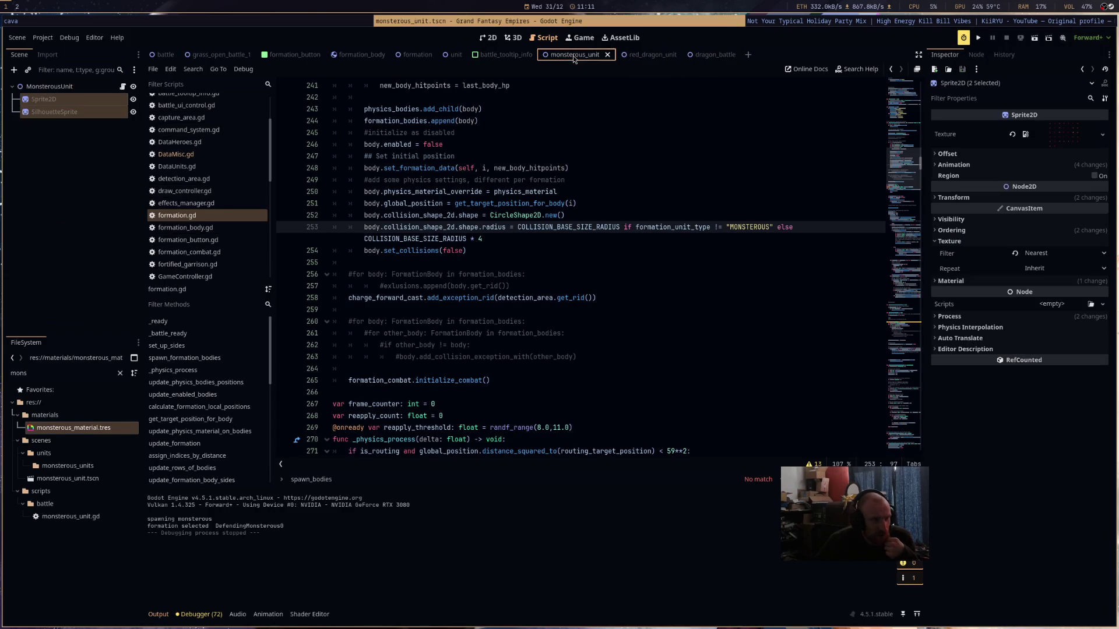
click(173, 155)
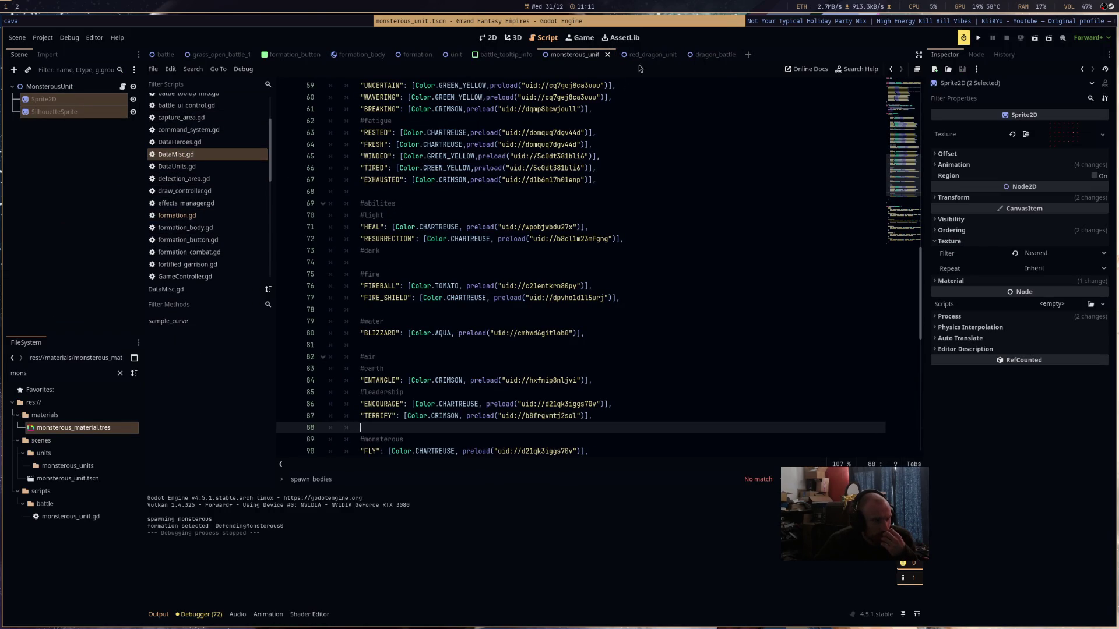
scroll(219, 217, down, 5)
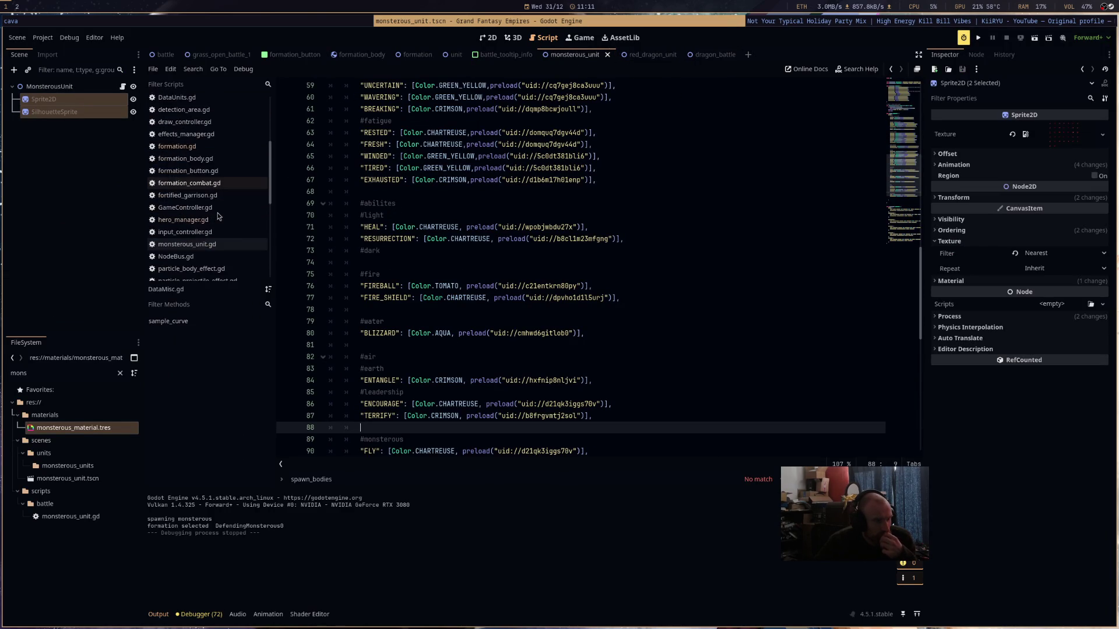
click(183, 150)
click(712, 330)
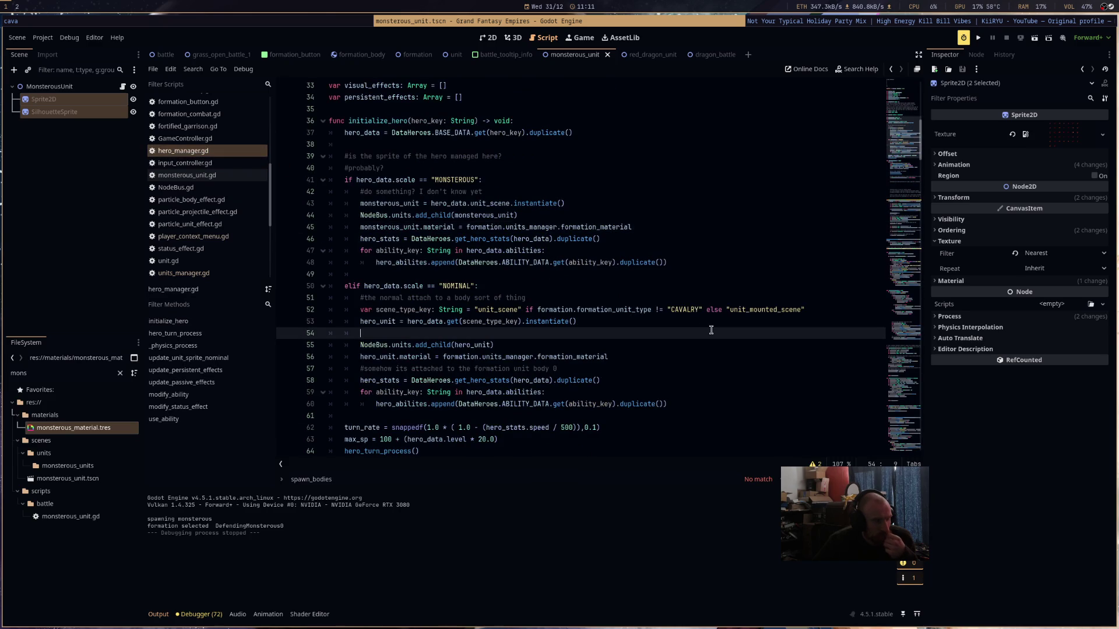
- Read through the _physics_process code and fold the update_persistent_effects function
scroll(712, 330, down, 2)
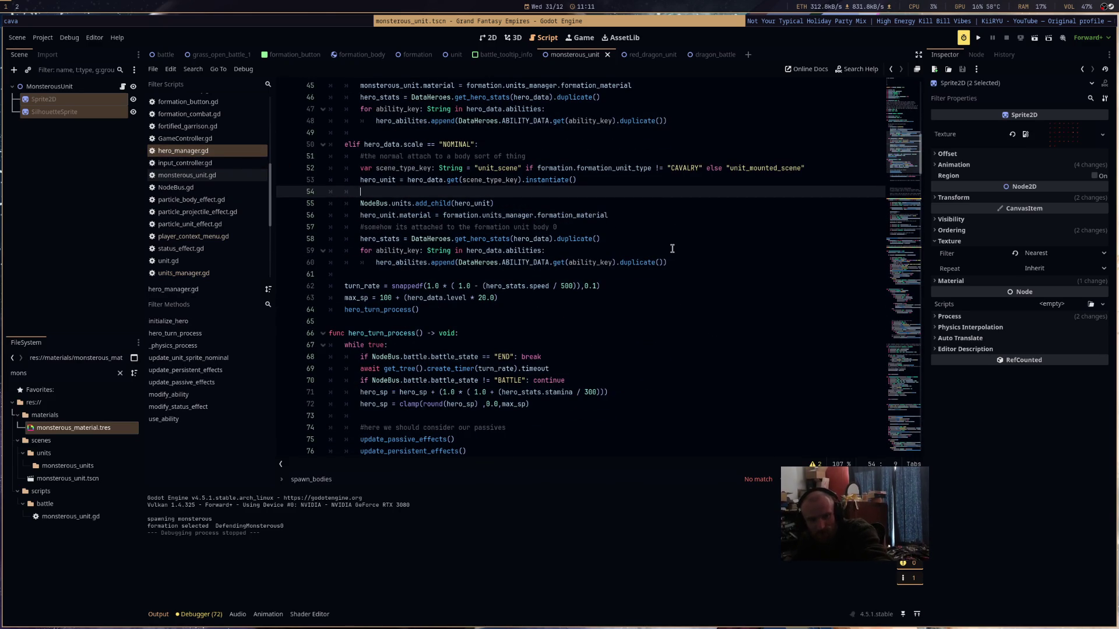
scroll(672, 248, down, 6)
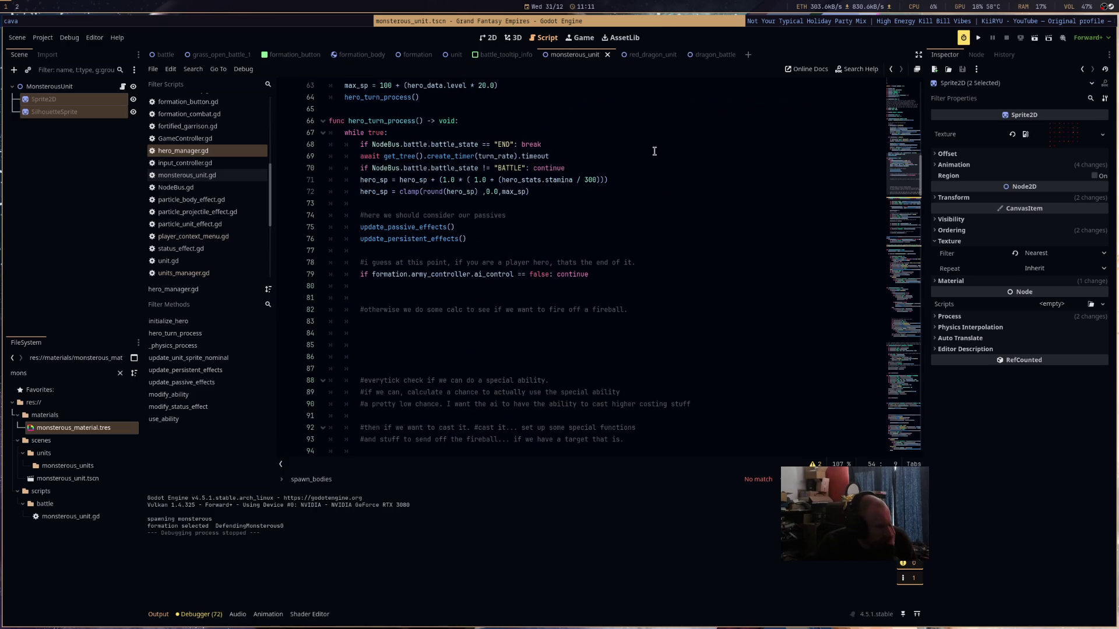
scroll(613, 292, down, 4)
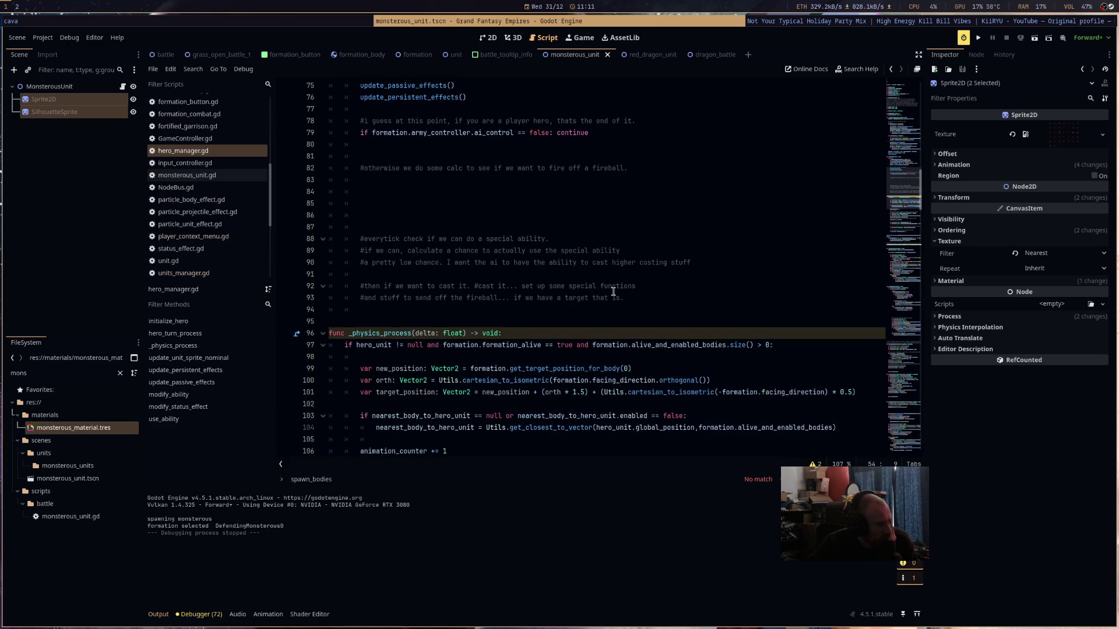
scroll(613, 291, down, 10)
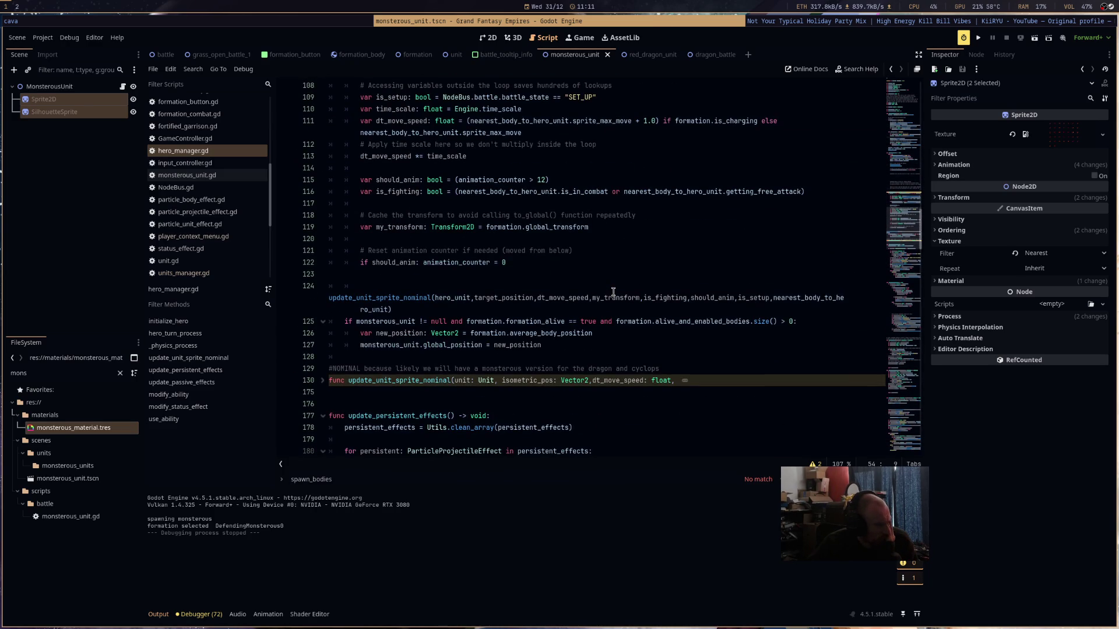
scroll(613, 292, down, 6)
scroll(613, 291, up, 5)
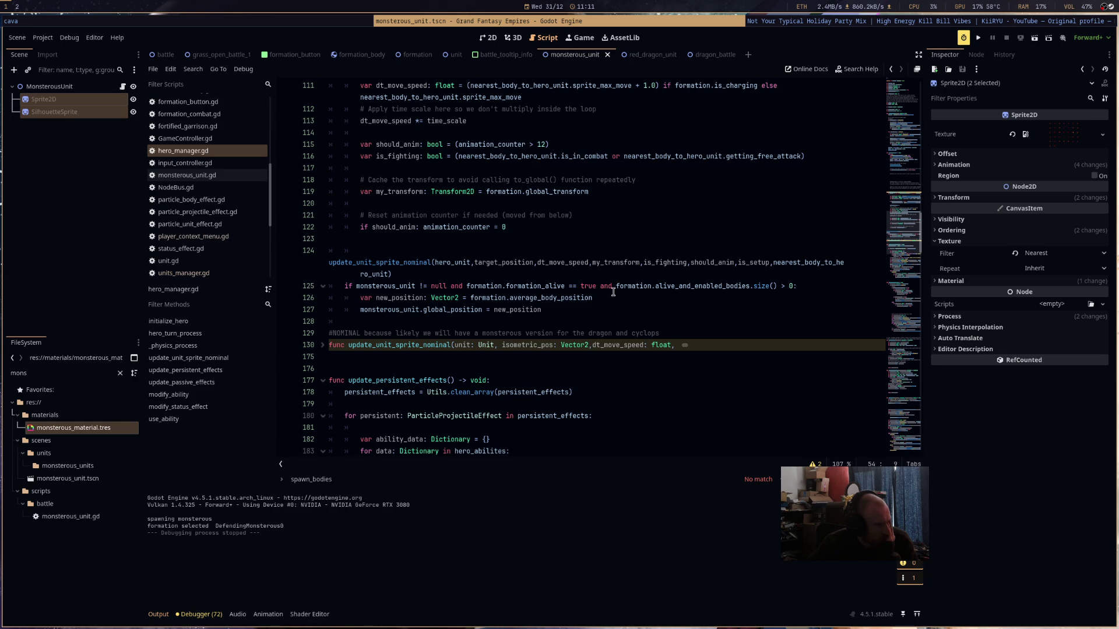
scroll(613, 291, up, 8)
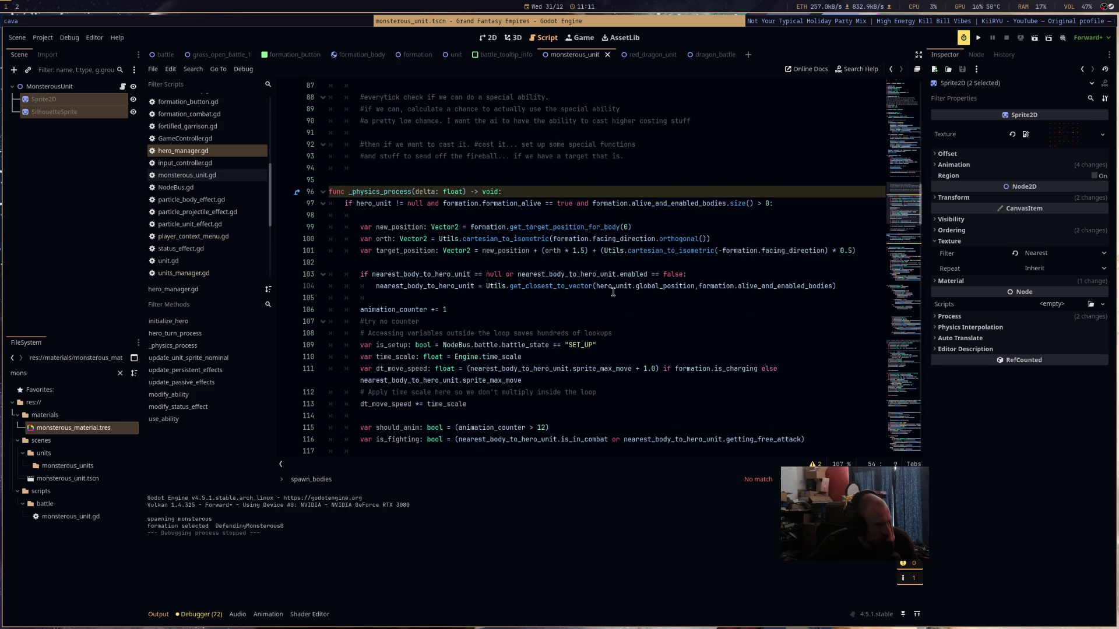
scroll(613, 291, down, 9)
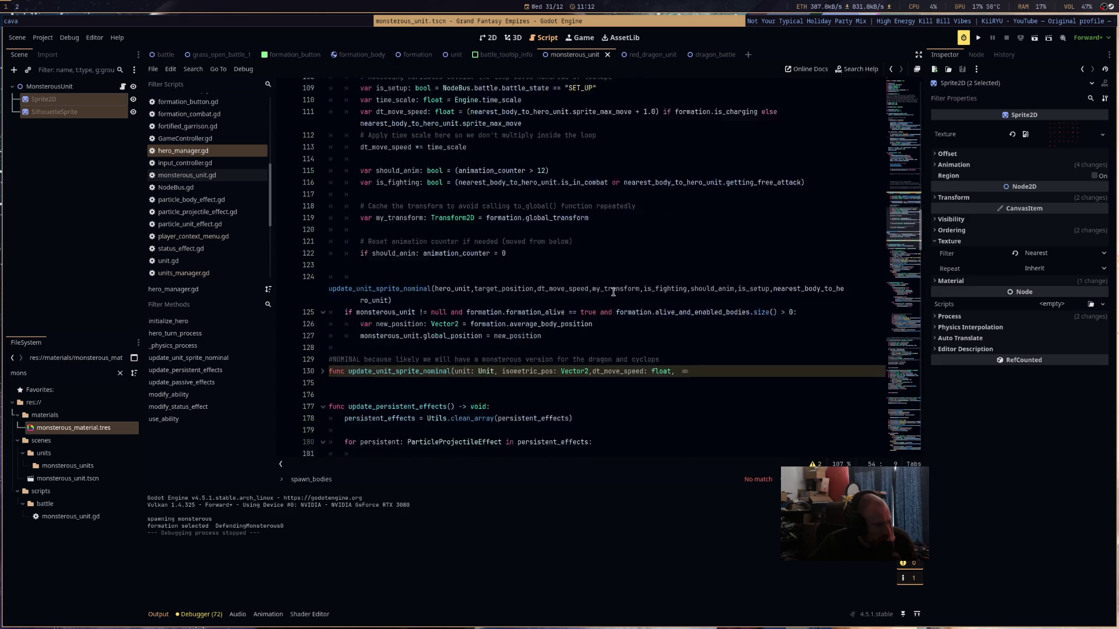
scroll(613, 291, up, 5)
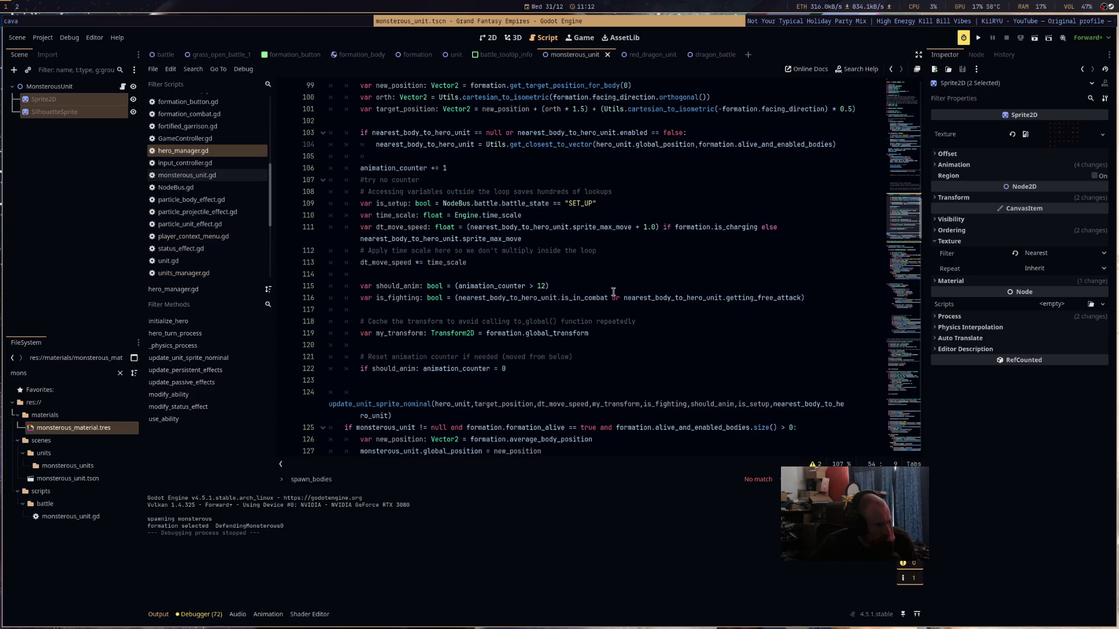
scroll(613, 291, down, 10)
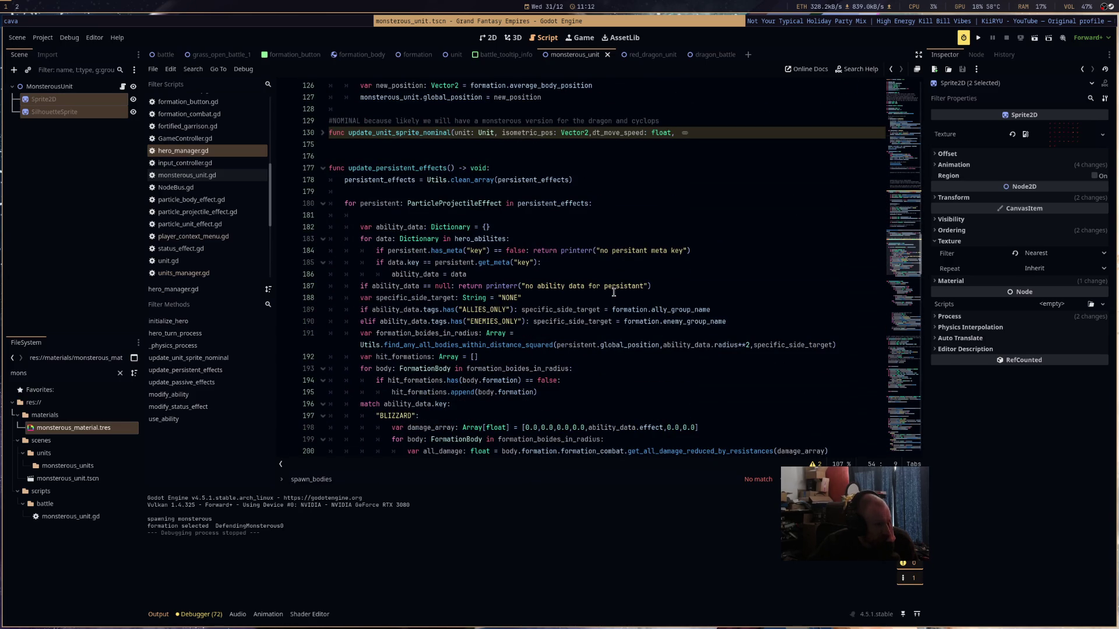
scroll(613, 291, down, 3)
scroll(614, 292, up, 3)
shift+click(325, 169)
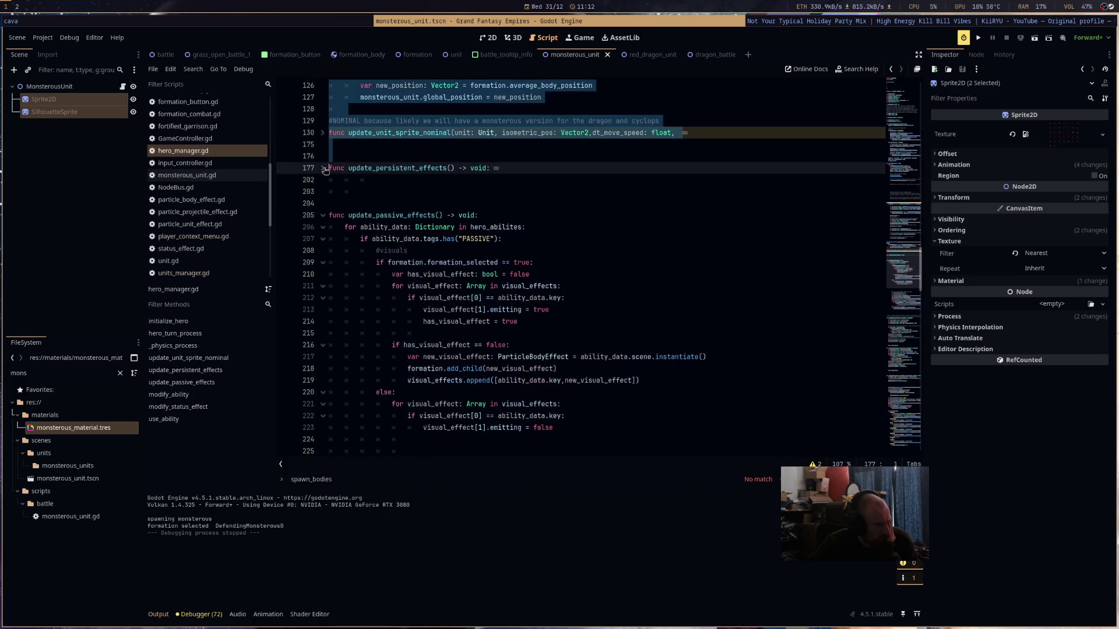
- Fold update_passive_effects and unfold update_unit_sprite_nominal
shift+click(325, 216)
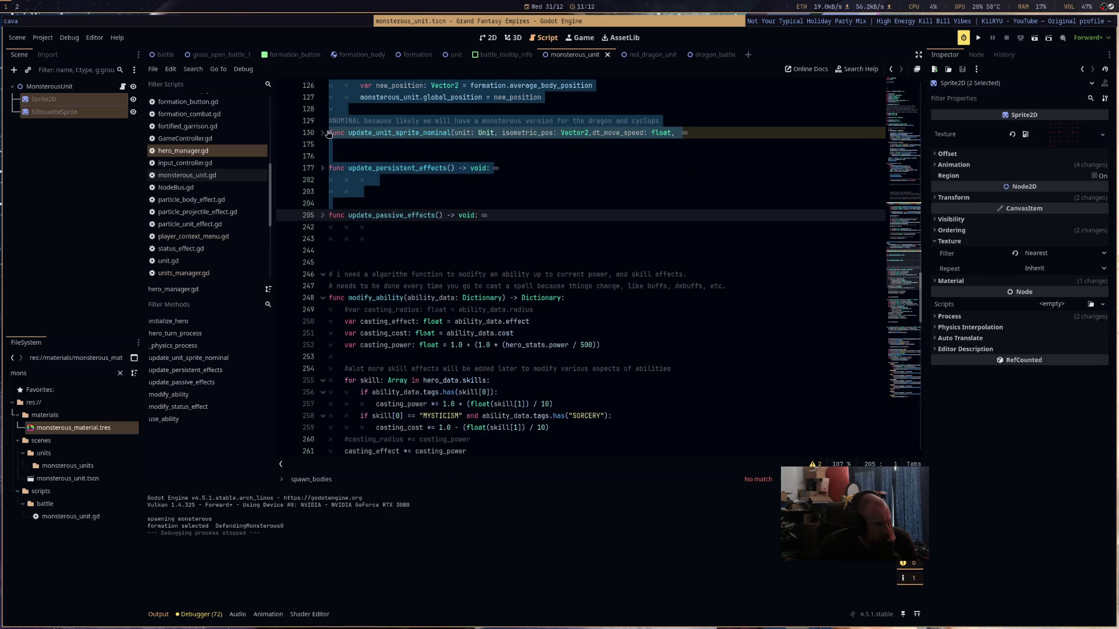
click(324, 133)
click(503, 226)
- Review the code above and select the monsterous_unit position line
scroll(571, 261, up, 3)
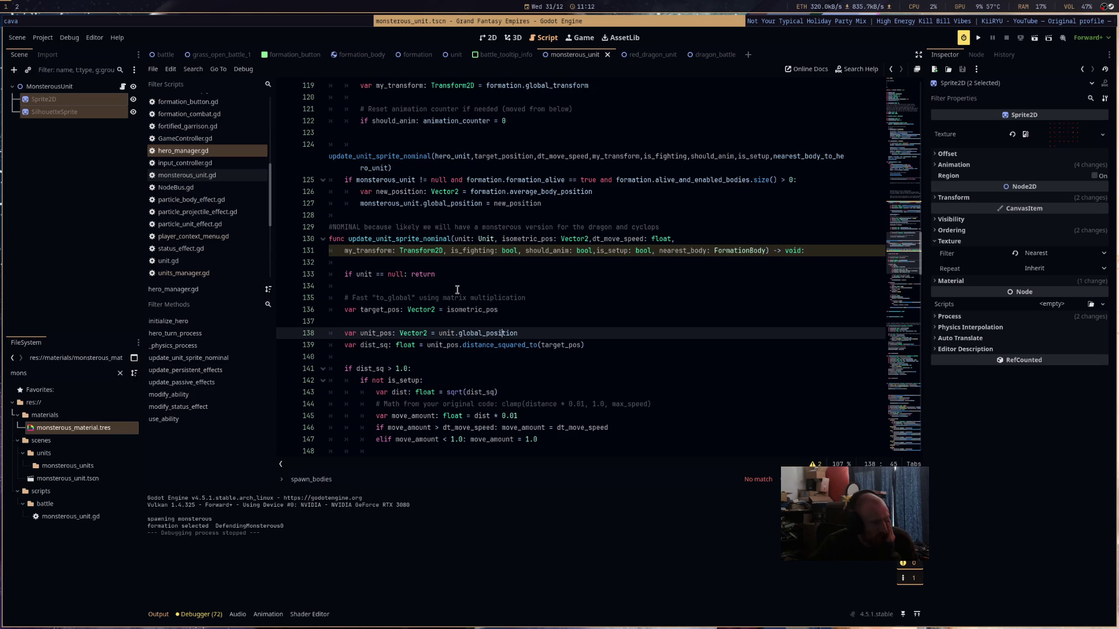
scroll(559, 295, up, 1)
scroll(559, 295, up, 3)
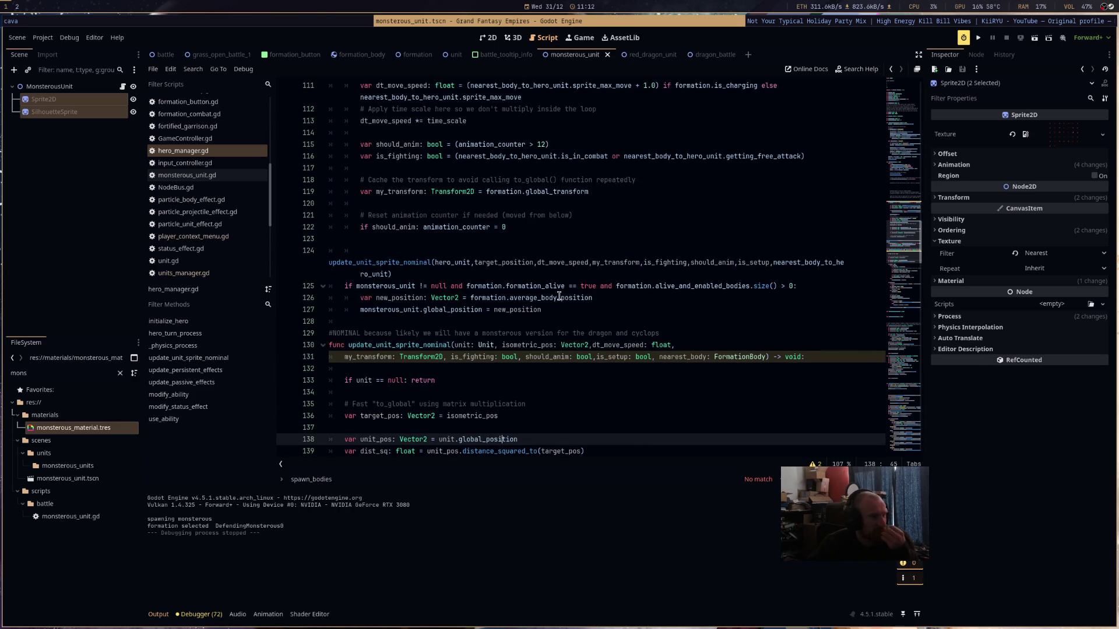
scroll(559, 297, up, 4)
scroll(559, 298, up, 3)
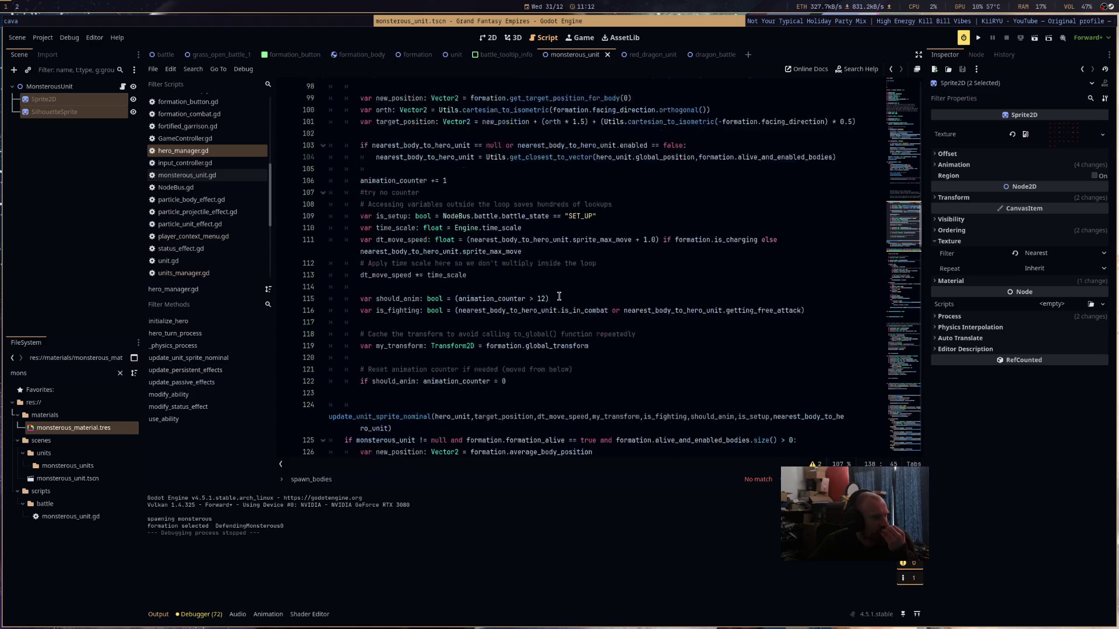
scroll(559, 296, up, 1)
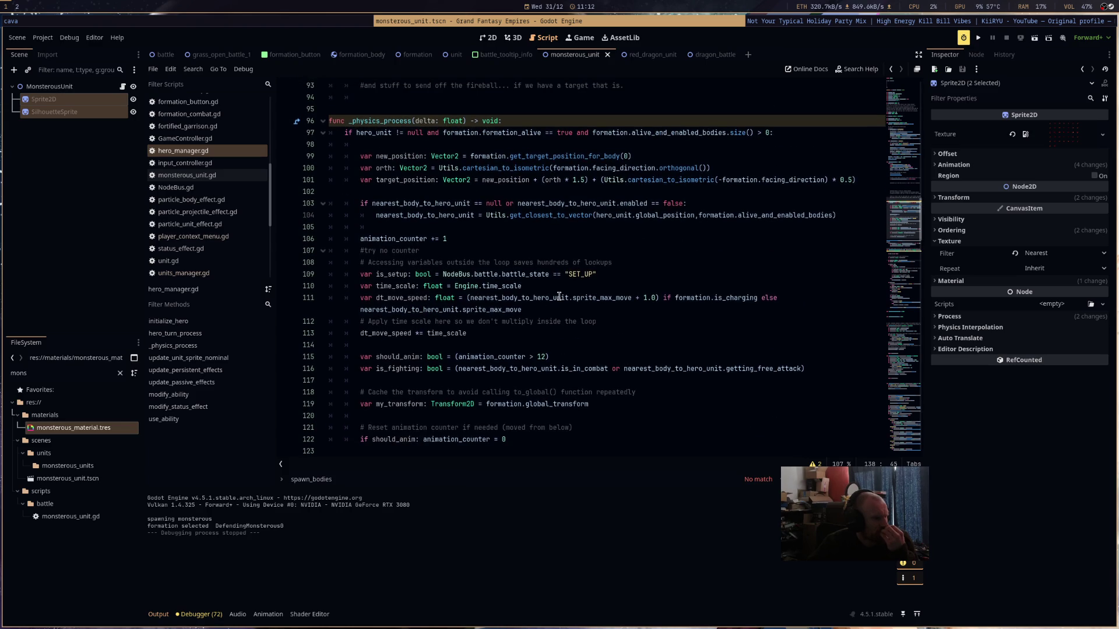
scroll(559, 297, down, 6)
drag(558, 308, 359, 309)
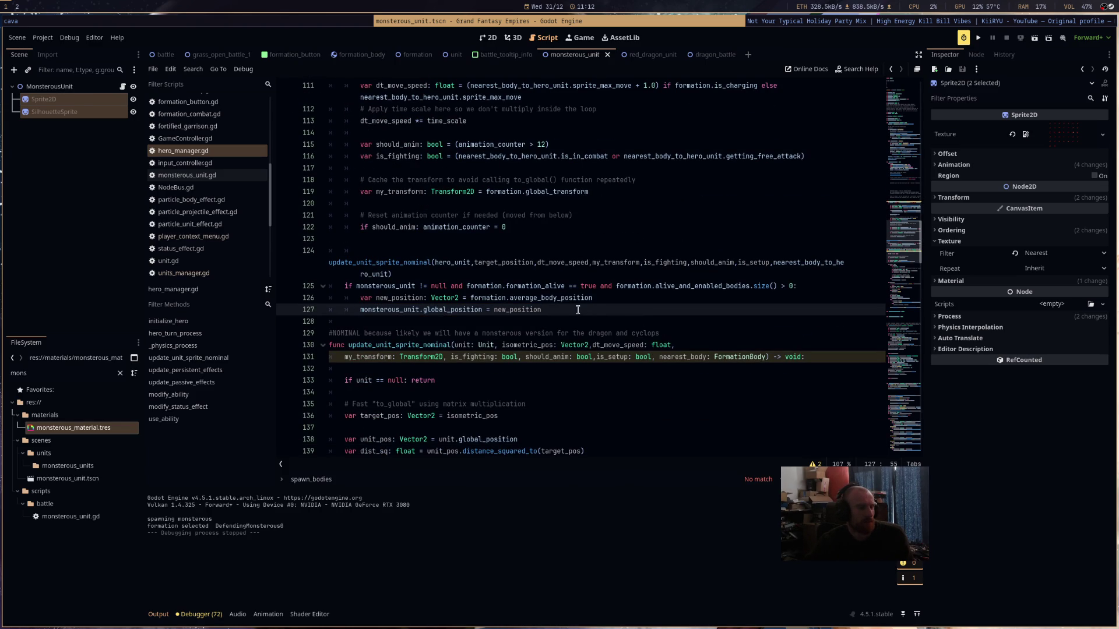
- Move the two monsterous_unit position lines into the MONSTEROUS branch
key(shift+Up)
key(ctrl+c)
key(BackSpace)
scroll(784, 270, up, 1)
scroll(785, 271, up, 15)
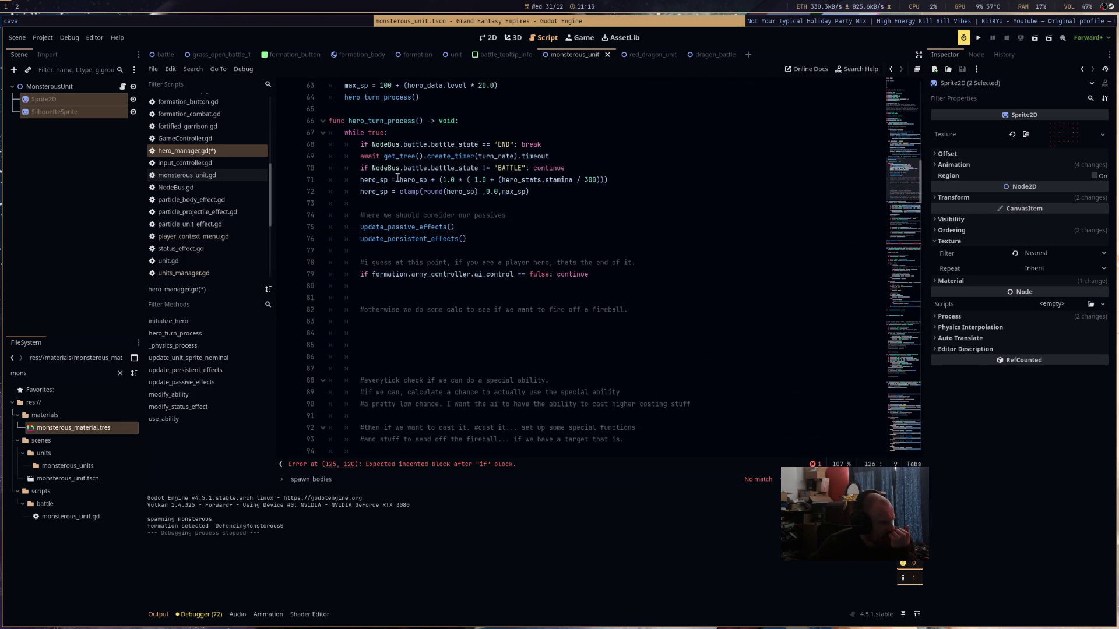
scroll(397, 177, up, 8)
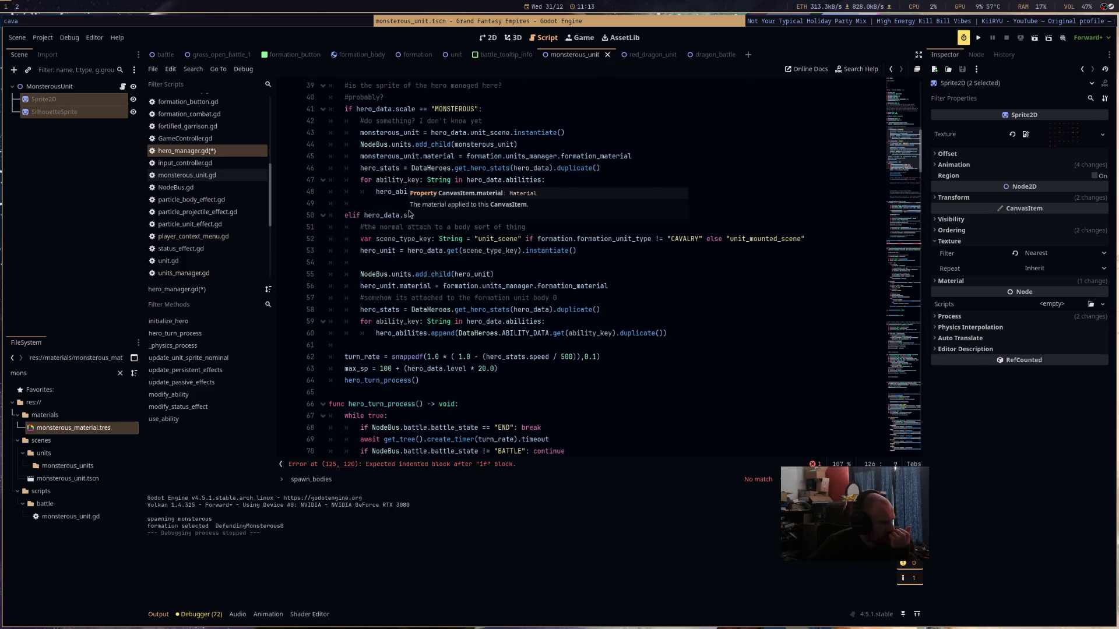
click(396, 203)
key(ctrl+v)
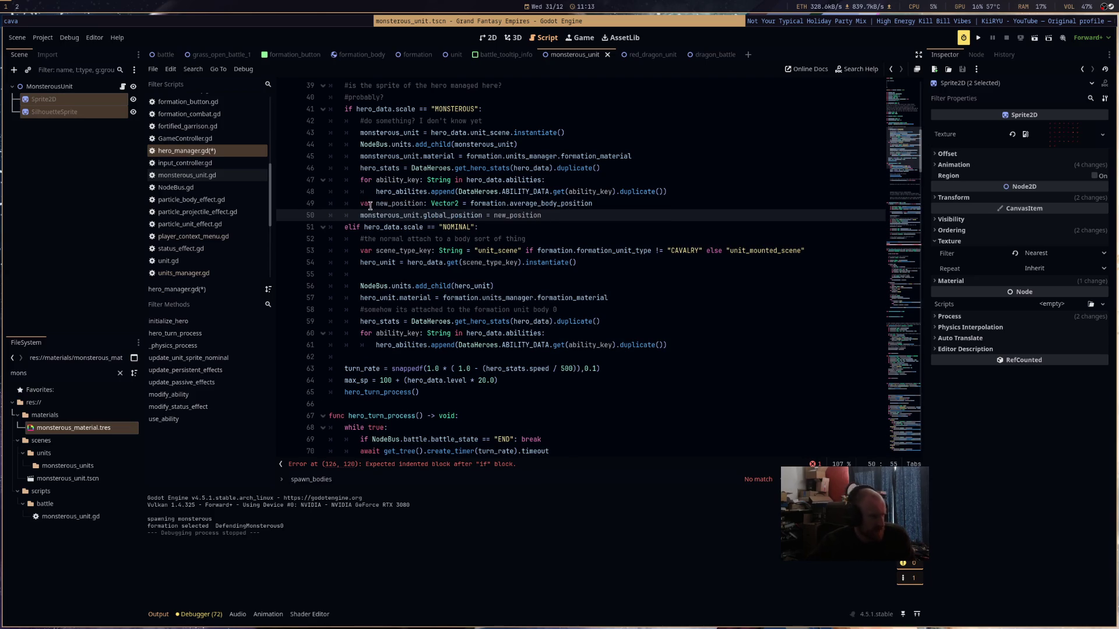
- Inline formation.average_body_position in place of new_position, delete the var line, and save hero_manager.gd
click(598, 203)
drag(593, 203, 468, 203)
key(ctrl+x)
click(576, 220)
key(ctrl+v)
triple_click(664, 203)
key(BackSpace)
key(BackSpace)
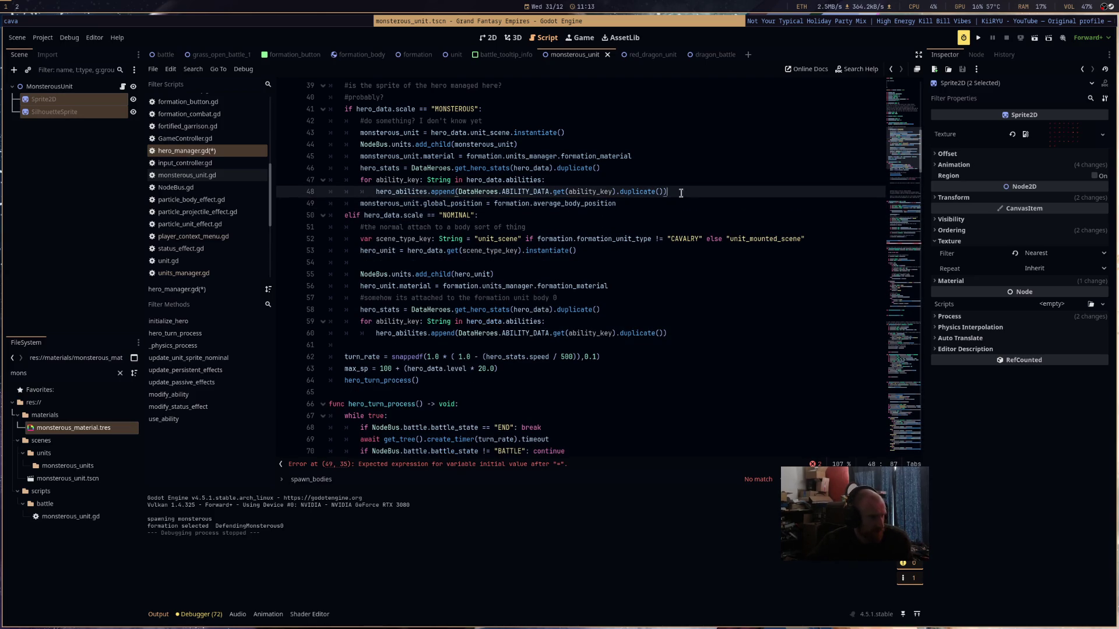
key(ctrl+s)
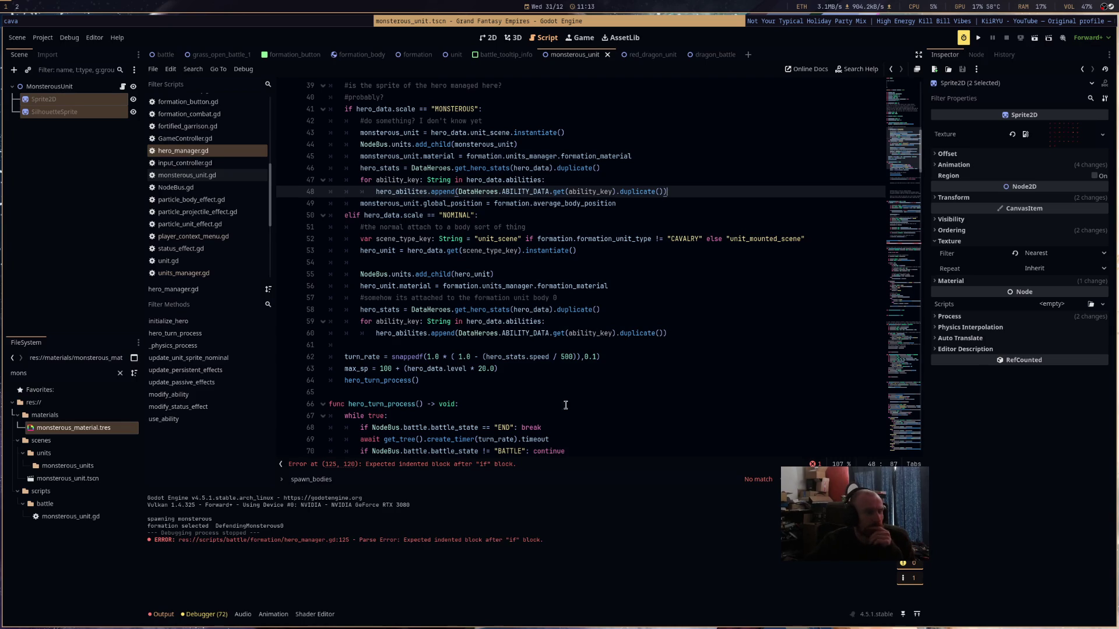
- Add pass to the empty if-block at line 125 and save the script
click(500, 463)
click(396, 277)
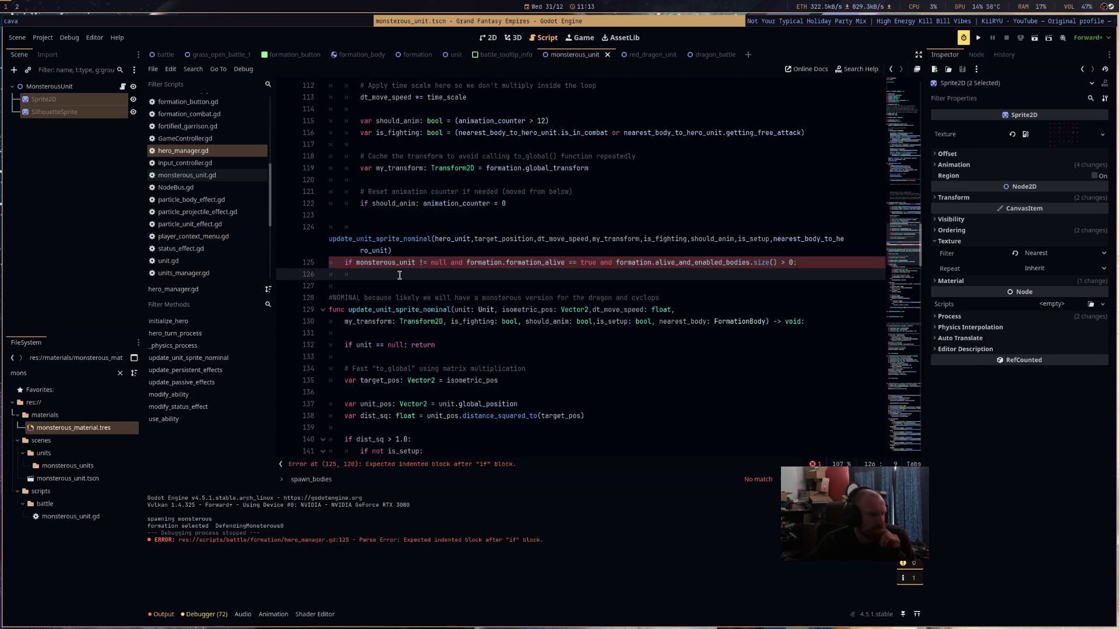
text(pass)
click(330, 239)
key(ctrl+s)
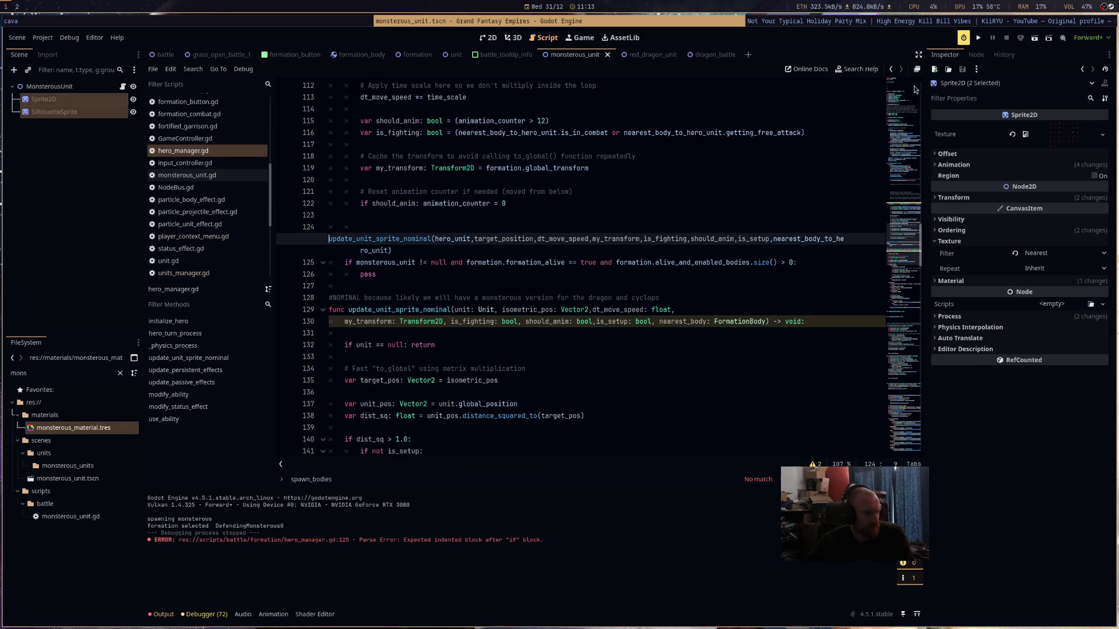
- Run the dragon_battle scene, then stop the debug run
click(1035, 38)
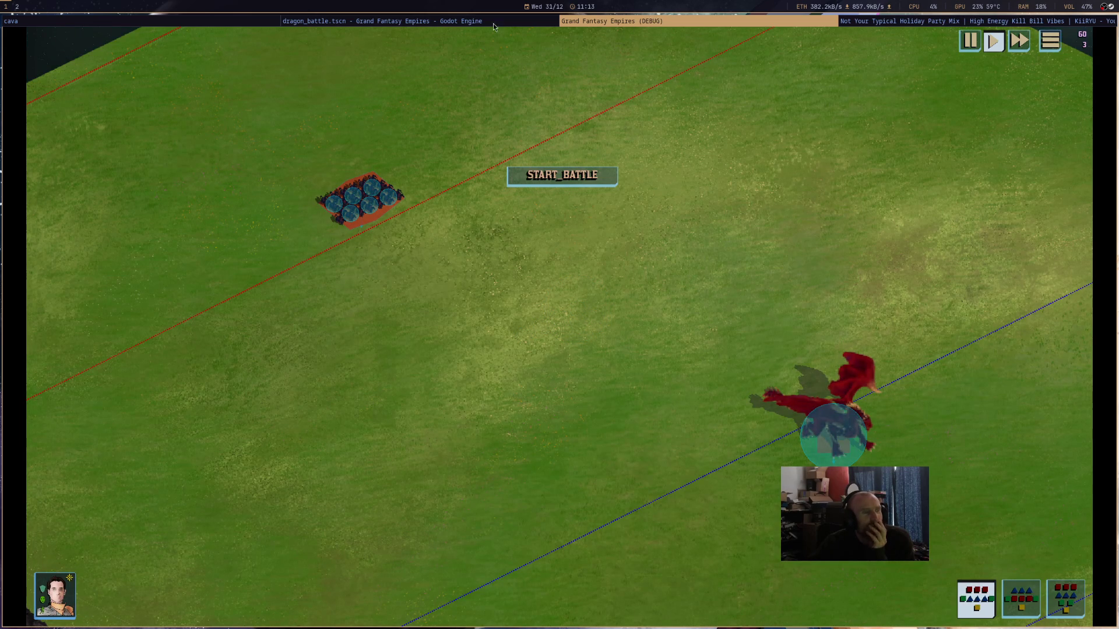
click(437, 24)
key(F8)
click(583, 297)
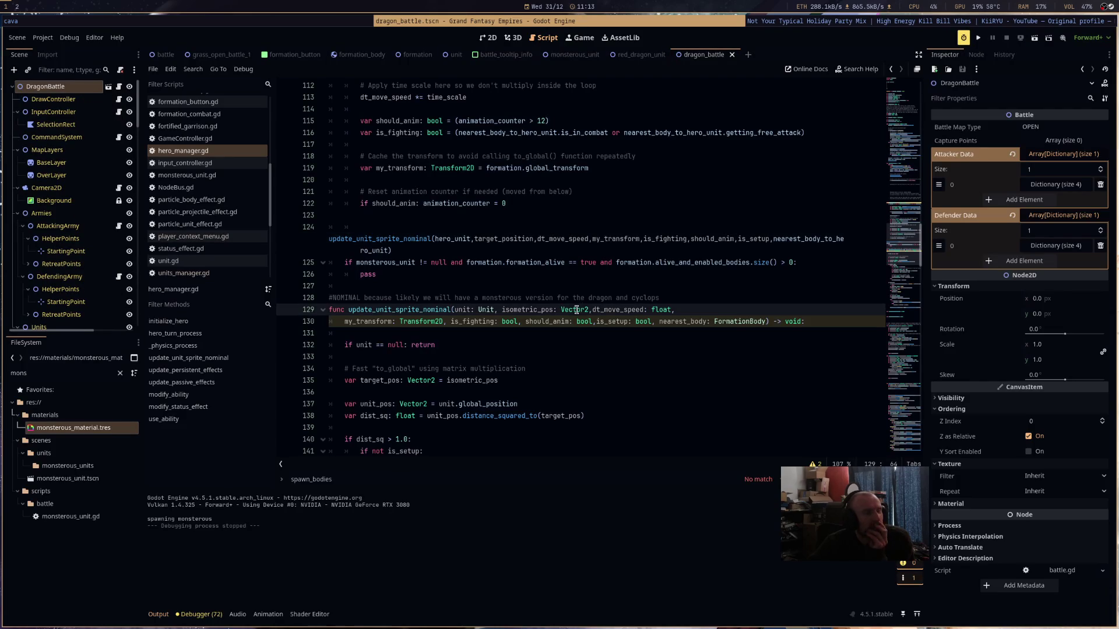
- Insert blank lines below pass and begin the update_unit_sprite_monsterous(unit: Unit signature on line 130
scroll(583, 297, down, 3)
click(444, 173)
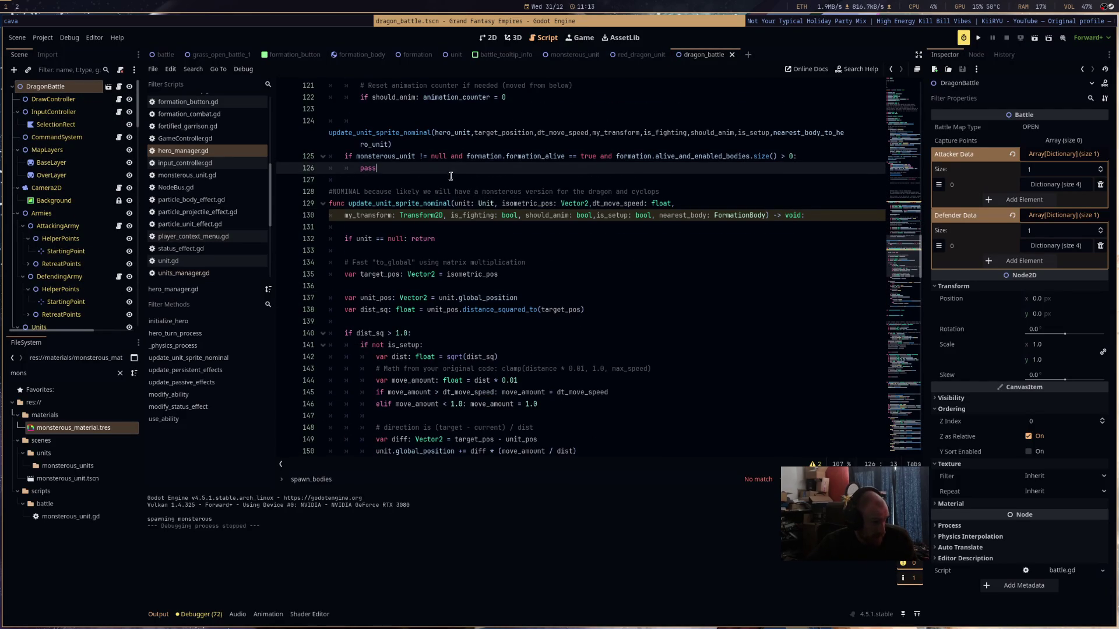
key(Return)
key(Return)
key(Return)
key(Up)
key(Up)
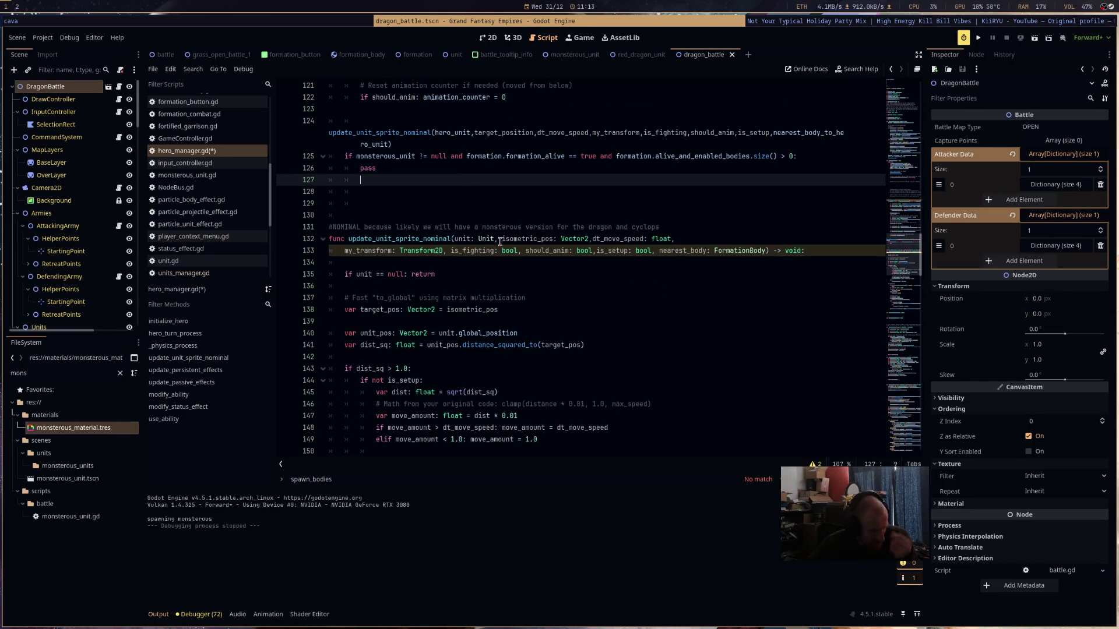
click(385, 213)
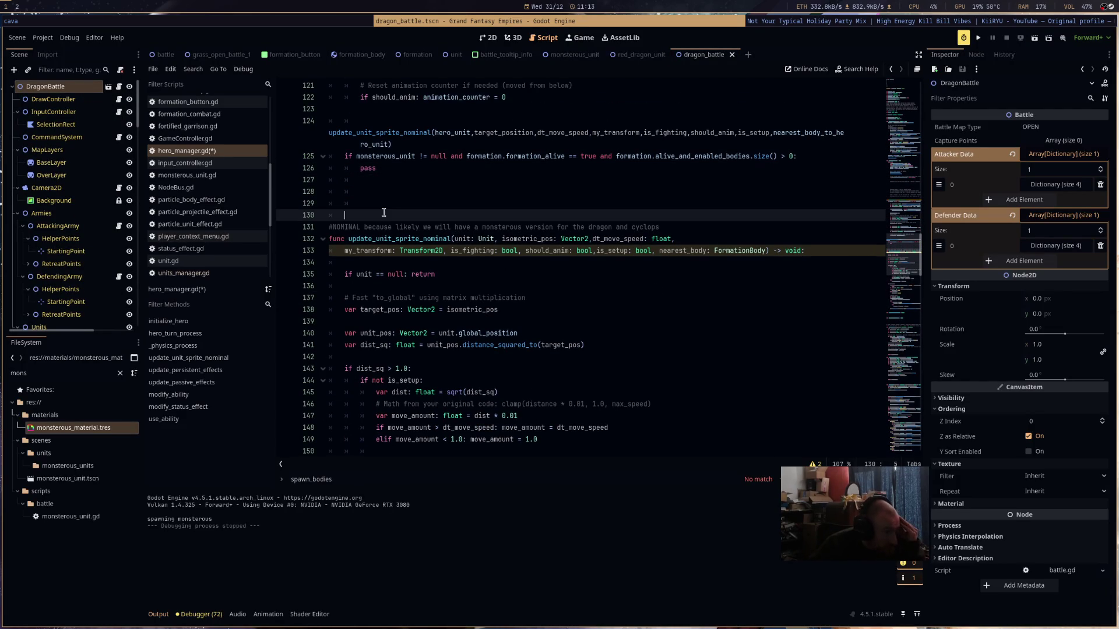
key(Return)
key(Return)
key(Up)
key(Up)
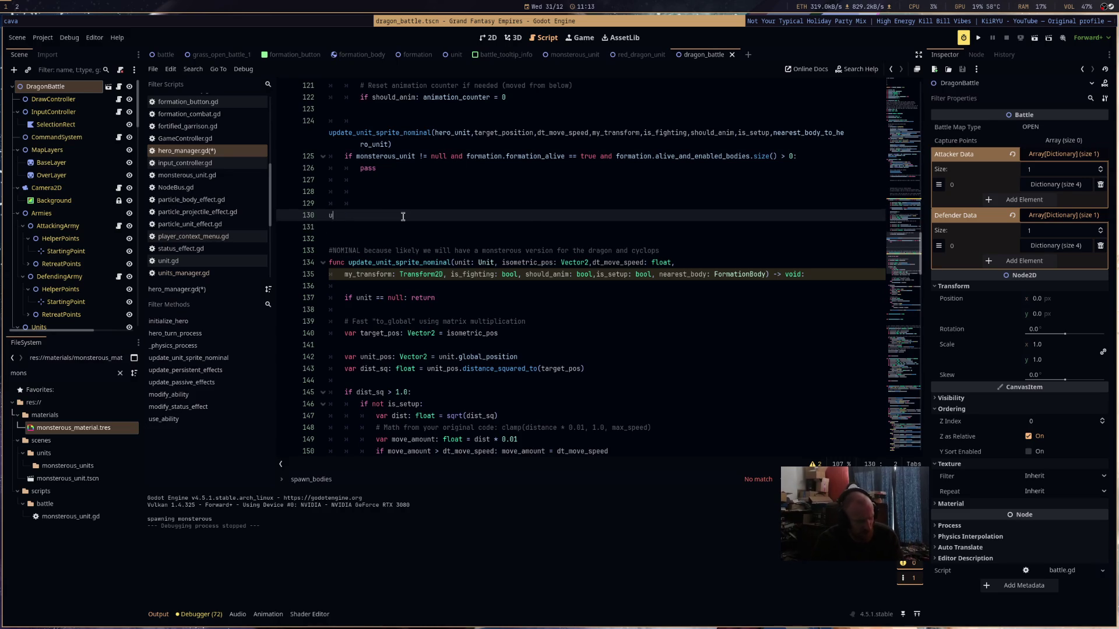
text(update_)
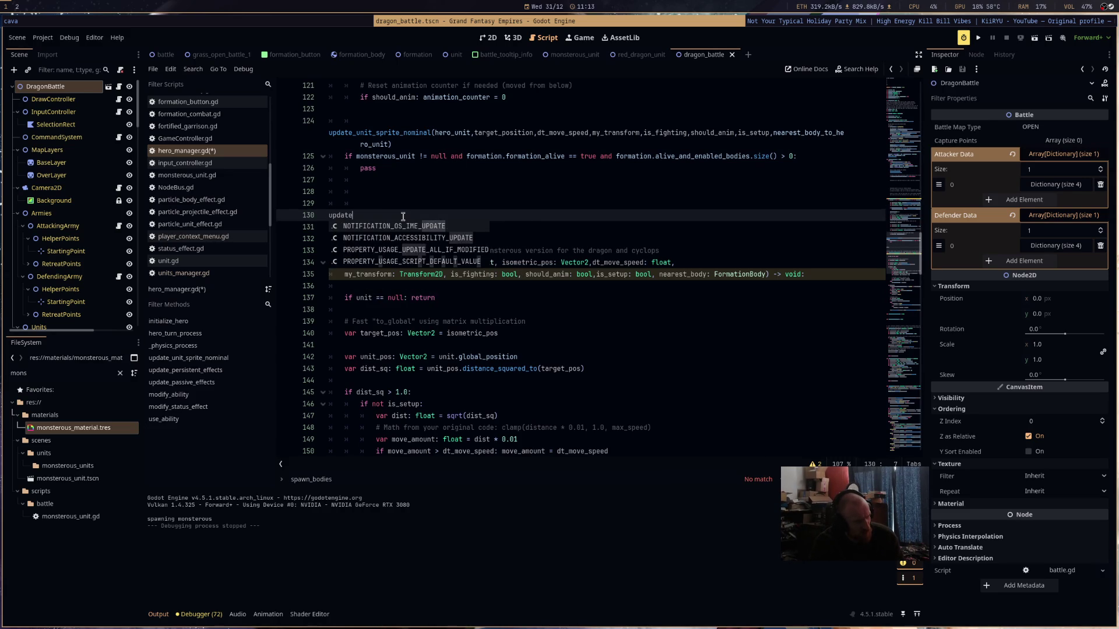
text(mo)
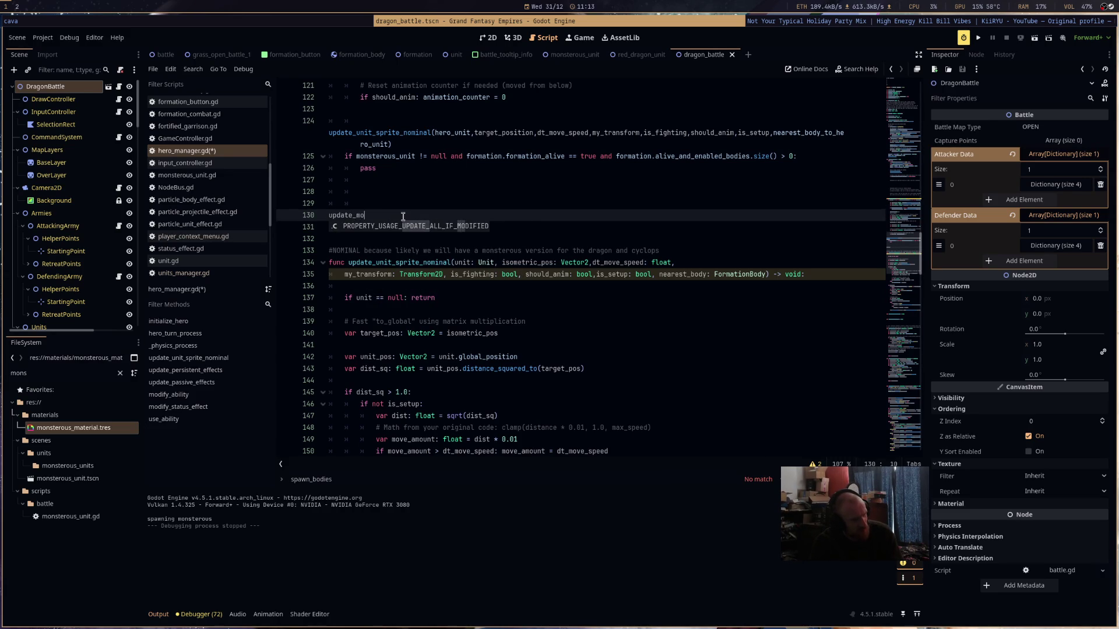
text(nunit)
text(_sprite_monst)
text(erous()
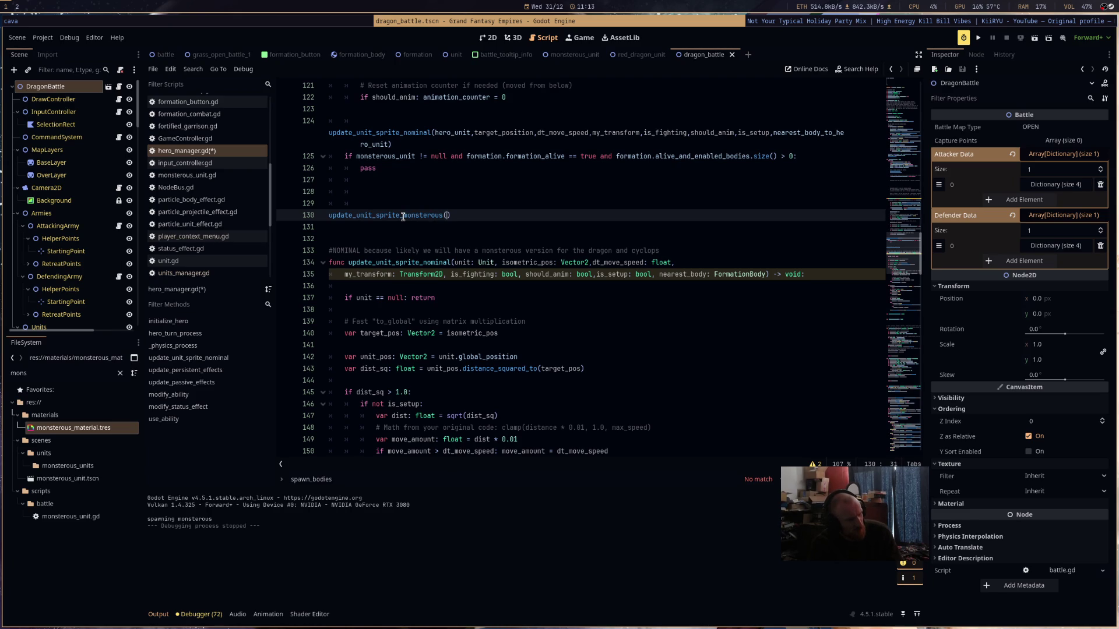
text(unit:)
text( Unit, )
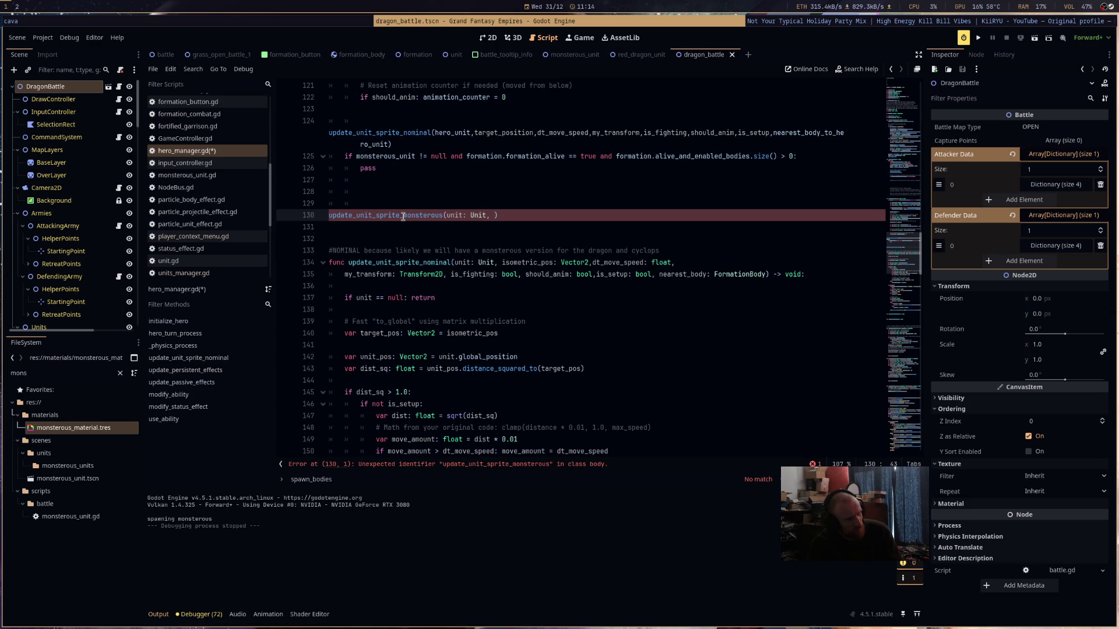
text(so)
mouse_move(804, 274)
mouse_down()
mouse_move(329, 227)
mouse_move(329, 262)
mouse_up()
- Replace line 130 with the nominal signature, renamed to update_unit_sprite_monsterous
key(ctrl+c)
triple_click(511, 215)
key(ctrl+v)
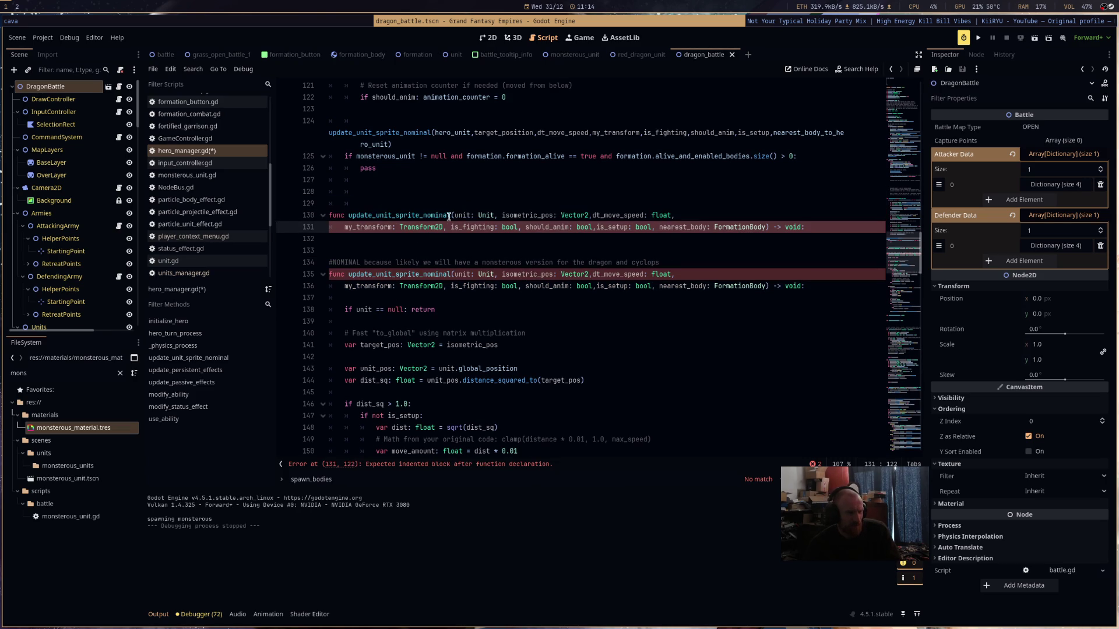
click(451, 215)
drag(450, 216, 424, 217)
text(monster)
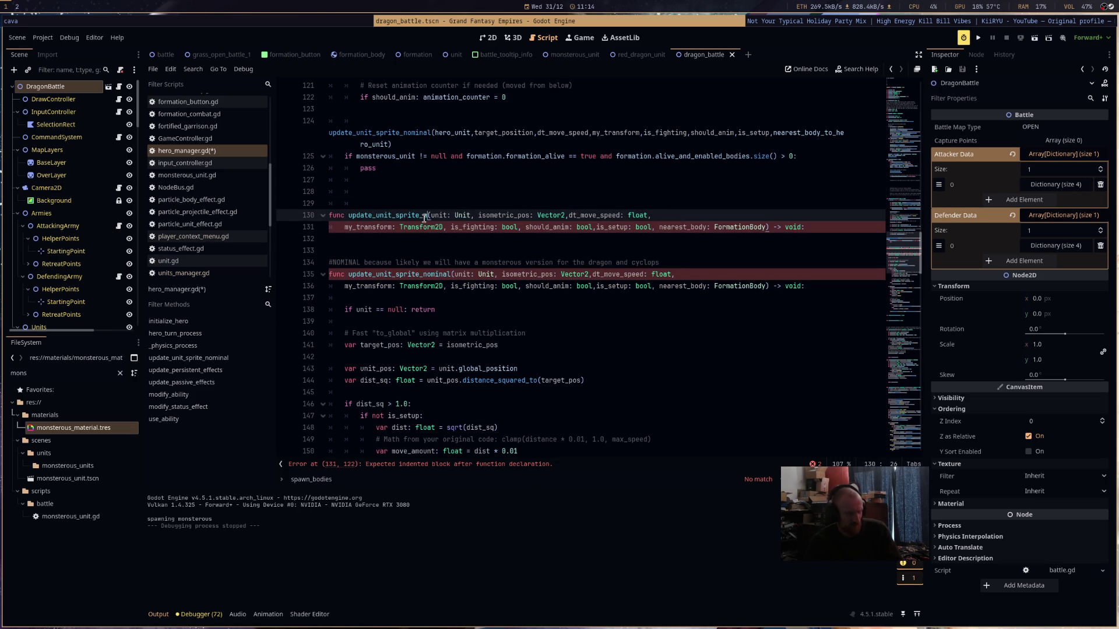
text(ous)
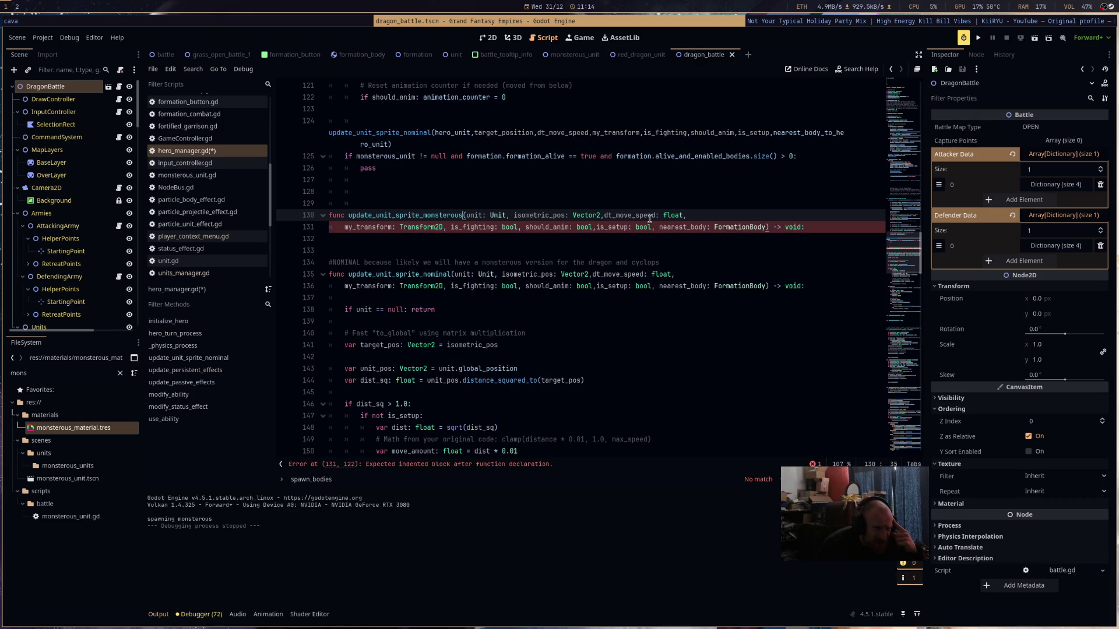
- Remove the nearest_body and should_anim parameters from the monsterous signature
scroll(650, 219, up, 8)
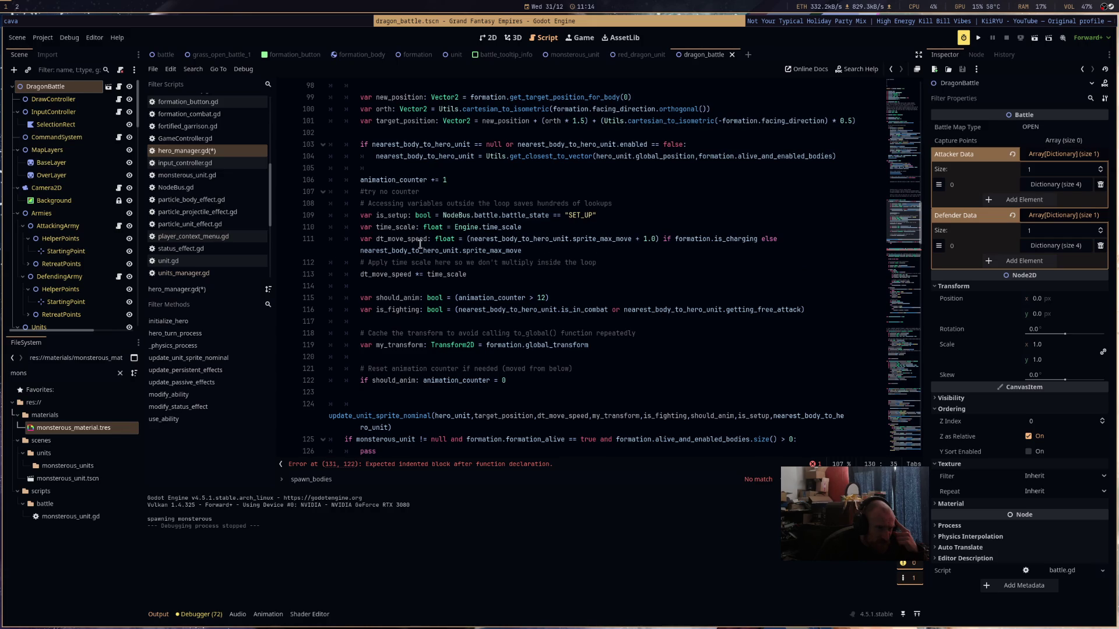
scroll(421, 244, down, 7)
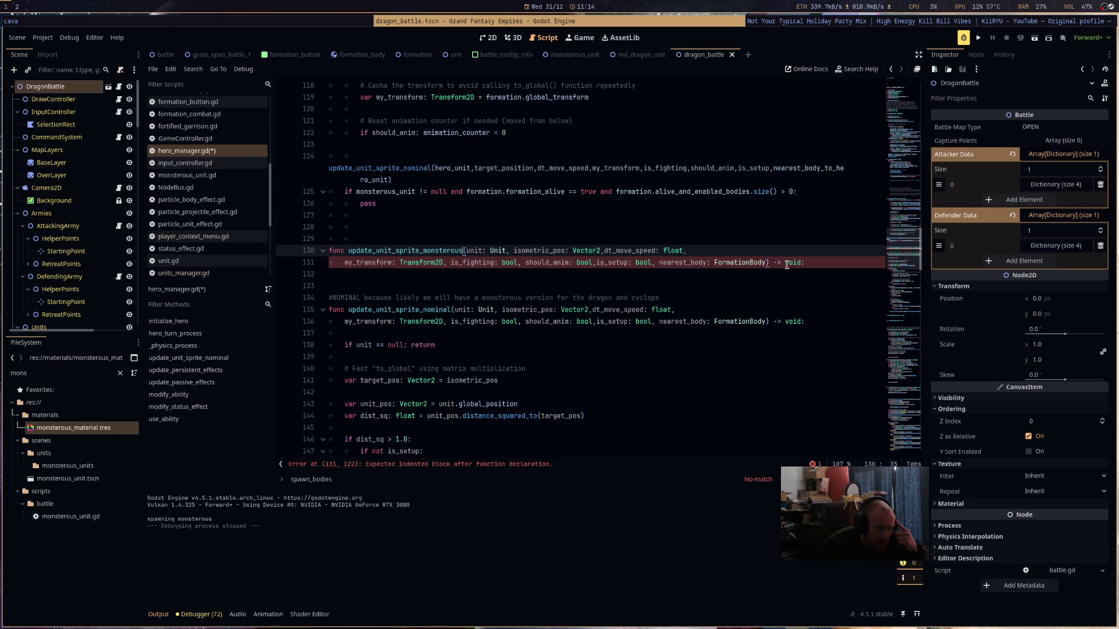
drag(768, 263, 519, 263)
key(BackSpace)
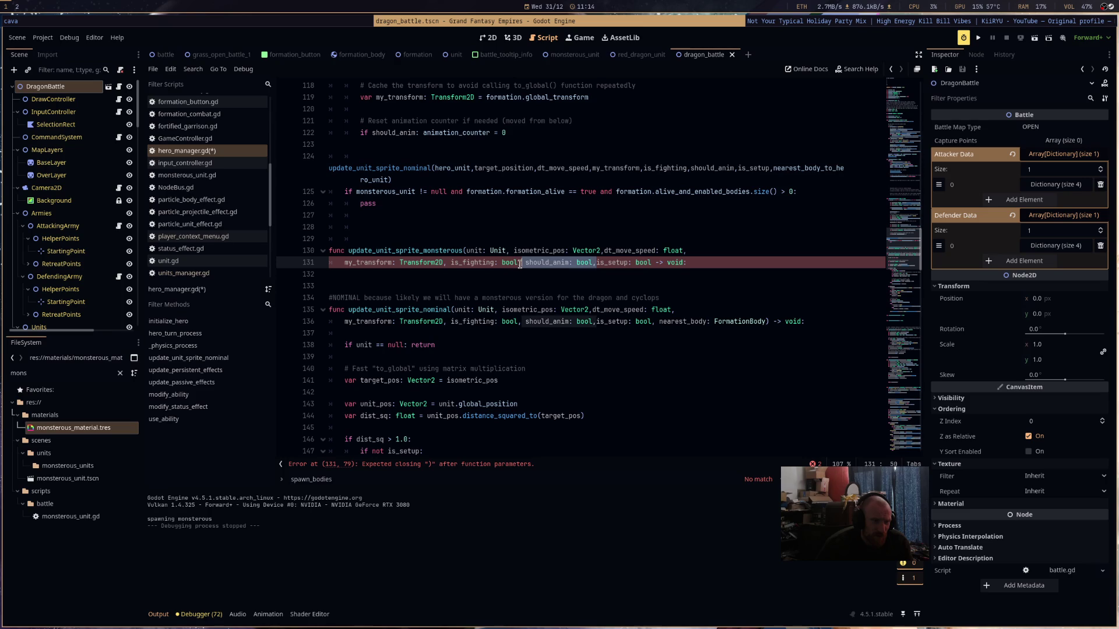
key(BackSpace)
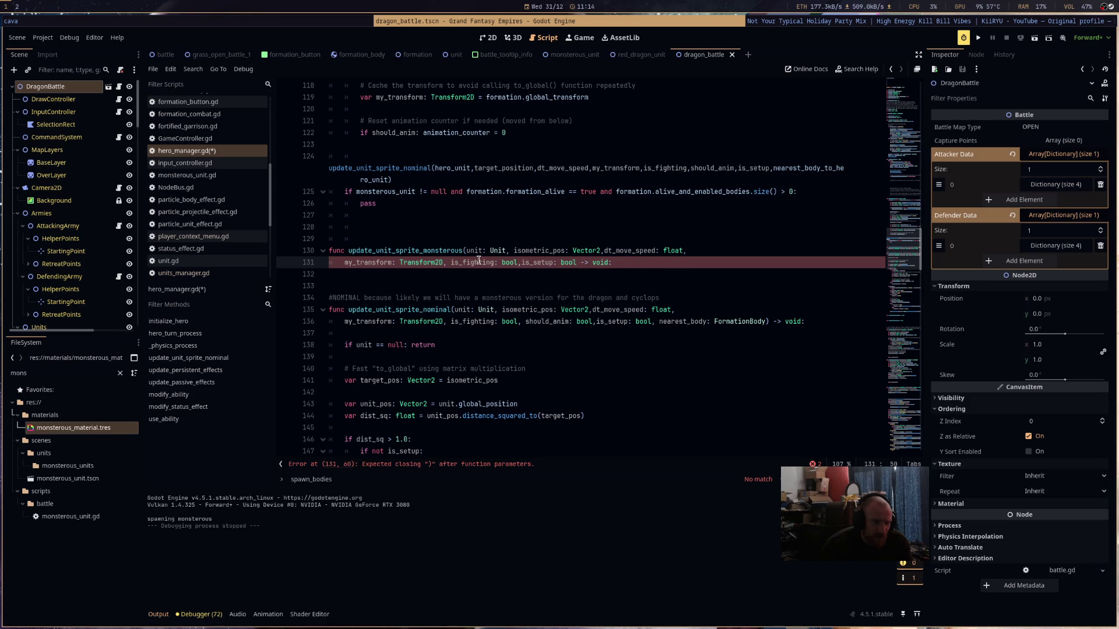
scroll(484, 261, down, 3)
scroll(480, 262, up, 3)
- Add the body guard: if unit == null: return printerr("no monster unit")
click(472, 275)
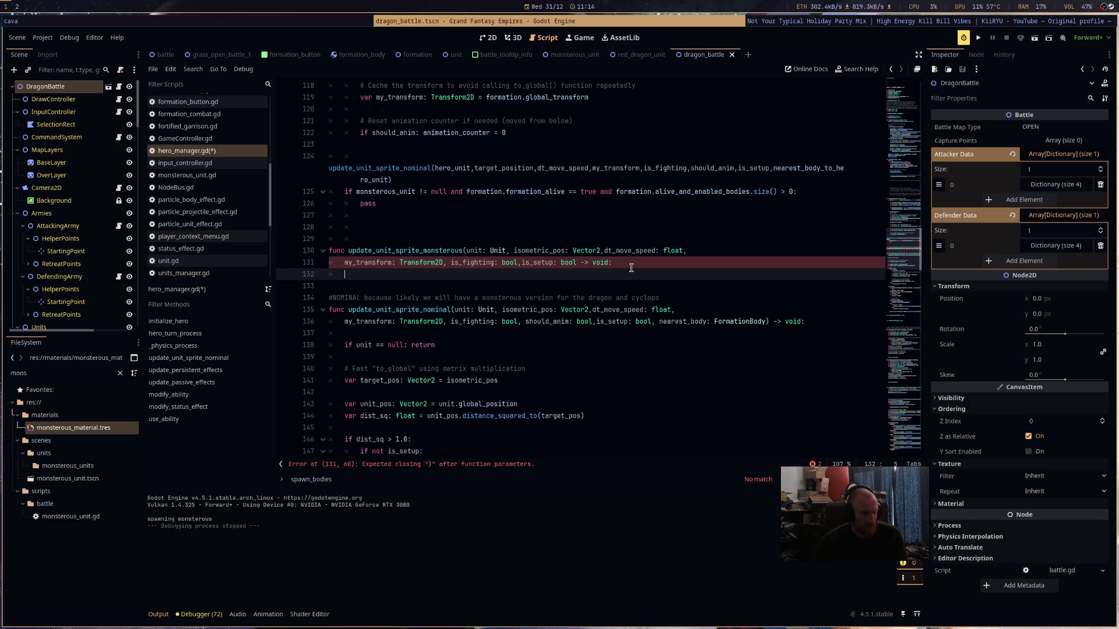
key(Return)
key(Tab)
key(Return)
key(Up)
key(Up)
text(if unit == null: )
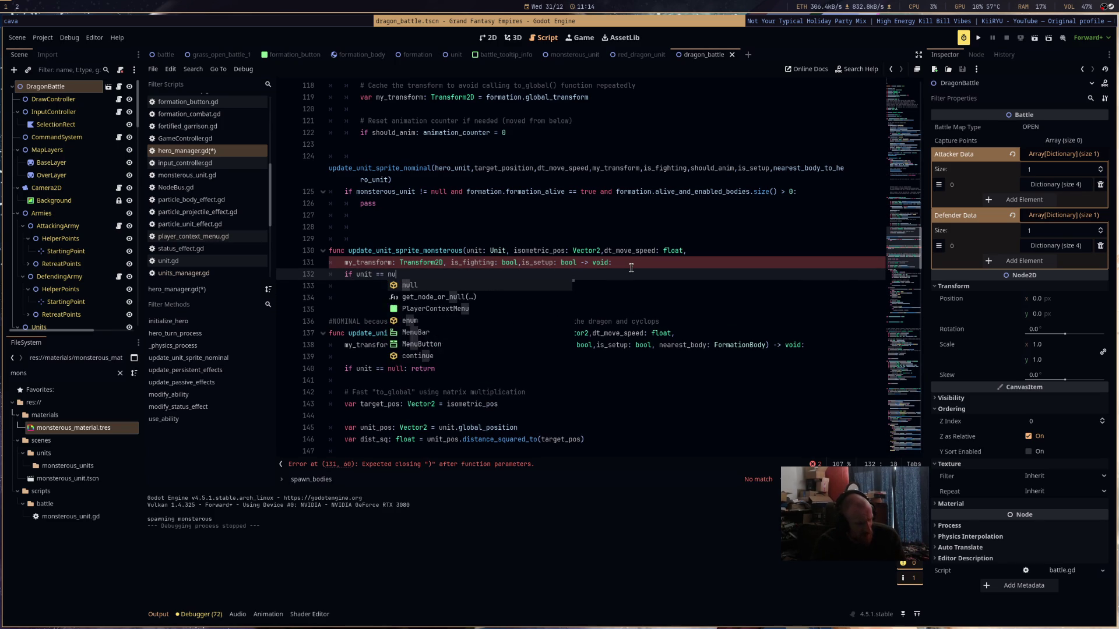
text(return printer)
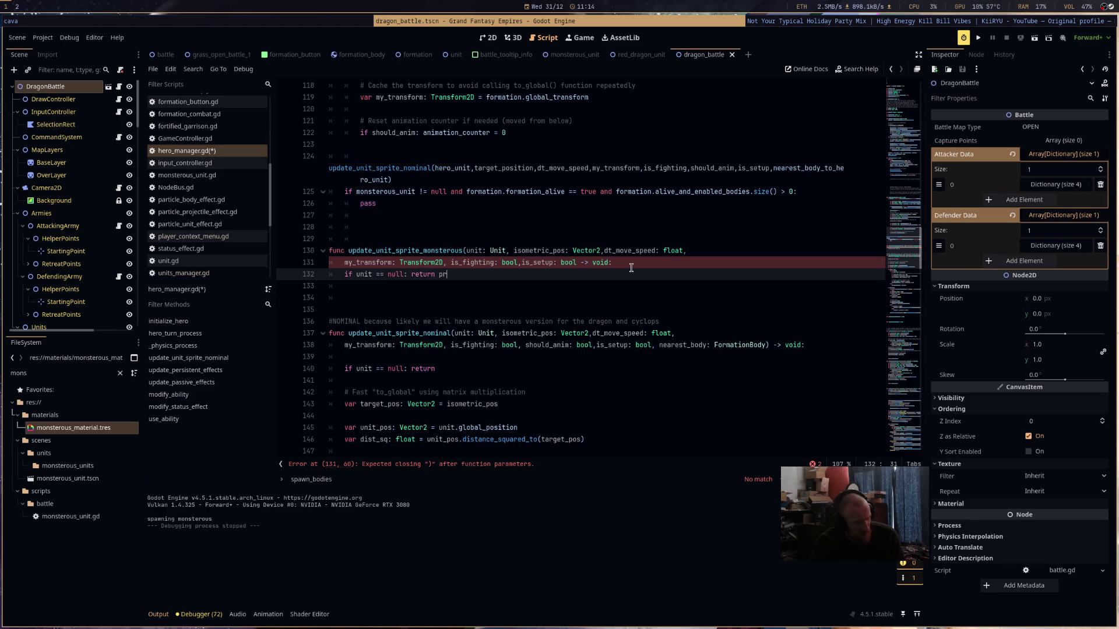
key(Return)
text("no mon)
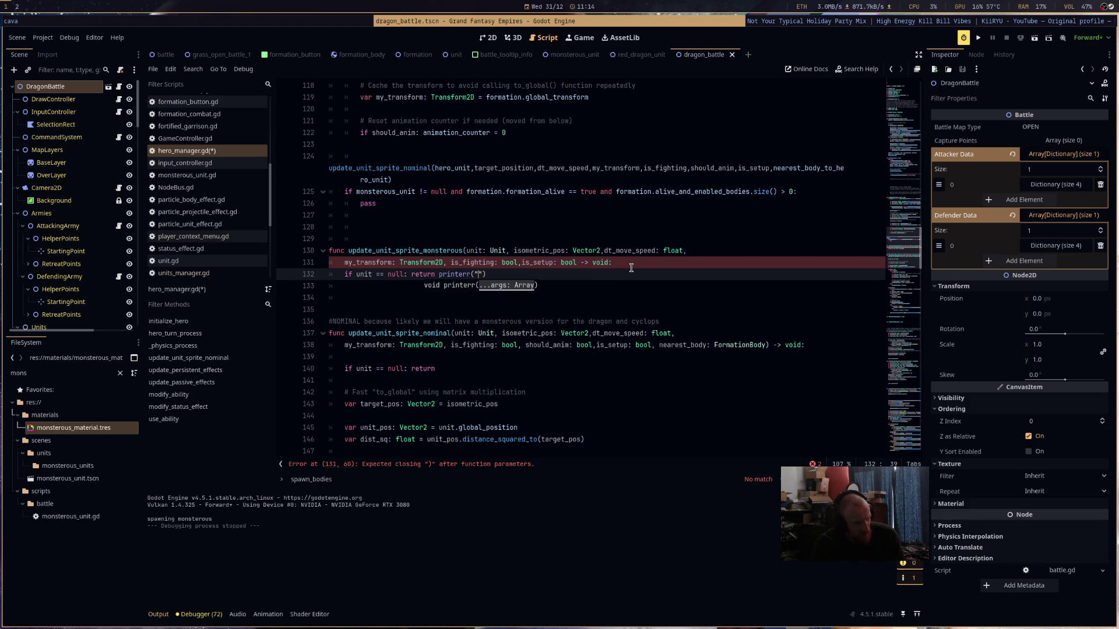
text(ster unit"))
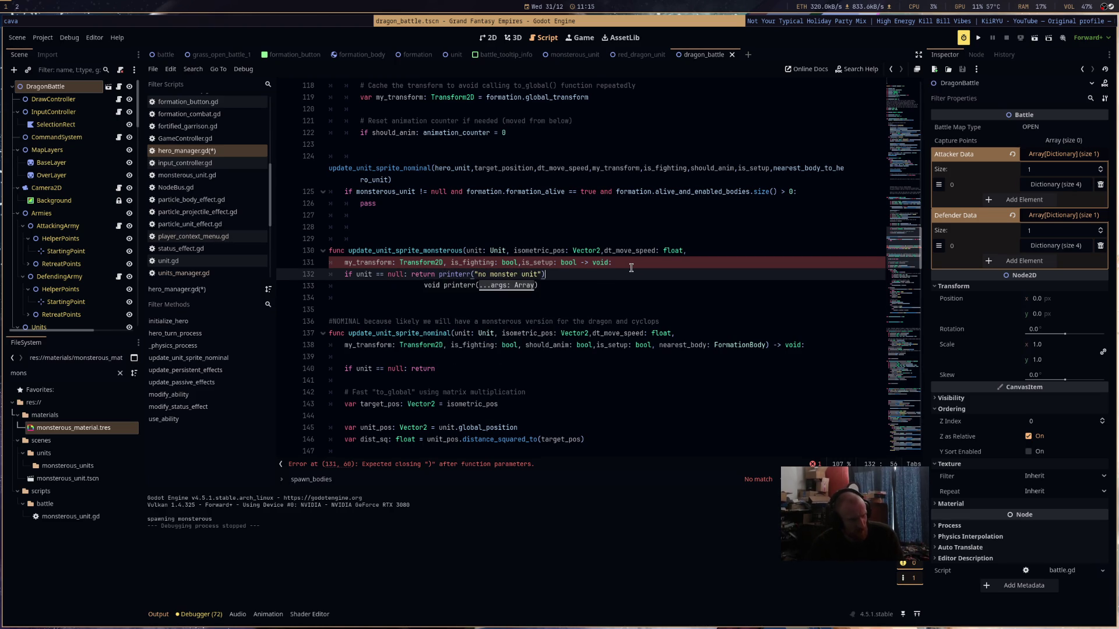
key(Return)
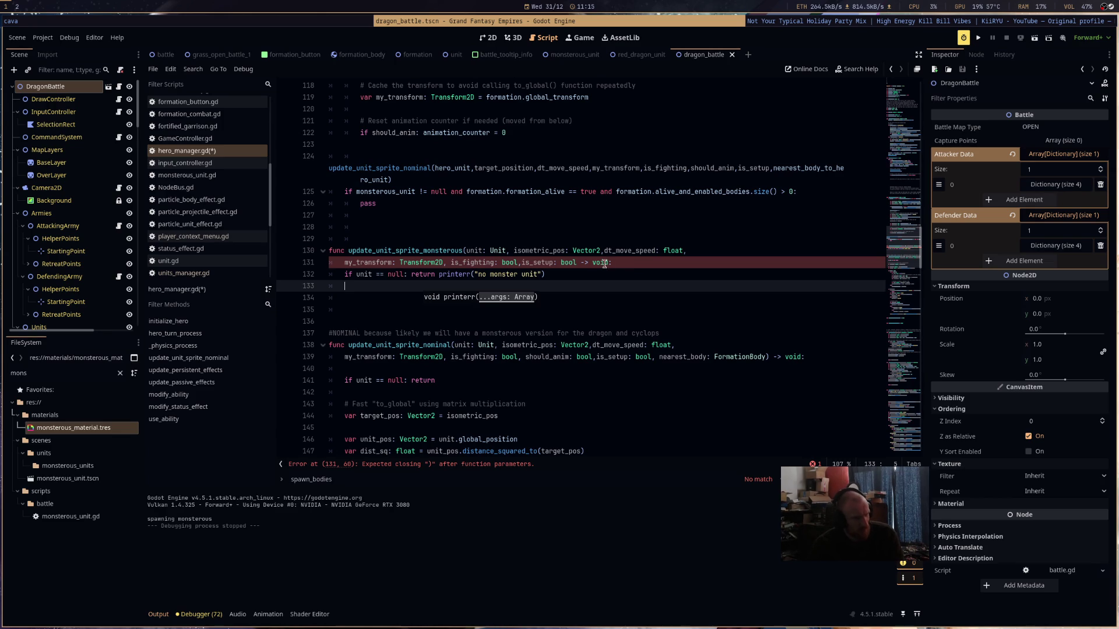
- Add the missing closing parenthesis to the monsterous parameter list
click(580, 264)
text())
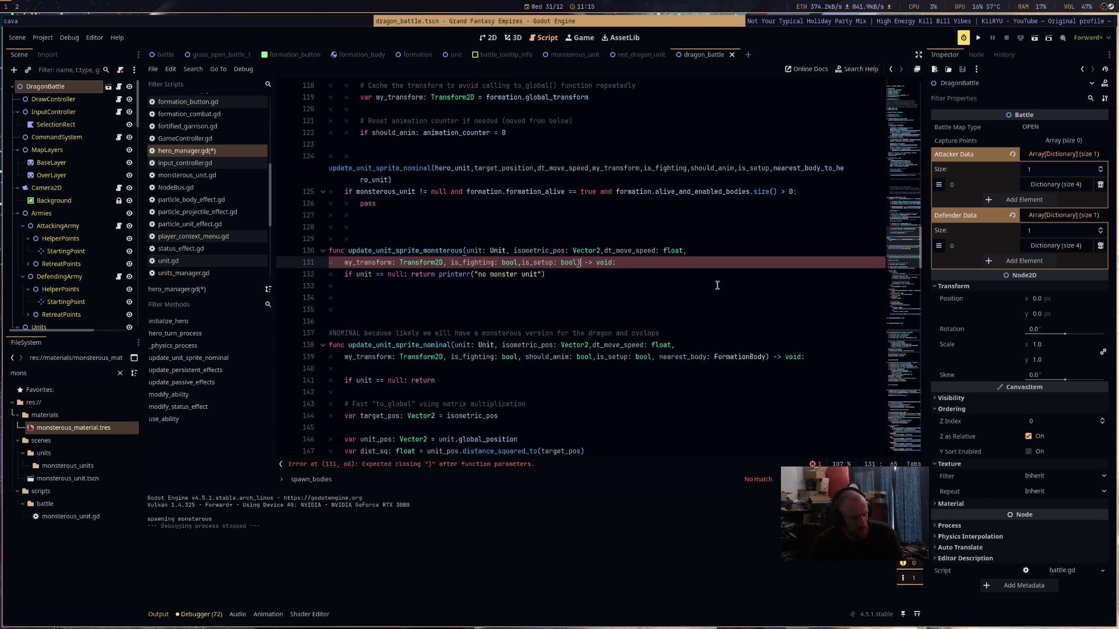
click(426, 284)
scroll(569, 352, down, 1)
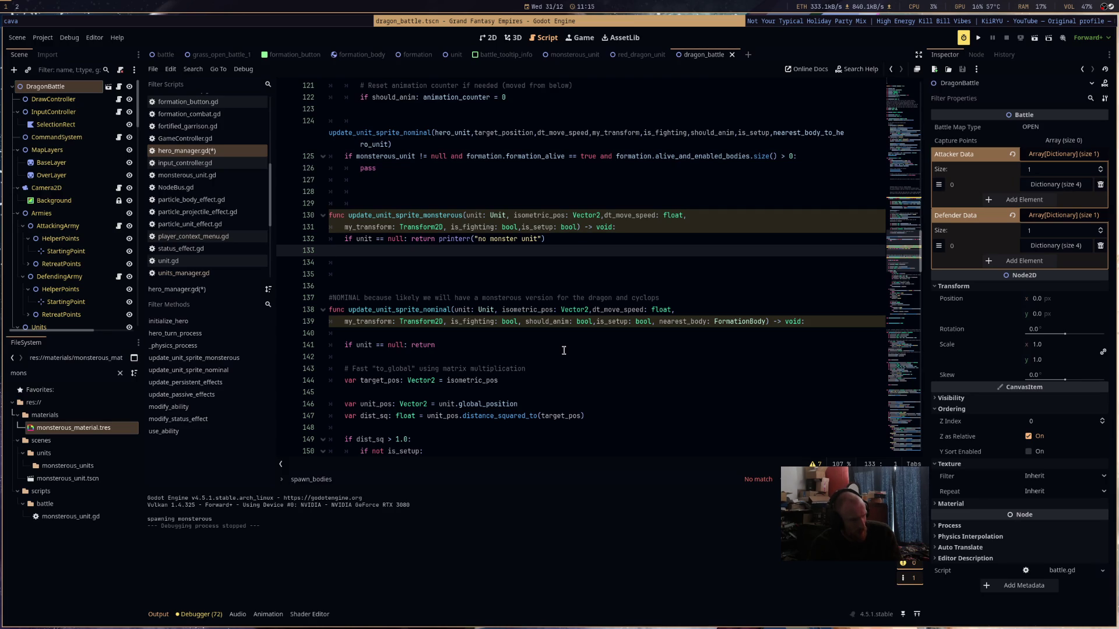
- Use isometric_pos directly inside distance_squared_to instead of target_pos
key(BackSpace)
key(BackSpace)
key(BackSpace)
text(v)
click(520, 387)
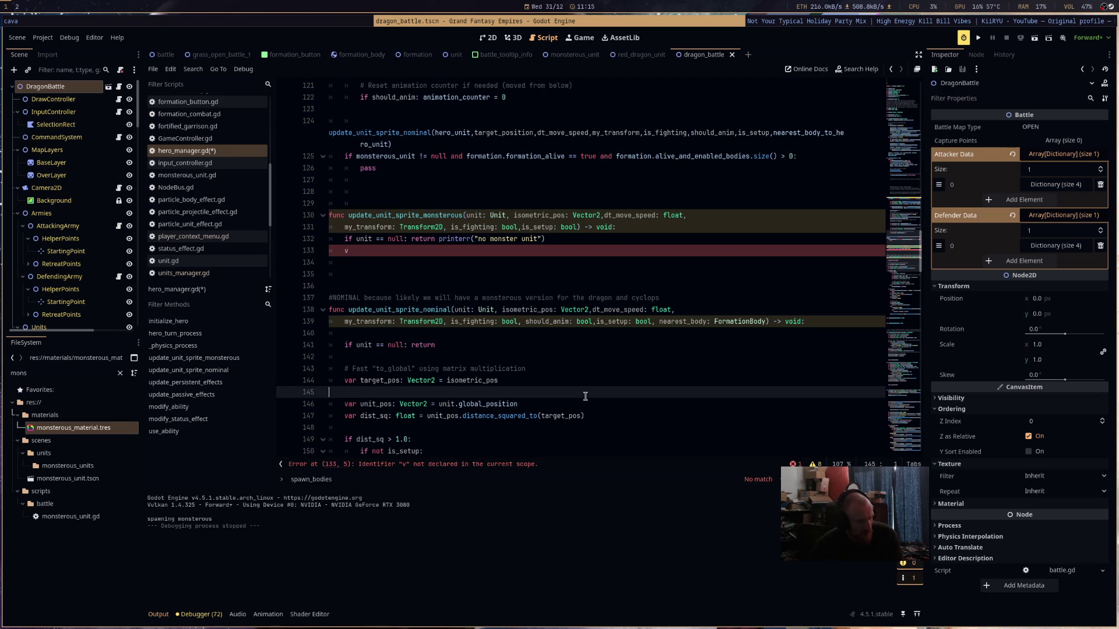
drag(446, 380, 498, 380)
key(ctrl+c)
key(BackSpace)
double_click(554, 416)
key(ctrl+v)
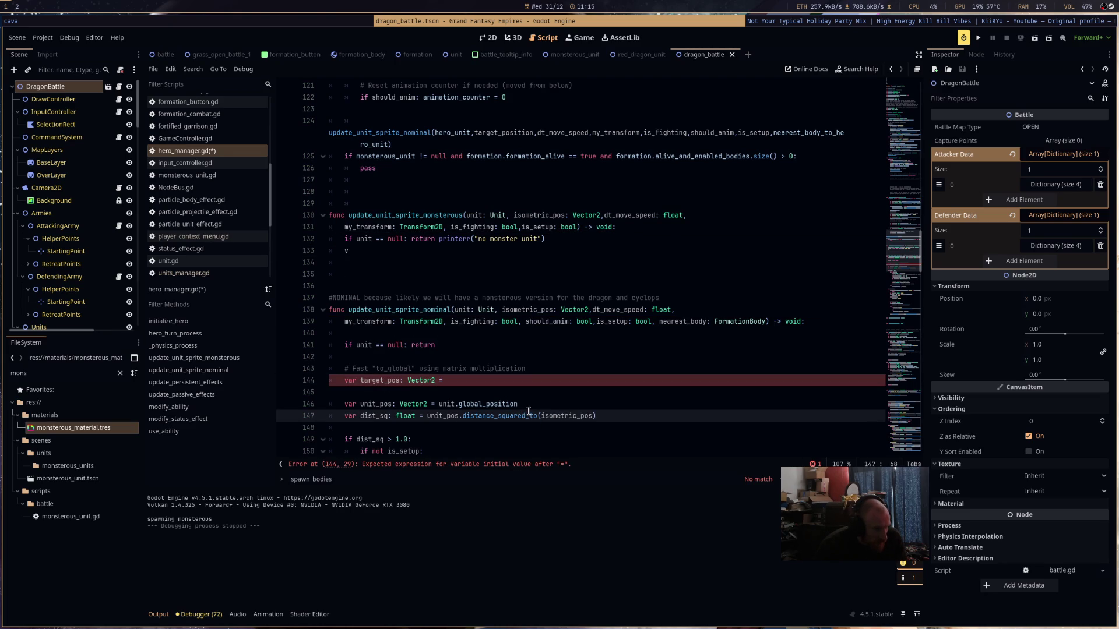
drag(447, 380, 313, 369)
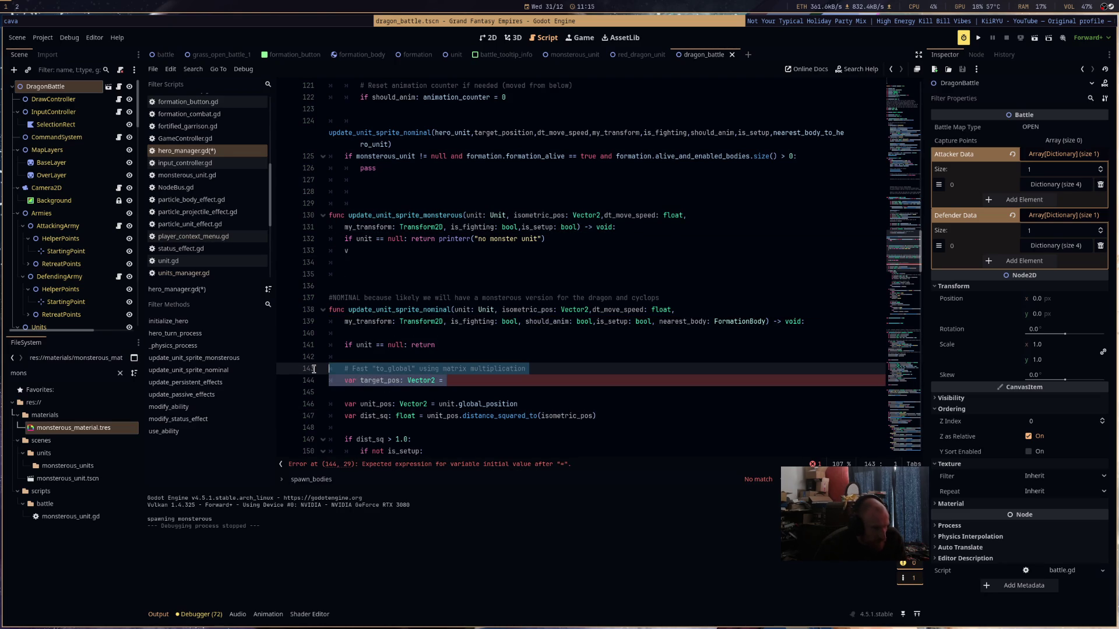
key(BackSpace)
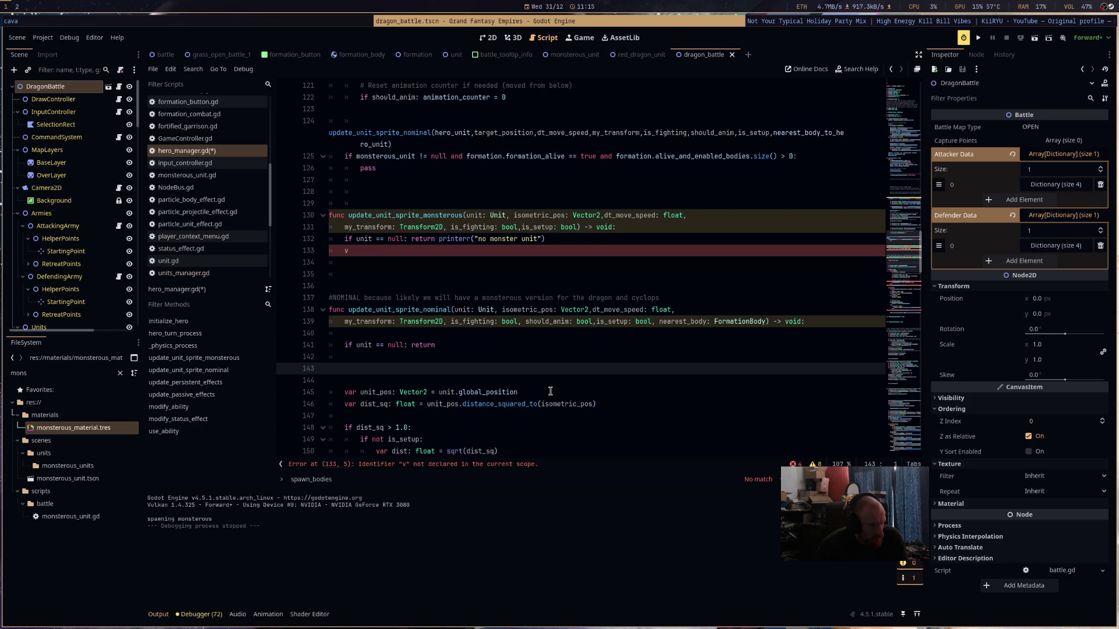
key(ctrl+z)
key(ctrl+z)
key(ctrl+z)
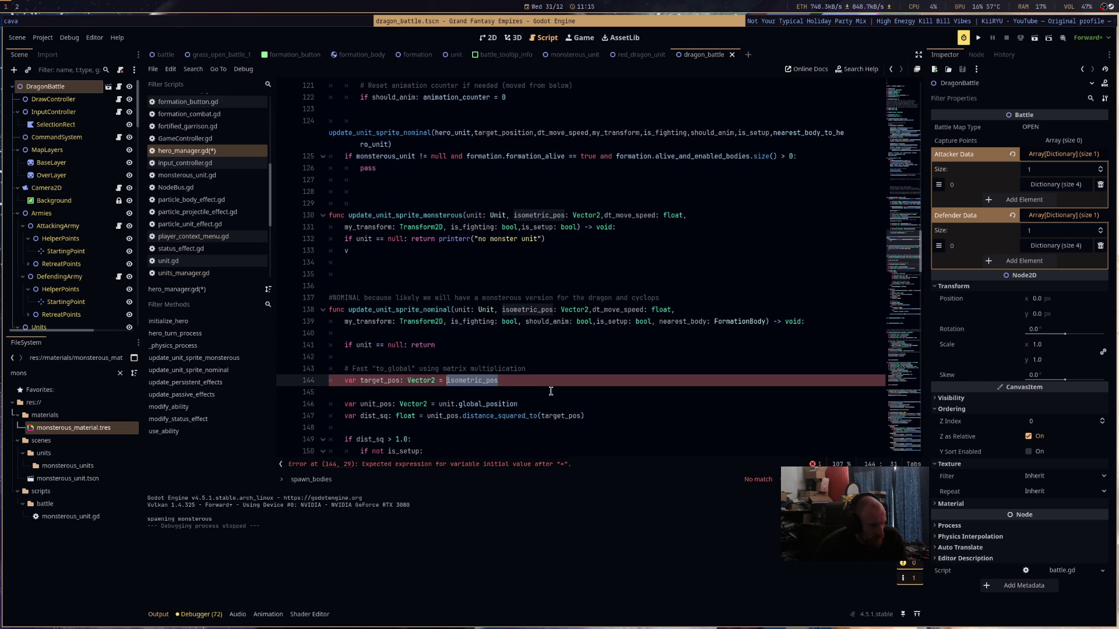
key(ctrl+x)
double_click(558, 416)
key(ctrl+v)
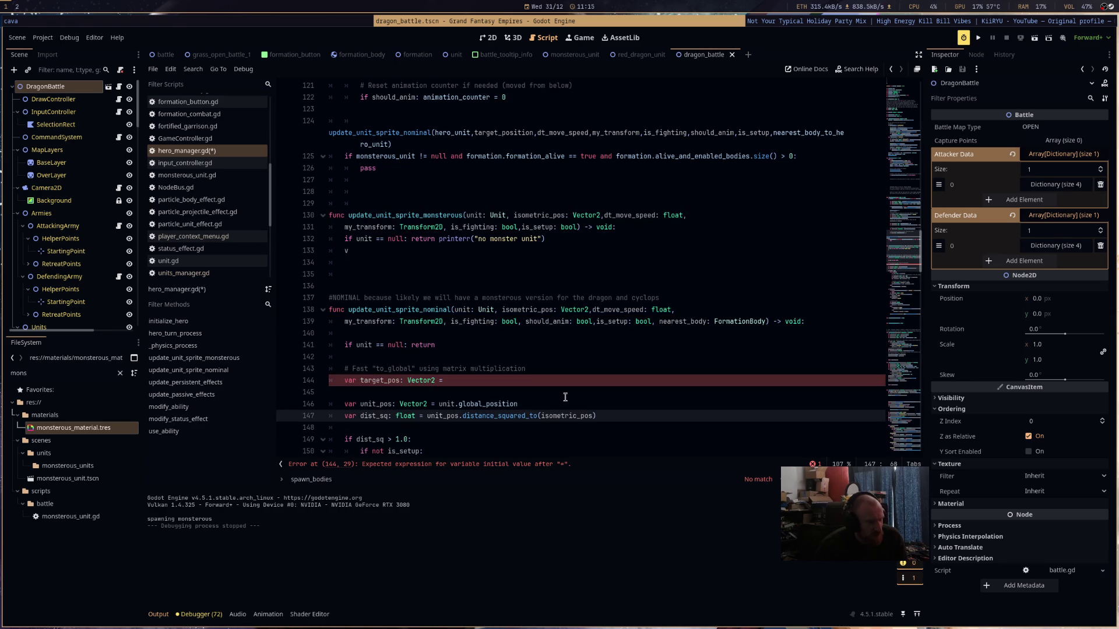
- Delete the my_transform parameter and the target_pos comment and declaration from the nominal function
drag(444, 323, 344, 322)
key(BackSpace)
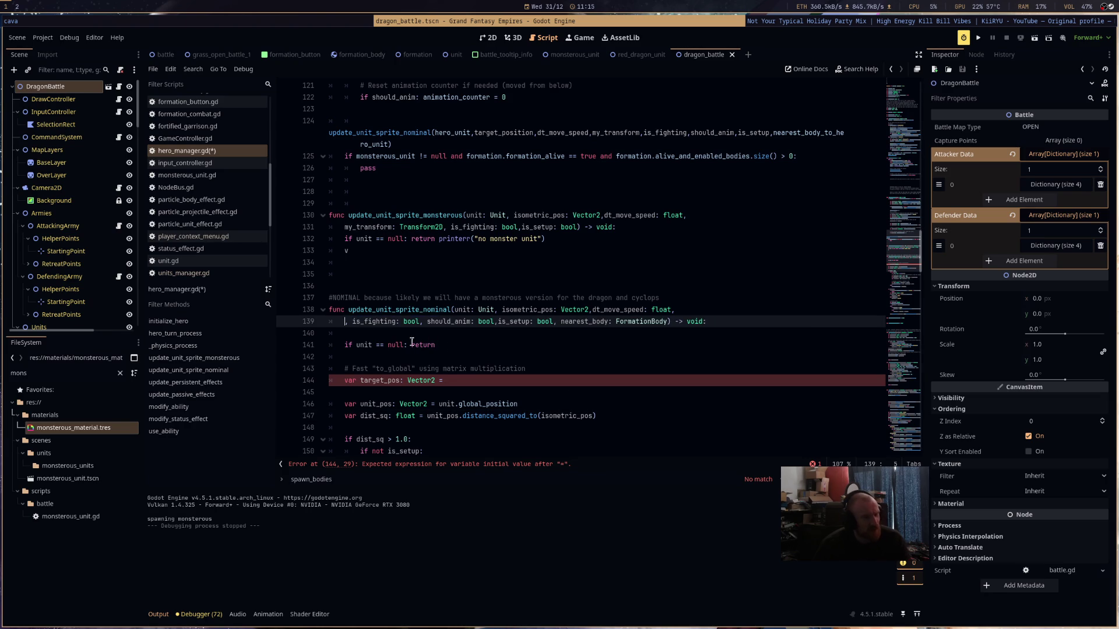
text(,)
key(BackSpace)
key(BackSpace)
key(BackSpace)
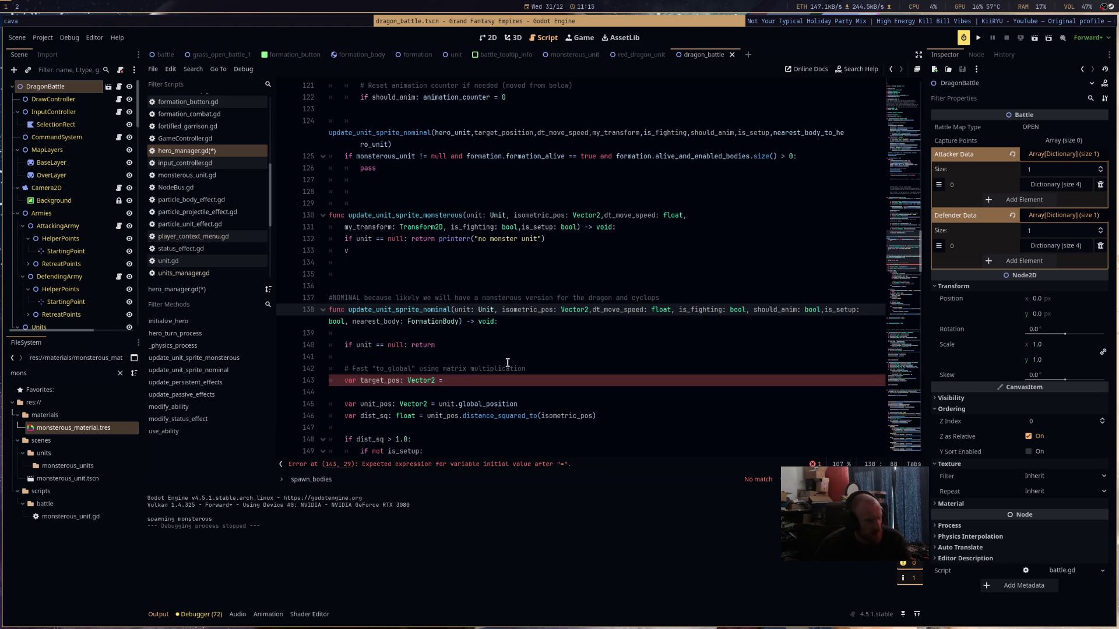
mouse_move(445, 380)
mouse_down()
mouse_move(303, 380)
mouse_move(305, 369)
mouse_up()
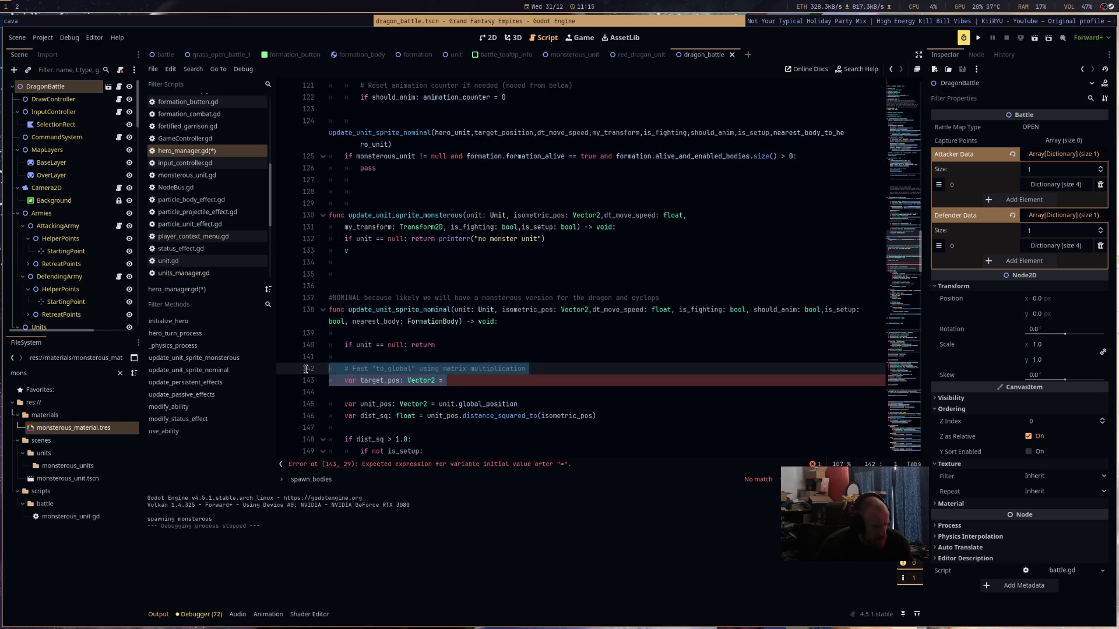
key(BackSpace)
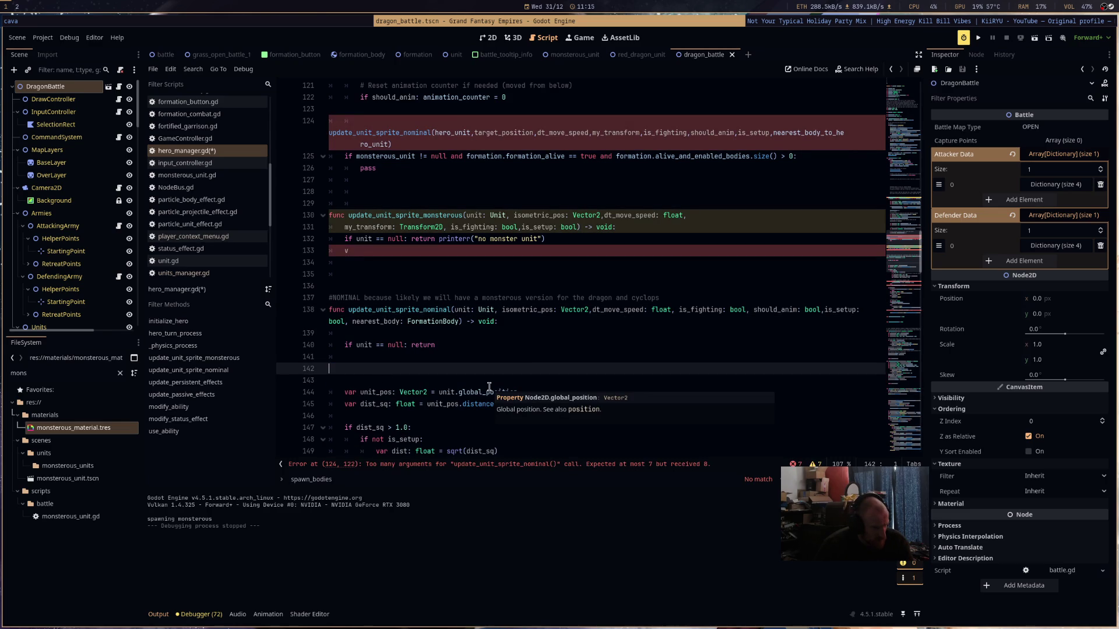
- Drop my_transform from the nominal call and the monsterous signature, removing a stray v
key(BackSpace)
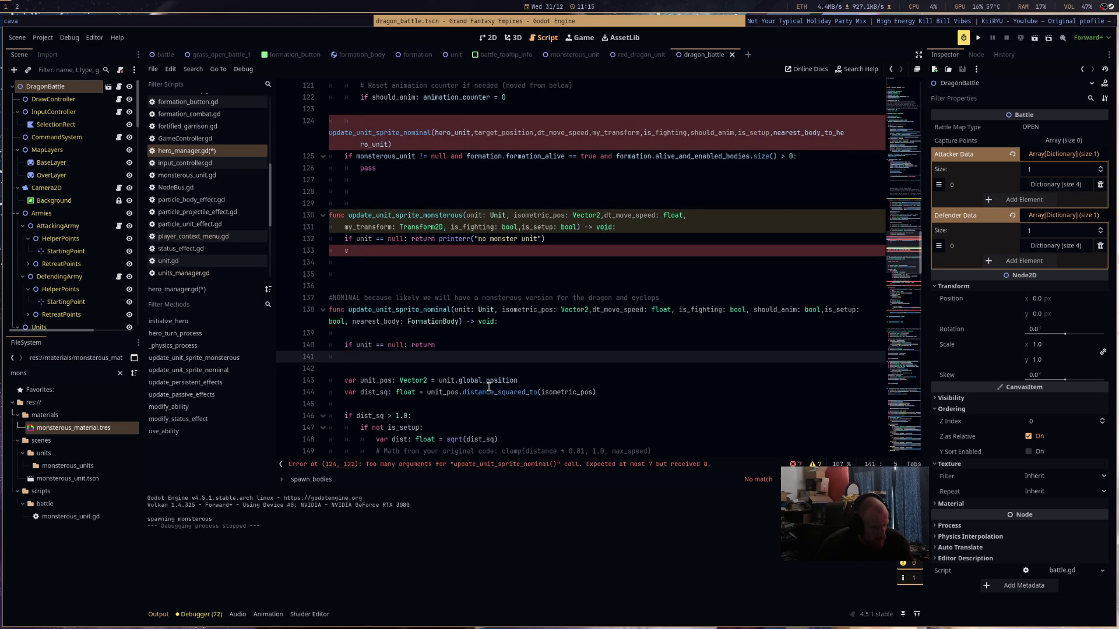
double_click(620, 133)
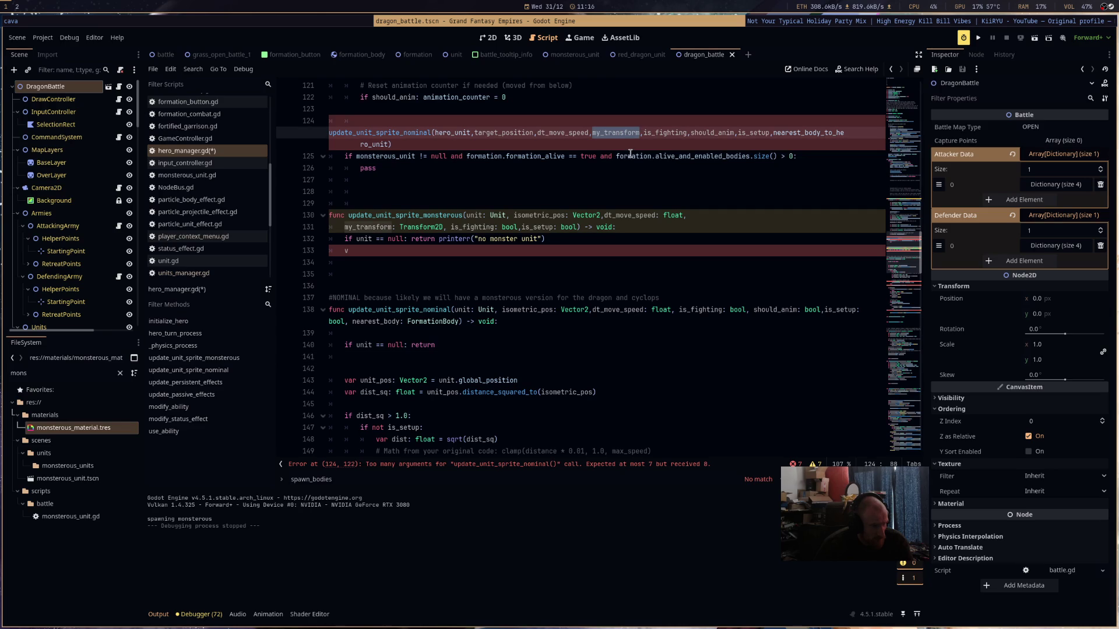
key(BackSpace)
key(BackSpace)
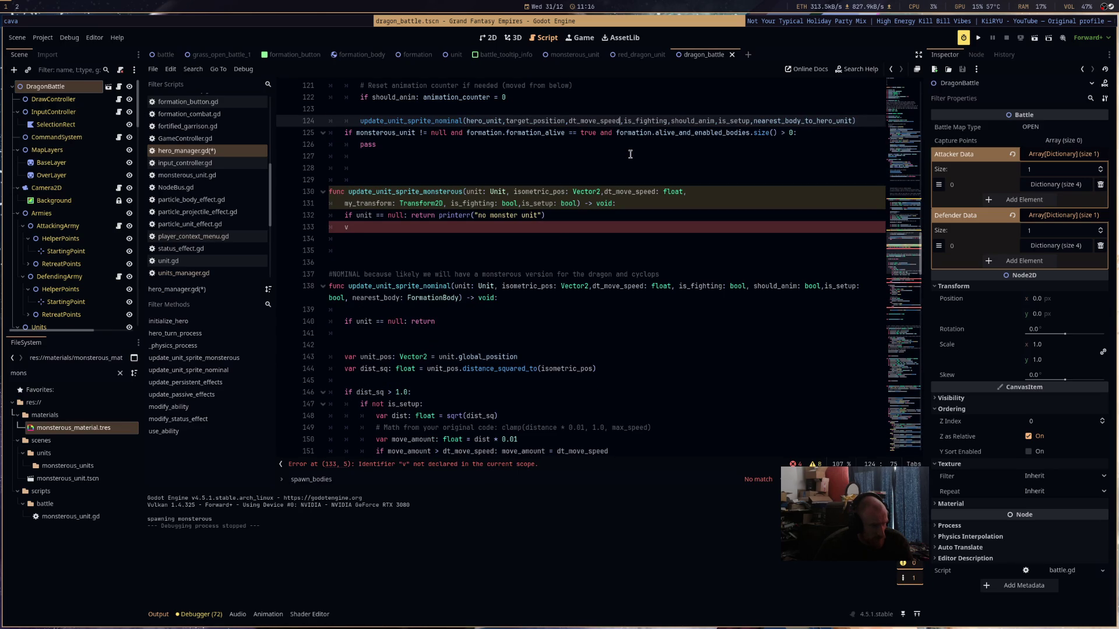
click(443, 227)
key(BackSpace)
drag(443, 203, 729, 191)
key(BackSpace)
key(BackSpace)
key(BackSpace)
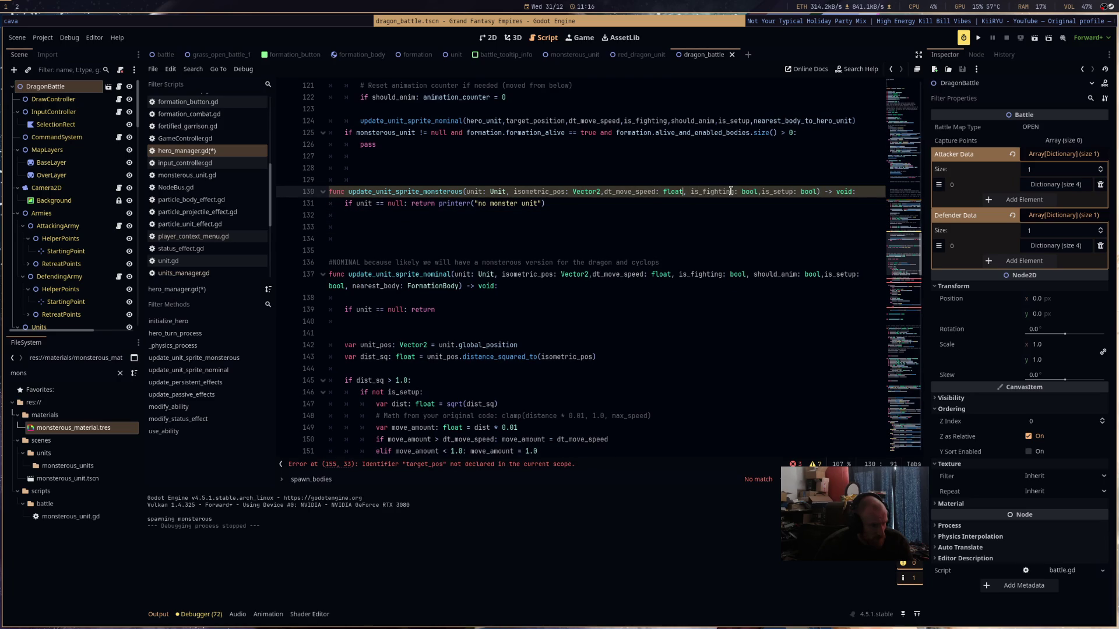
click(608, 228)
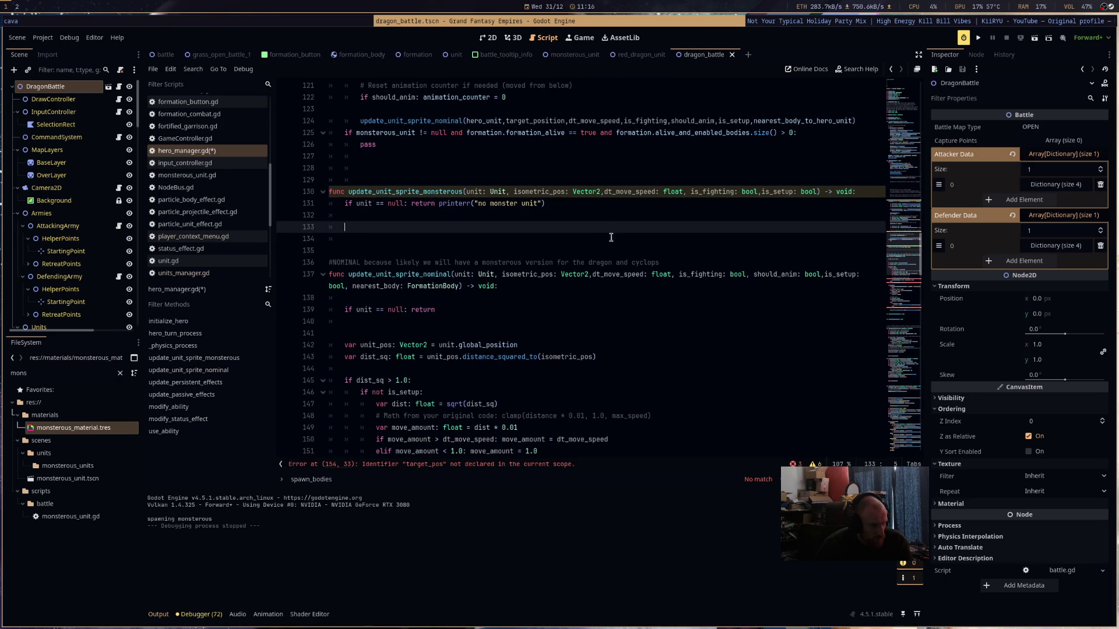
- Inspect the unit_pos uses and the undeclared target_pos, then return to the monsterous stub
click(394, 346)
scroll(521, 359, down, 8)
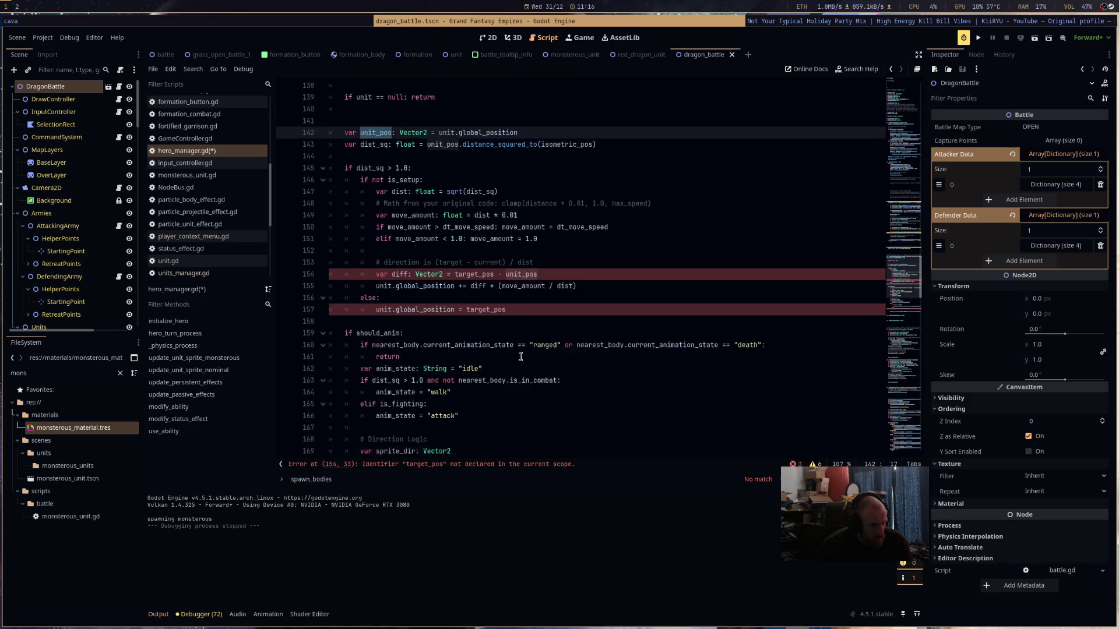
scroll(520, 359, down, 4)
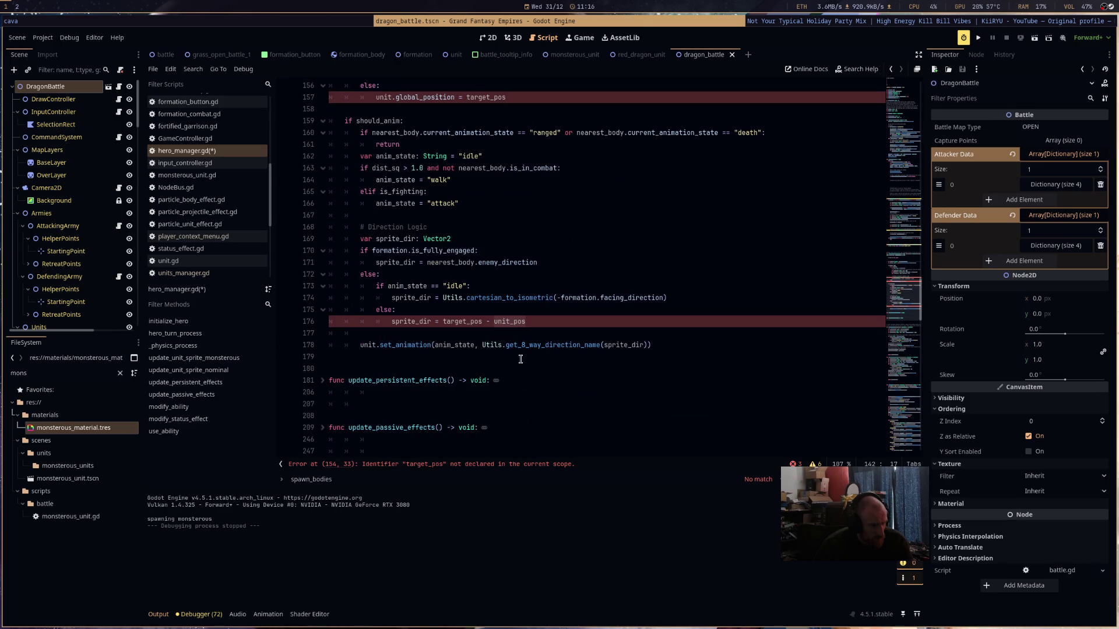
double_click(457, 321)
scroll(669, 320, up, 8)
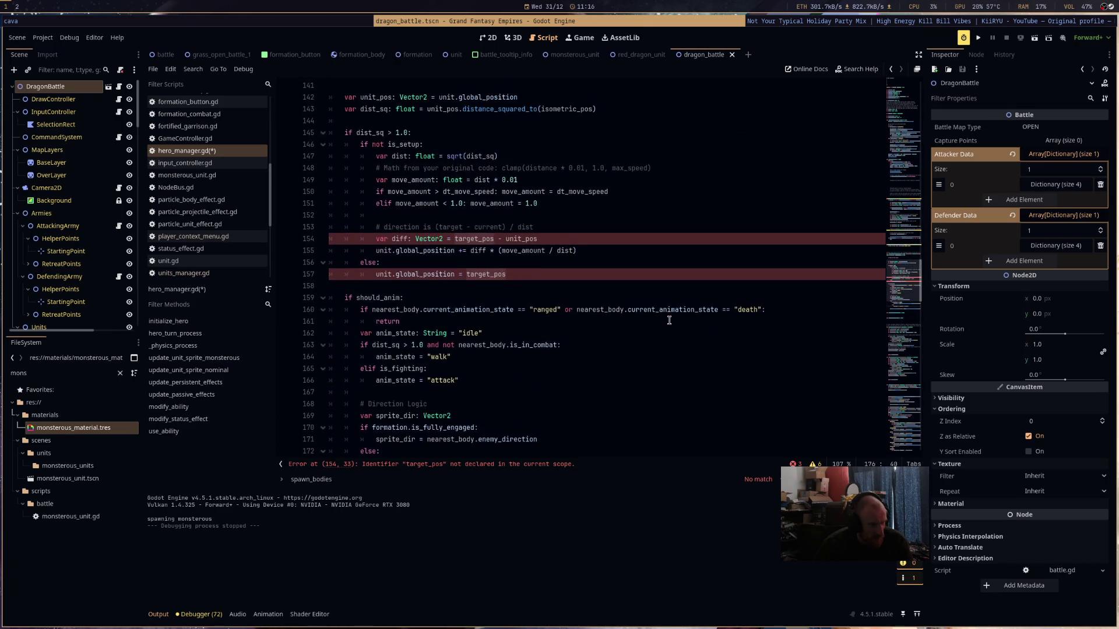
click(637, 239)
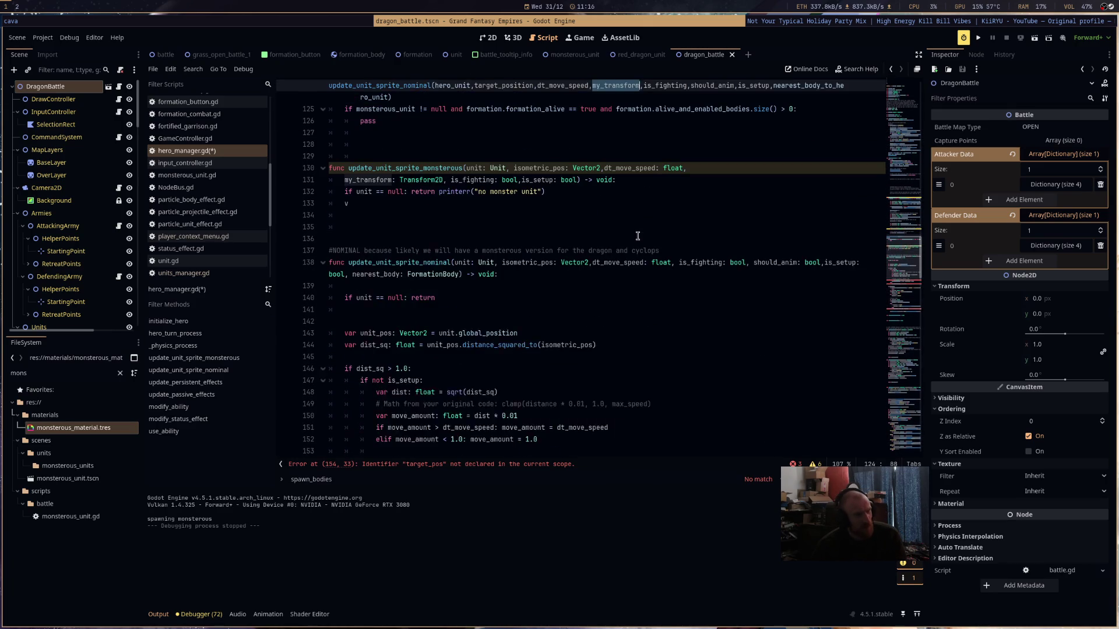
- Redo the target_pos declaration edits and clear the stray v in the monsterous function
key(ctrl+shift+z)
key(ctrl+shift+z)
click(637, 235)
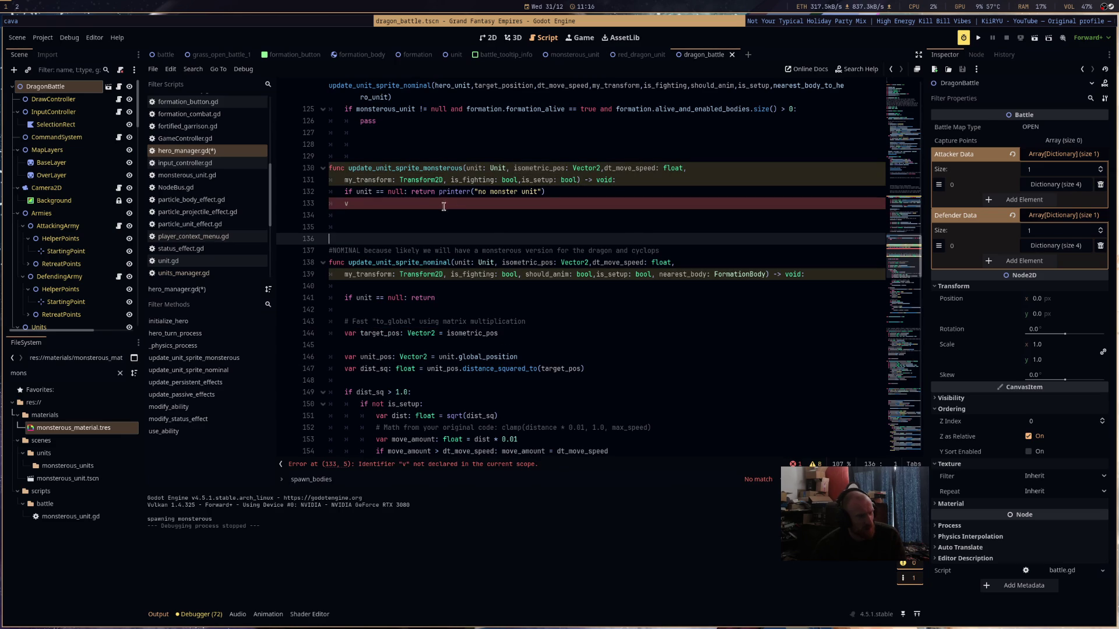
click(439, 203)
key(BackSpace)
key(Return)
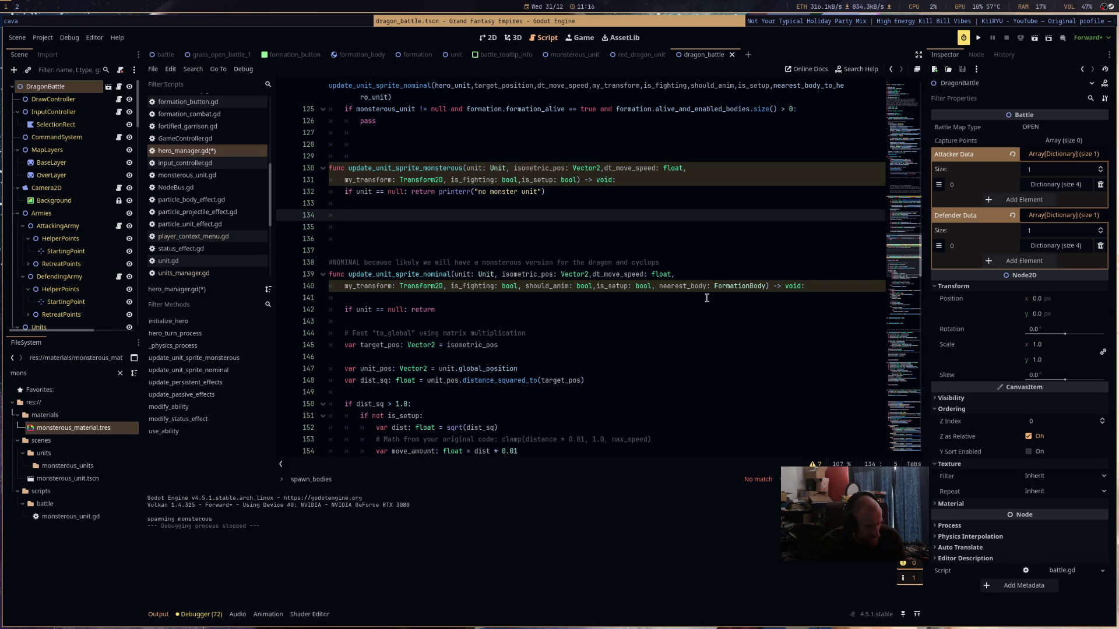
- Compute dist_sq as unit.global_position.distance_squared_to(isometric_pos) in the monsterous function
text(dis)
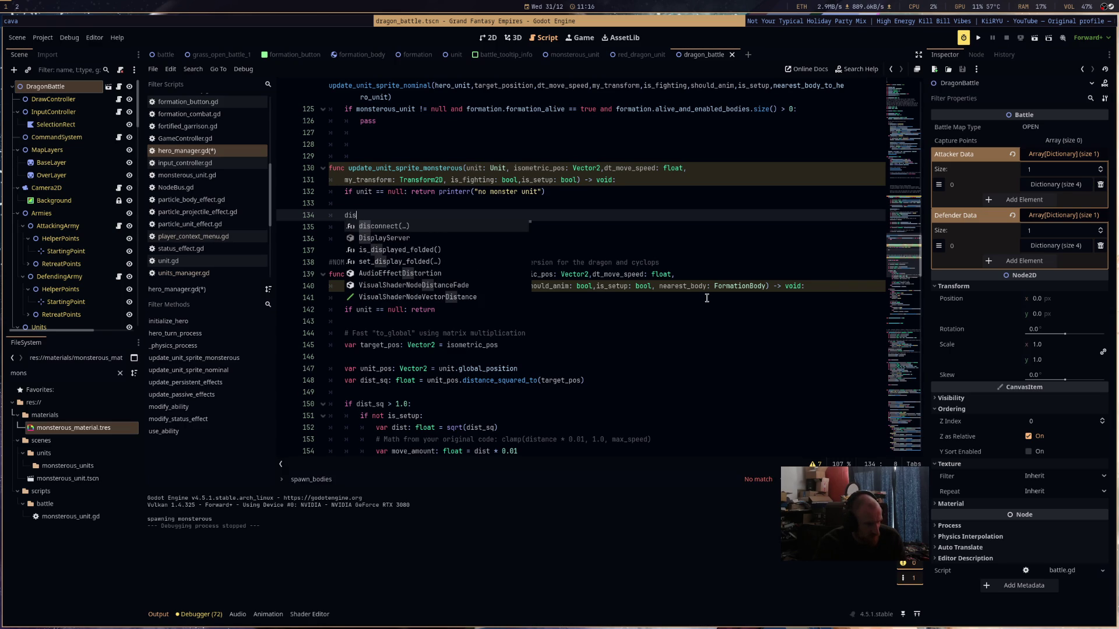
text(t)
key(BackSpace)
key(BackSpace)
key(BackSpace)
text(var d)
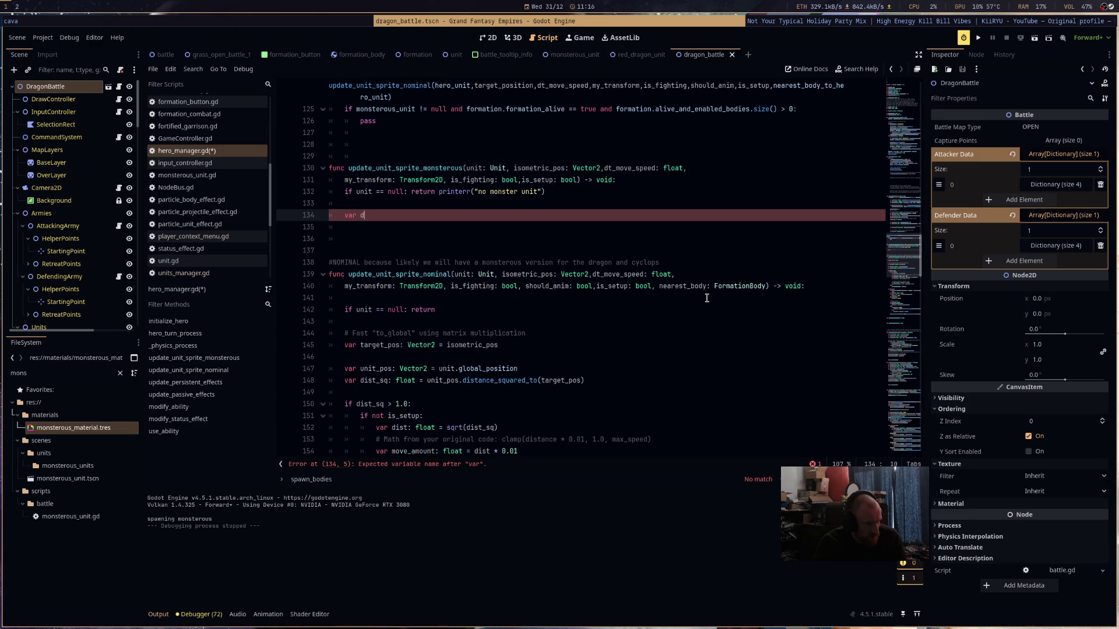
text(istance_s)
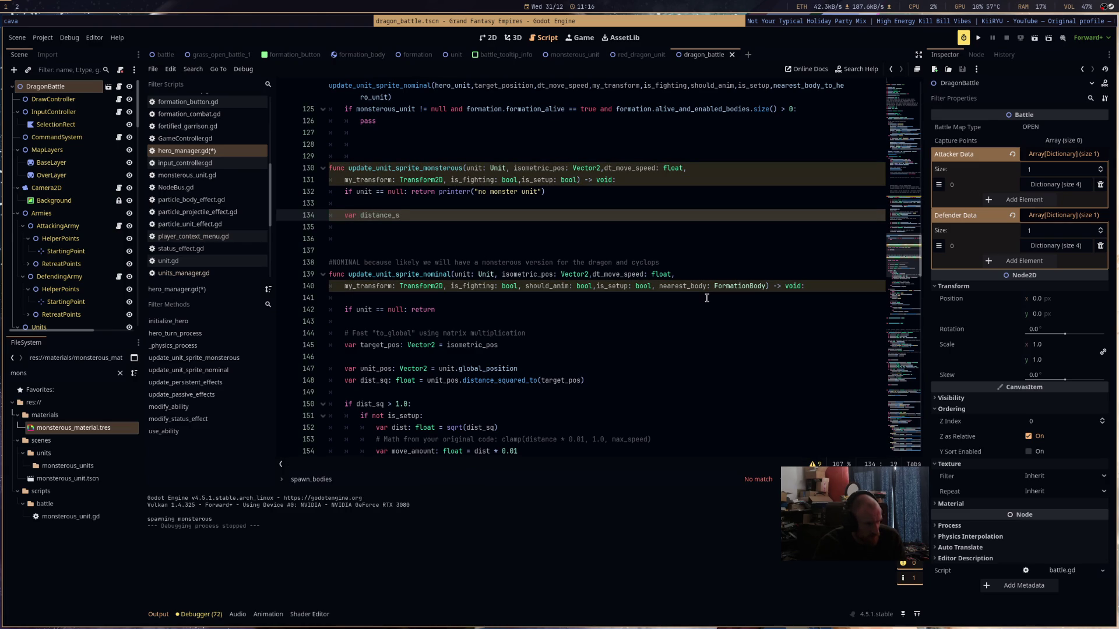
key(BackSpace)
key(BackSpace)
key(BackSpace)
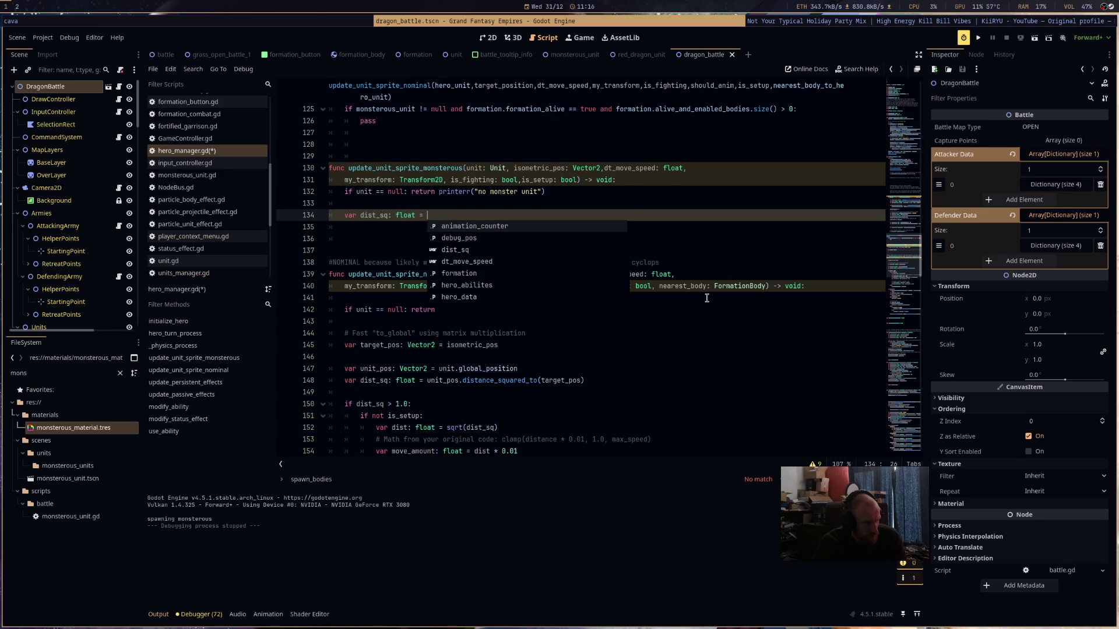
text(unit.glo)
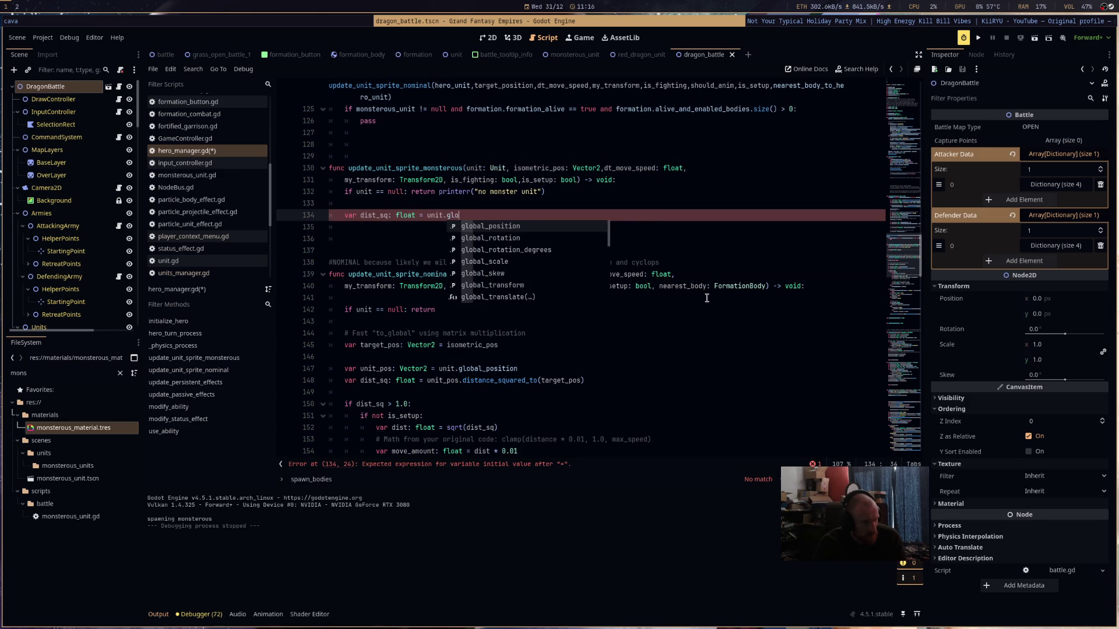
key(Return)
text(.dist)
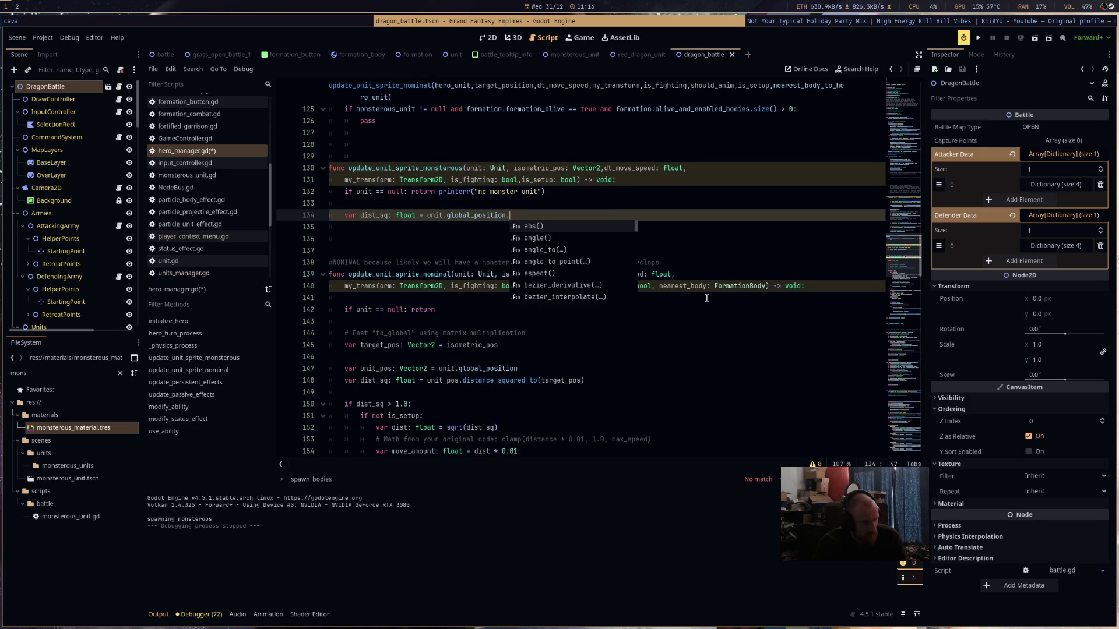
key(Return)
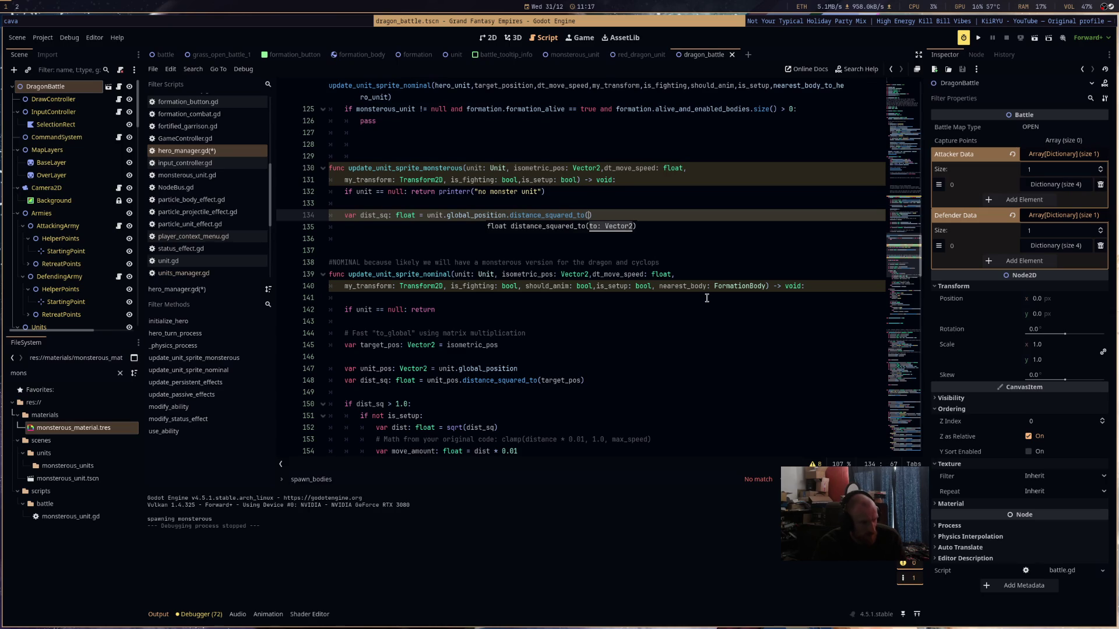
key(Return)
text(isometric_pos)
key(Return)
- Add nested checks: if dist_sq > 1.0: and if is_setup == false:
text(if dist_sq > 1.0:)
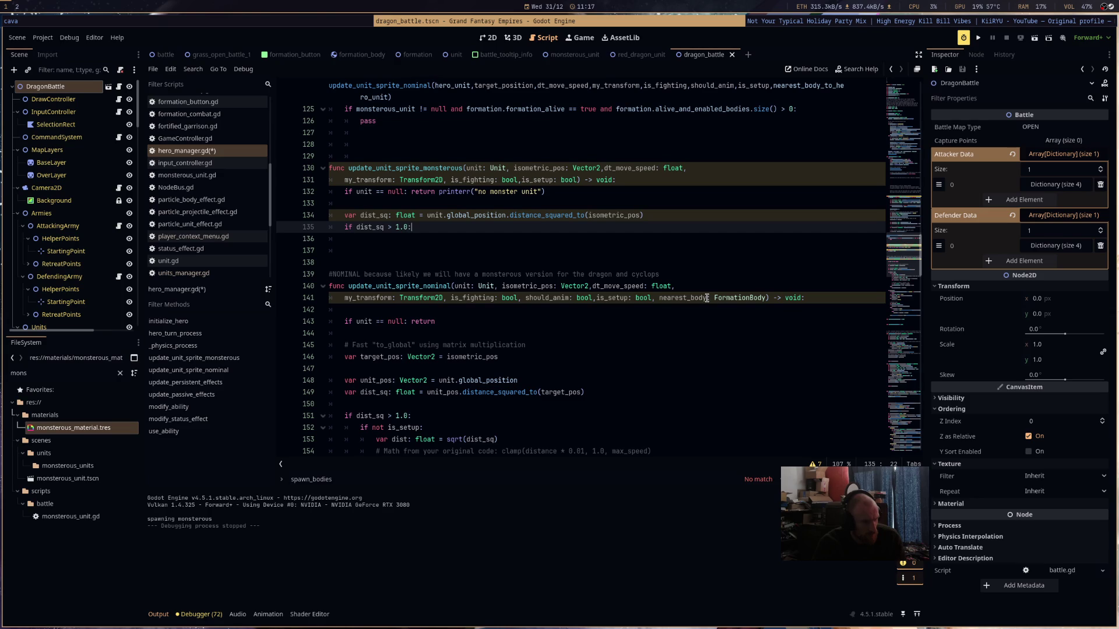
key(Return)
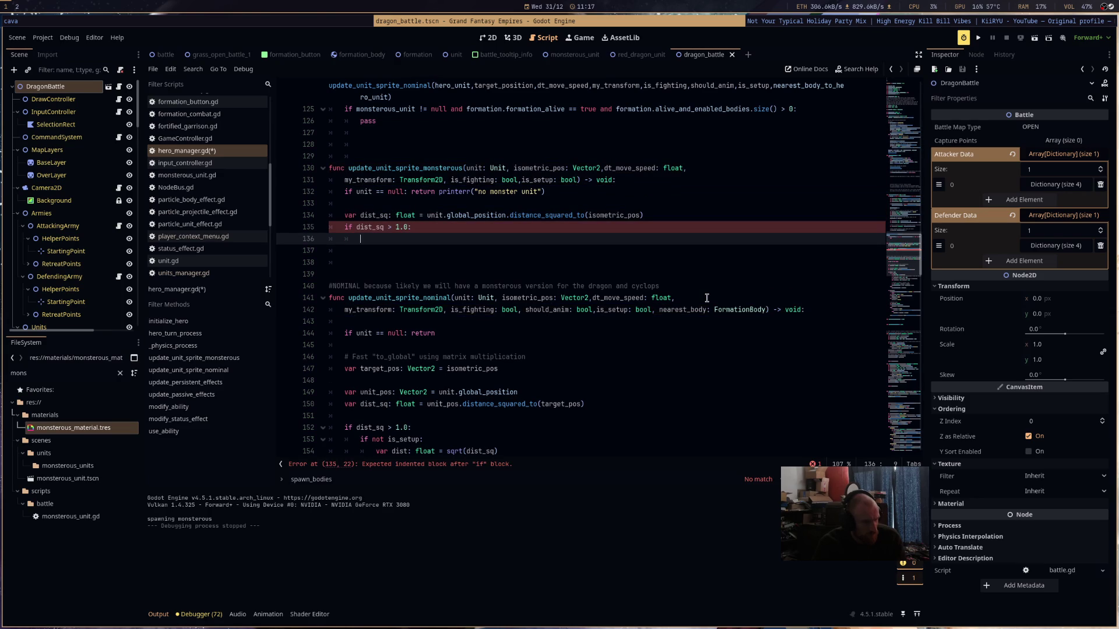
text(if is)
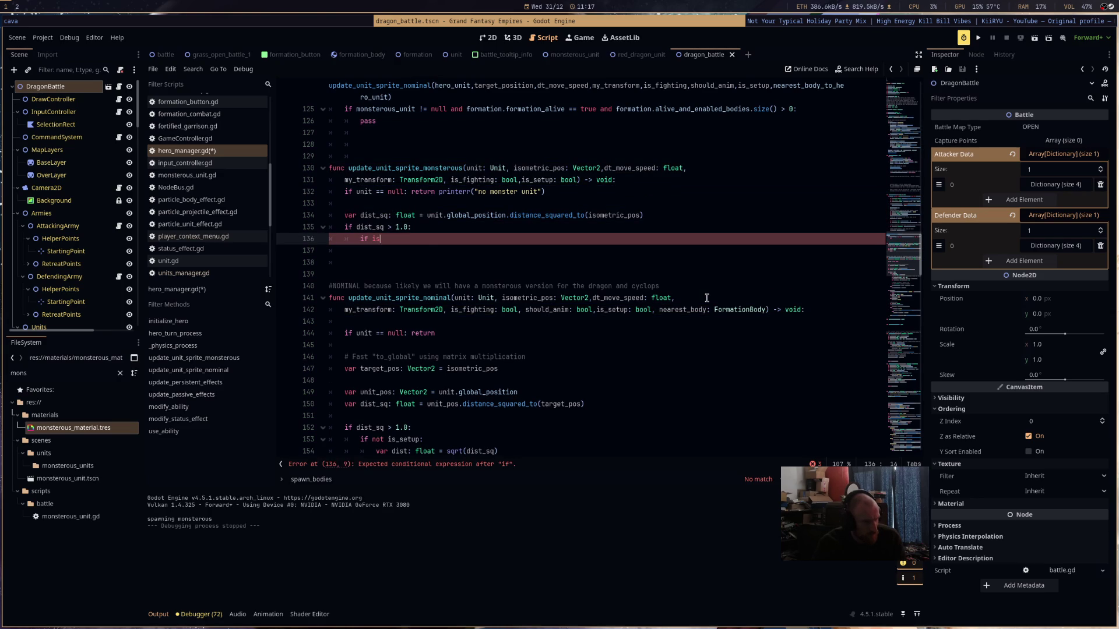
text(_setup ==)
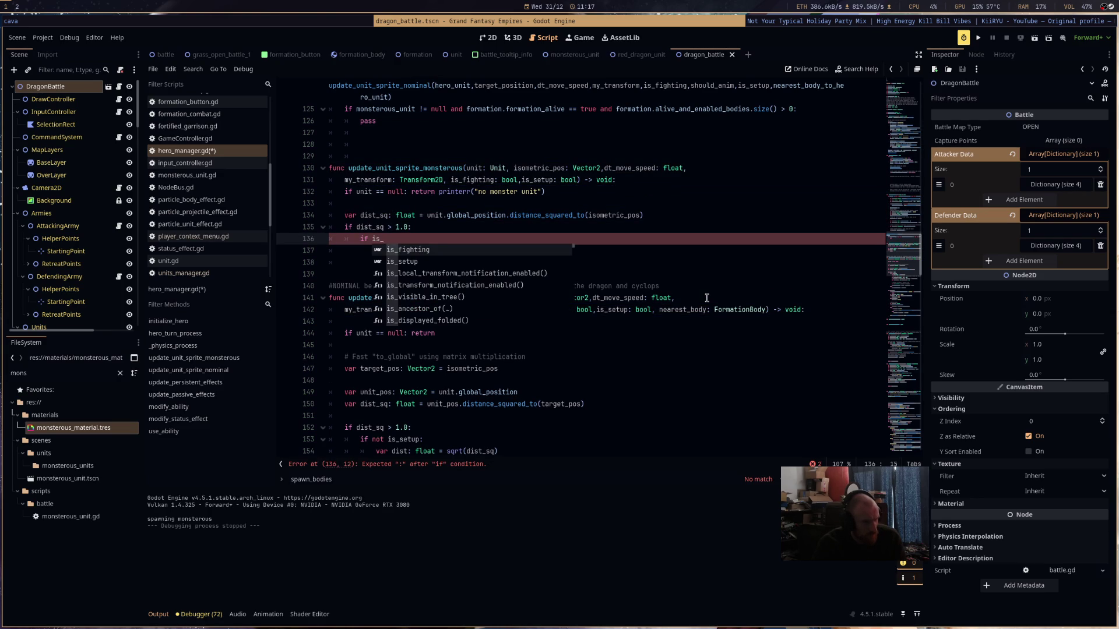
text( fla)
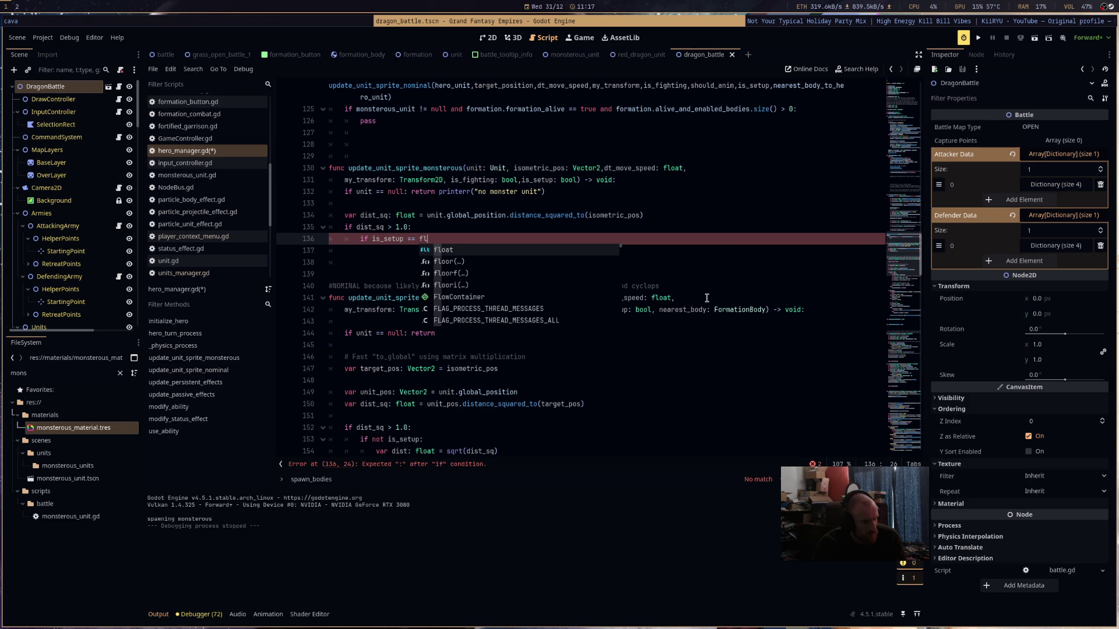
key(BackSpace)
key(BackSpace)
text(alse:)
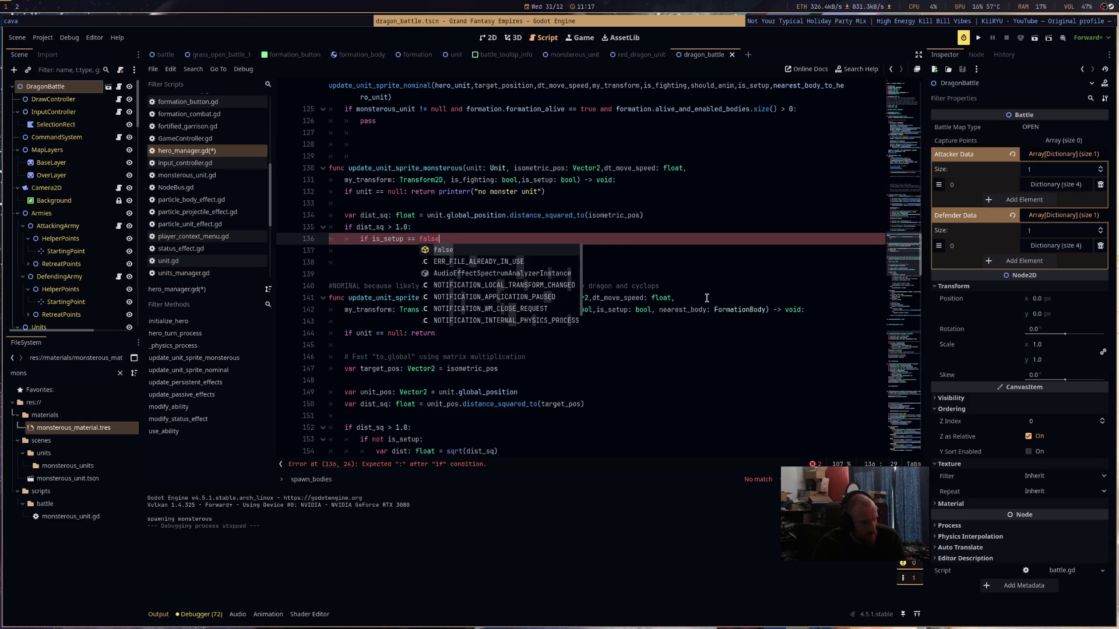
key(Return)
scroll(707, 298, down, 3)
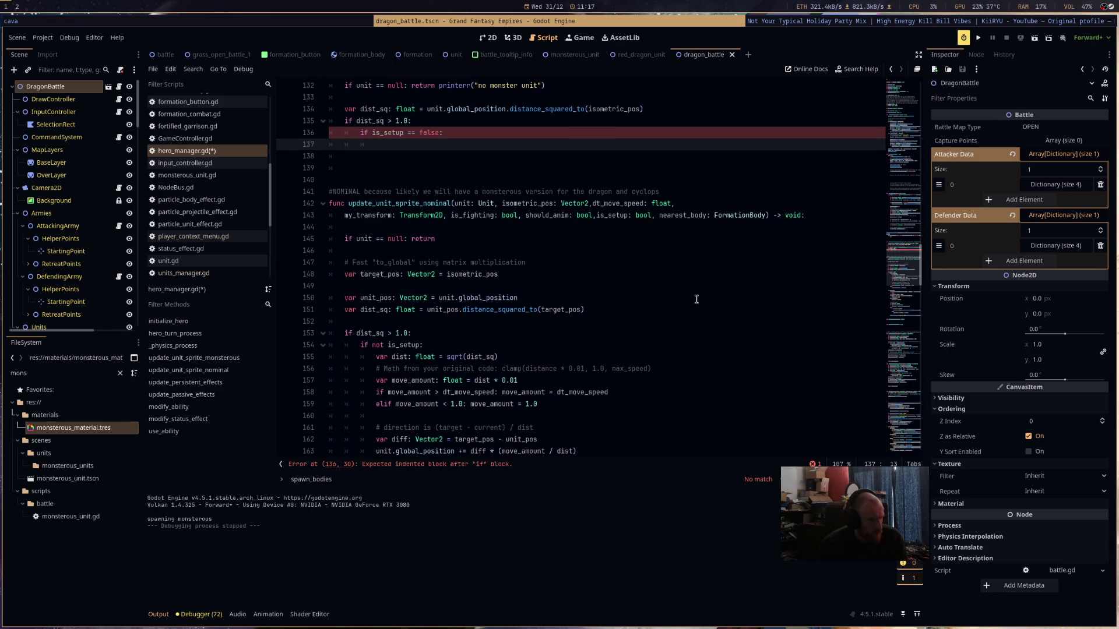
drag(498, 357, 376, 359)
key(ctrl+c)
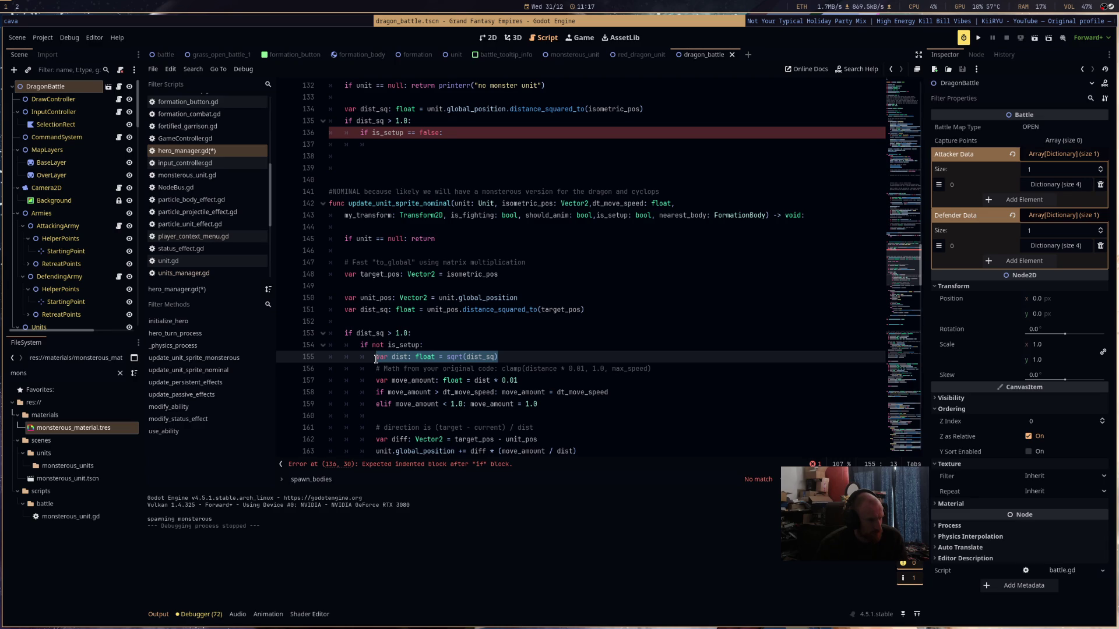
- Paste the distance line and the three move_amount lines into the is_setup branch
click(390, 144)
key(ctrl+v)
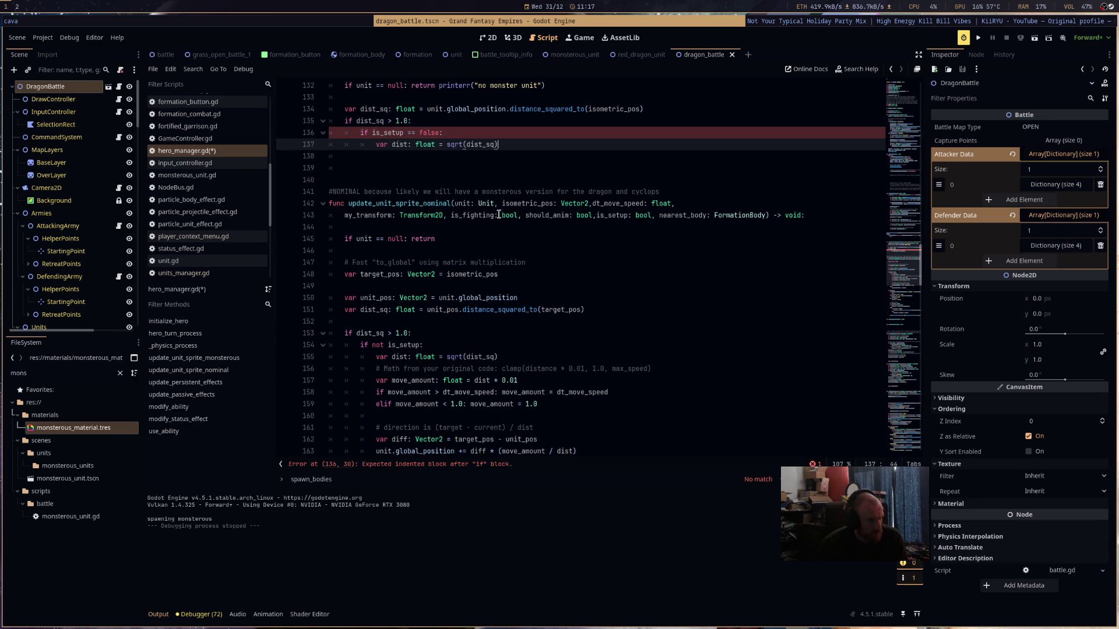
drag(378, 380, 624, 402)
key(ctrl+c)
click(390, 157)
key(Tab)
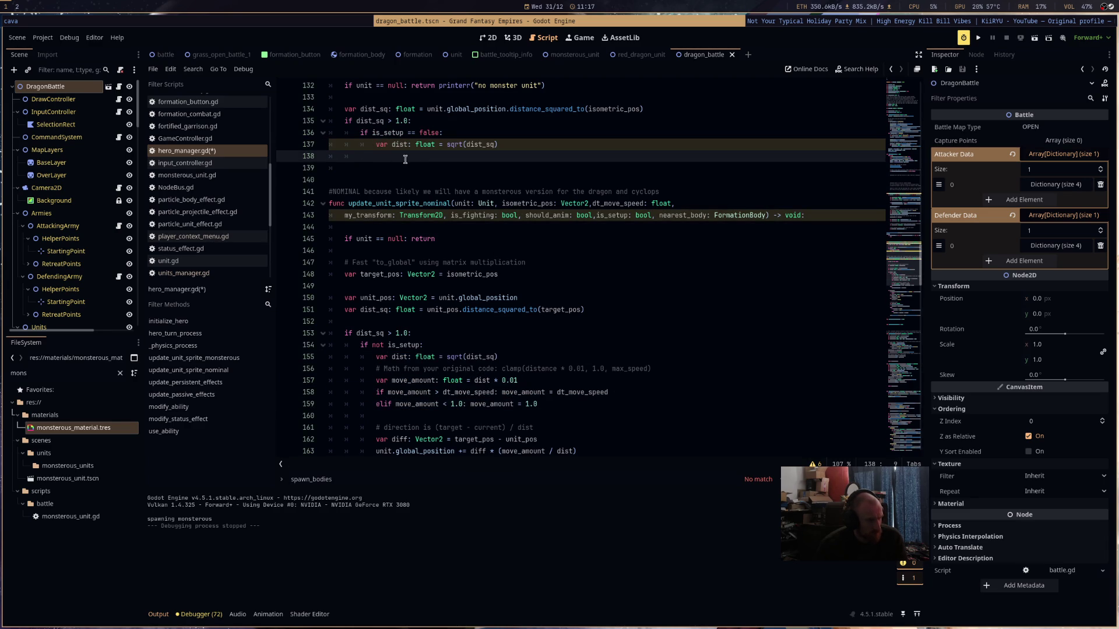
key(ctrl+v)
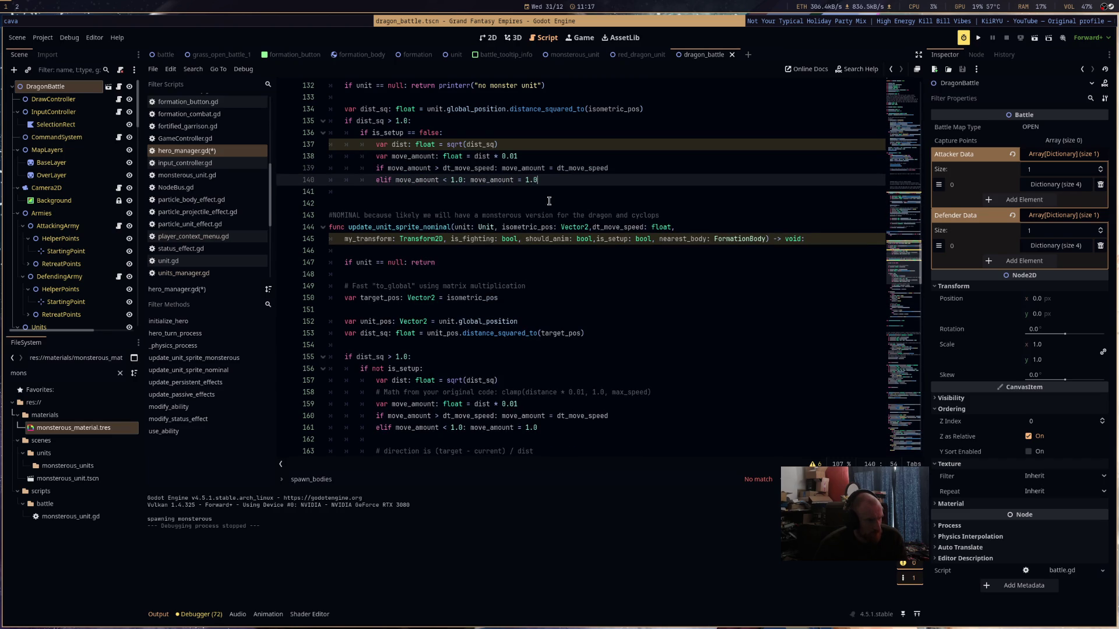
- Copy the diff and position-update lines into the branch below move_amount and indent them
scroll(548, 325, down, 2)
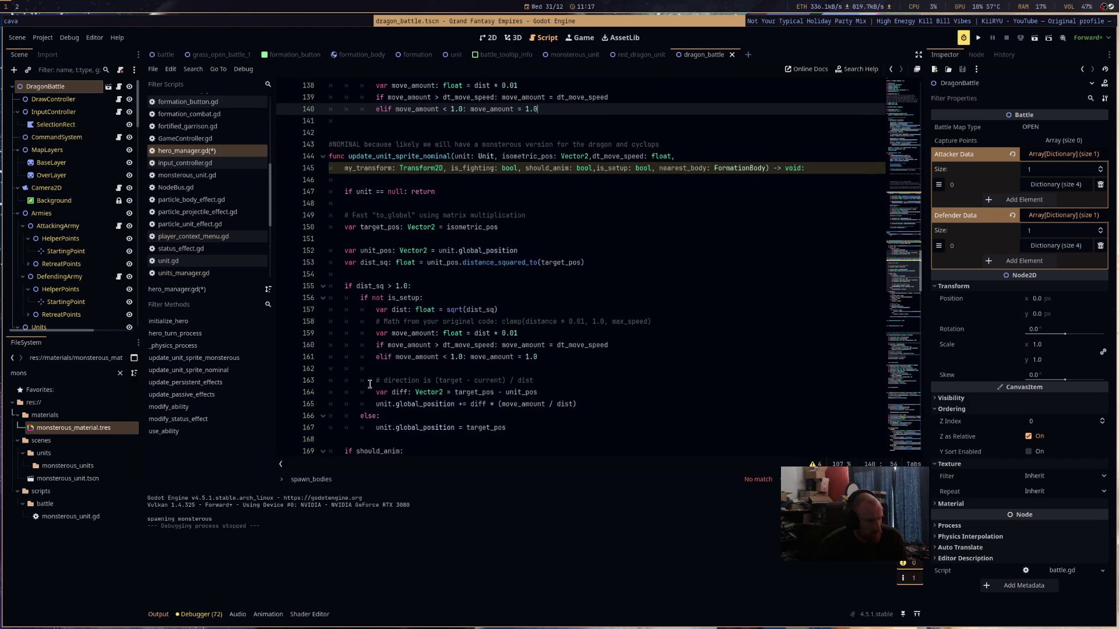
mouse_move(374, 391)
mouse_down()
mouse_move(580, 406)
mouse_move(514, 426)
mouse_up()
key(ctrl+c)
click(404, 121)
key(ctrl+v)
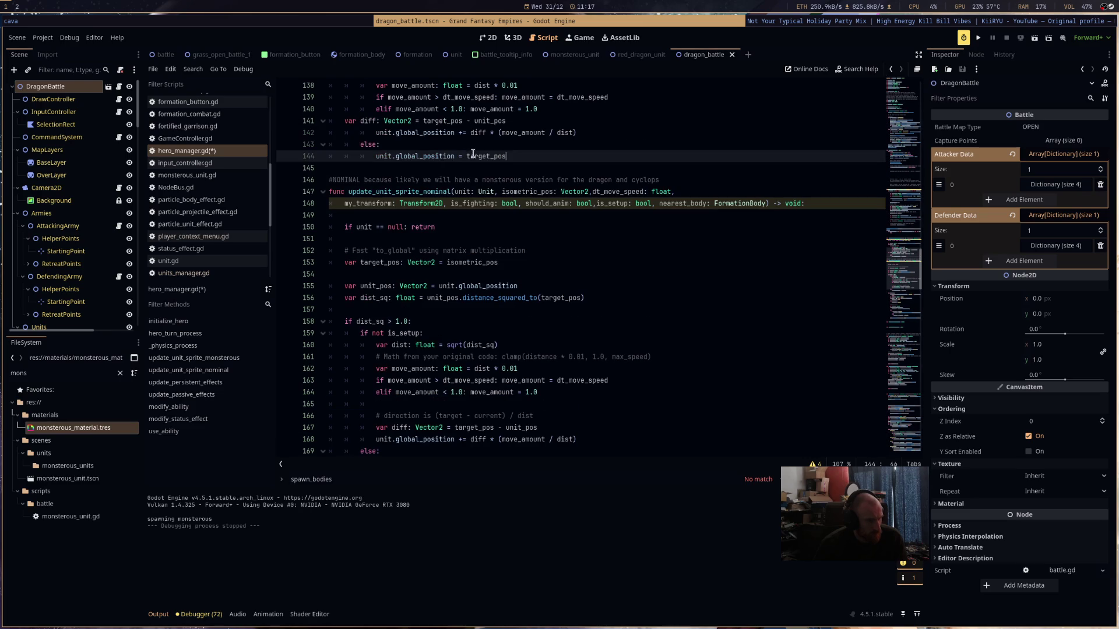
key(shift+Up)
key(shift+Up)
key(shift+Up)
key(shift+Home)
key(Tab)
key(Tab)
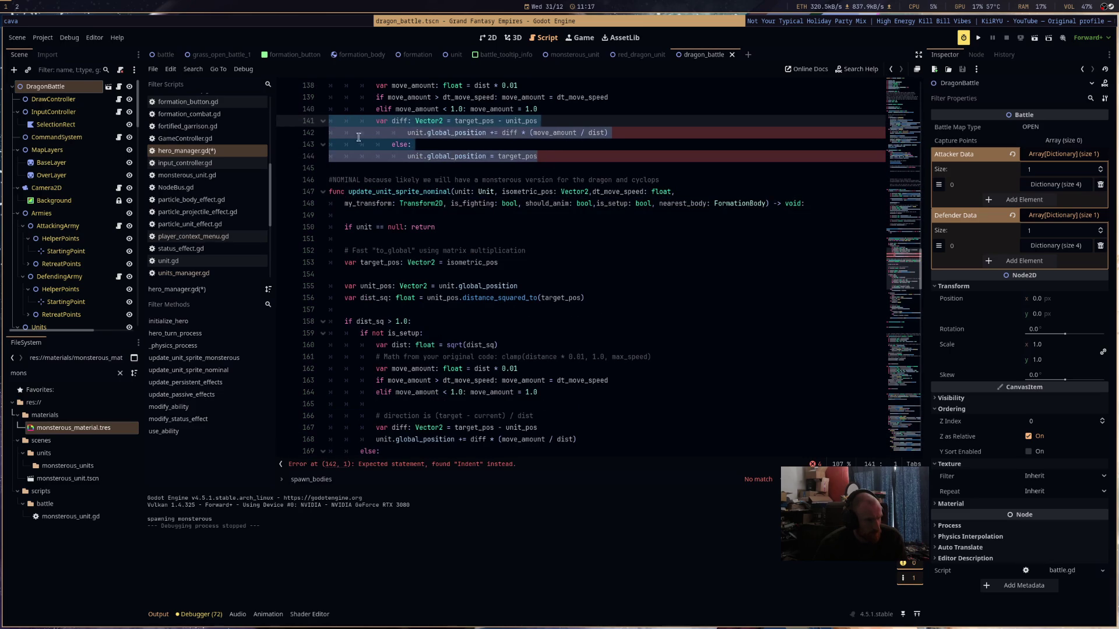
- Reduce the extra indentation on lines 142 and 144 and review the result
click(533, 158)
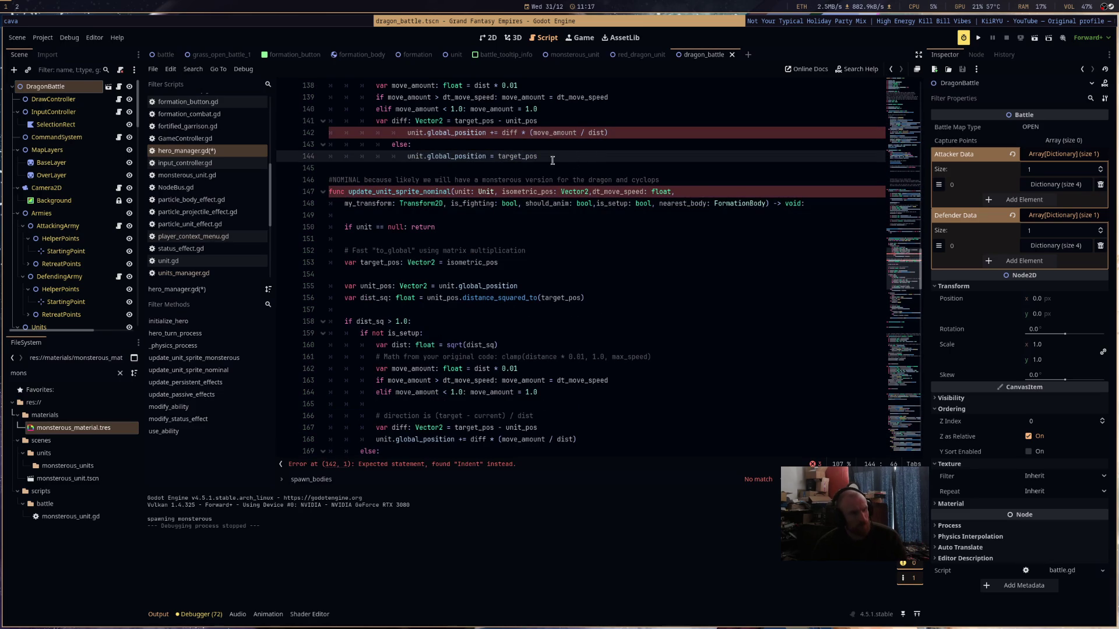
key(shift+Tab)
key(Up)
key(Up)
key(shift+Tab)
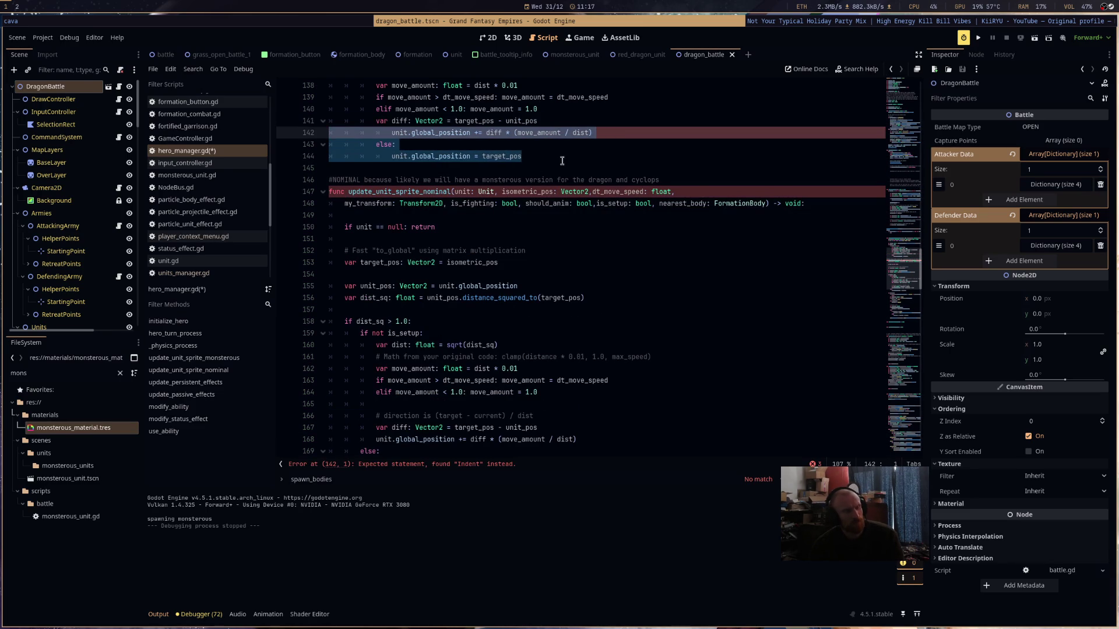
click(578, 159)
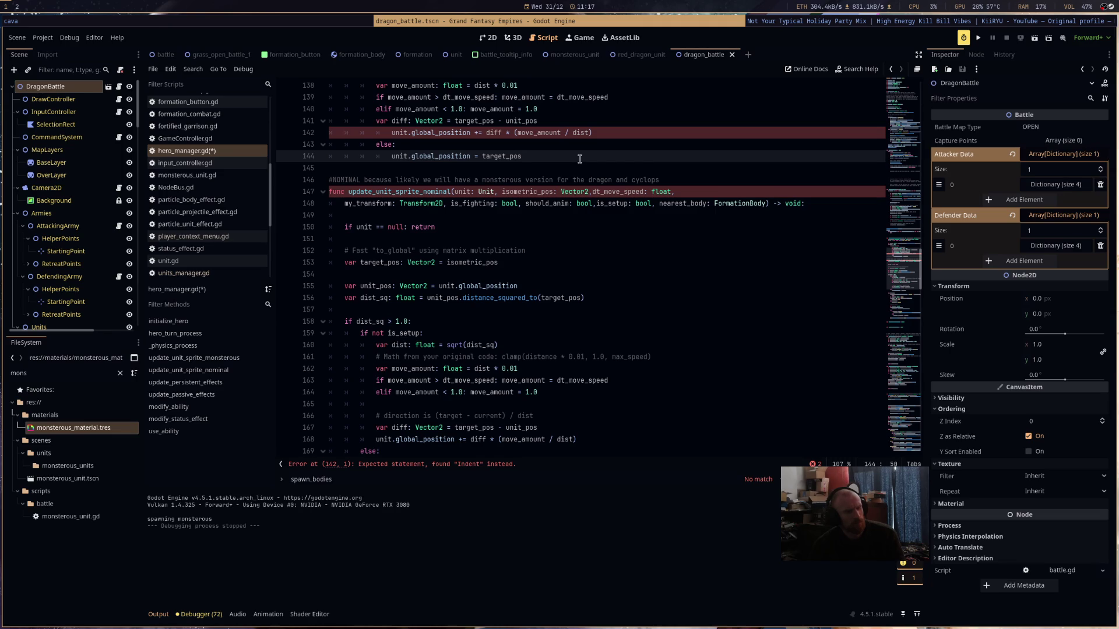
scroll(579, 159, up, 1)
scroll(597, 182, up, 2)
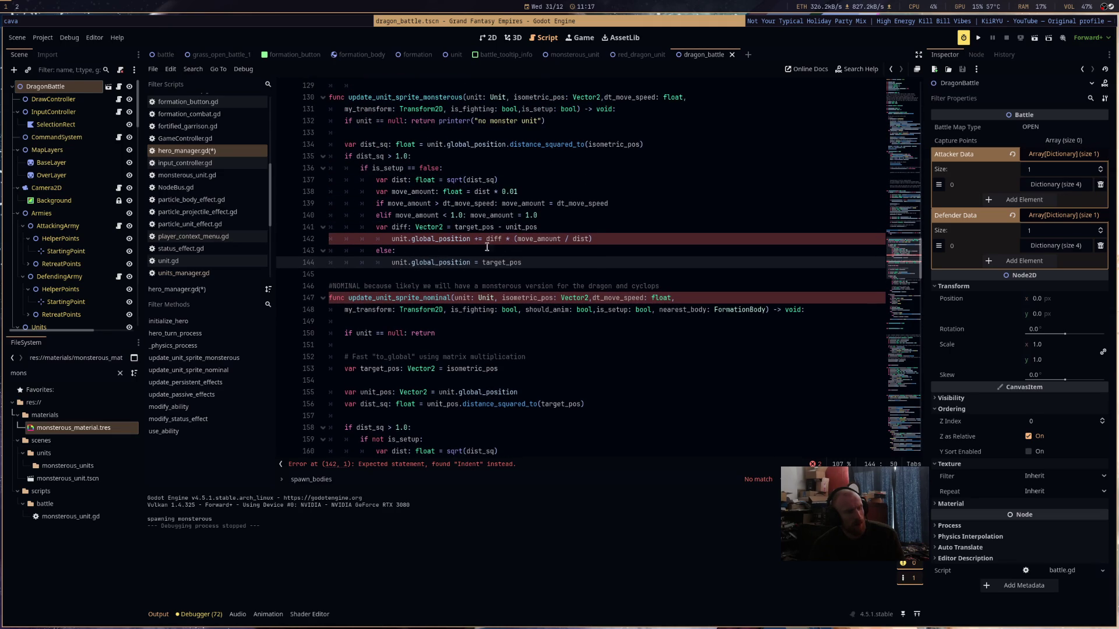
scroll(465, 251, down, 3)
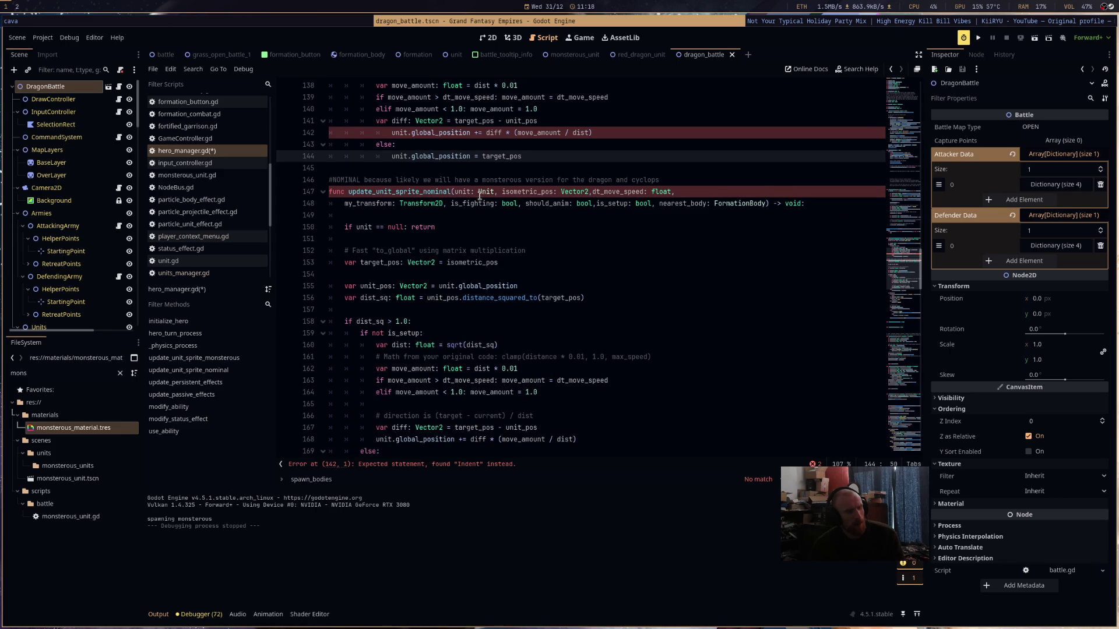
scroll(479, 192, up, 1)
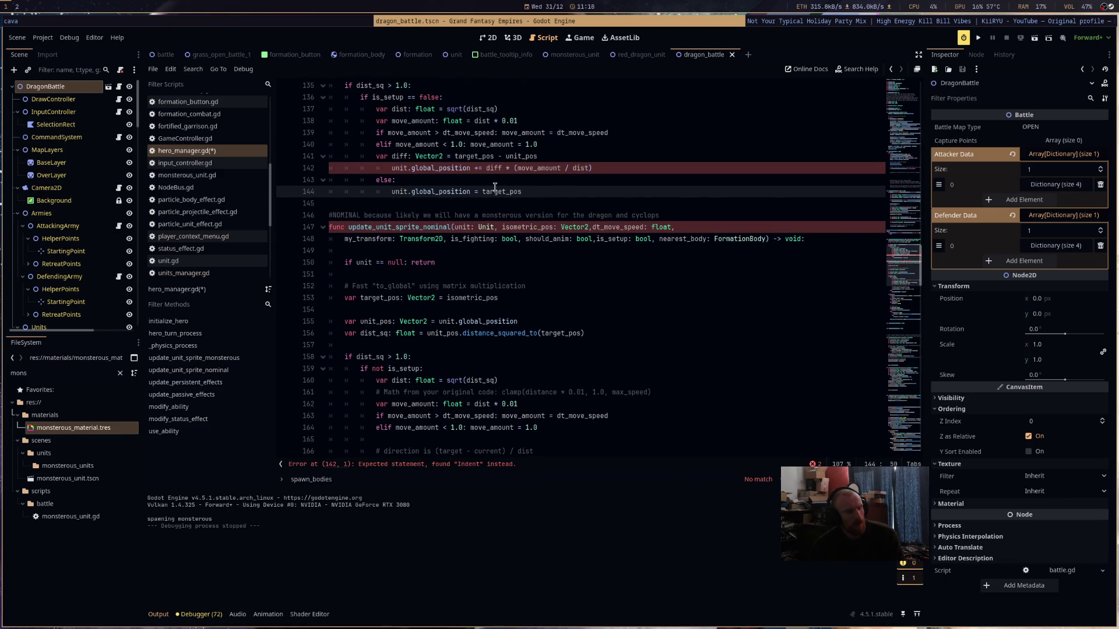
scroll(494, 187, down, 1)
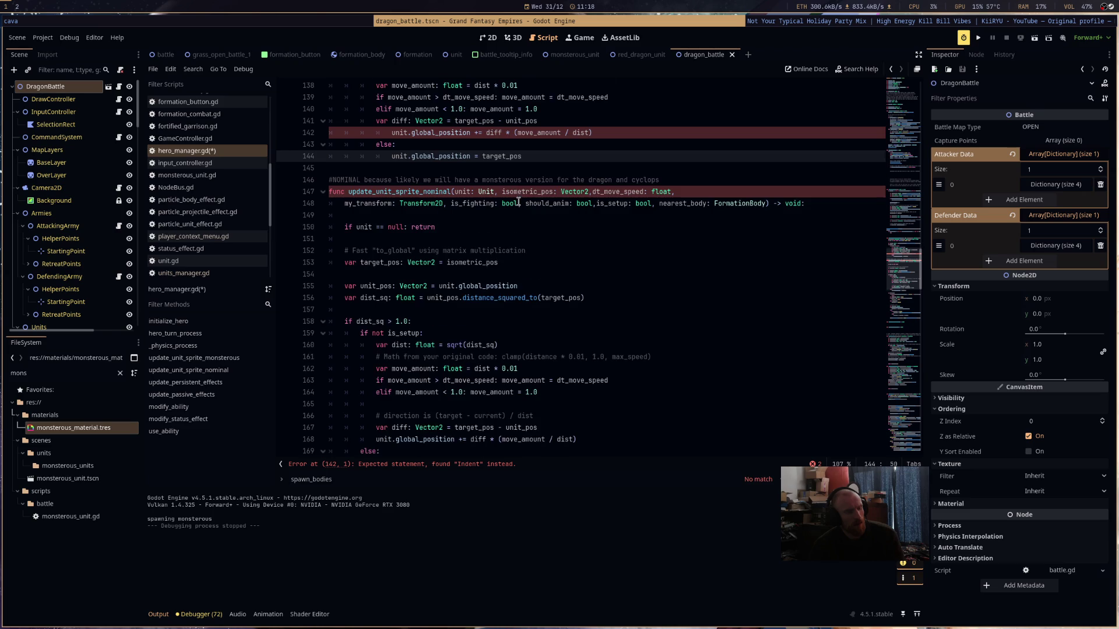
scroll(518, 201, down, 2)
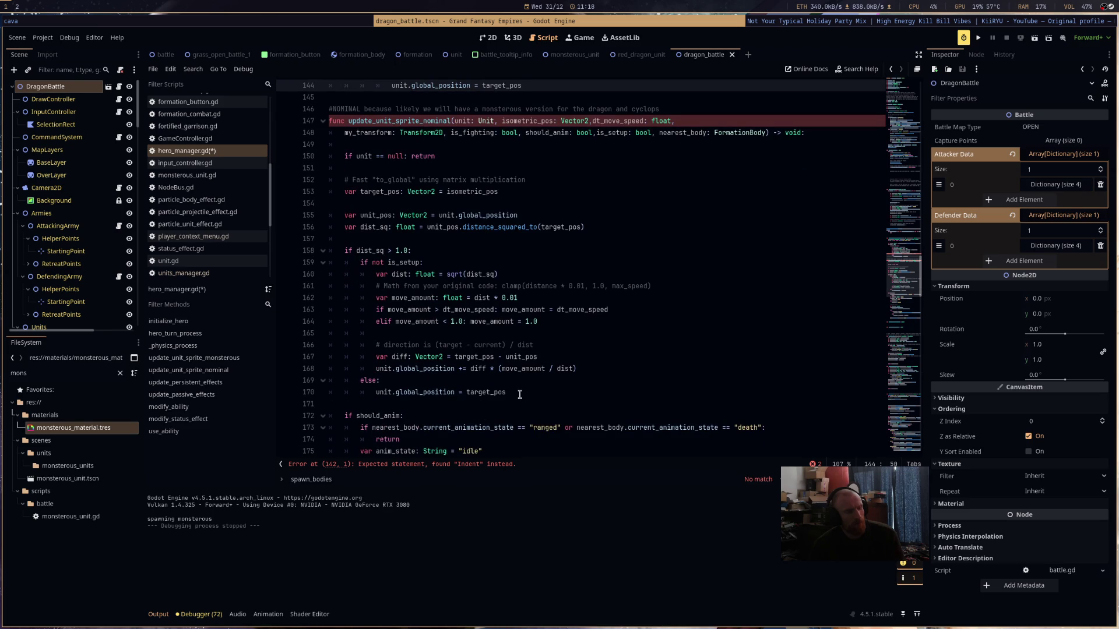
- Overwrite the monsterous movement lines 136–144 with the nominal block from lines 159–170
drag(520, 395, 282, 262)
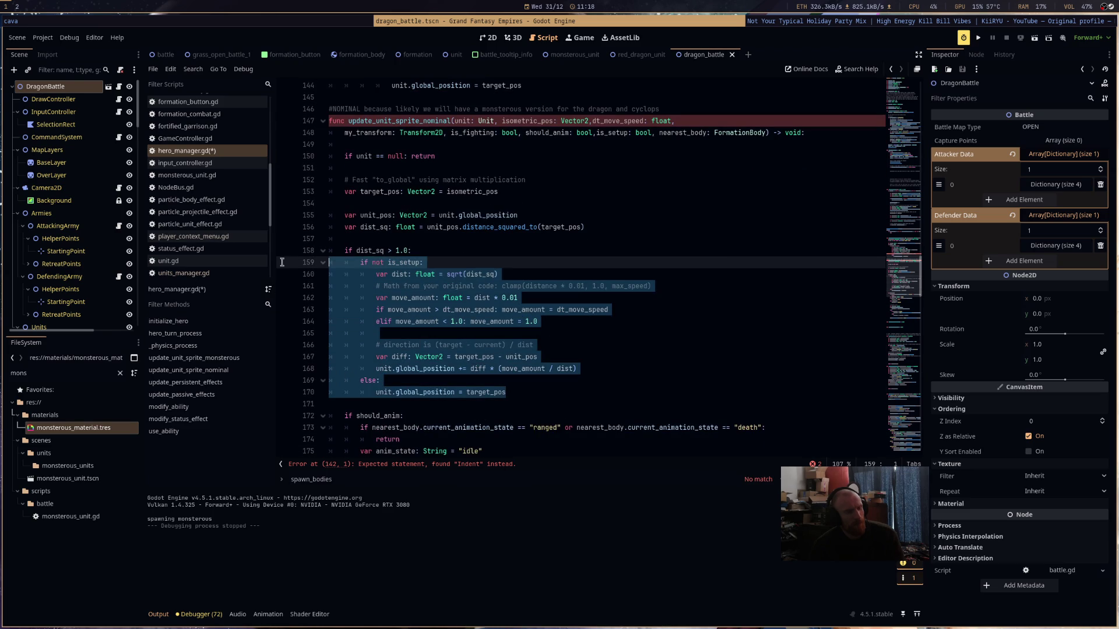
scroll(612, 182, up, 4)
mouse_move(527, 228)
mouse_down()
mouse_move(408, 144)
mouse_move(332, 132)
mouse_up()
key(ctrl+v)
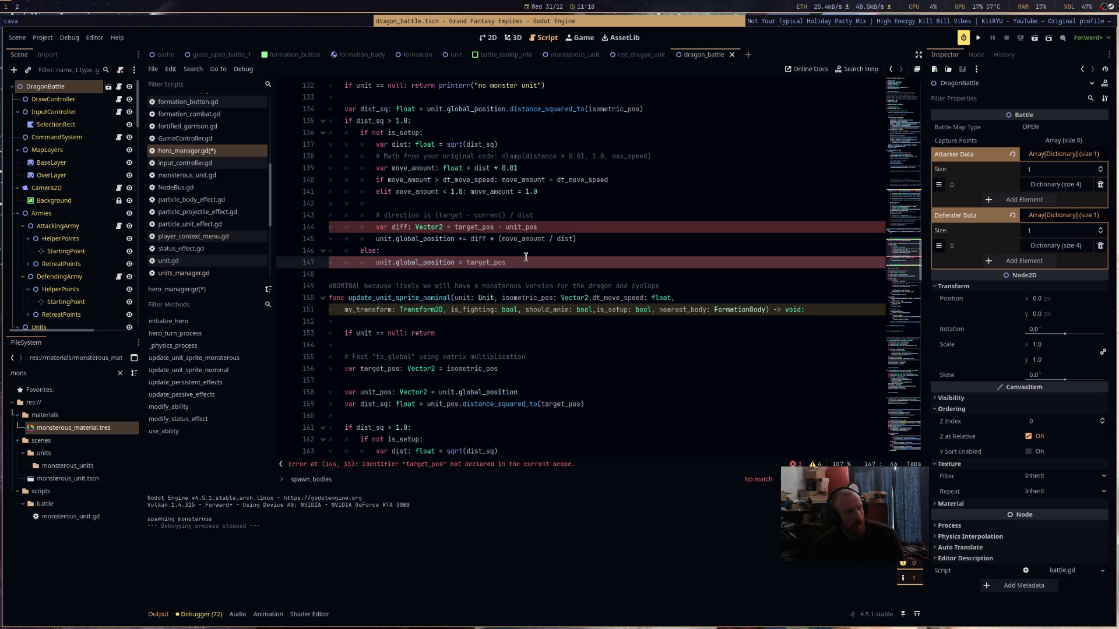
- Replace target_pos with isometric_pos on line 144
scroll(526, 257, up, 2)
scroll(515, 255, up, 2)
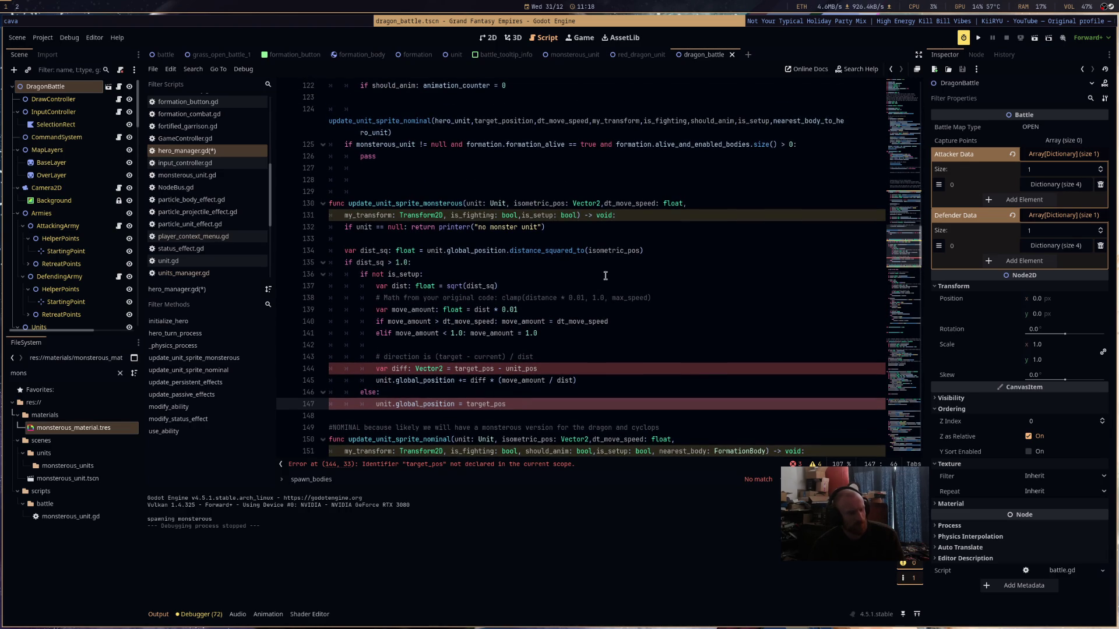
double_click(617, 251)
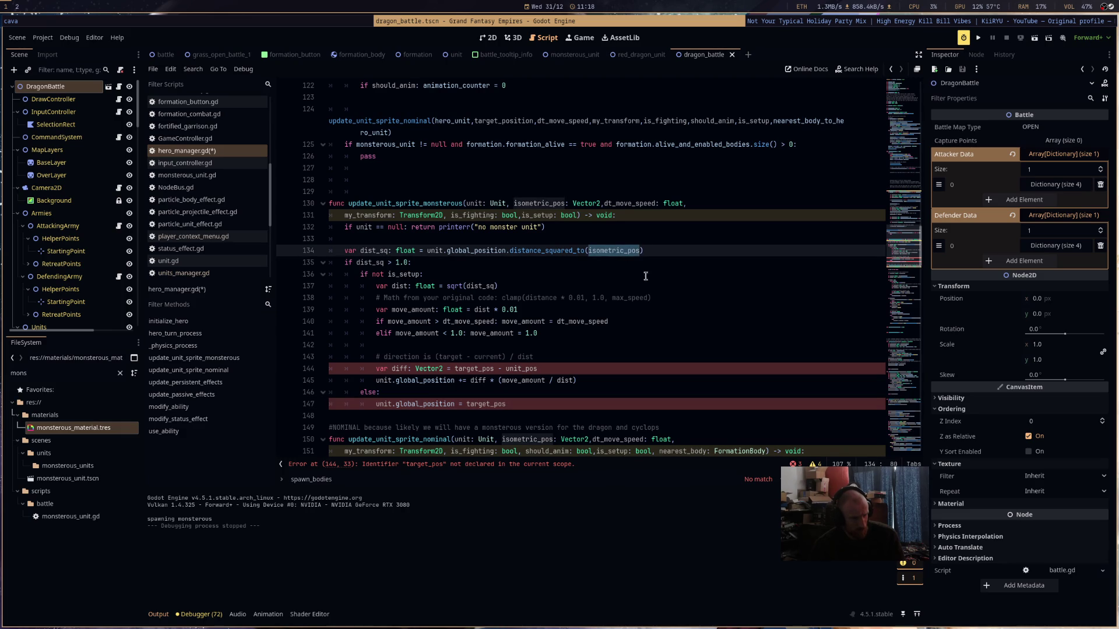
key(ctrl+c)
double_click(473, 368)
key(ctrl+v)
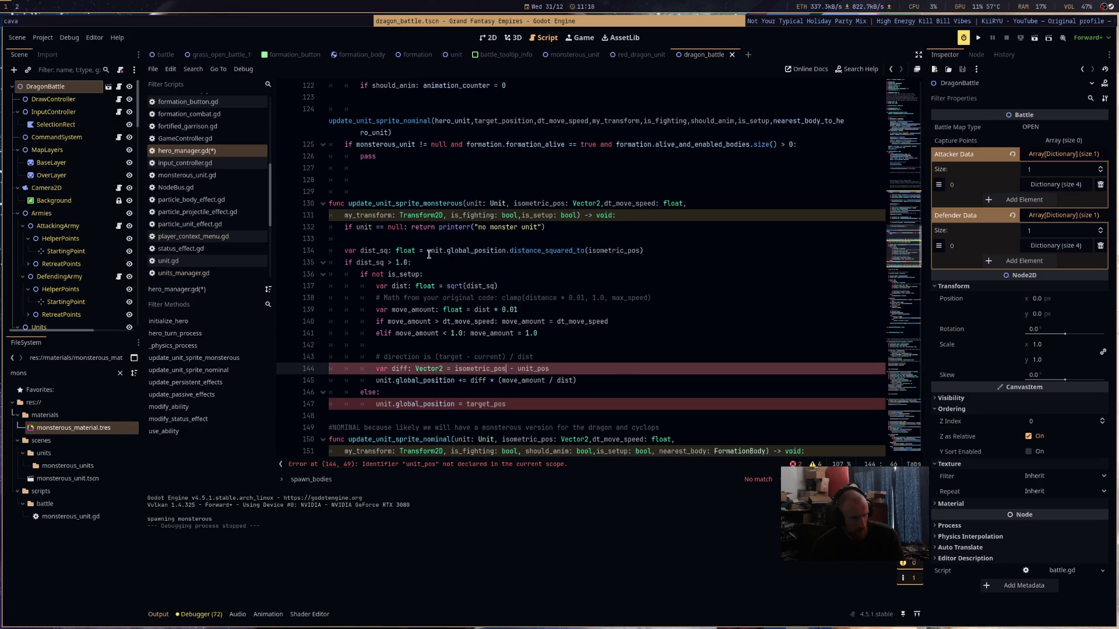
- Swap unit_pos for unit.global_position on line 144 and target_pos for isometric_pos on line 147
drag(426, 254, 507, 254)
key(ctrl+c)
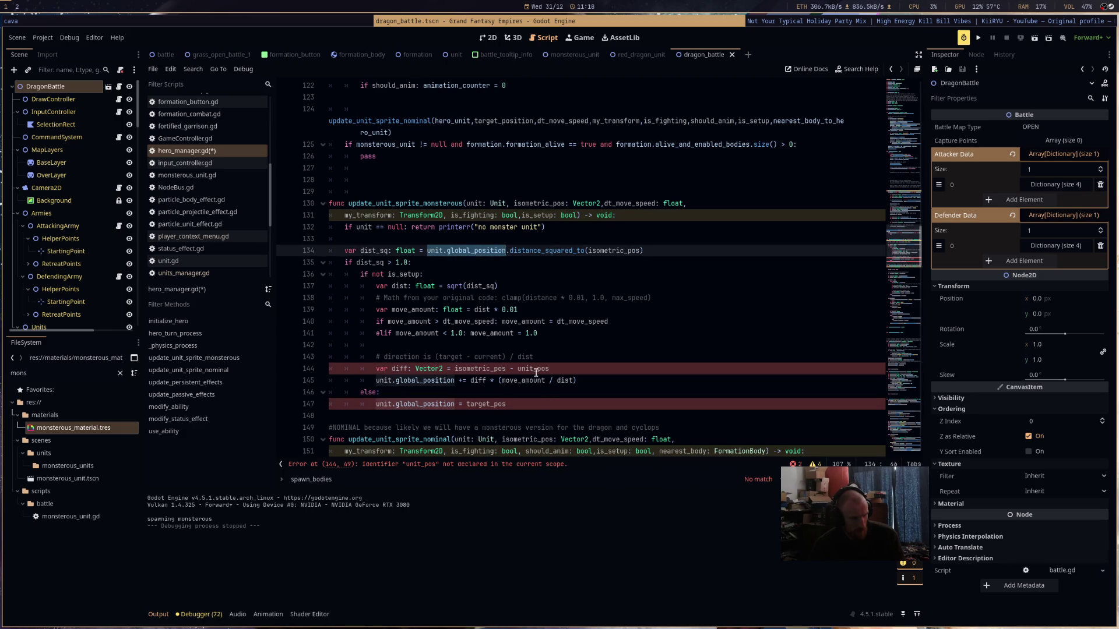
double_click(533, 368)
key(ctrl+v)
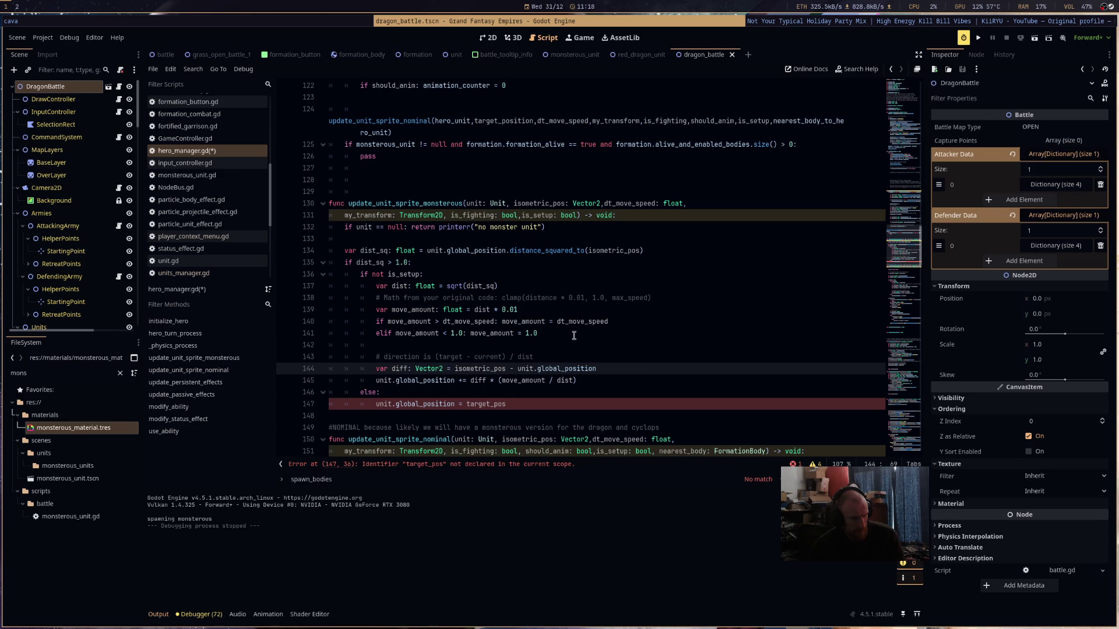
double_click(612, 251)
key(ctrl+c)
double_click(492, 403)
key(ctrl+v)
- Add blank lines after the monsterous function and run the game to test the dragon battle
scroll(557, 283, down, 3)
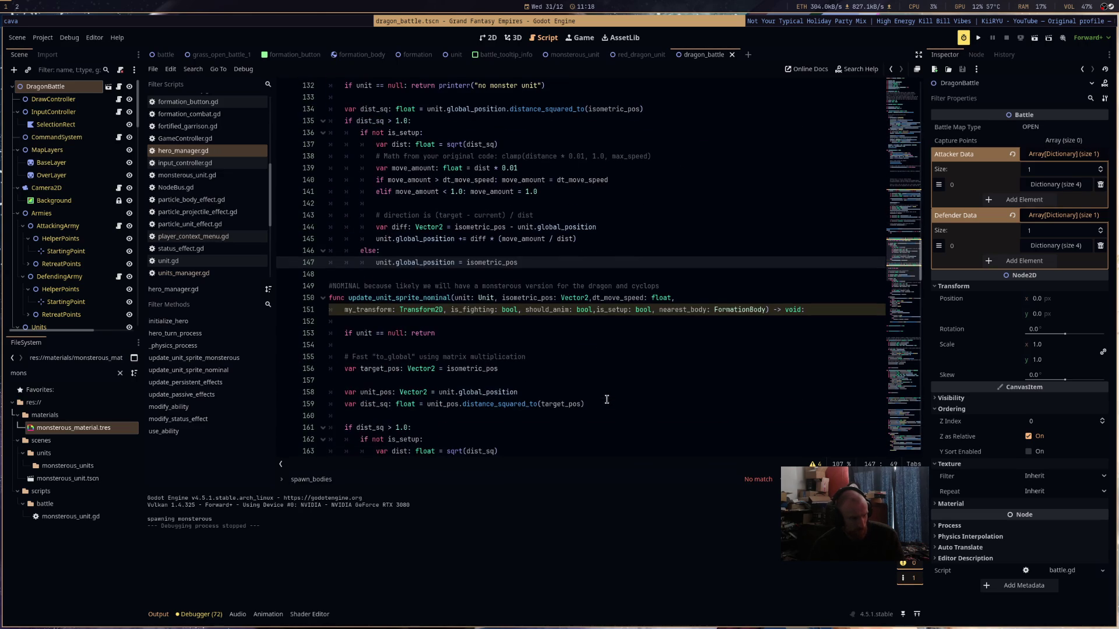
key(Return)
key(Return)
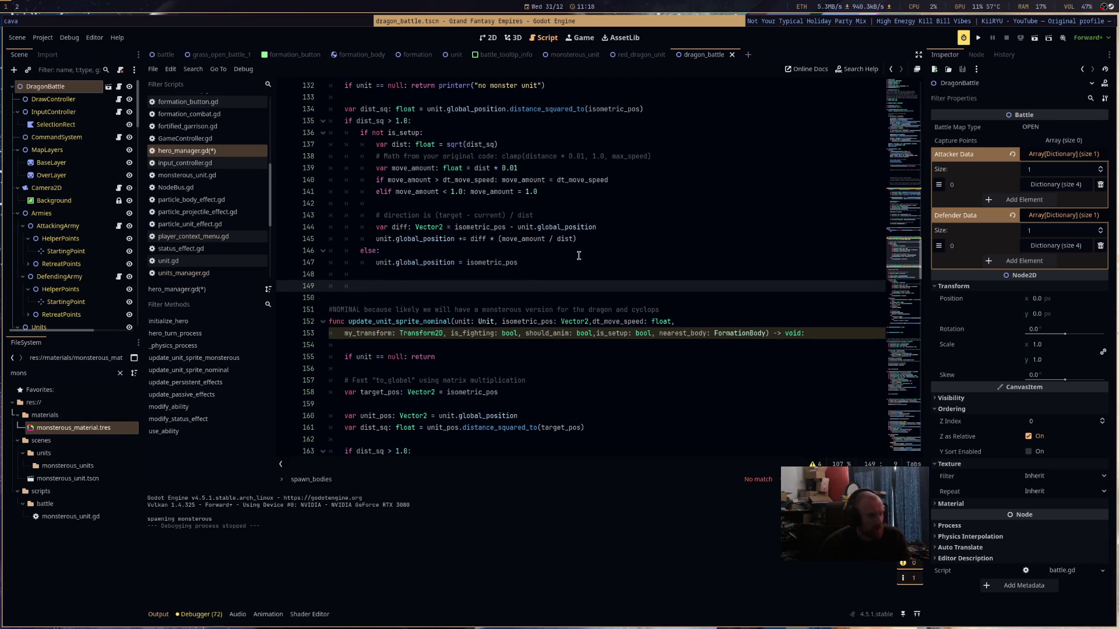
scroll(578, 251, down, 2)
scroll(578, 250, down, 4)
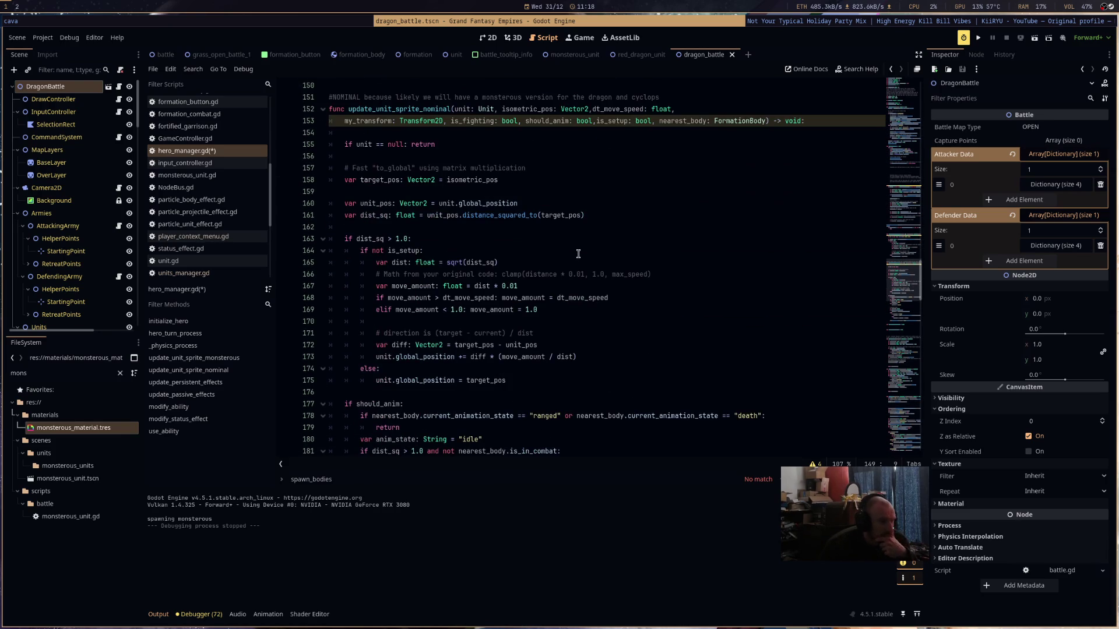
scroll(579, 251, down, 7)
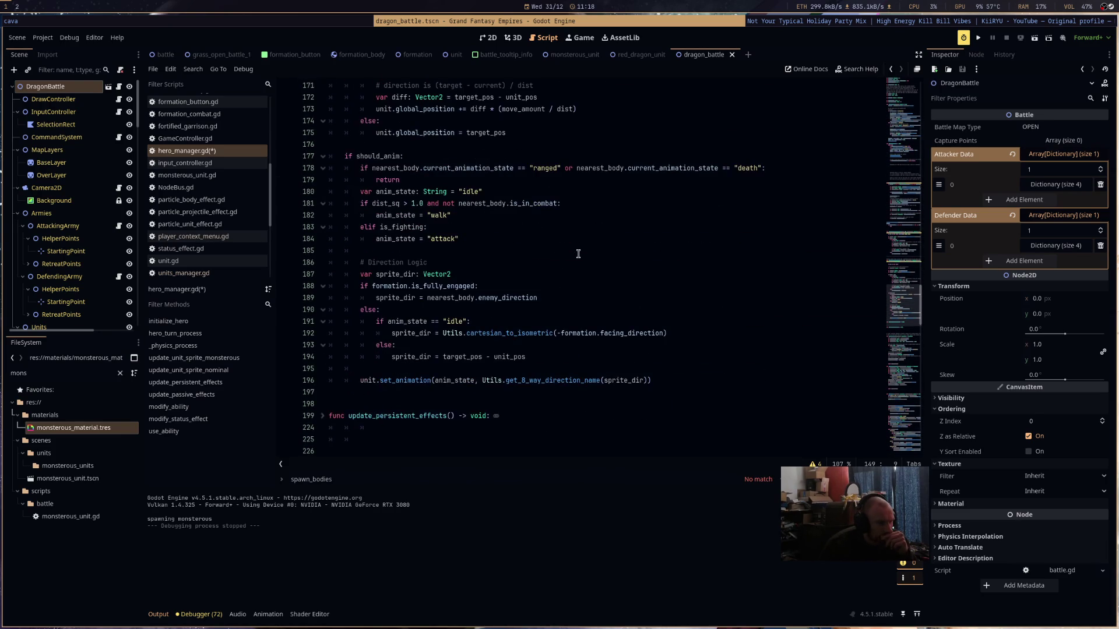
scroll(578, 251, up, 3)
click(978, 37)
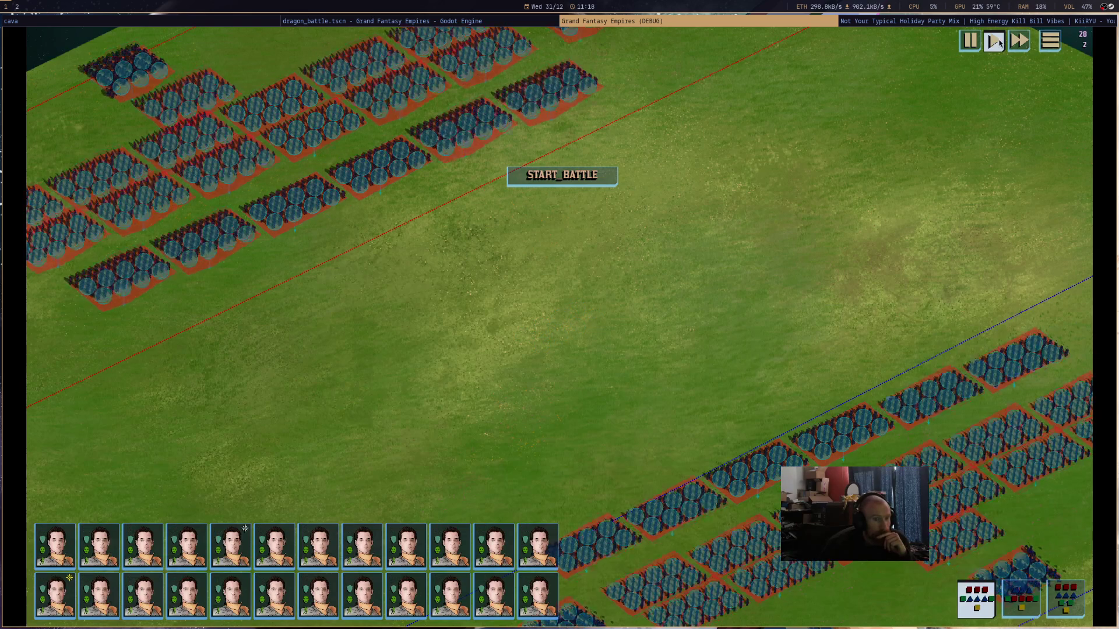
- Relaunch the game, march the red dragon to a new spot, start the battle, then stop
key(F8)
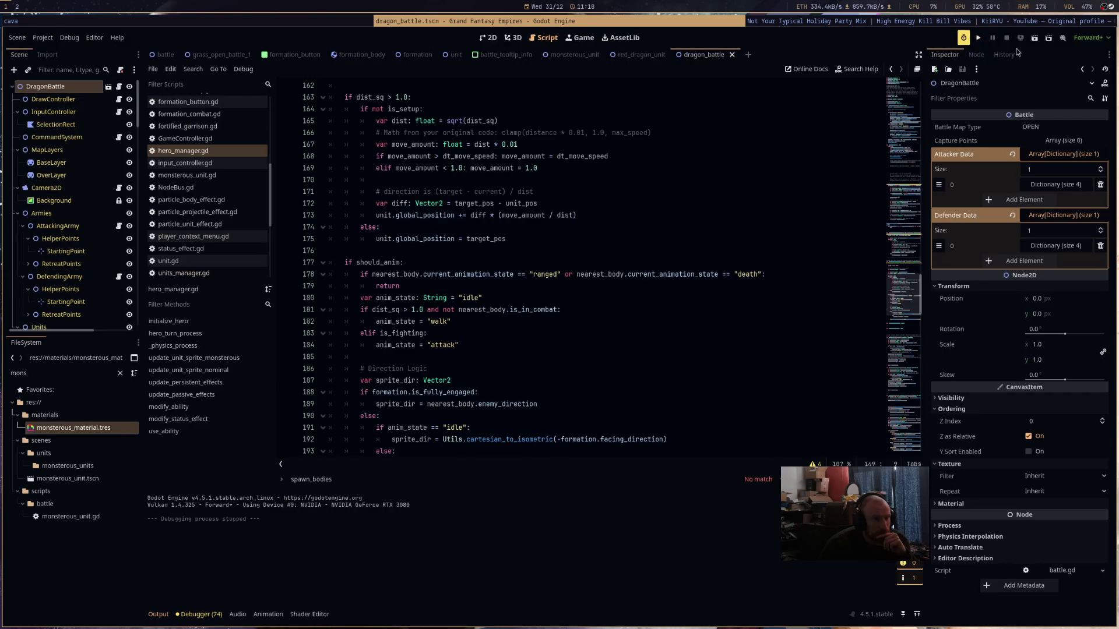
click(1034, 38)
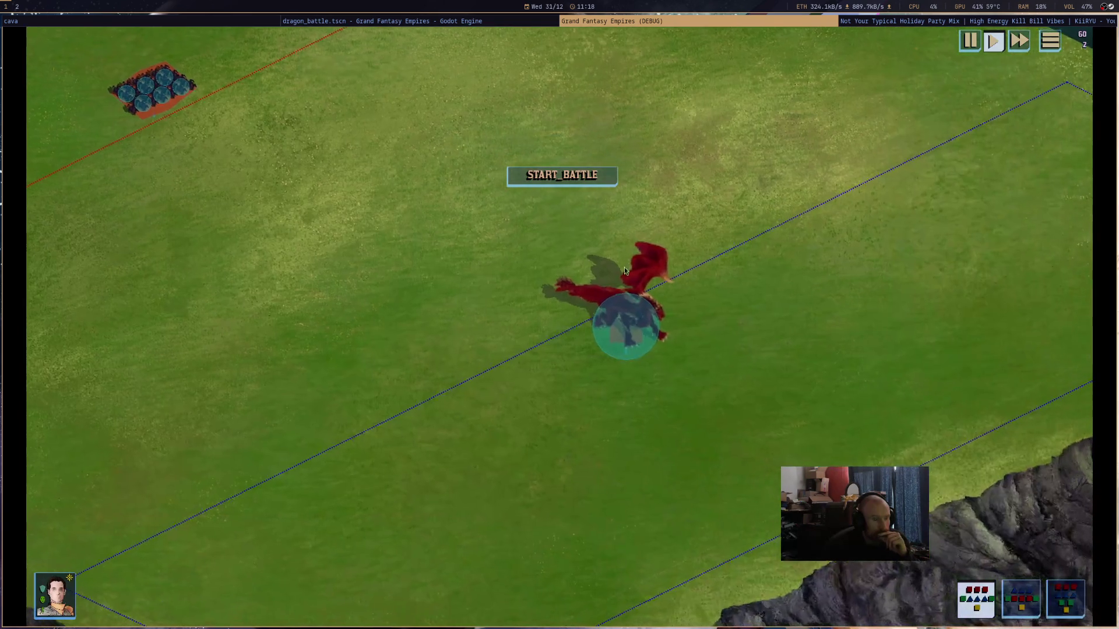
click(624, 270)
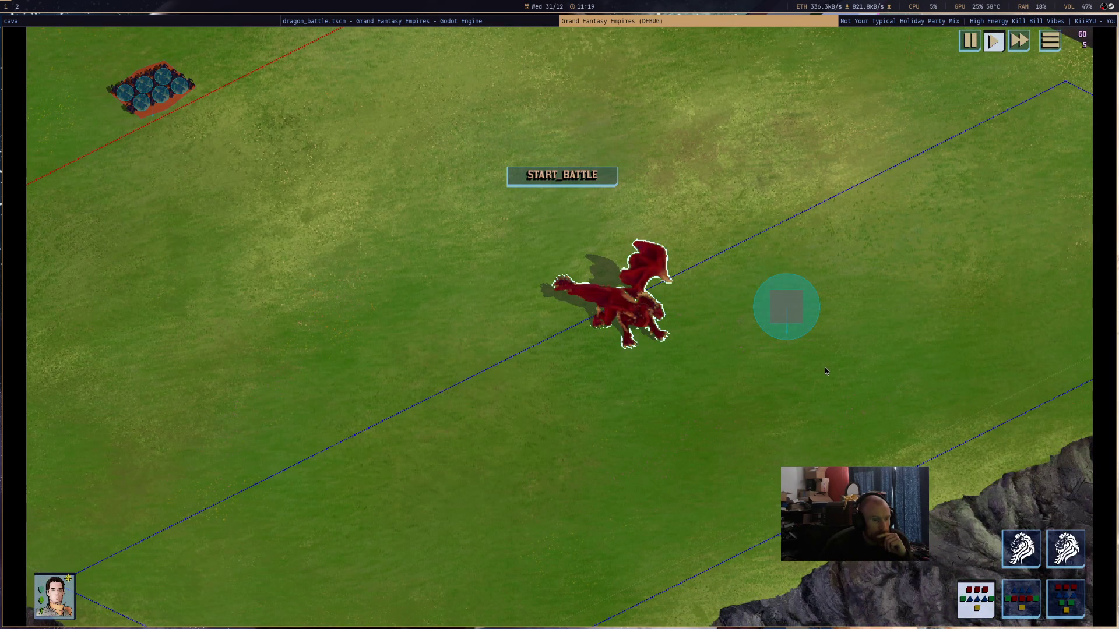
right_click(690, 408)
click(565, 177)
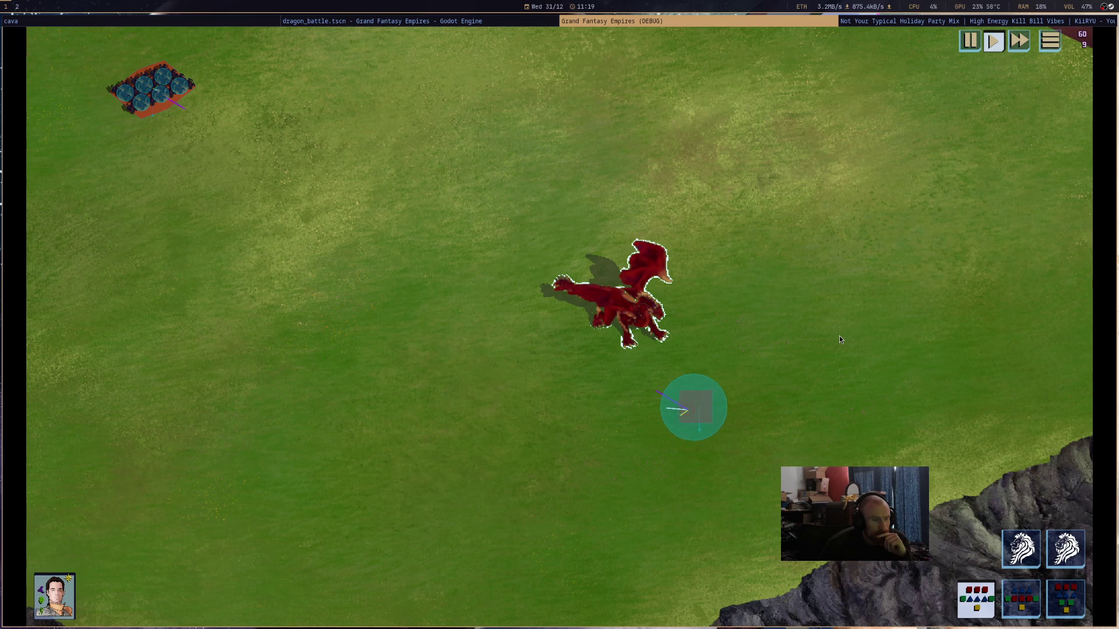
mouse_move(683, 374)
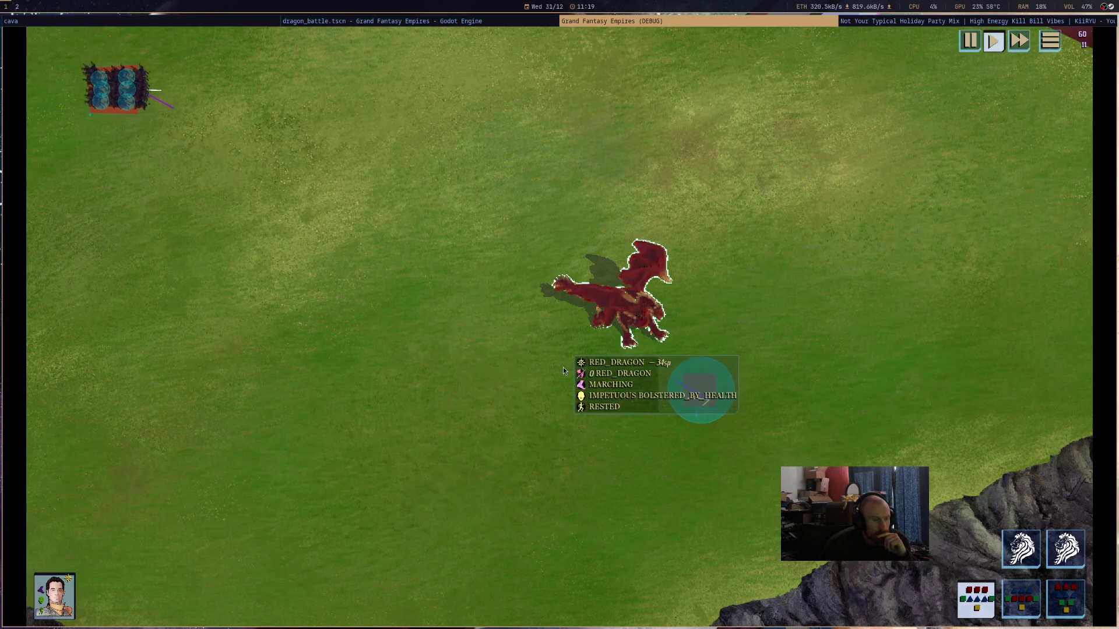
key(F8)
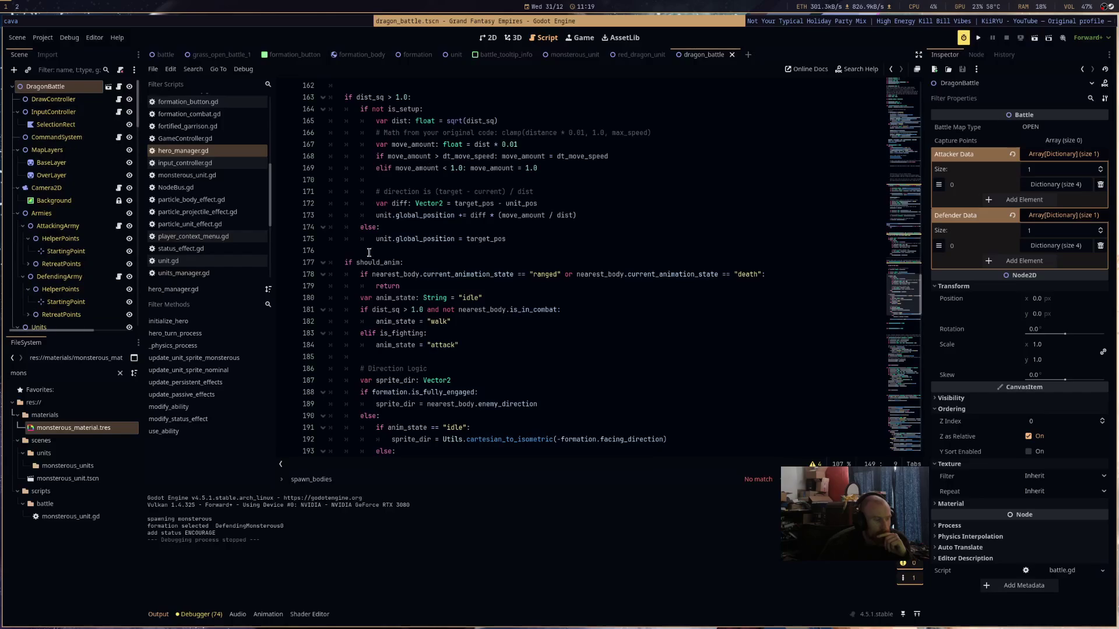
- Replace the placeholder pass on line 126 with an update_unit_sprite_monsterous() call
scroll(506, 276, up, 8)
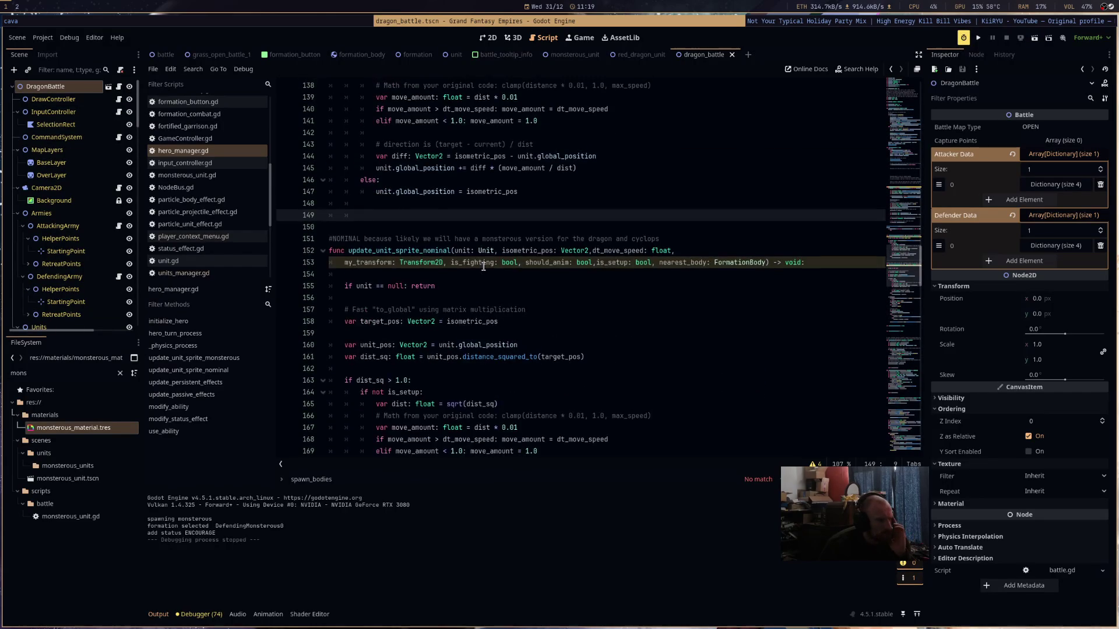
scroll(483, 266, up, 4)
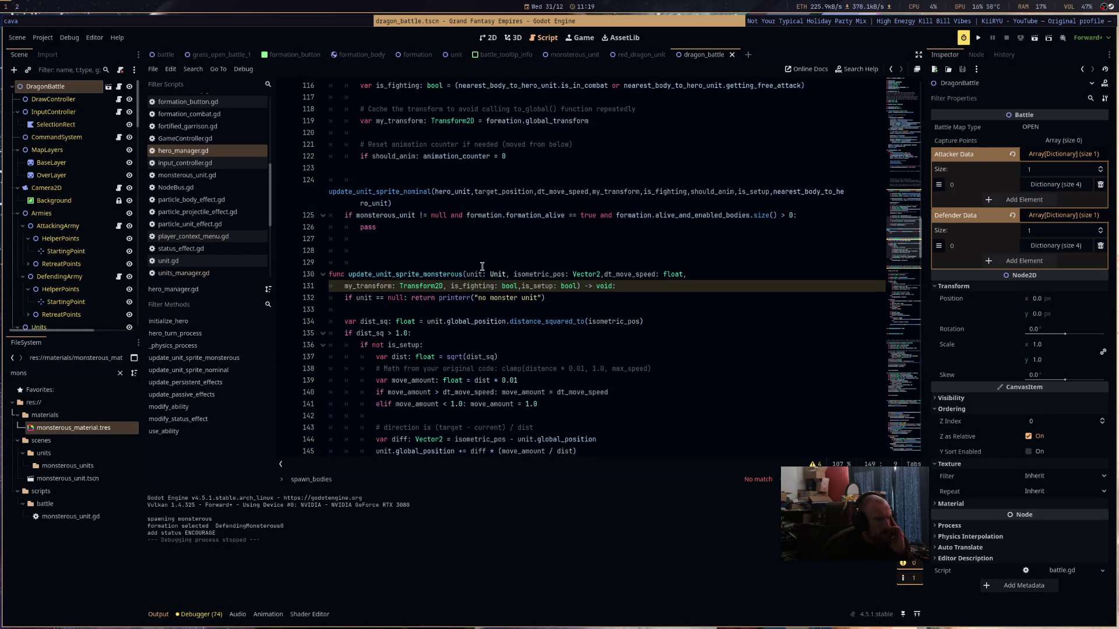
double_click(368, 227)
scroll(564, 229, down, 3)
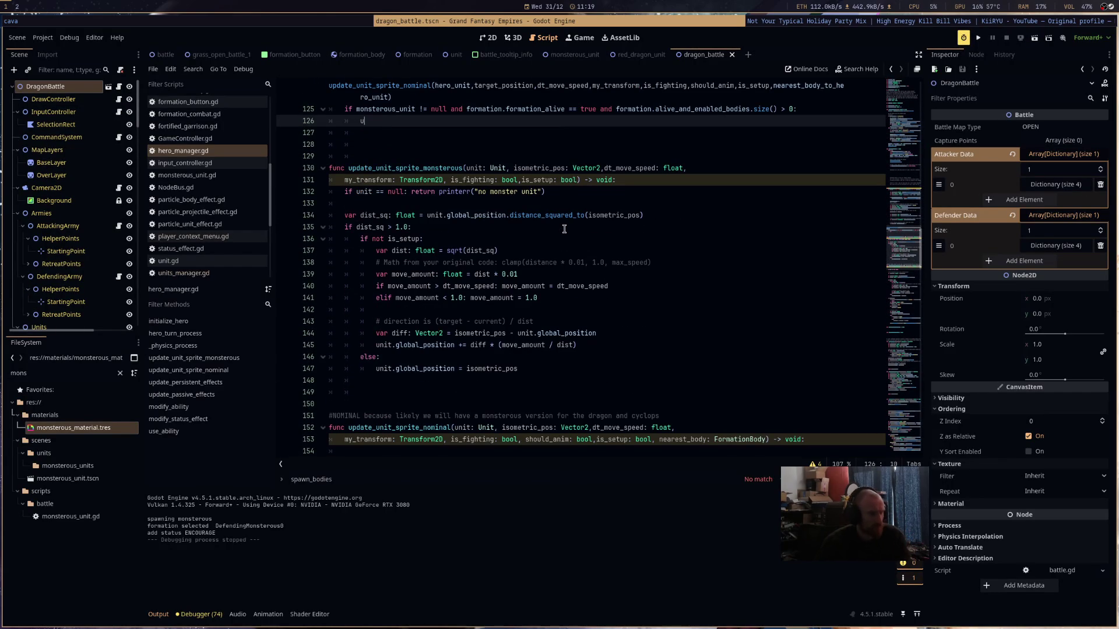
text(update)
key(Down)
key(Down)
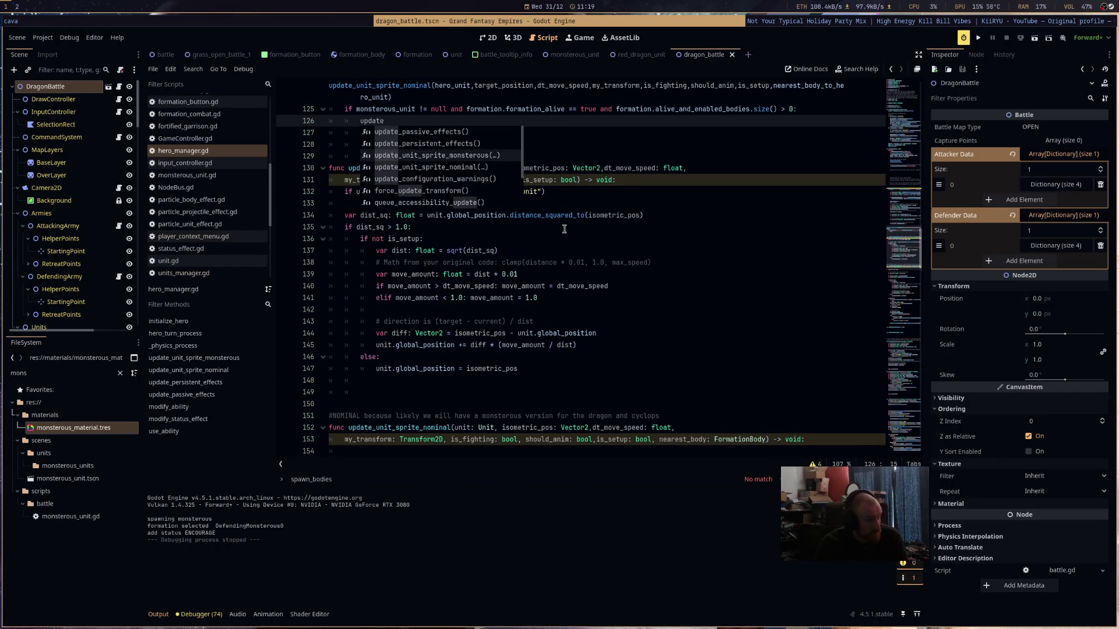
key(Return)
scroll(344, 291, up, 4)
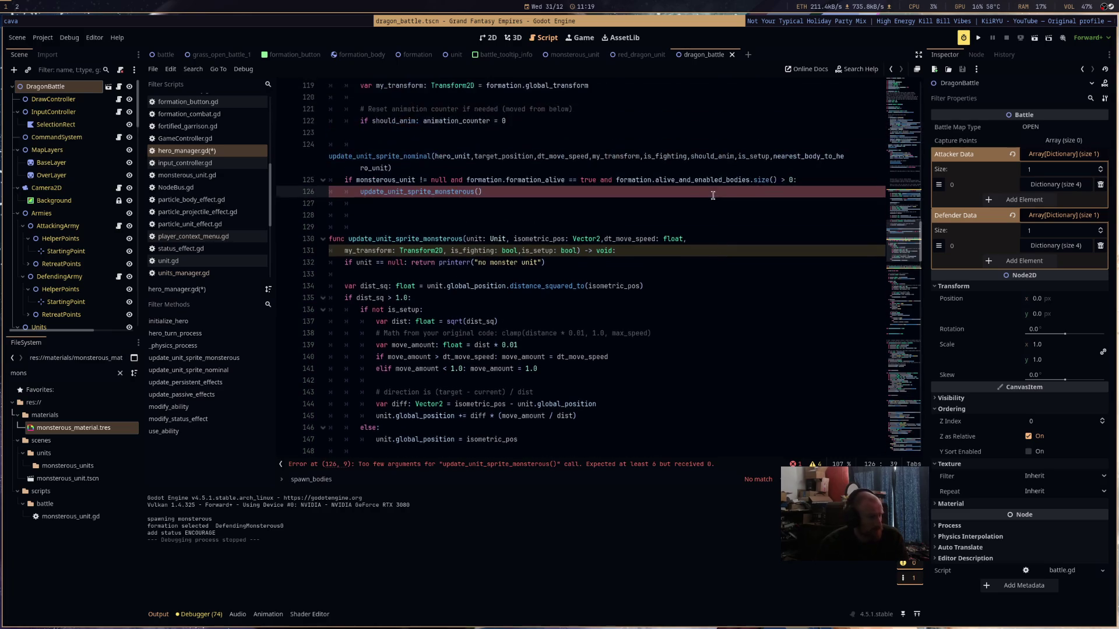
key(Return)
key(Return)
key(Return)
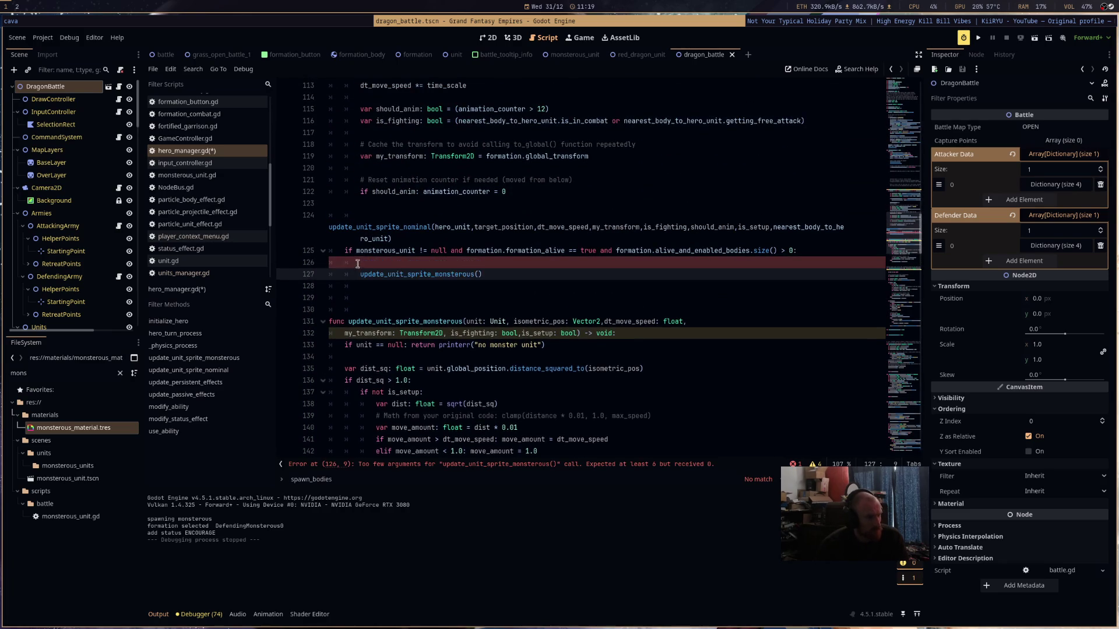
- Review the is_fighting declaration on line 116 and the nearest-body lookup on lines 103–104
drag(358, 121, 868, 126)
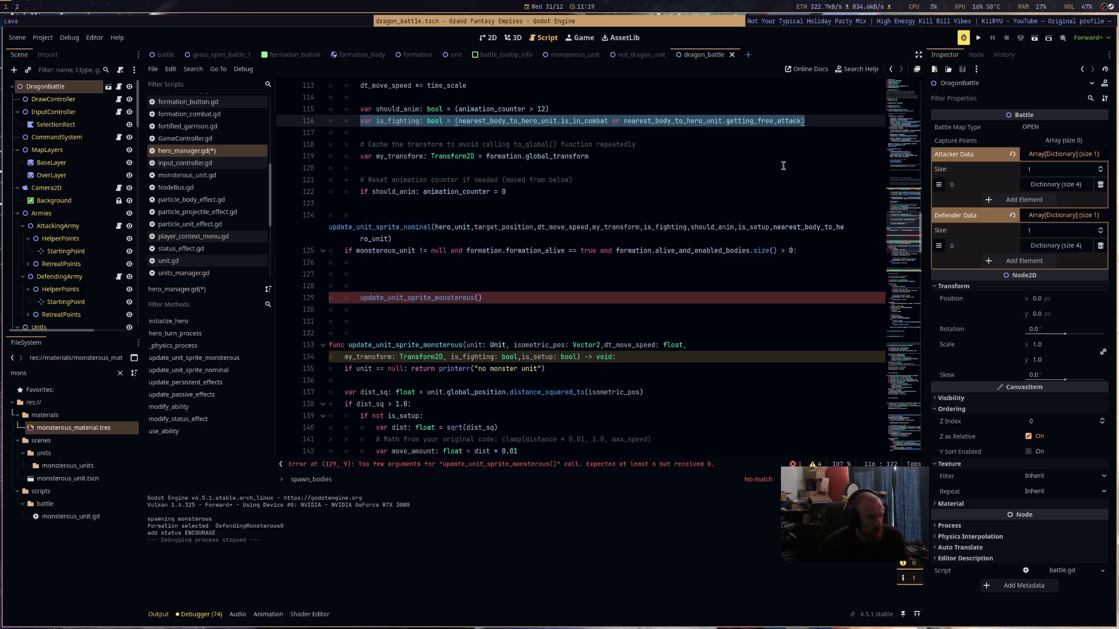
scroll(783, 166, up, 6)
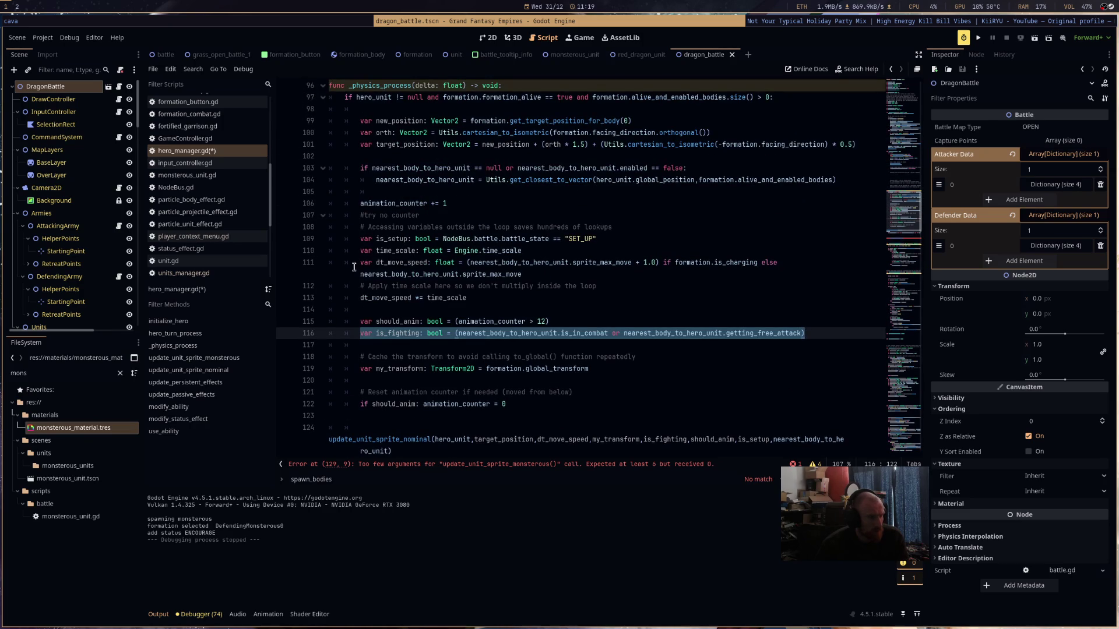
mouse_move(563, 265)
mouse_move(860, 182)
mouse_down()
mouse_move(220, 175)
mouse_move(235, 164)
mouse_up()
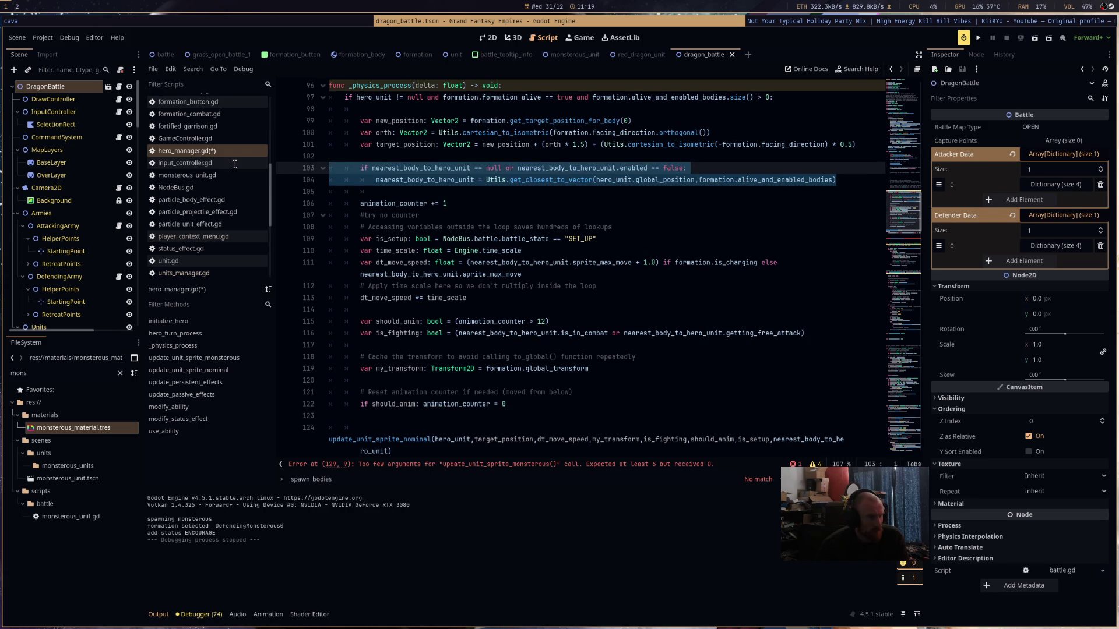
scroll(733, 259, down, 4)
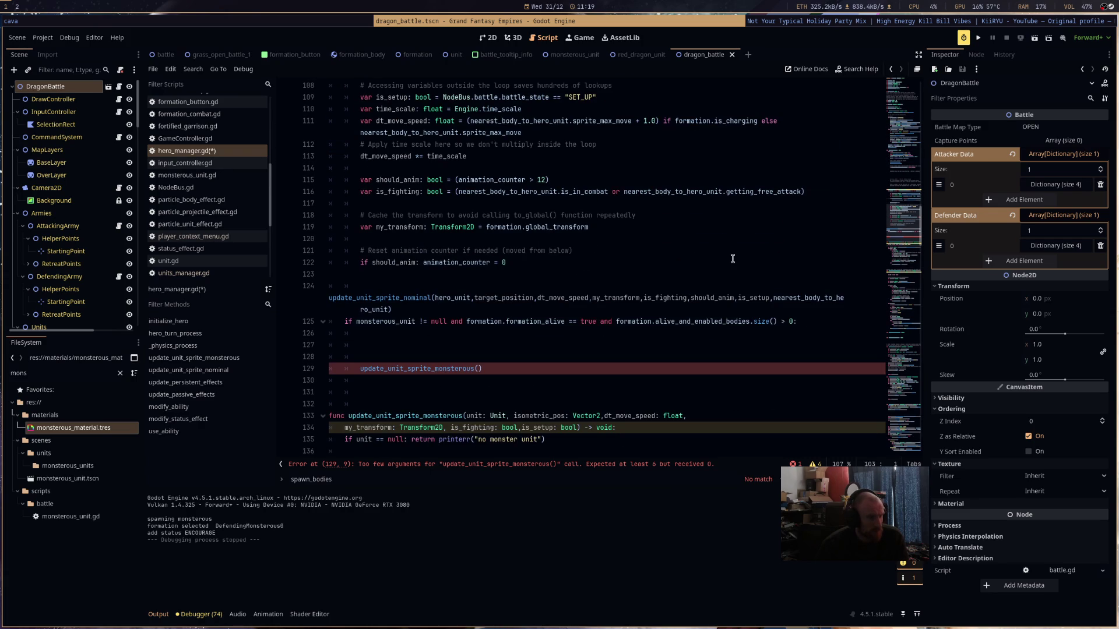
scroll(843, 201, up, 3)
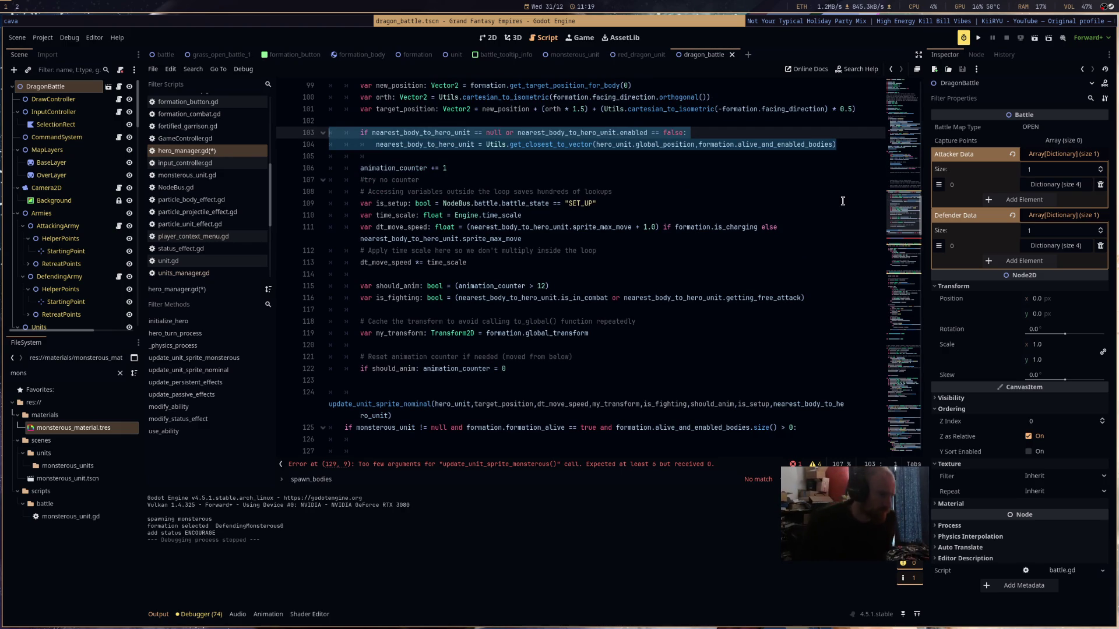
scroll(632, 411, down, 1)
scroll(632, 411, down, 3)
scroll(638, 297, up, 5)
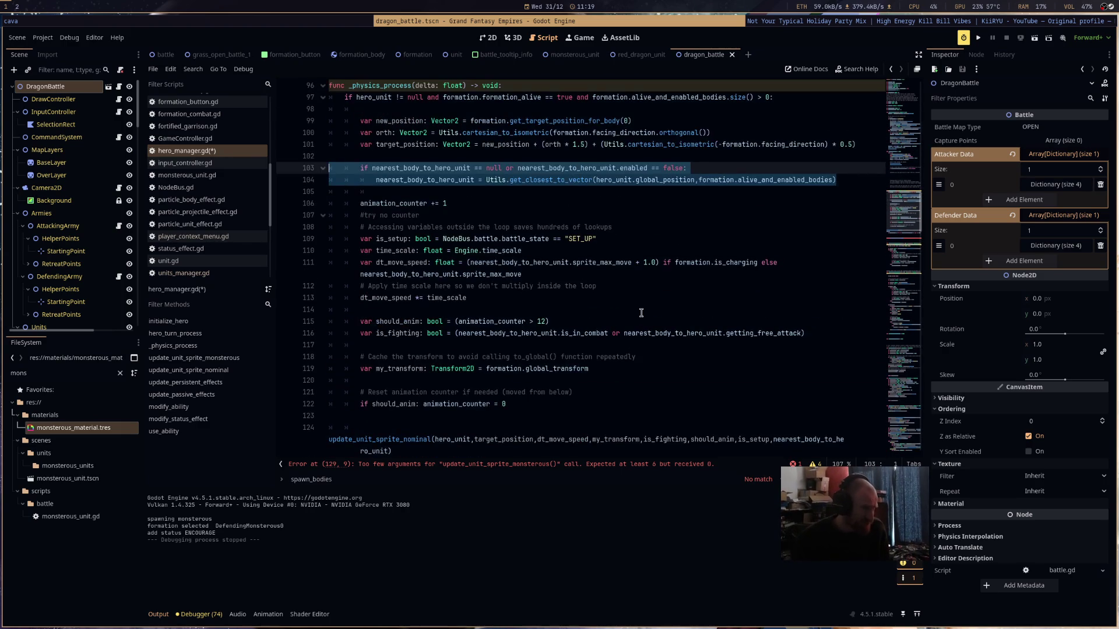
scroll(638, 297, down, 3)
scroll(641, 298, up, 5)
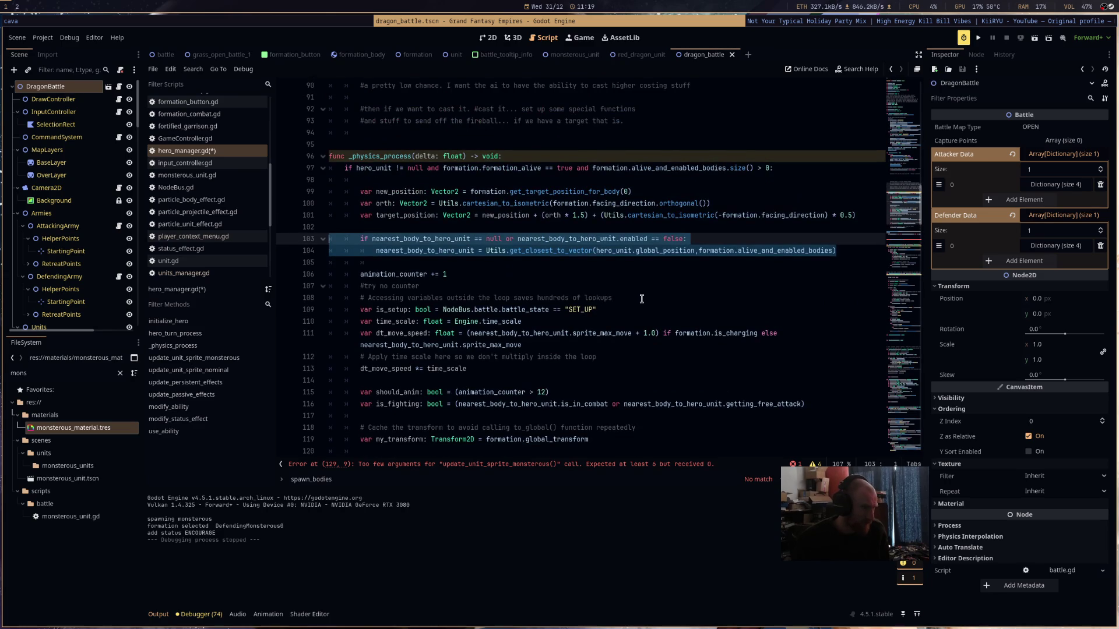
scroll(642, 299, down, 7)
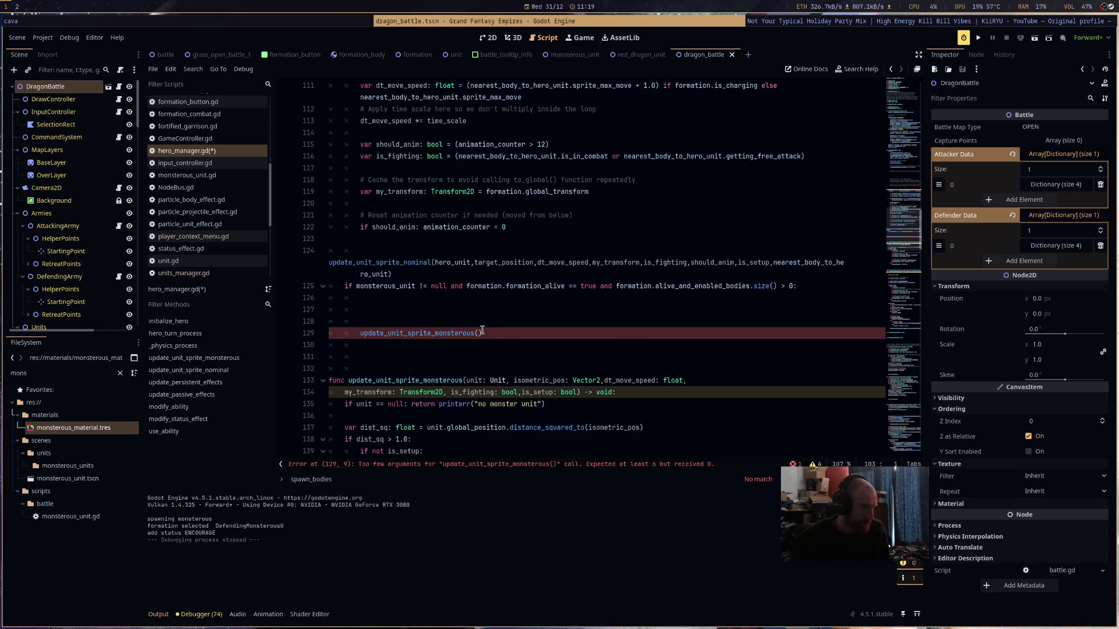
click(480, 331)
- Pass monsterous_unit and formation.average_body_position as the monsterous call's first arguments
text(mon)
key(Return)
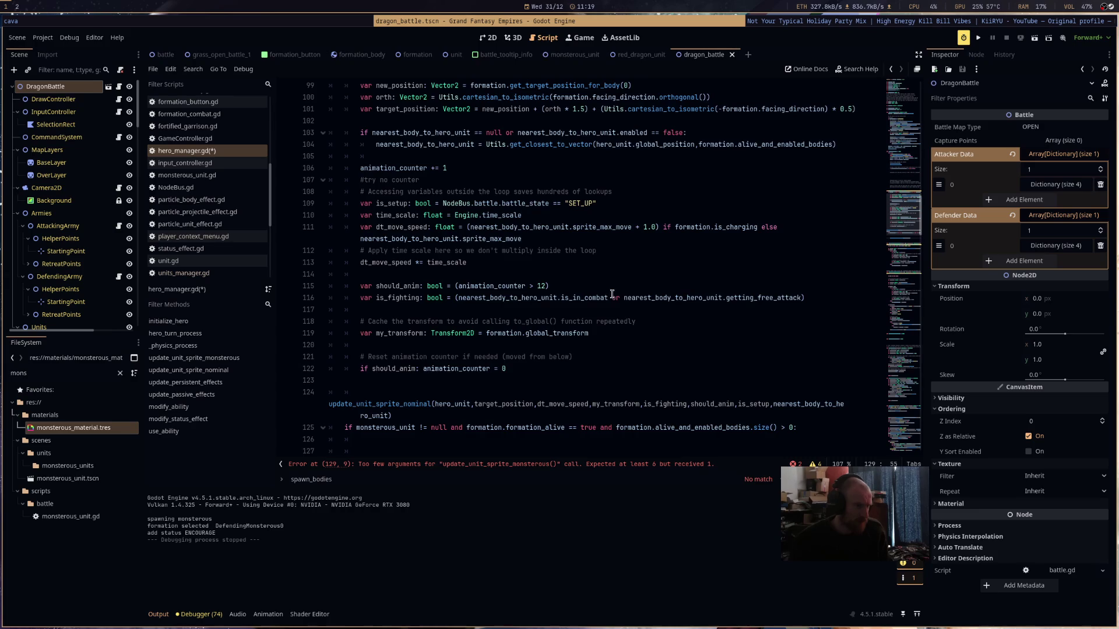
text(fo)
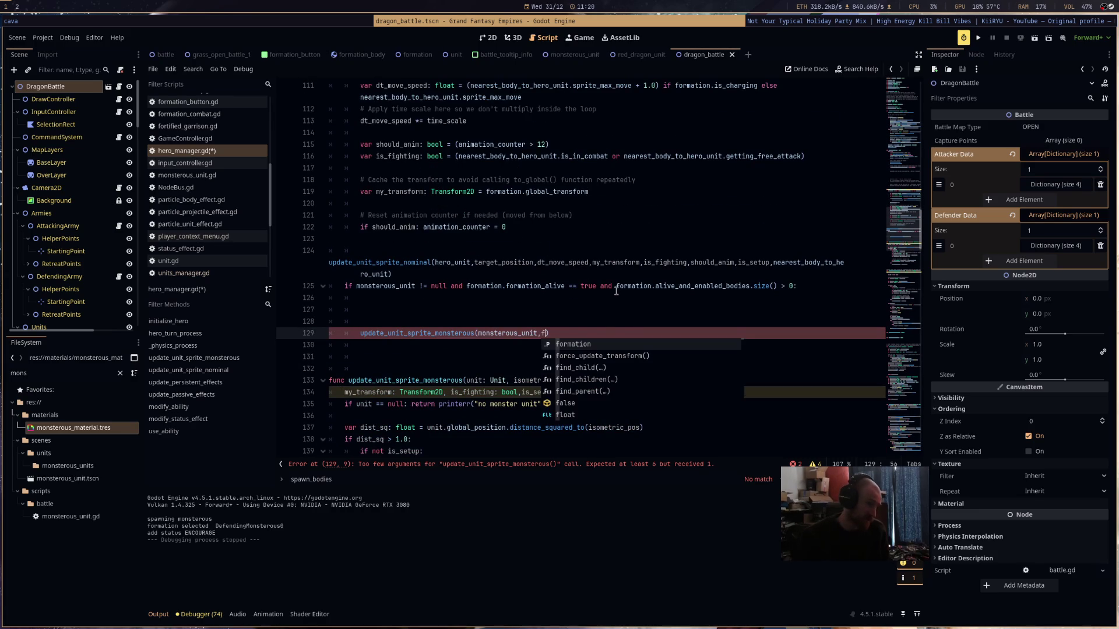
key(Return)
text(.av)
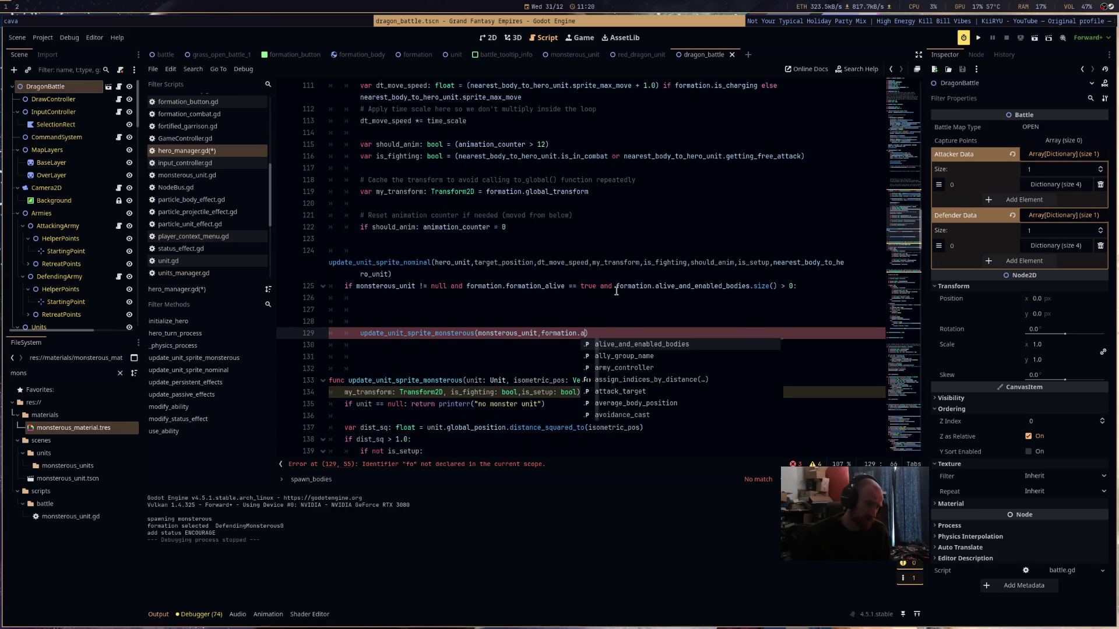
key(Return)
key(BackSpace)
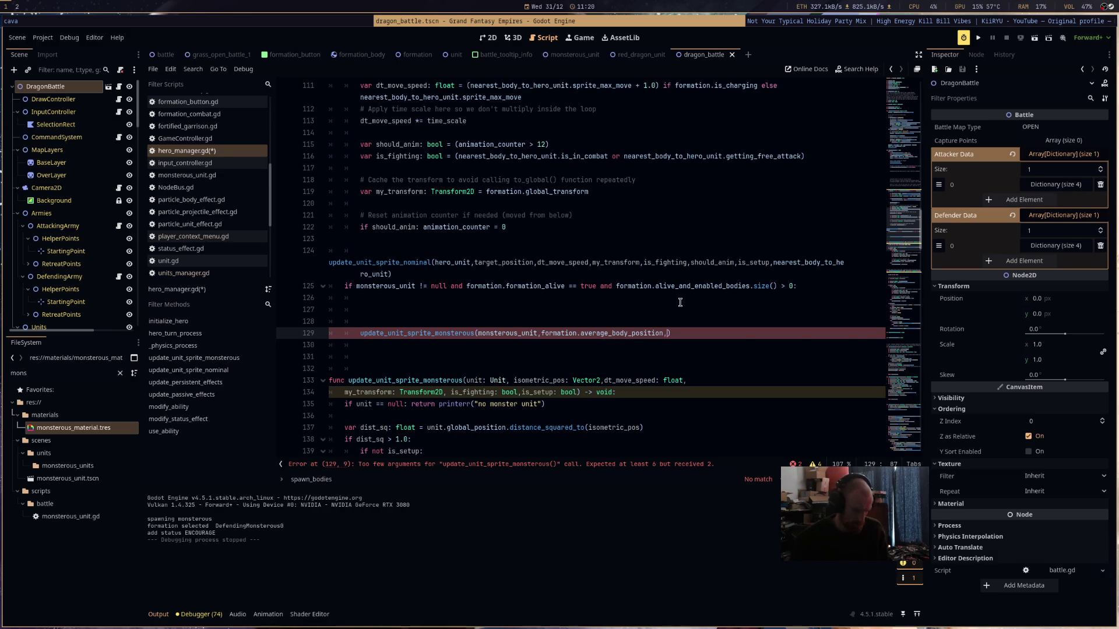
key(ctrl+space)
- Copy the move-speed setup lines 109–113 into the monsterous branch
scroll(682, 298, up, 3)
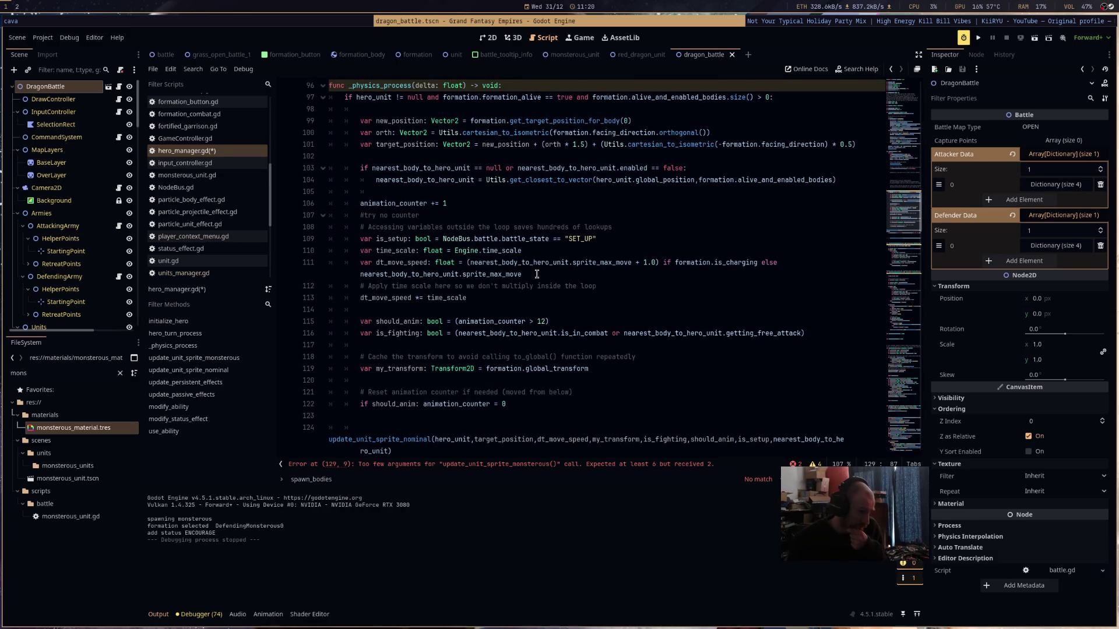
drag(468, 298, 433, 263)
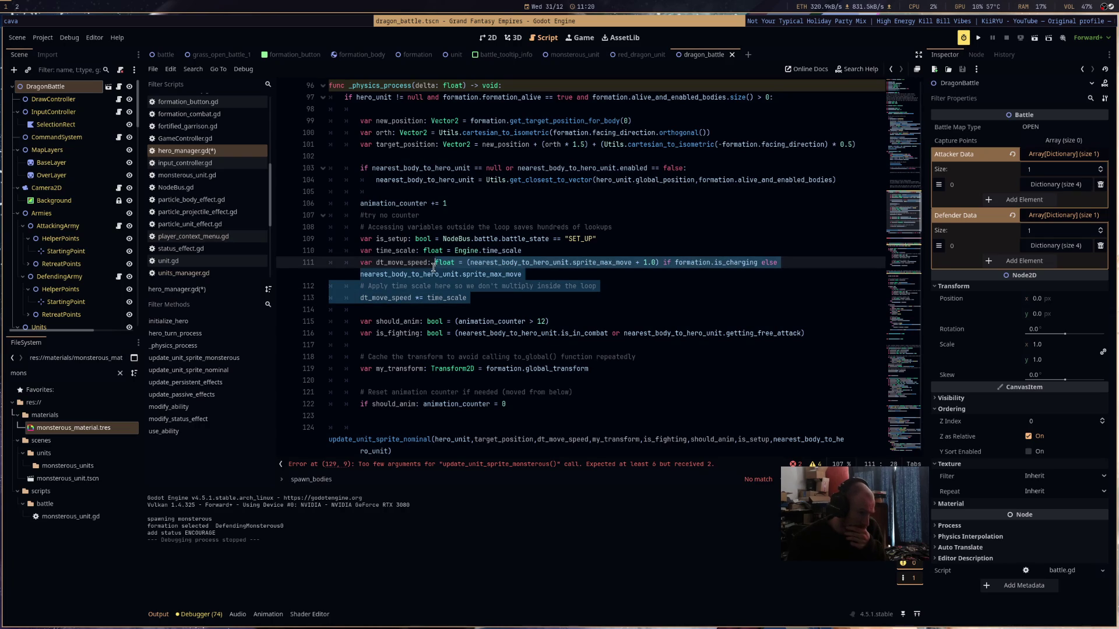
drag(433, 268, 322, 242)
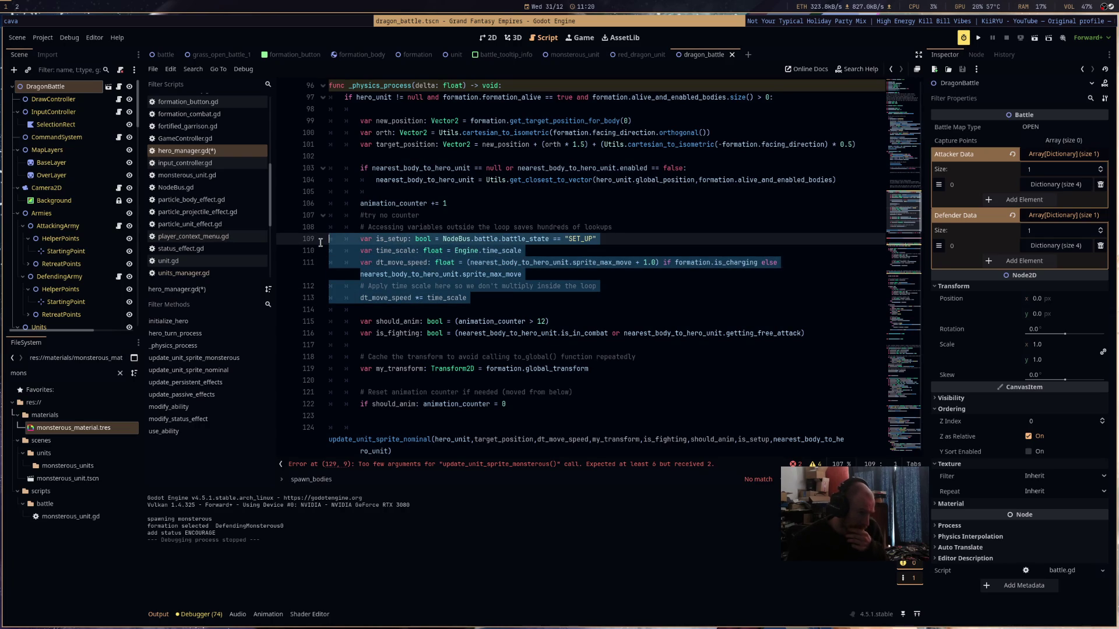
scroll(466, 334, down, 5)
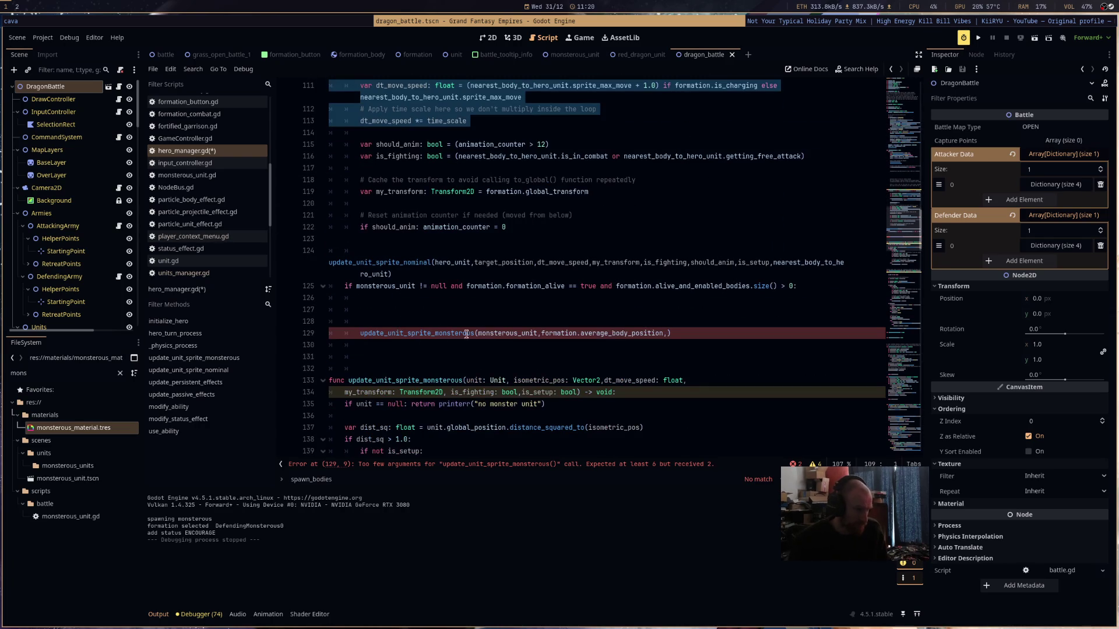
click(387, 313)
text(var is_setup: bool = NodeBus.battle.battle_state == "SET_UP" 		var time_scale: float = Engine.time_scale 		var dt_move_speed: float = (nearest_body_to_hero_unit.sprite_max_move + 1.0) if formation.is_charging else nearest_body_to_hero_unit.sprite_max_move 		# Apply time scale here so we don't multiply inside the loop 		dt_move_speed *= time_scale)
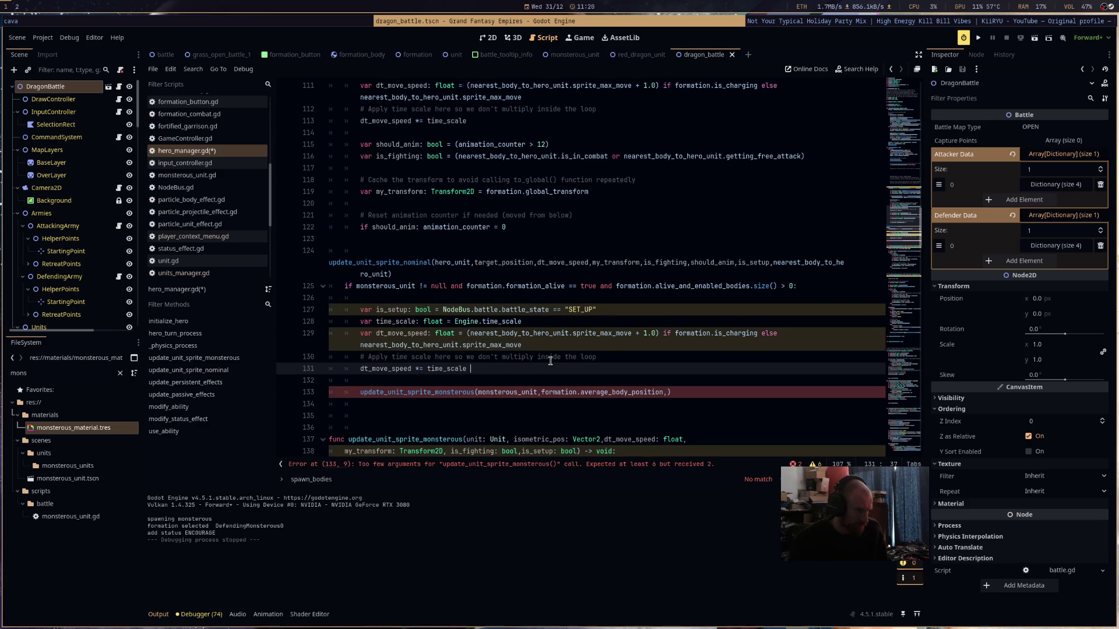
- Append dt_move_speed to the monsterous call's arguments
click(667, 392)
text(dt)
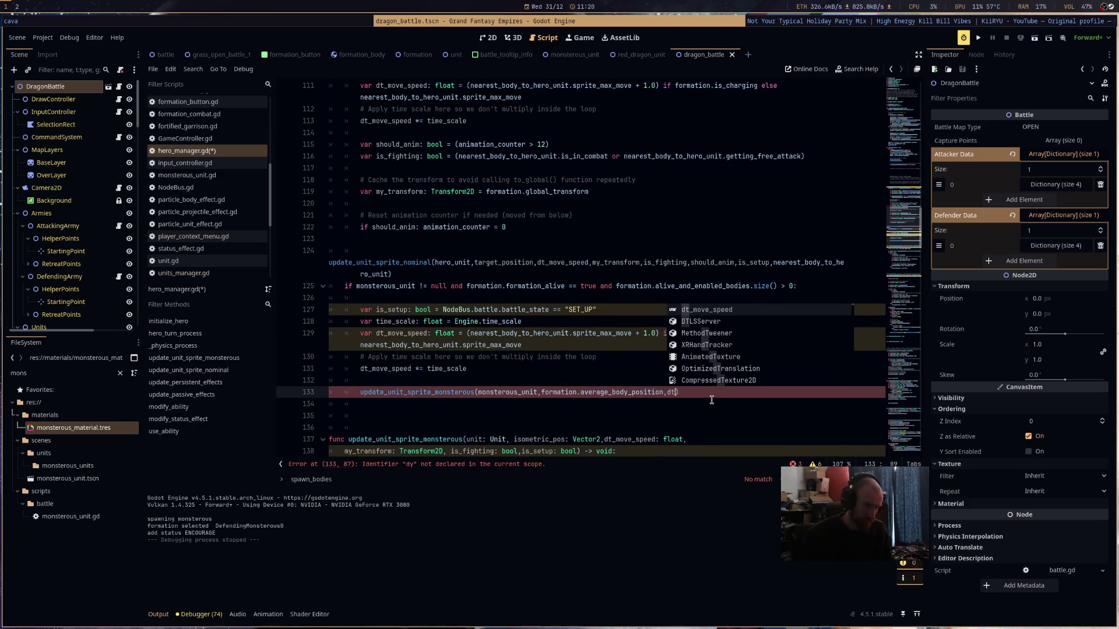
key(Return)
text(,)
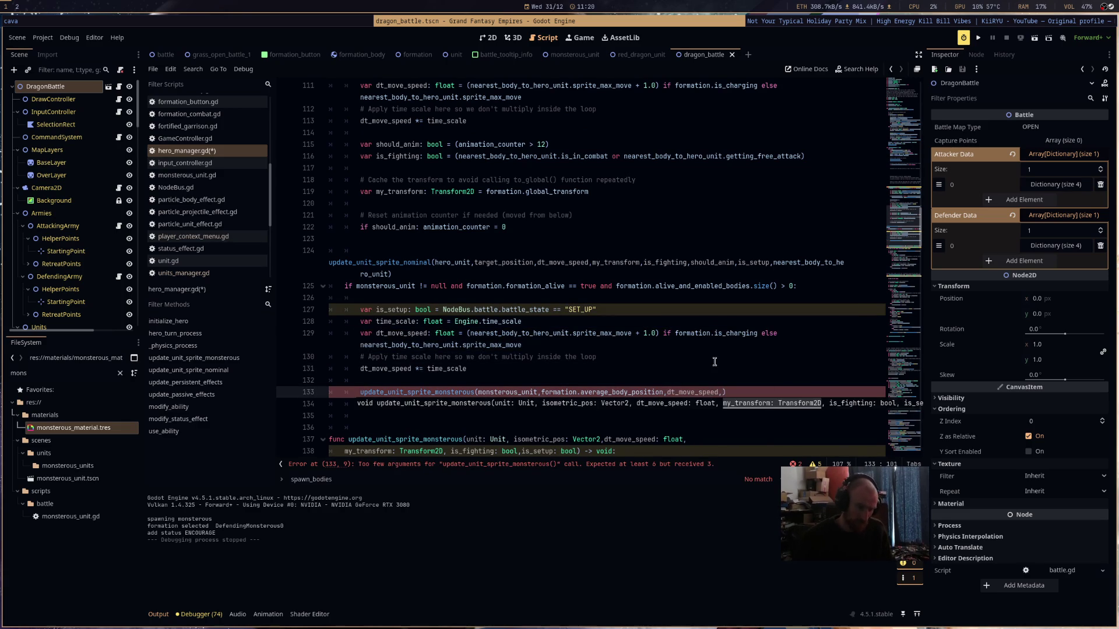
- Delete the my_transform parameter from the update_unit_sprite_monsterous signature
scroll(715, 368, up, 4)
scroll(713, 357, down, 9)
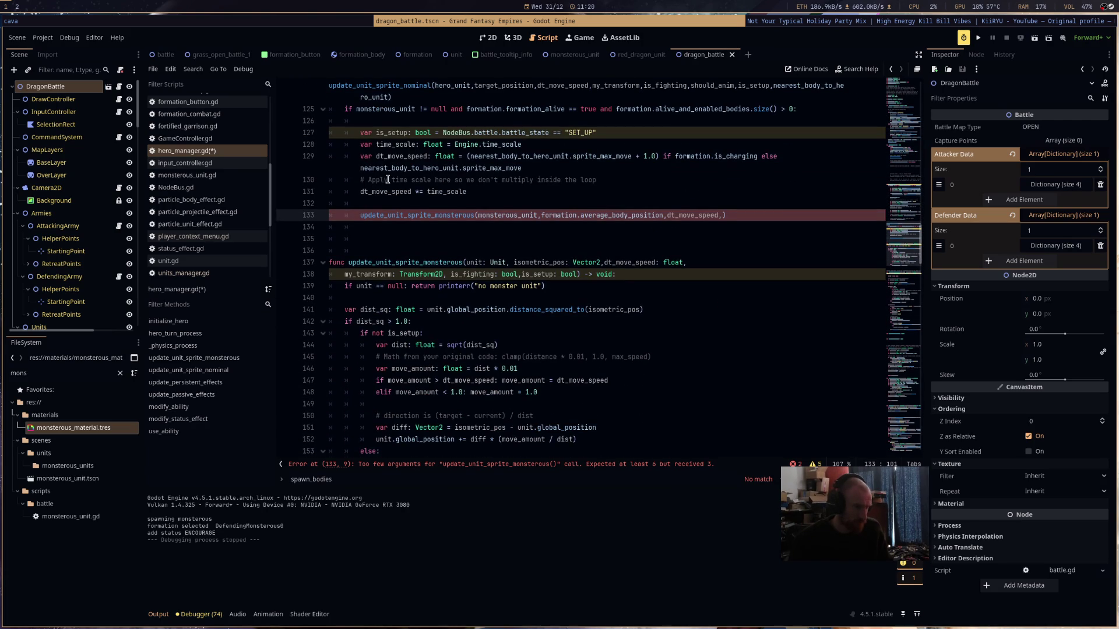
click(442, 274)
key(BackSpace)
key(BackSpace)
key(BackSpace)
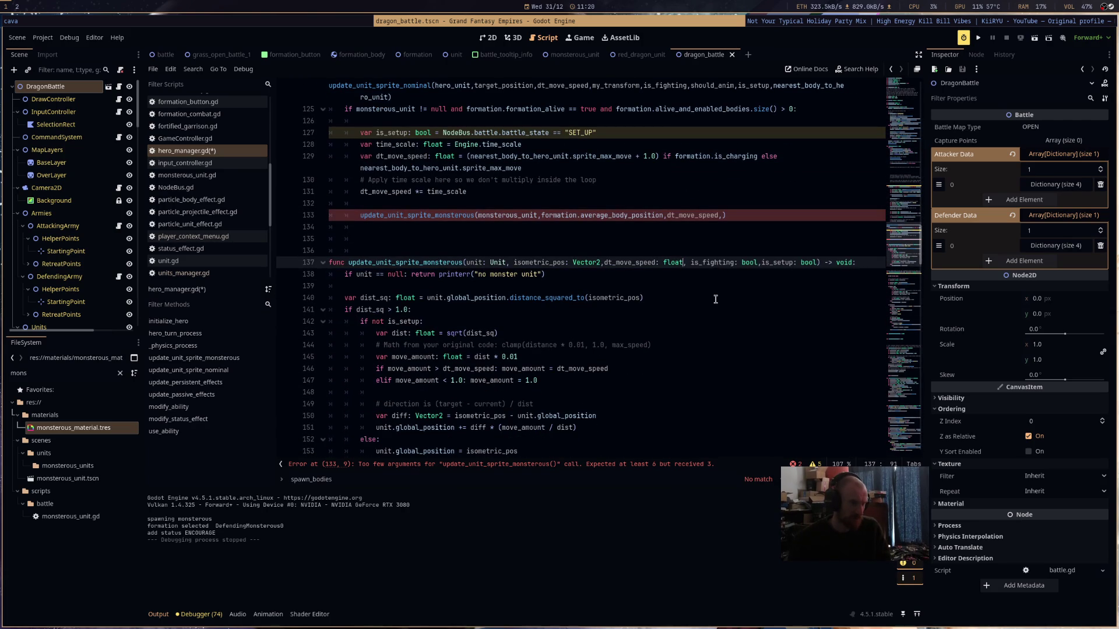
scroll(716, 298, up, 2)
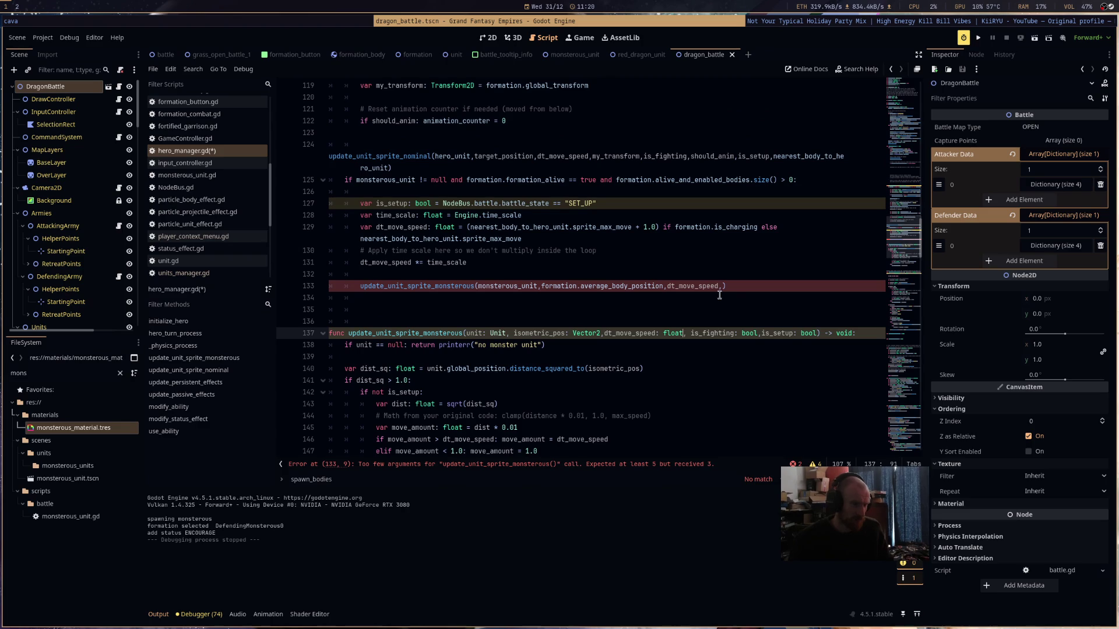
scroll(521, 317, up, 3)
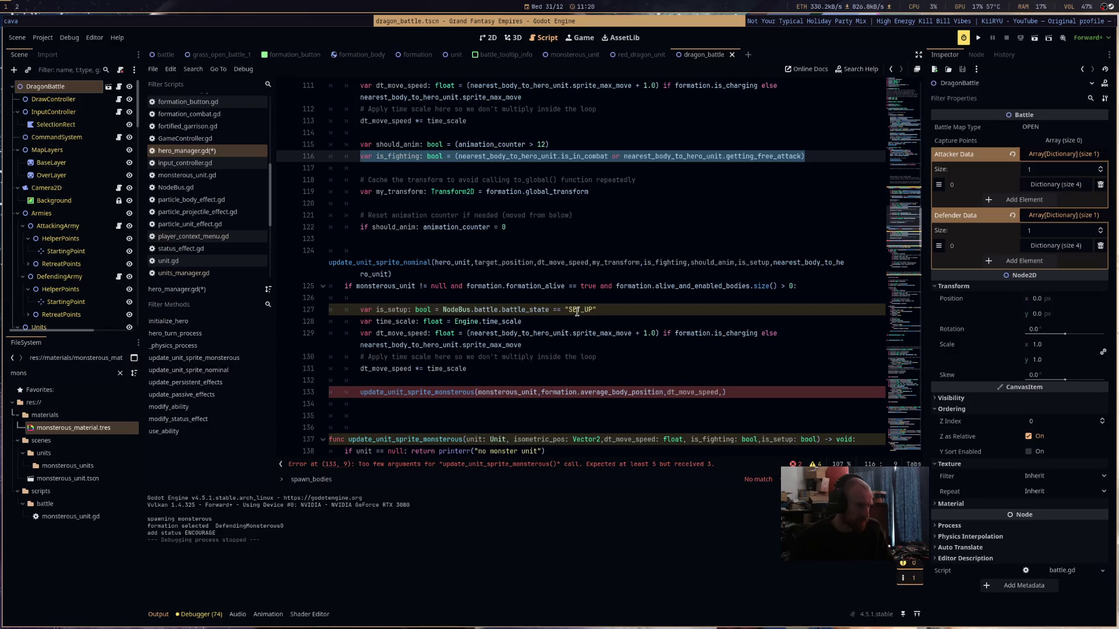
click(529, 301)
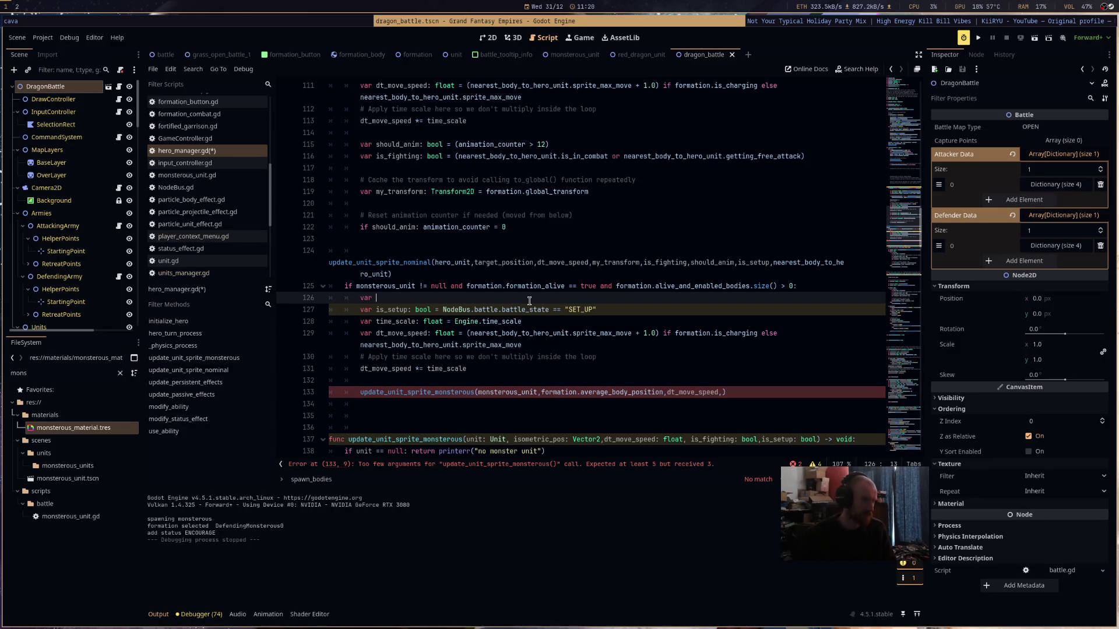
- Declare is_fighting from formation.is_engaged and pass it plus is_setup to the monsterous call
text(var is_fighting: bool)
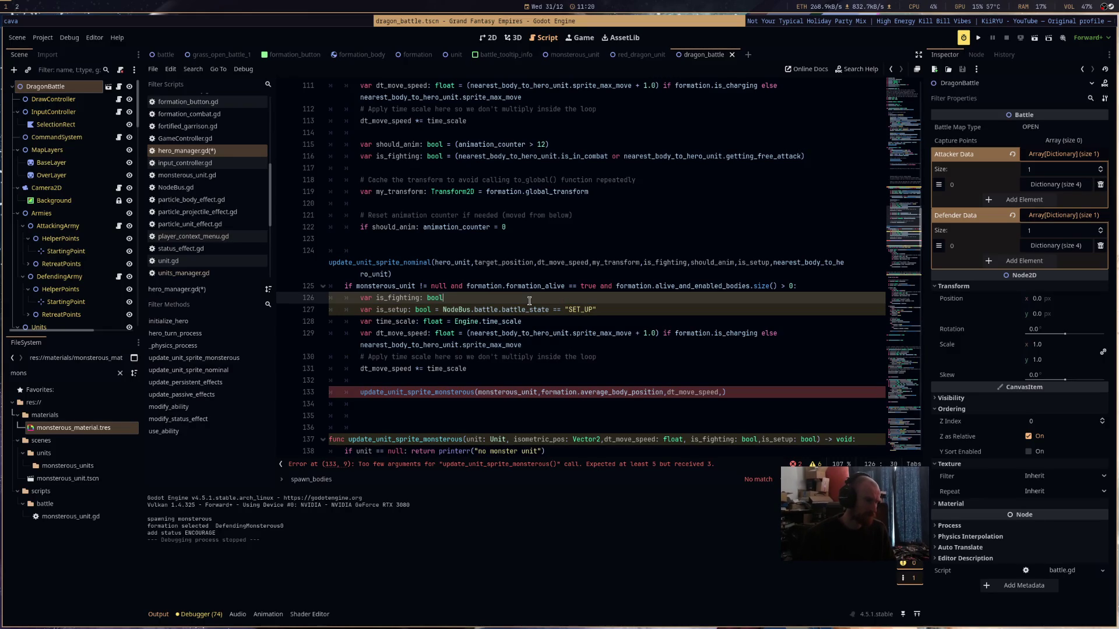
text( = formation.i)
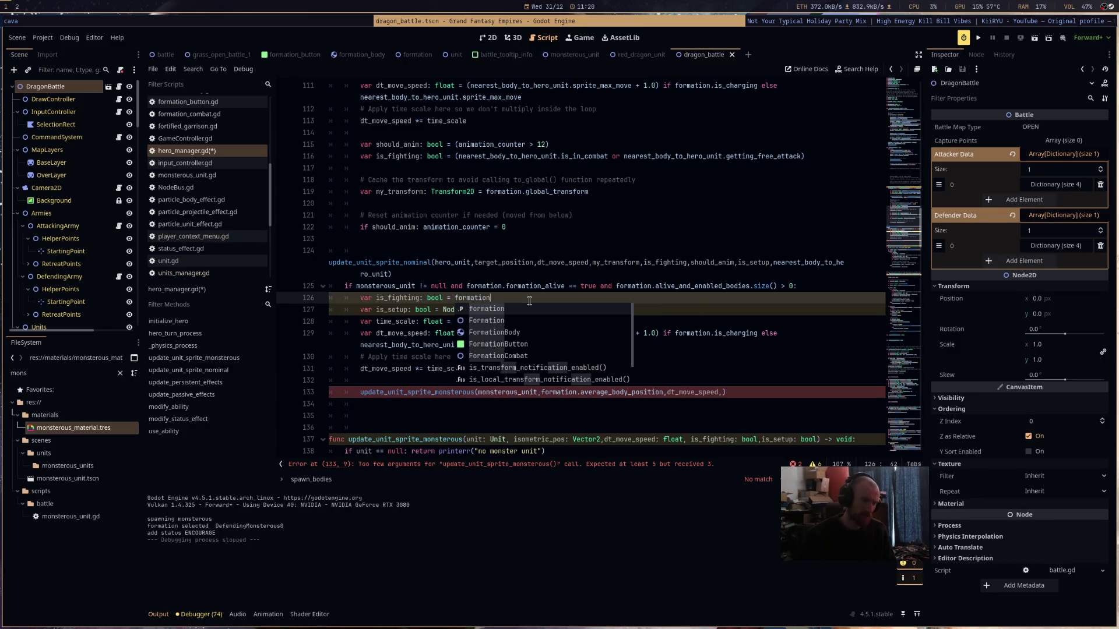
text(s_en)
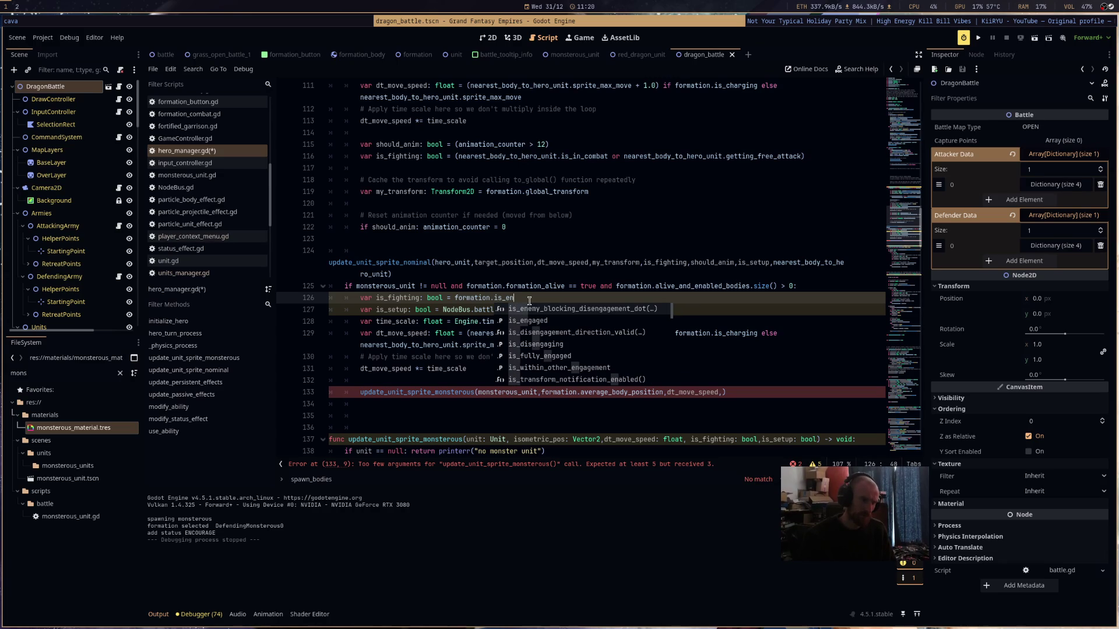
key(Down)
key(Return)
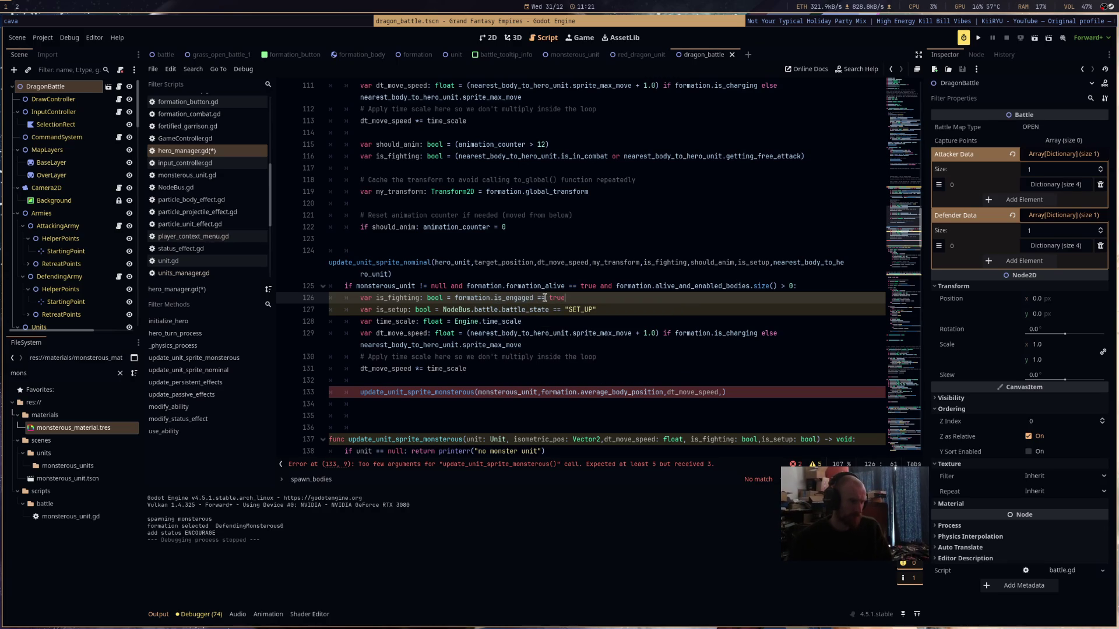
double_click(395, 297)
key(ctrl+c)
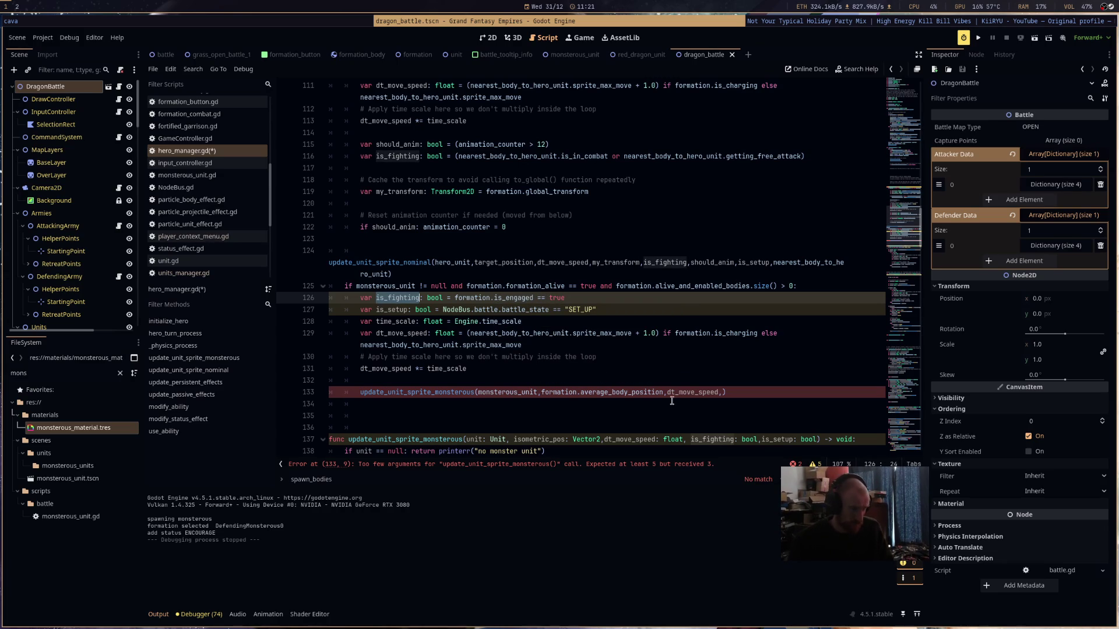
click(722, 392)
key(ctrl+v)
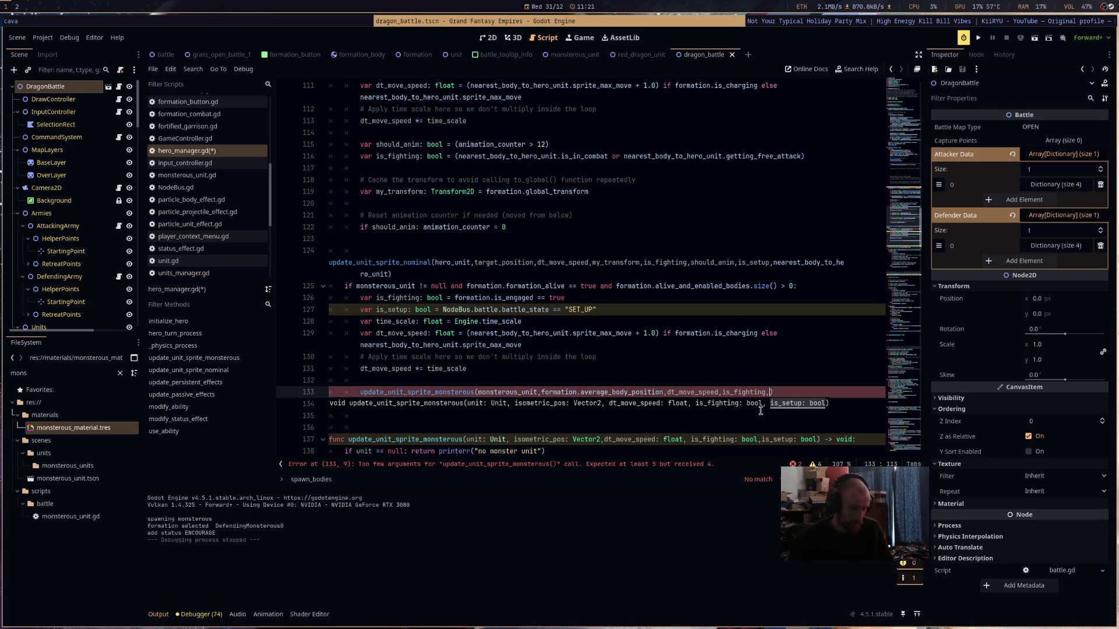
text(is_setup)
- Change the function's unit parameter type from Unit to MonsterousUnit
scroll(781, 401, down, 3)
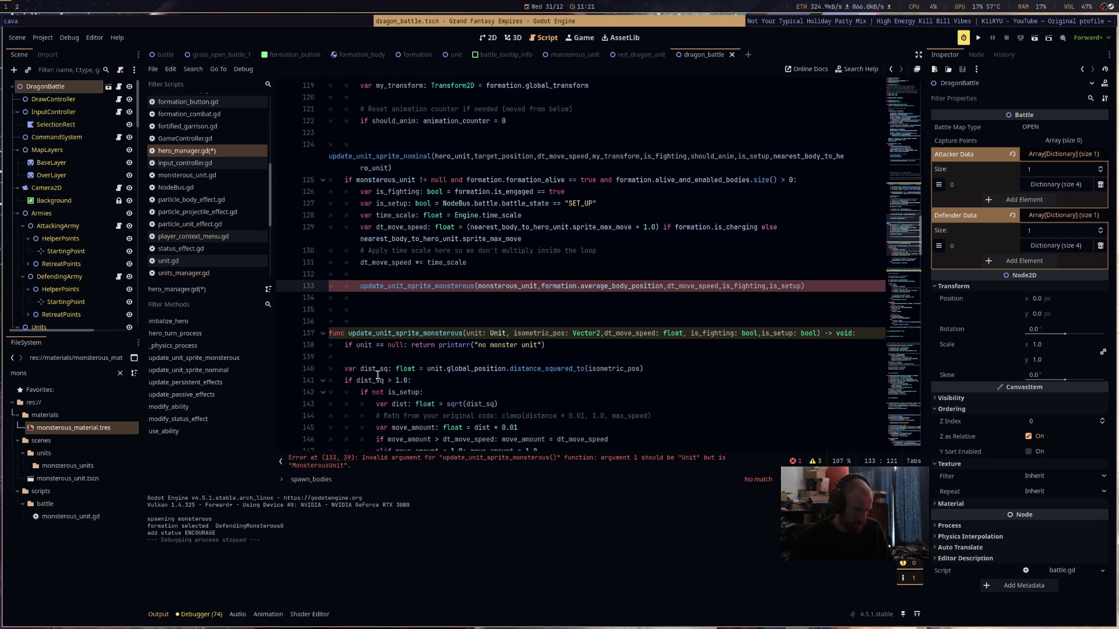
double_click(500, 333)
text(Mons)
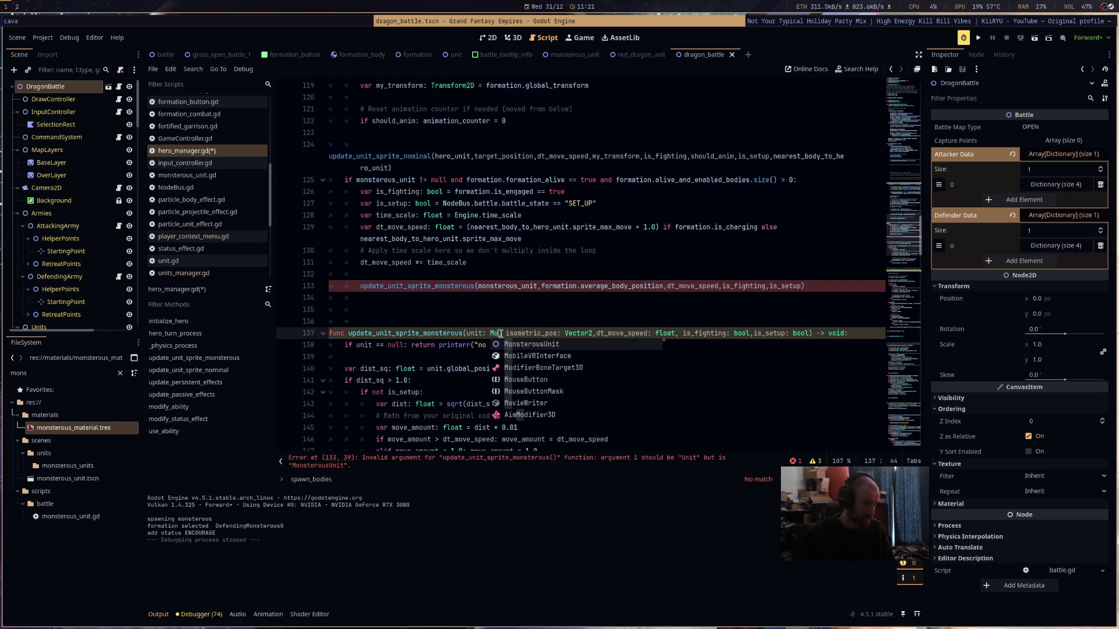
key(Return)
scroll(500, 336, down, 4)
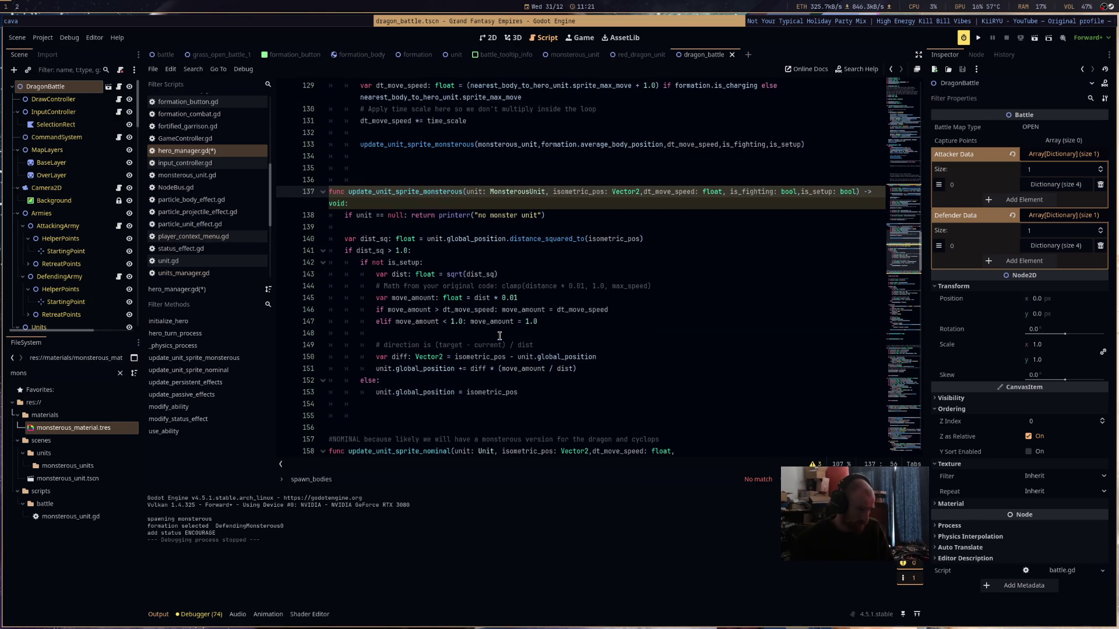
- Launch the battle scene, then return to the editor to read the Nil-access error at line 129
click(1036, 45)
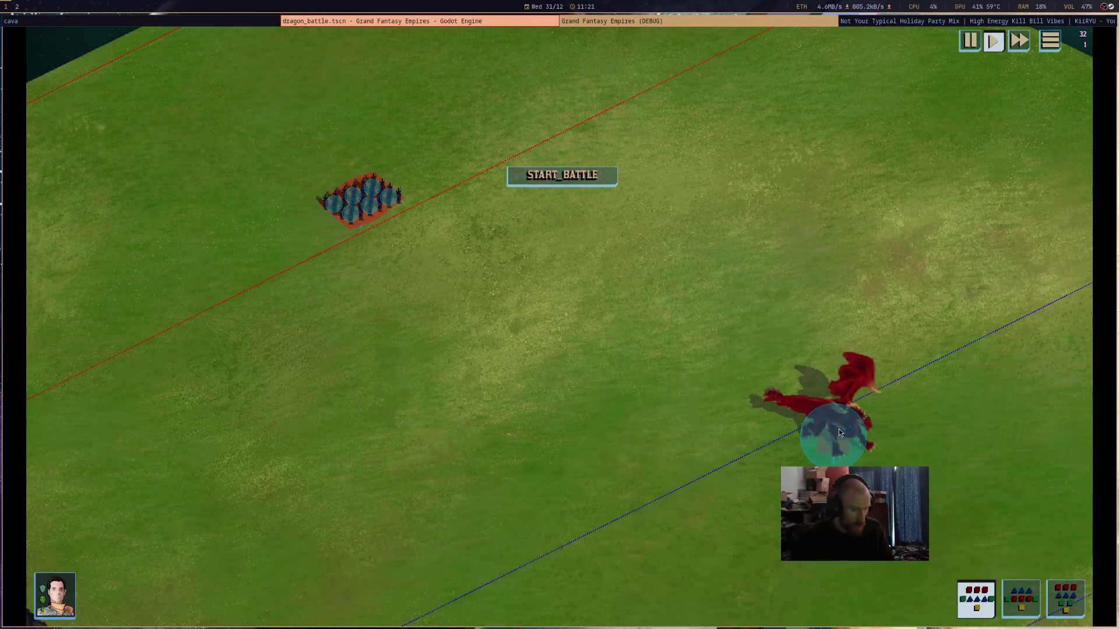
click(467, 21)
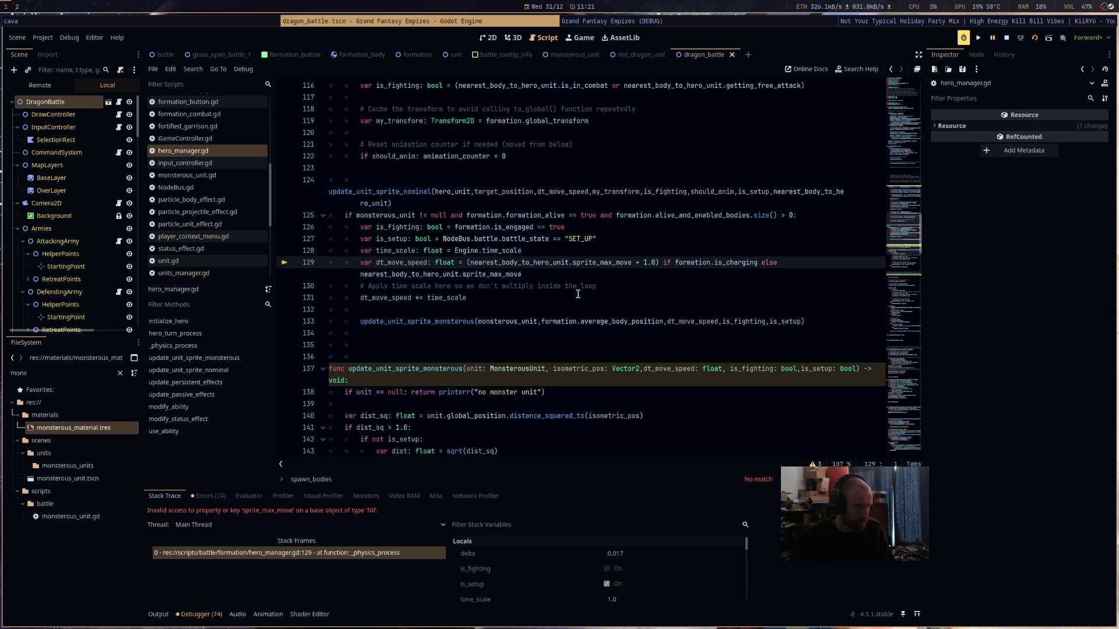
- Replace nearest_body_to_hero_unit on line 129 with formation.alive_and_enabled_bodies.pick_random()
double_click(540, 263)
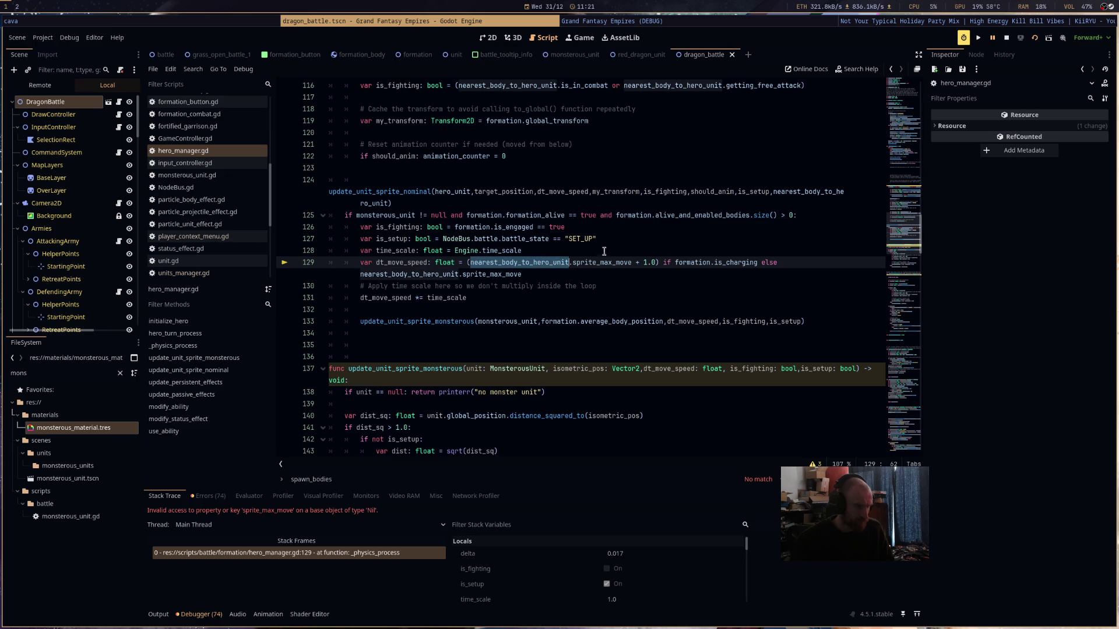
text(formation)
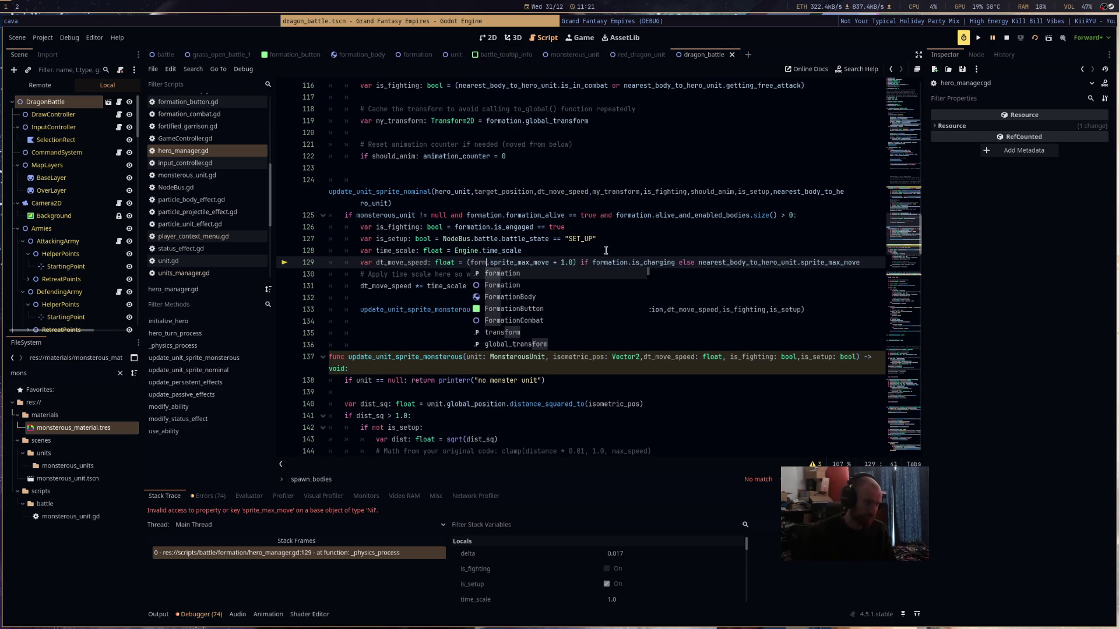
text(.alive_and_enabled_bodies)
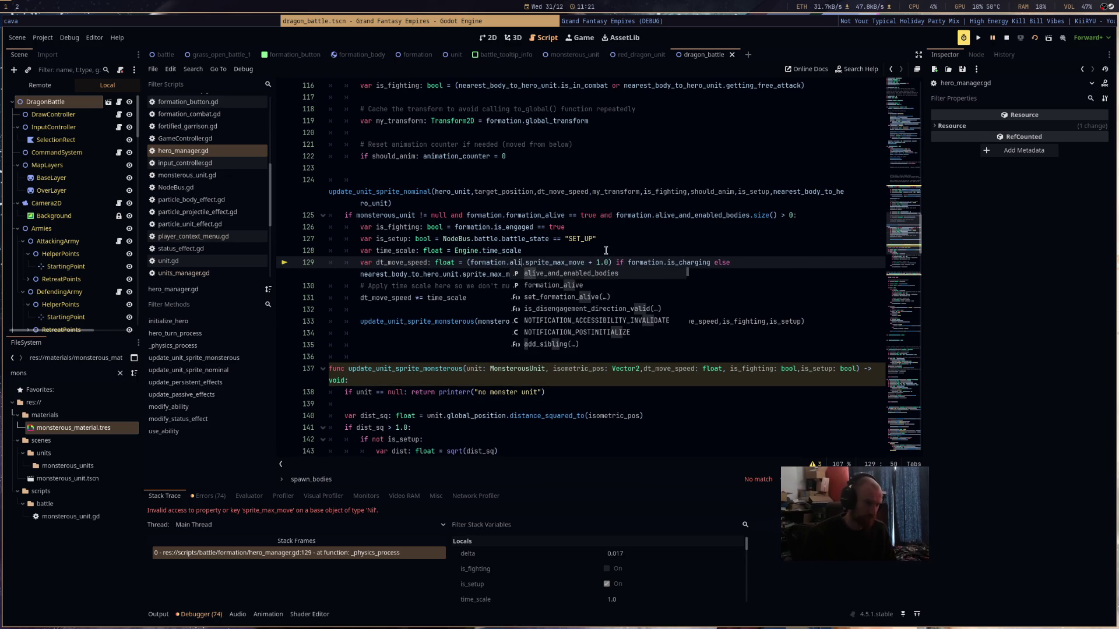
text(.pick_ra)
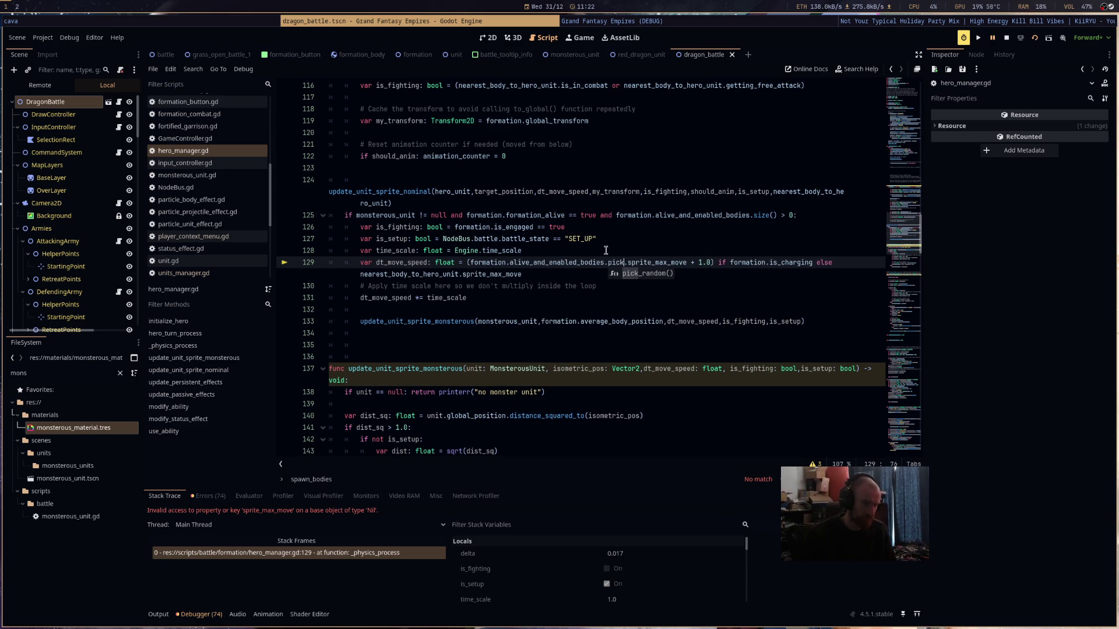
key(Return)
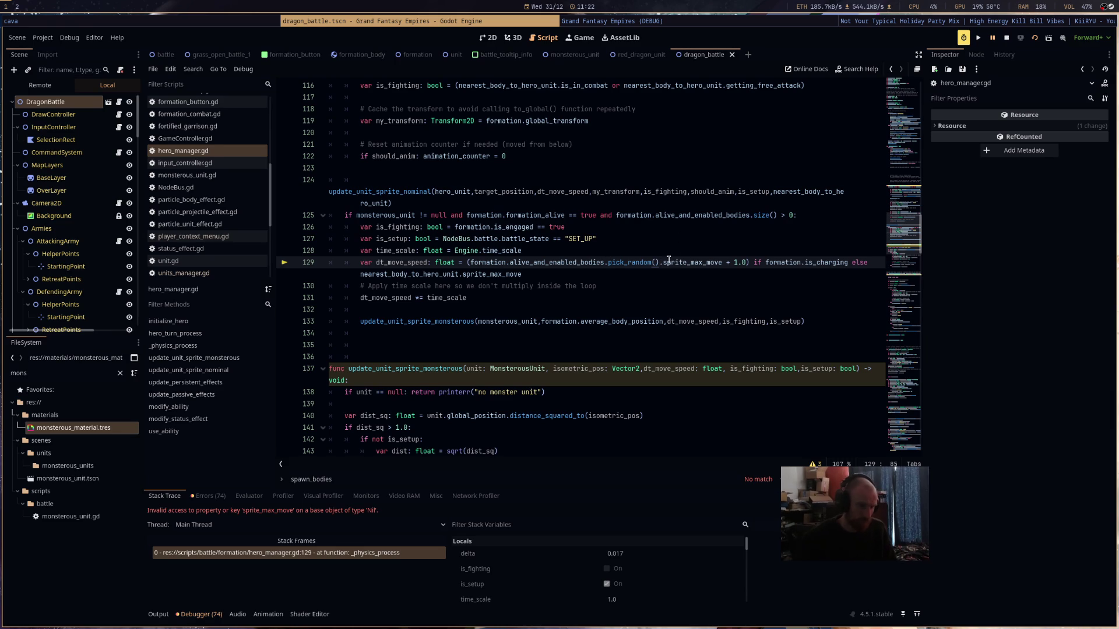
drag(659, 262, 470, 263)
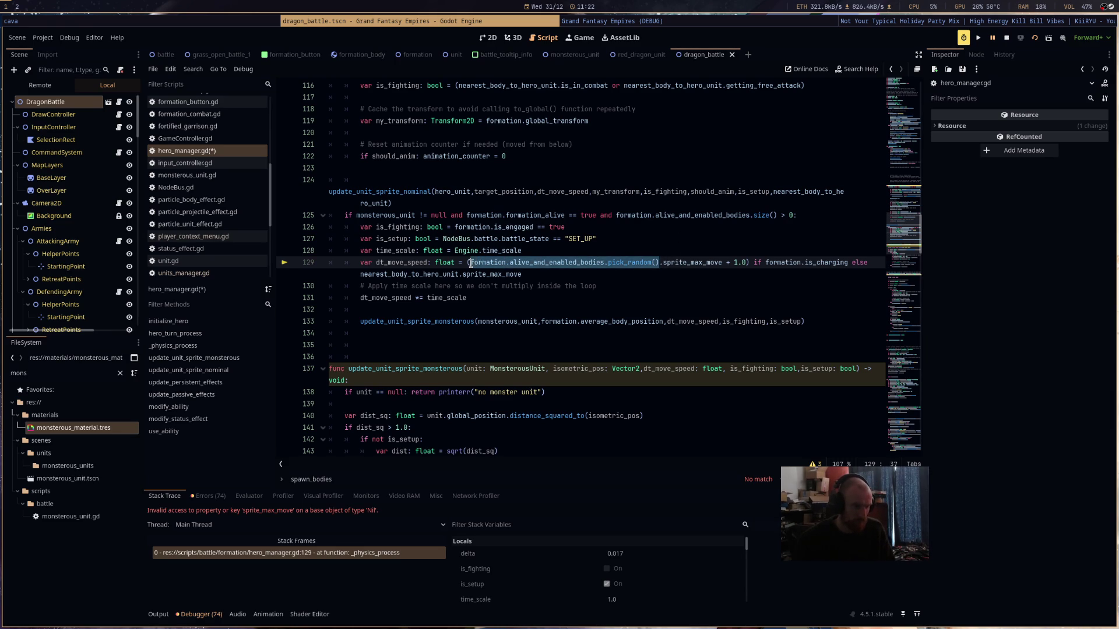
- Insert a new FormationBody variable line named nearest_body_to_hero_unit above the speed calculation
click(542, 251)
key(Return)
text(var formation)
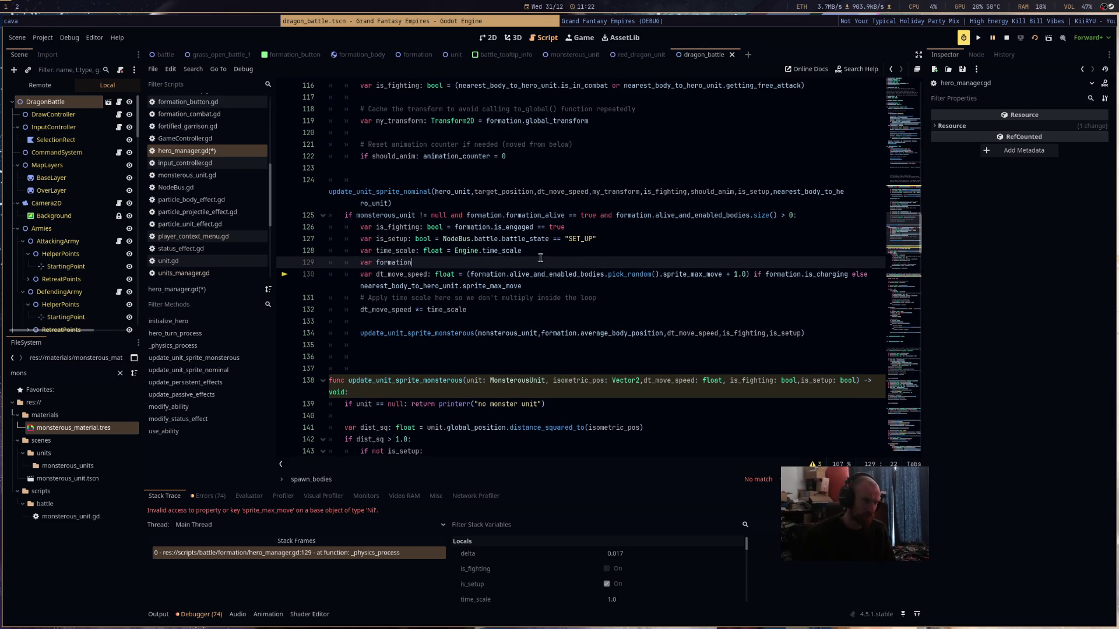
text(_body: F)
text(orma)
key(Return)
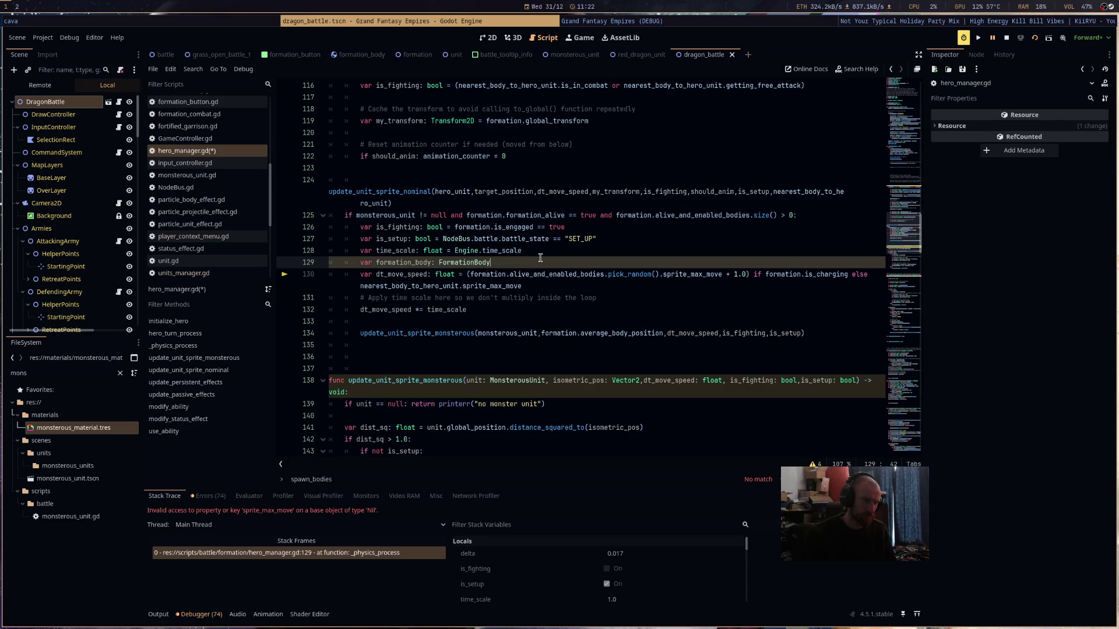
double_click(408, 286)
key(ctrl+c)
double_click(404, 262)
key(ctrl+v)
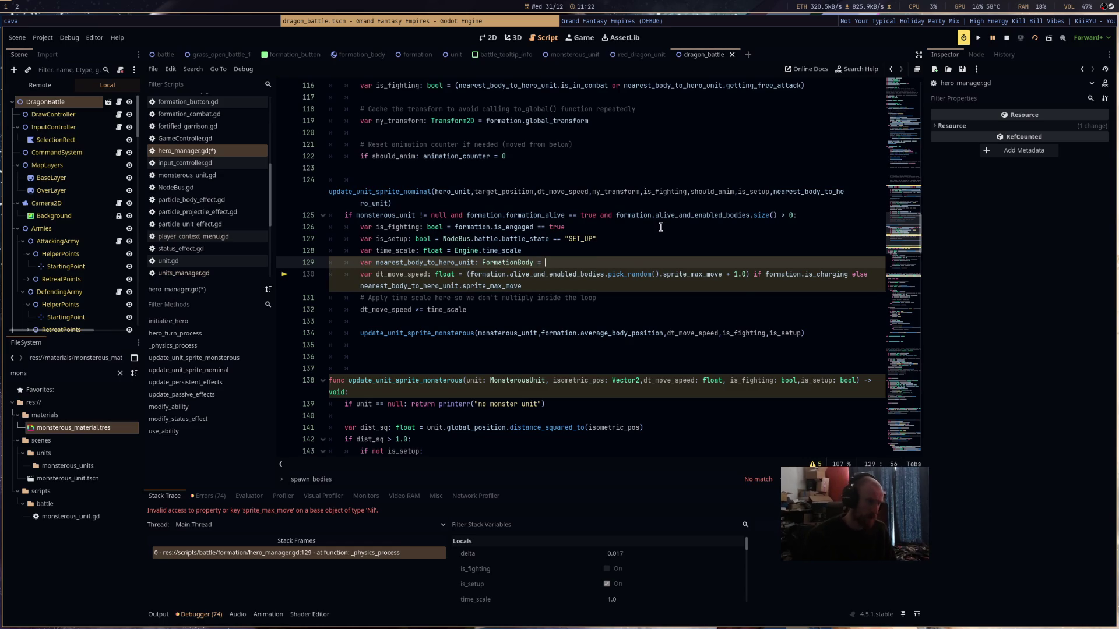
- Assign it formation.alive_and_enabled_bodies[0]
text(= for)
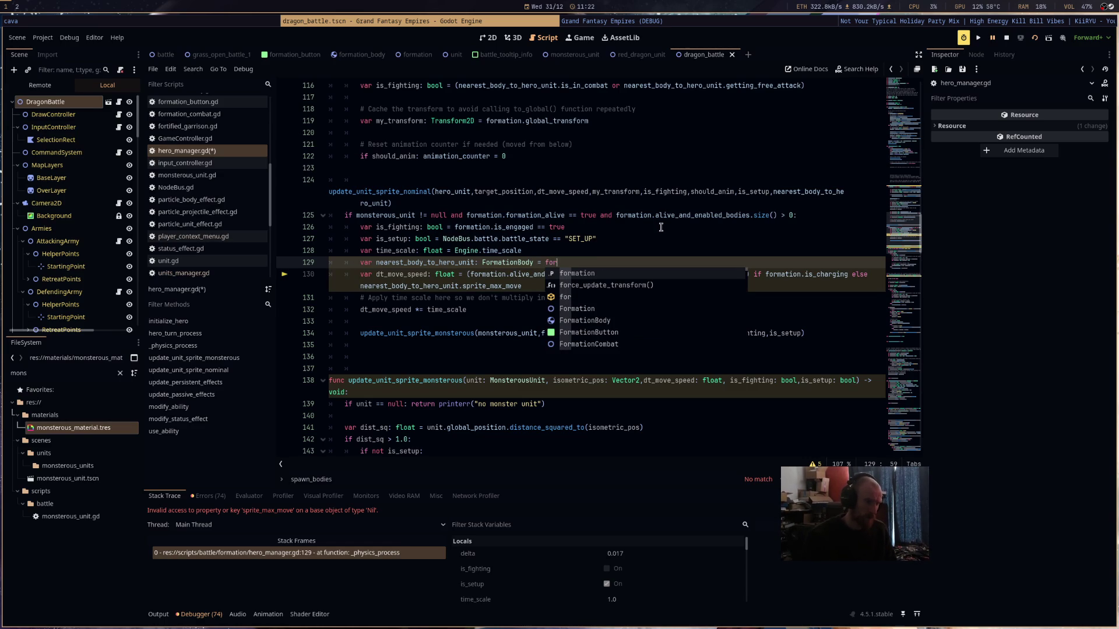
key(Return)
text(.)
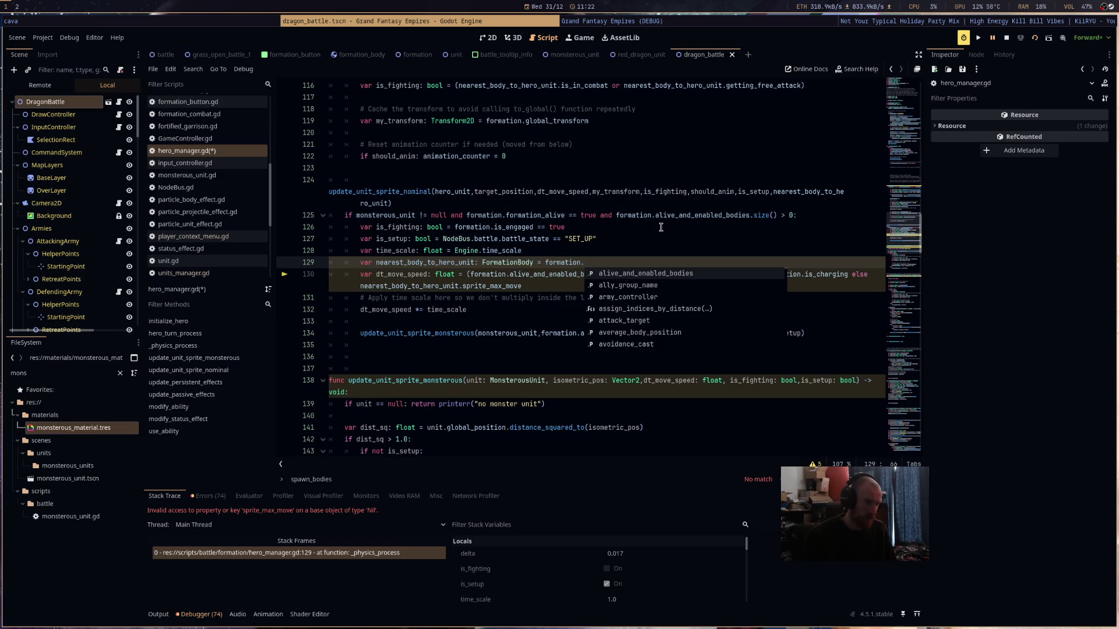
key(Return)
text([0)
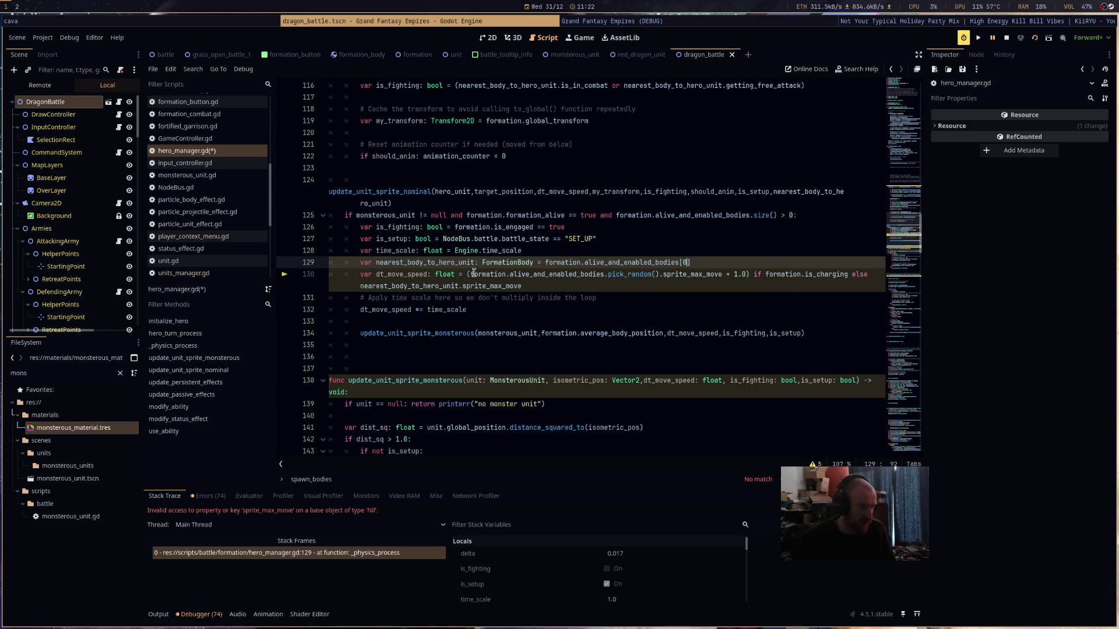
- Drop var and the FormationBody annotation so line 129 reassigns the existing variable
double_click(425, 262)
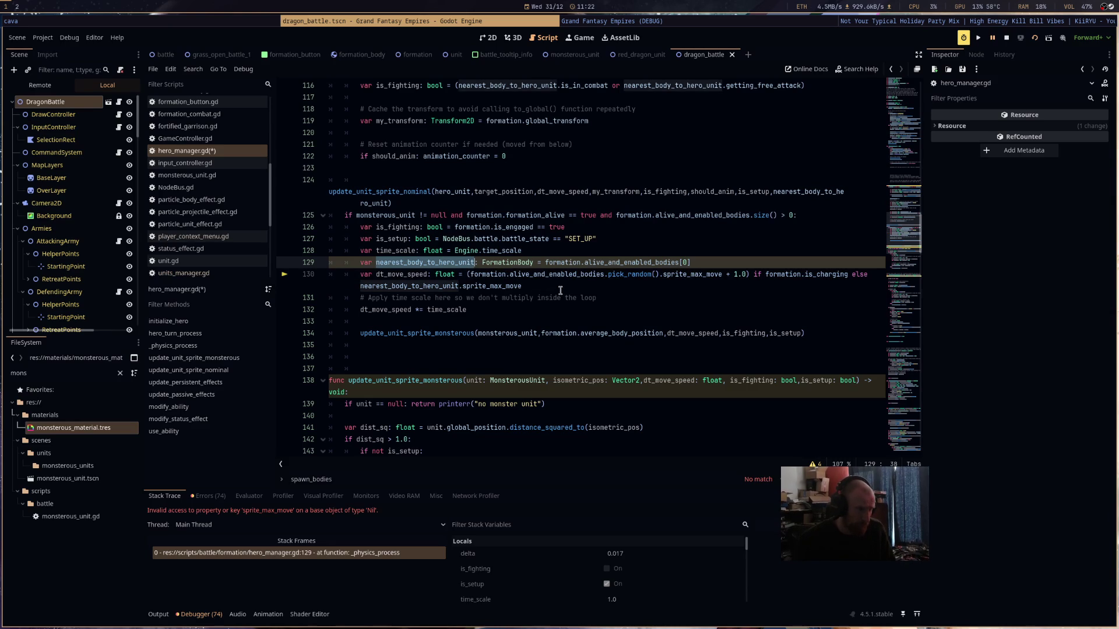
scroll(559, 289, up, 5)
scroll(466, 274, down, 5)
click(380, 262)
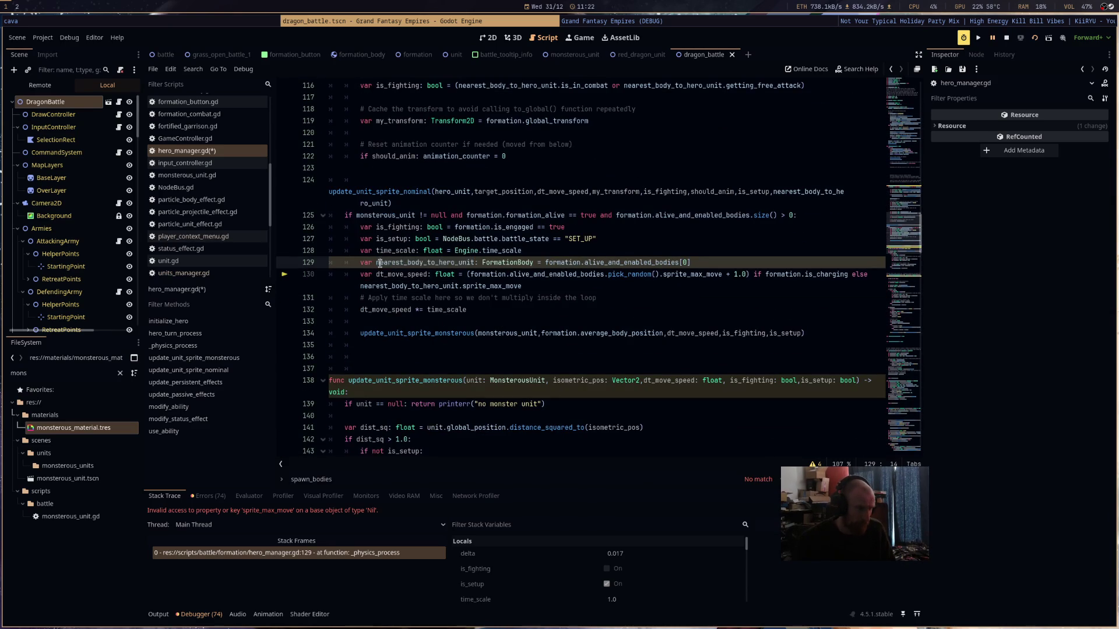
key(BackSpace)
key(BackSpace)
key(BackSpace)
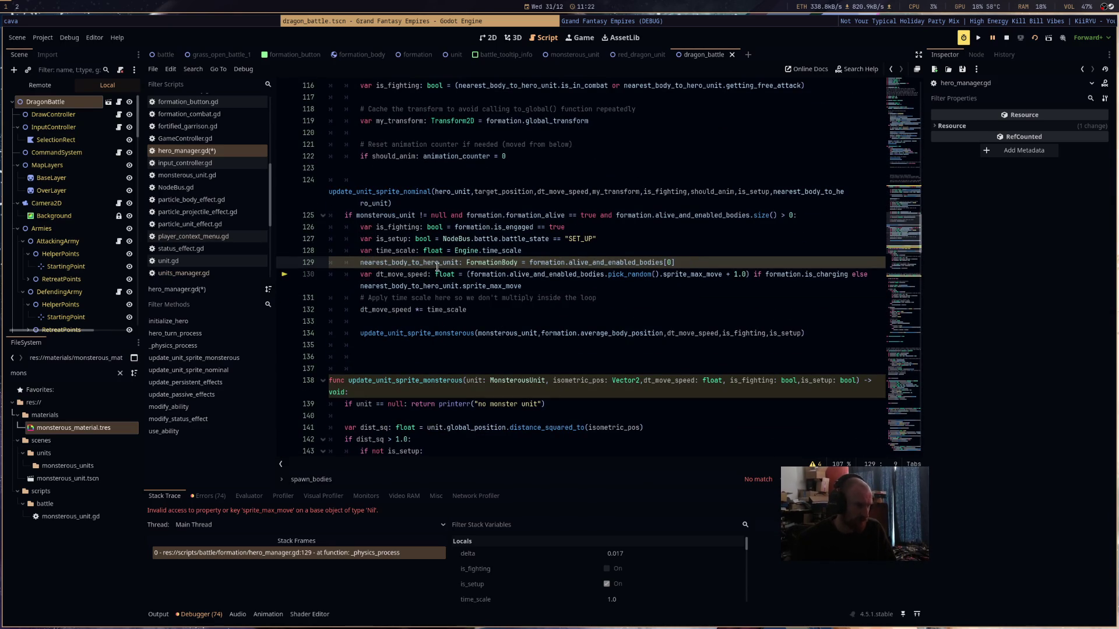
drag(522, 262, 460, 262)
key(BackSpace)
- Use nearest_body_to_hero_unit in line 130's expression, save hero_manager.gd, and stop the game
double_click(447, 263)
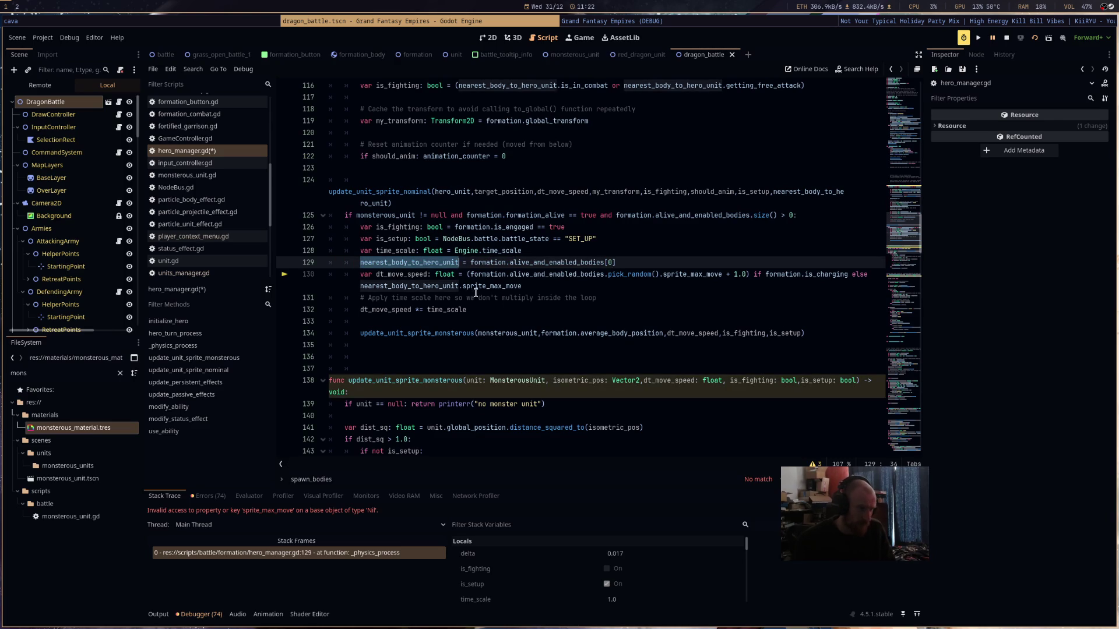
click(659, 274)
drag(659, 274, 470, 278)
key(ctrl+v)
key(ctrl+s)
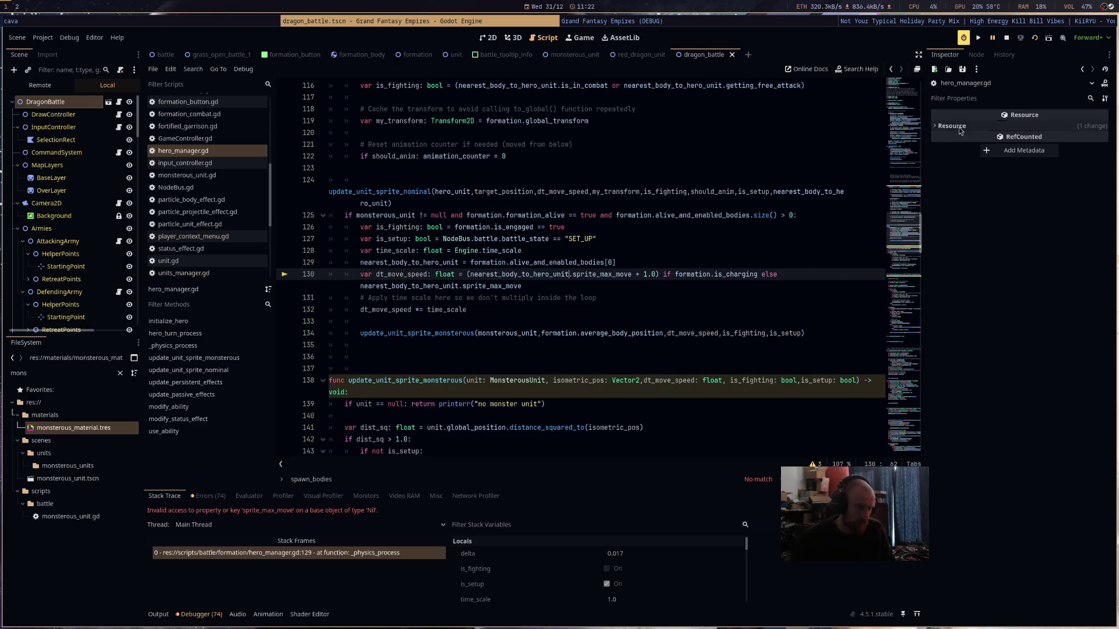
click(1006, 38)
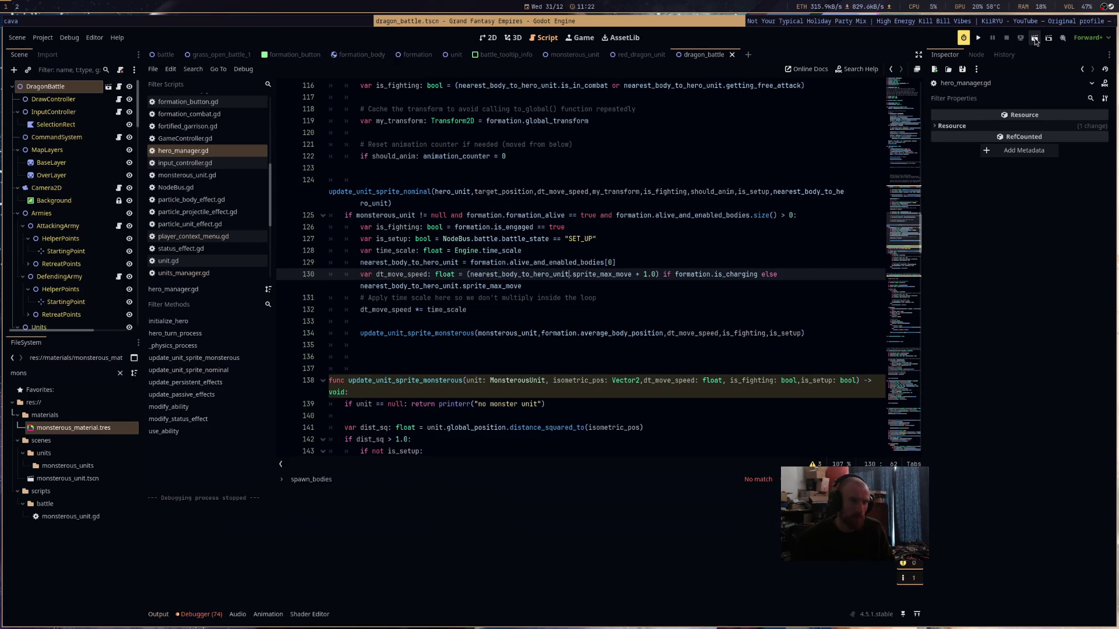
- Run the battle scene, pan the battlefield, and start the battle
click(1034, 37)
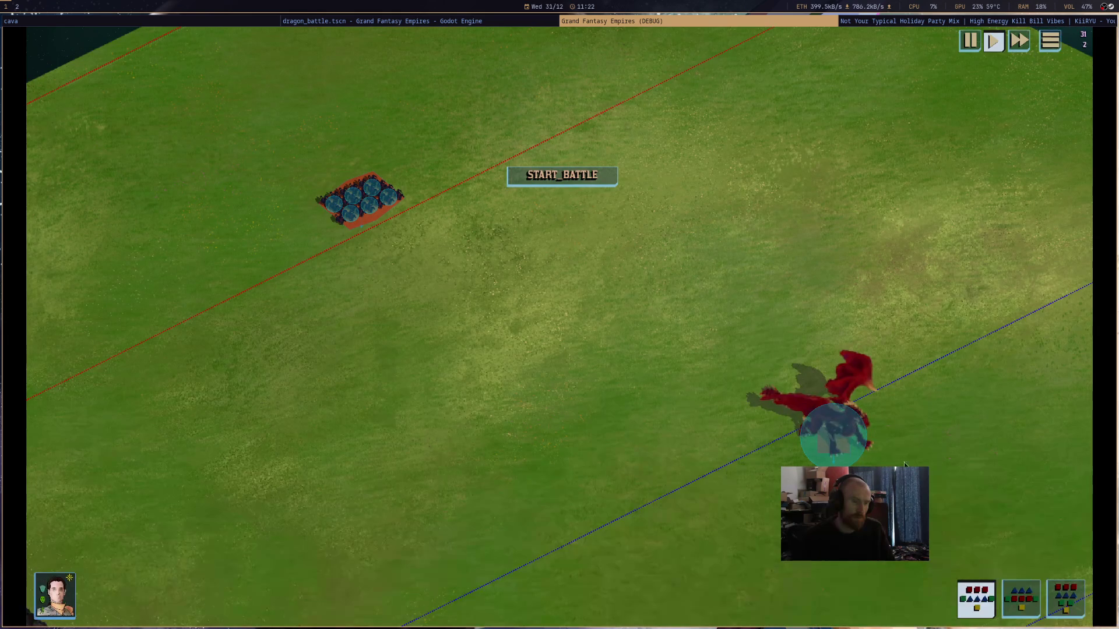
mouse_move(1026, 450)
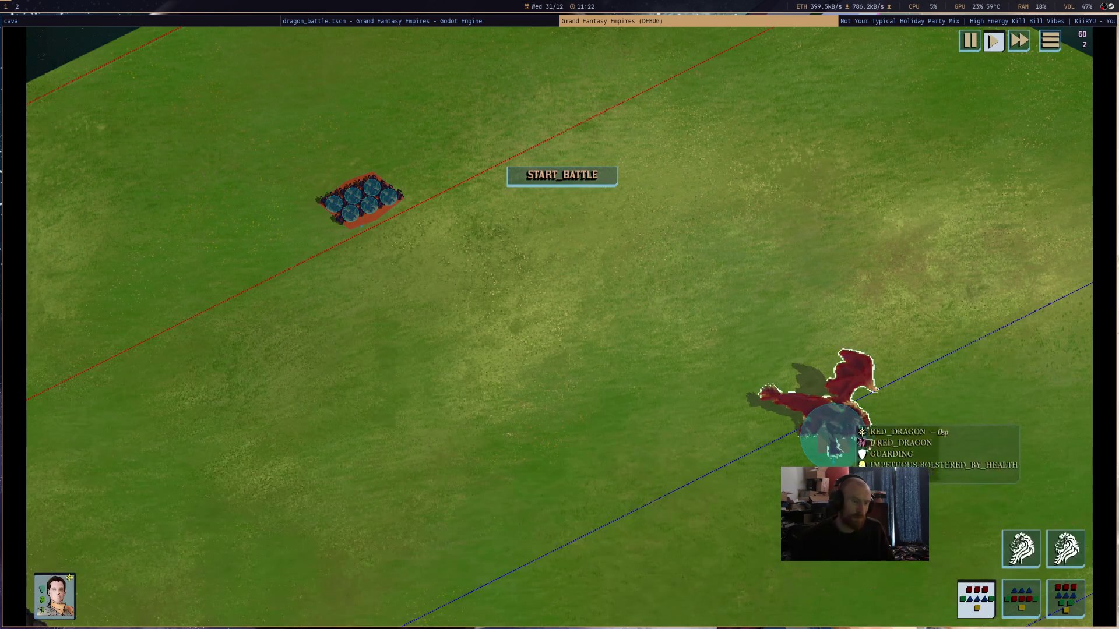
mouse_move(1026, 450)
mouse_down()
mouse_move(845, 350)
mouse_move(758, 326)
mouse_up()
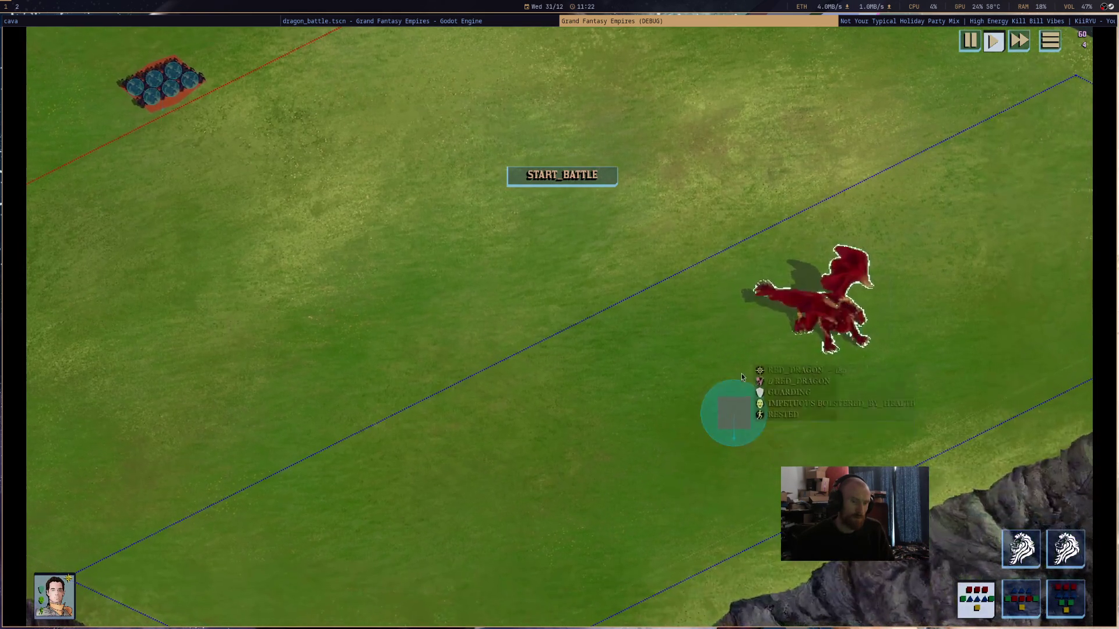
click(562, 175)
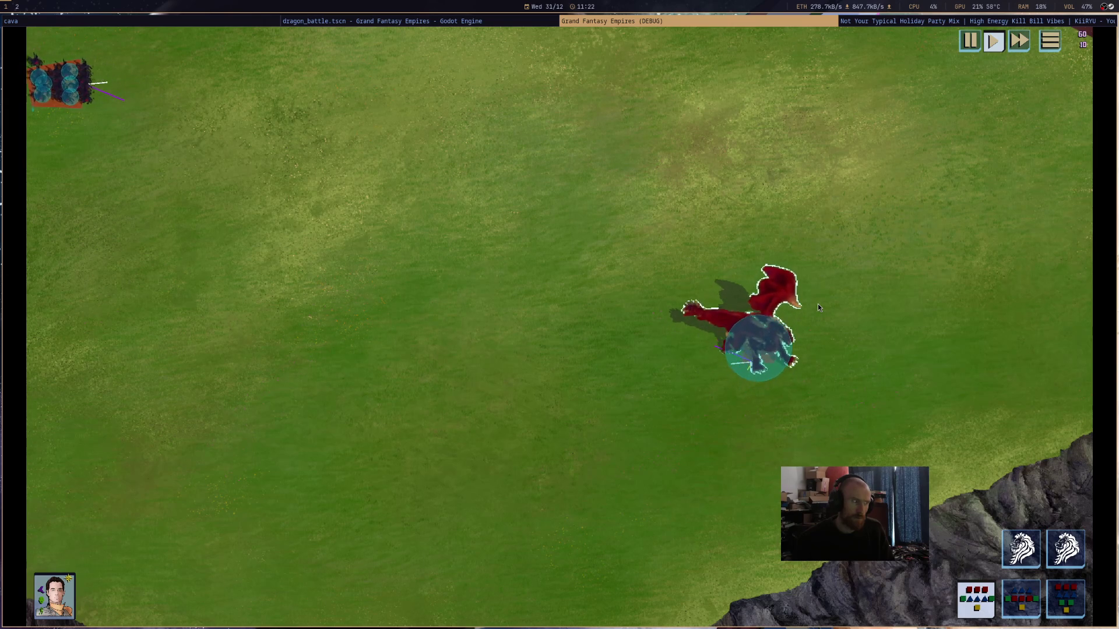
scroll(612, 414, down, 3)
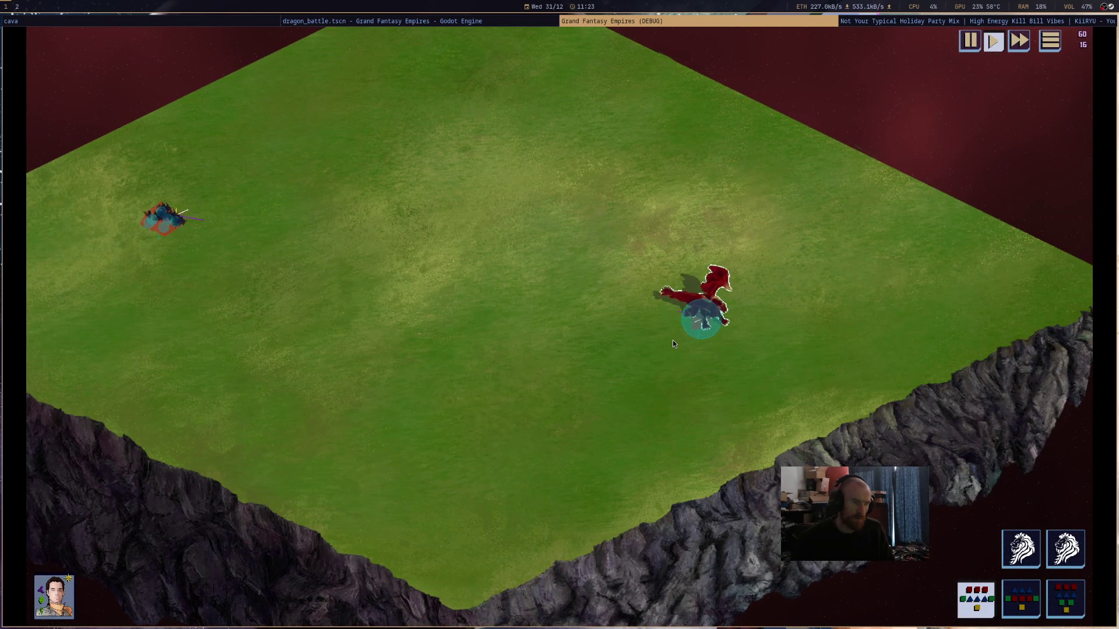
- Select the blue unit formation, order it to a new position, then stop the game
mouse_move(673, 344)
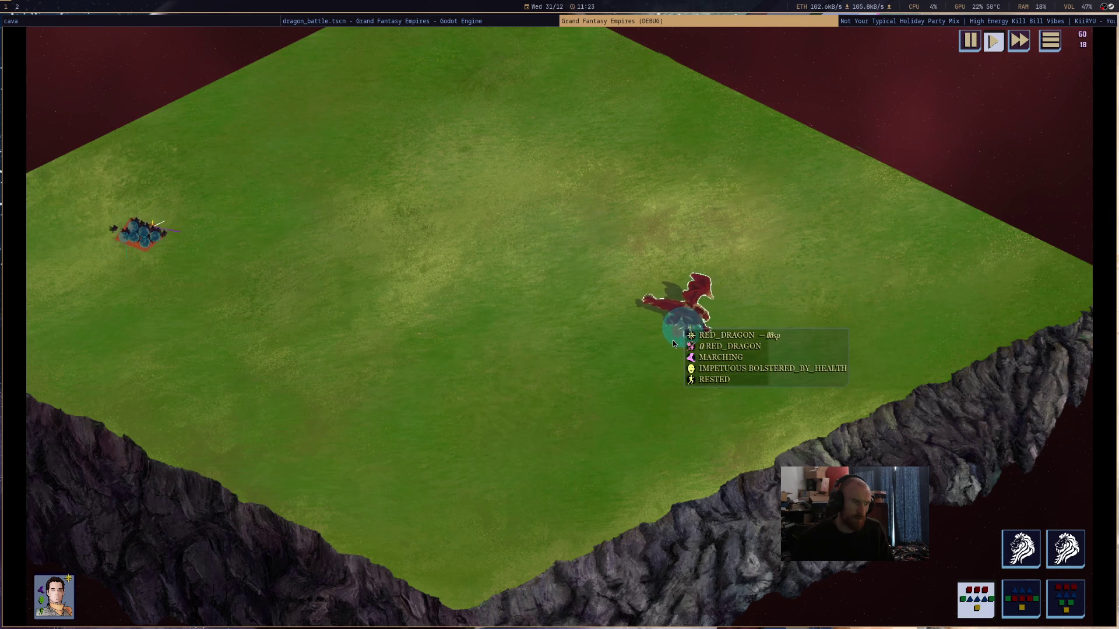
drag(672, 340, 812, 341)
scroll(644, 289, up, 3)
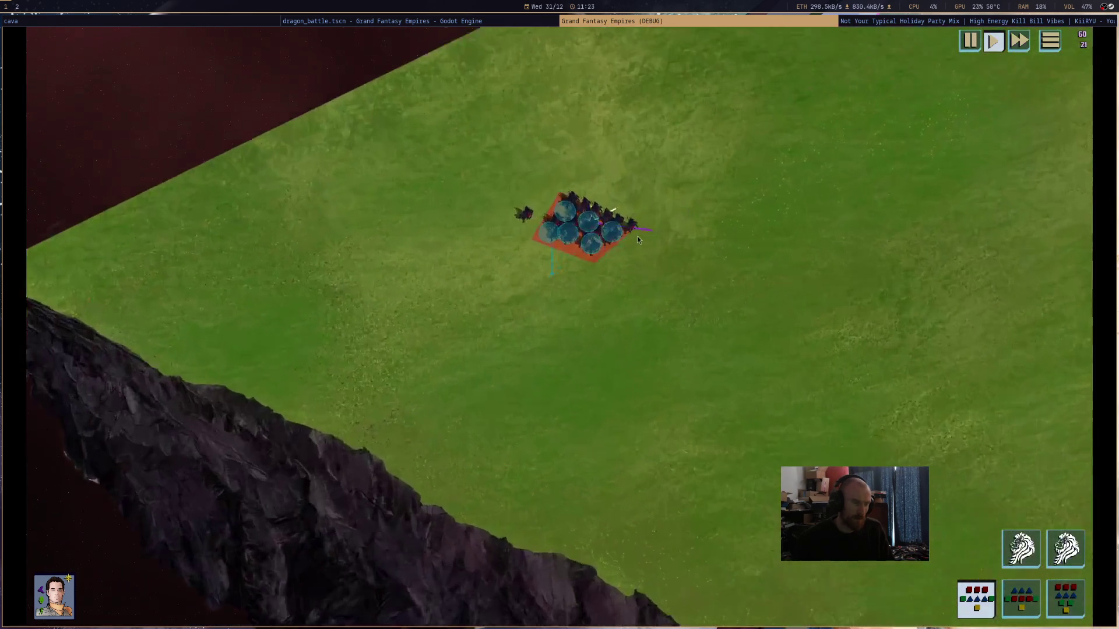
mouse_move(542, 262)
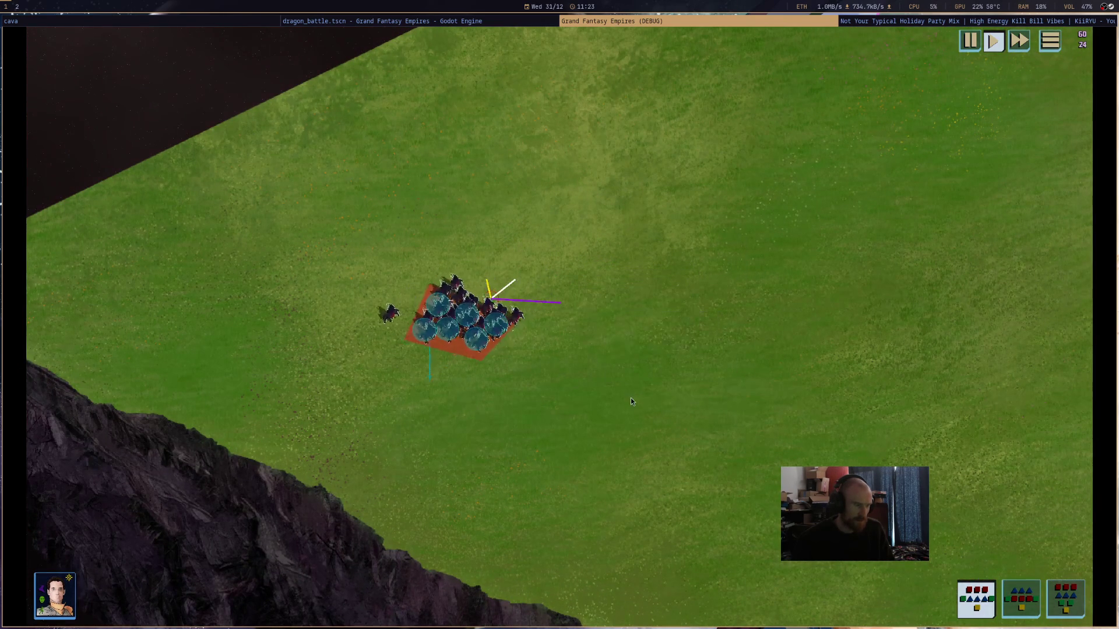
scroll(630, 400, down, 3)
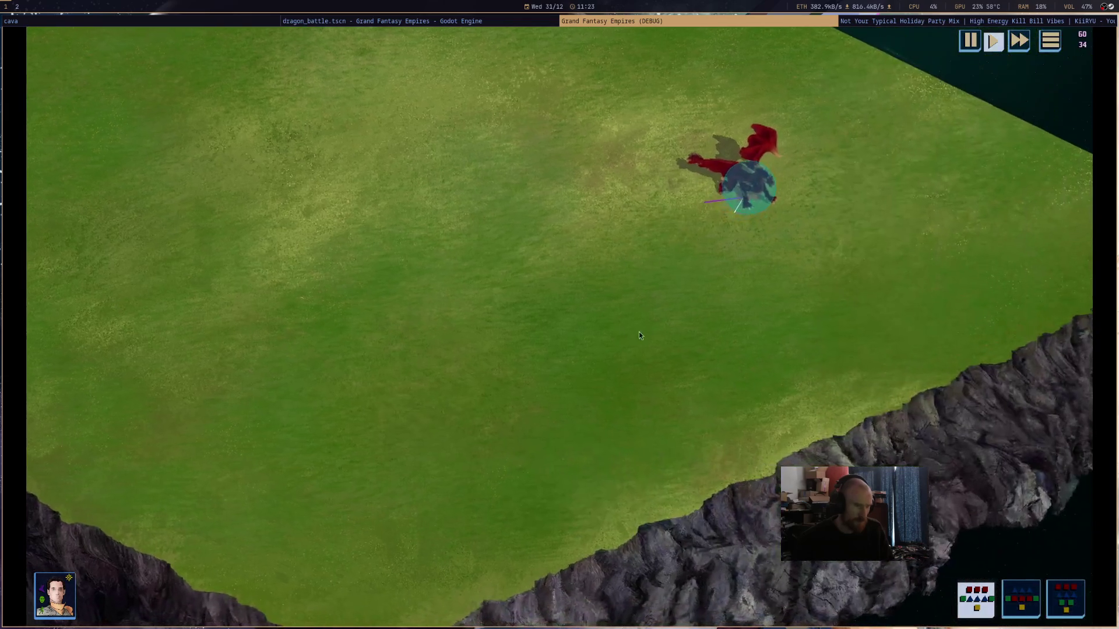
click(766, 185)
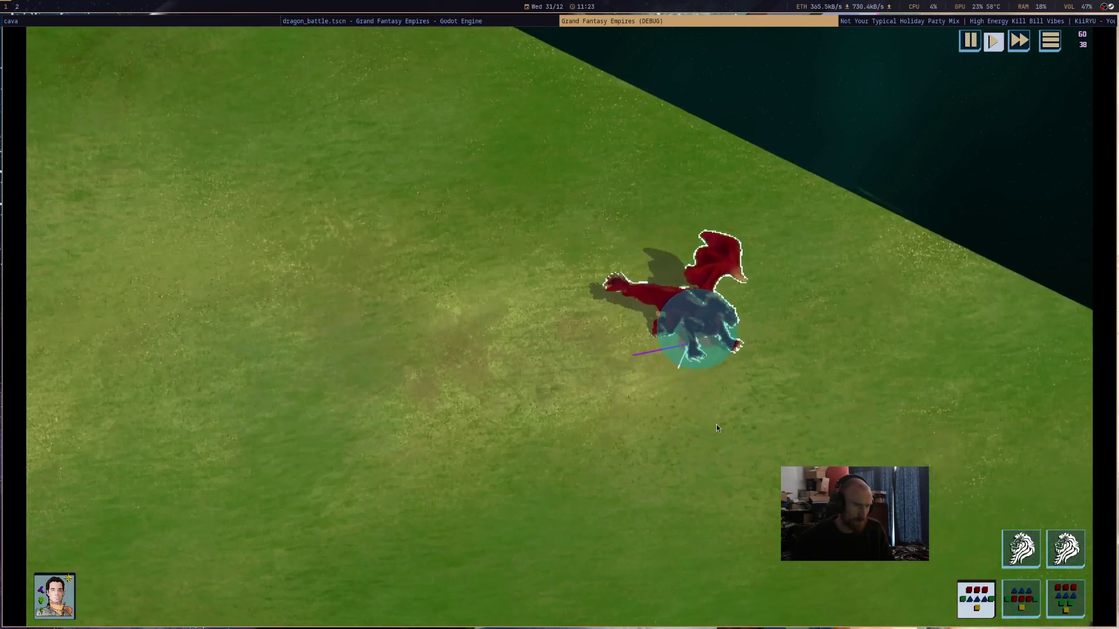
scroll(717, 427, down, 5)
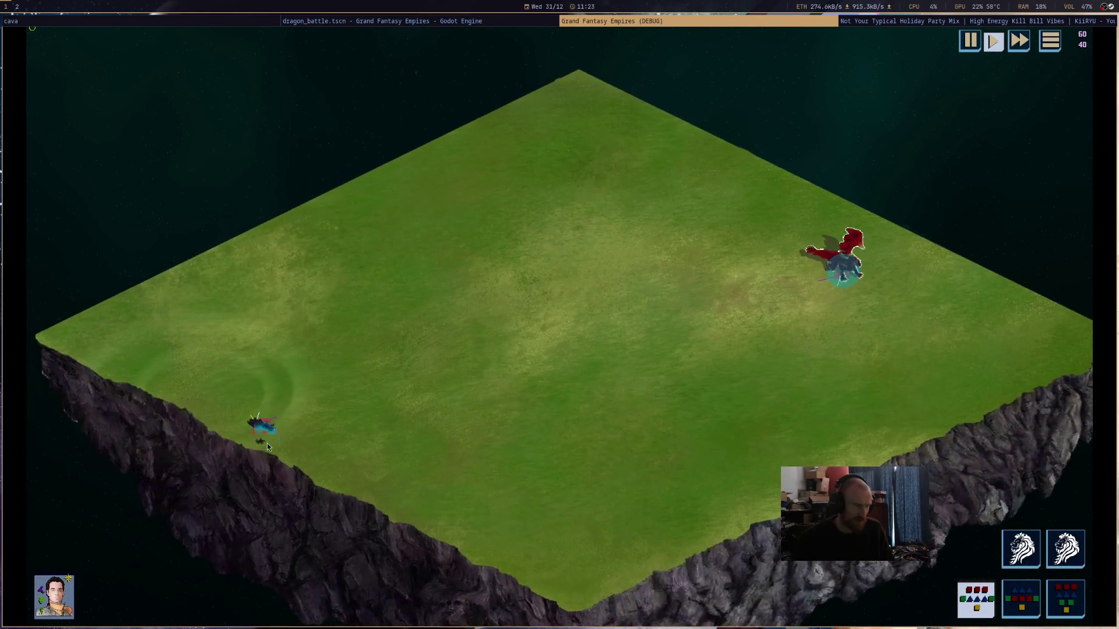
right_click(308, 447)
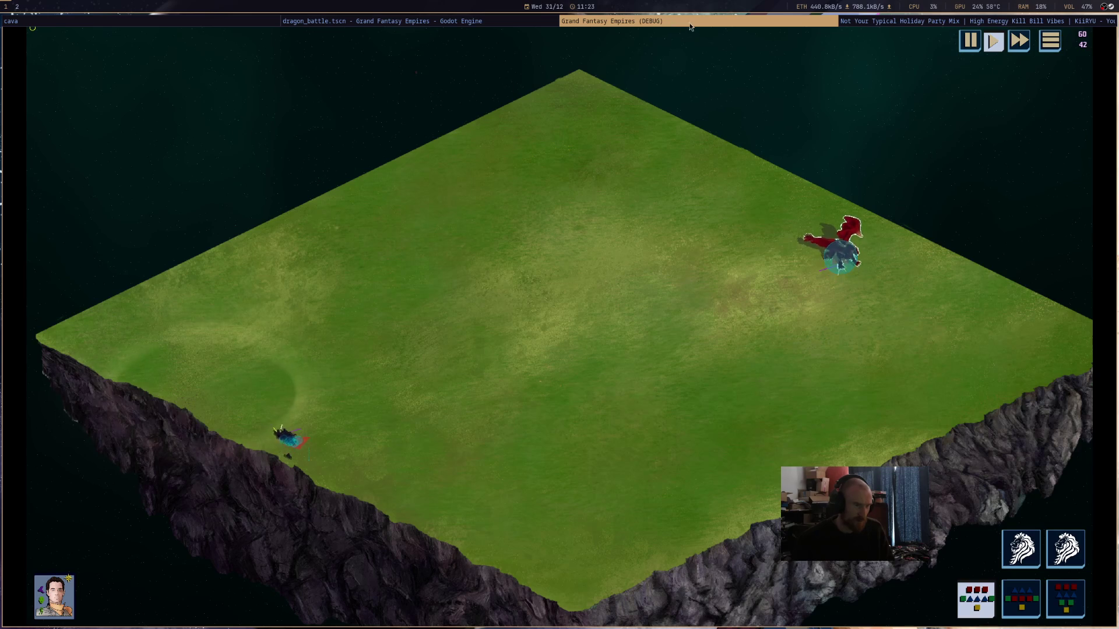
key(F8)
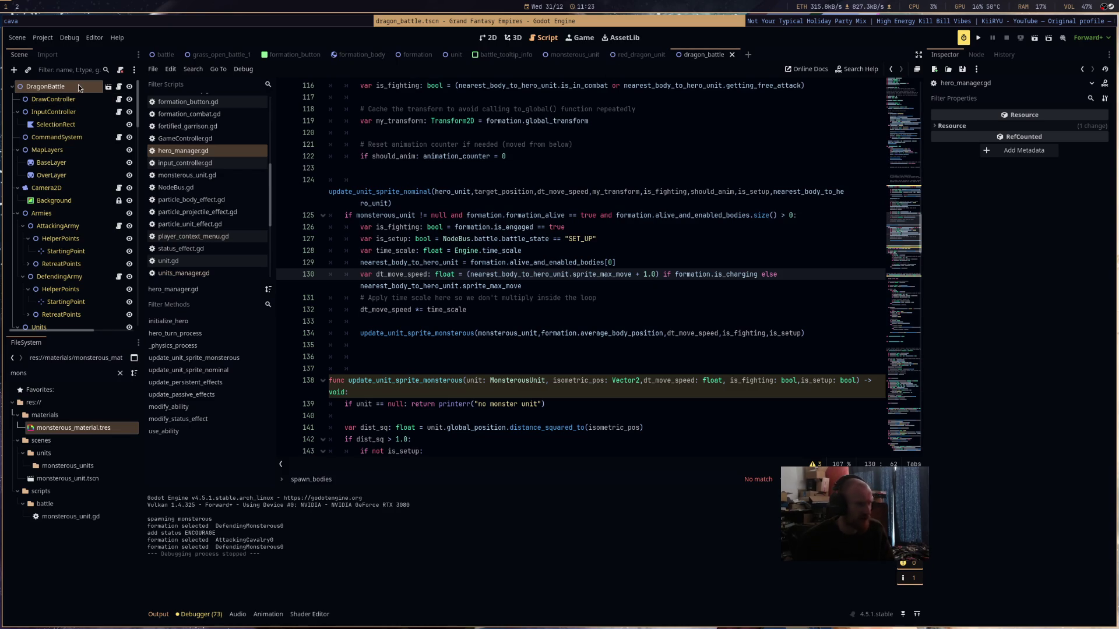
- Toggle Ai Control on AttackingArmy, switch it off for DefendingArmy, and review hero_manager.gd
click(47, 87)
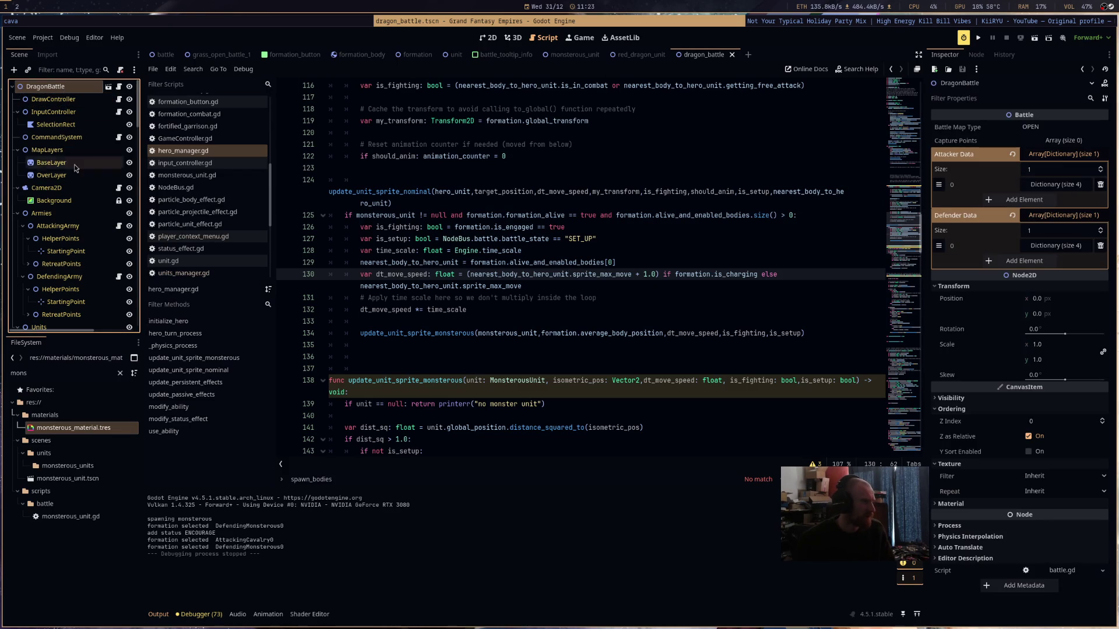
click(67, 226)
click(1026, 126)
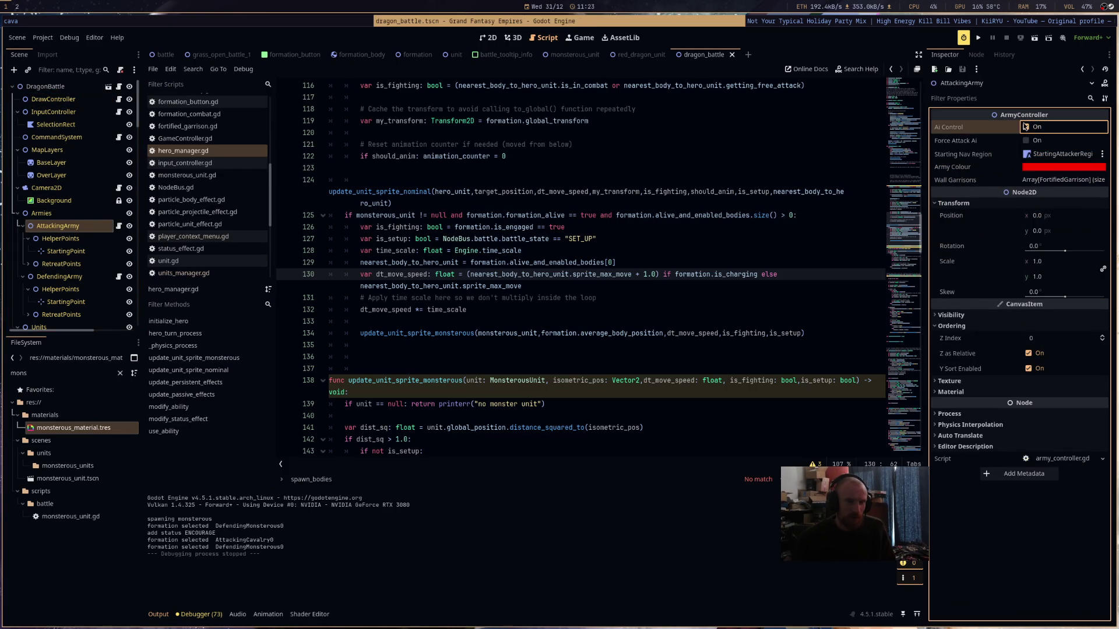
click(59, 276)
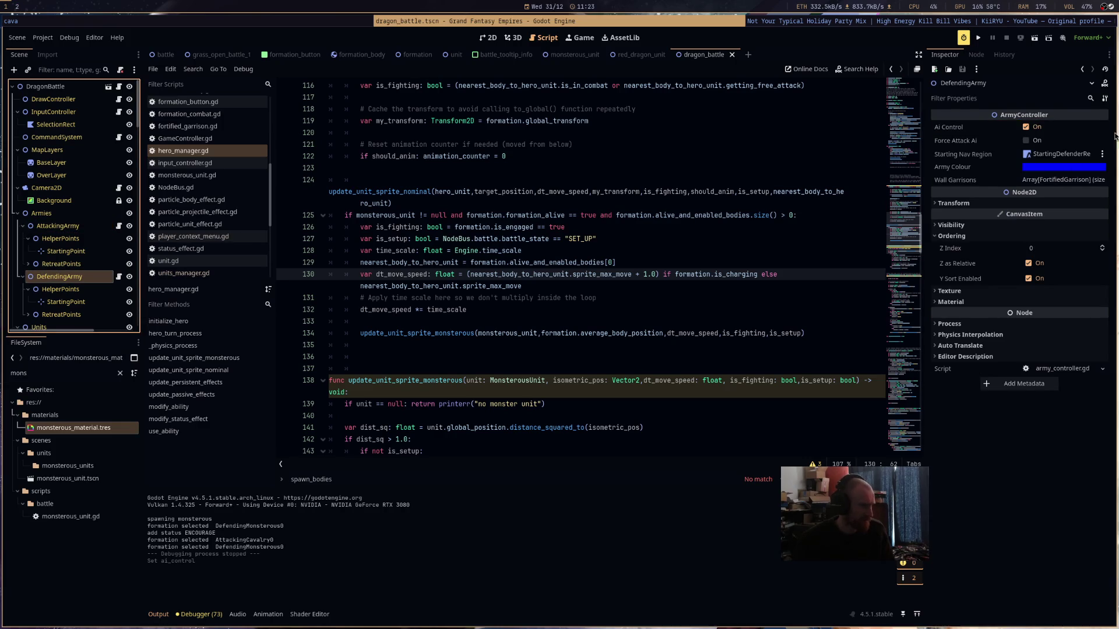
click(1046, 130)
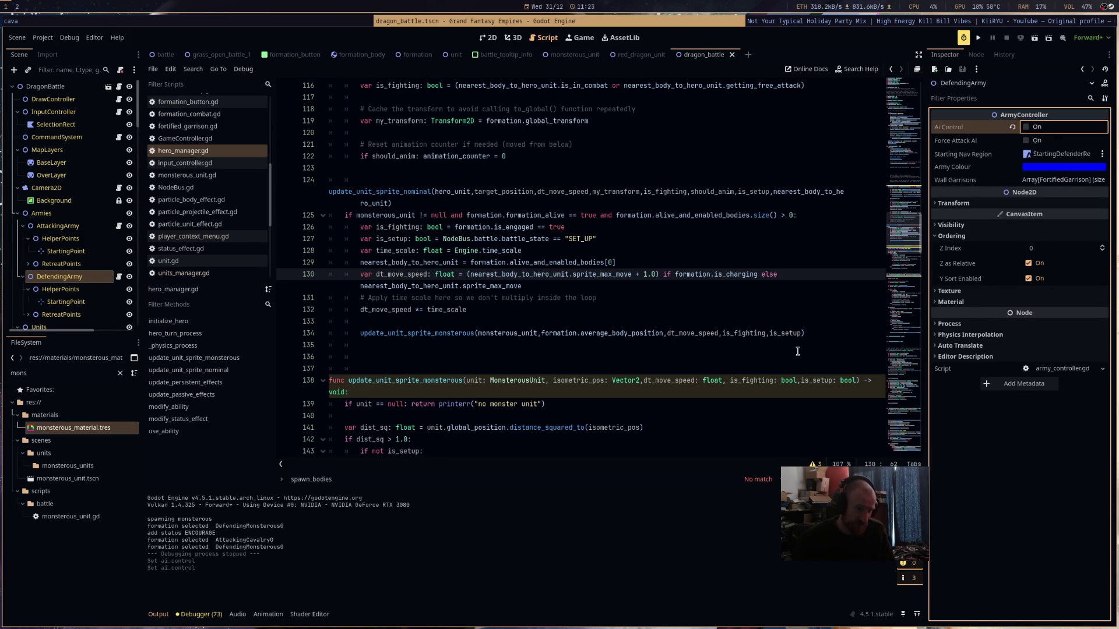
scroll(797, 351, down, 3)
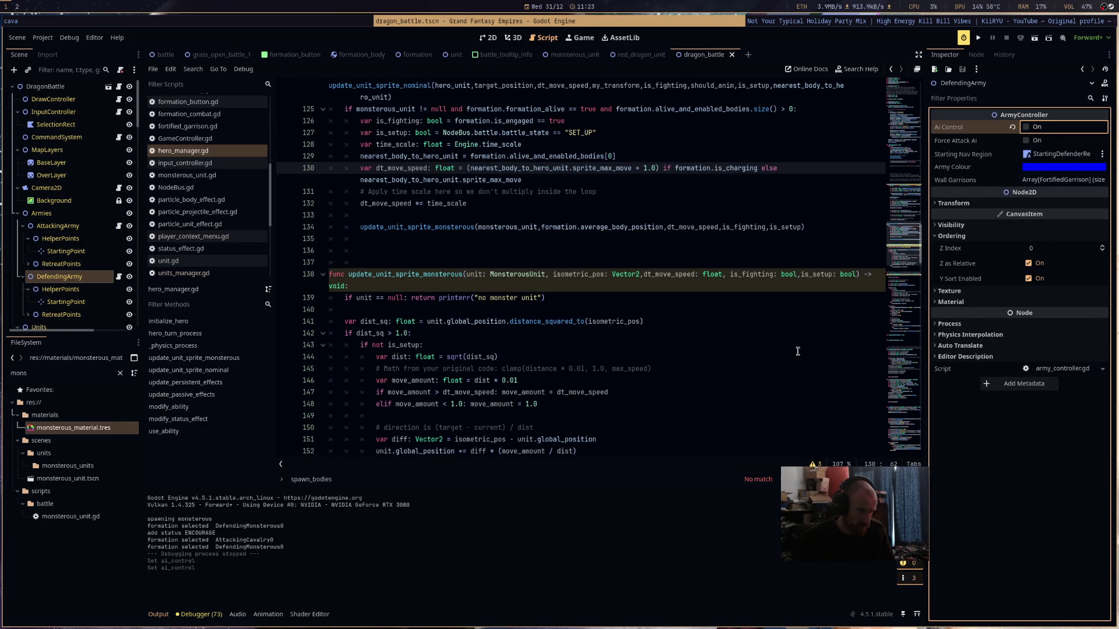
scroll(798, 351, down, 3)
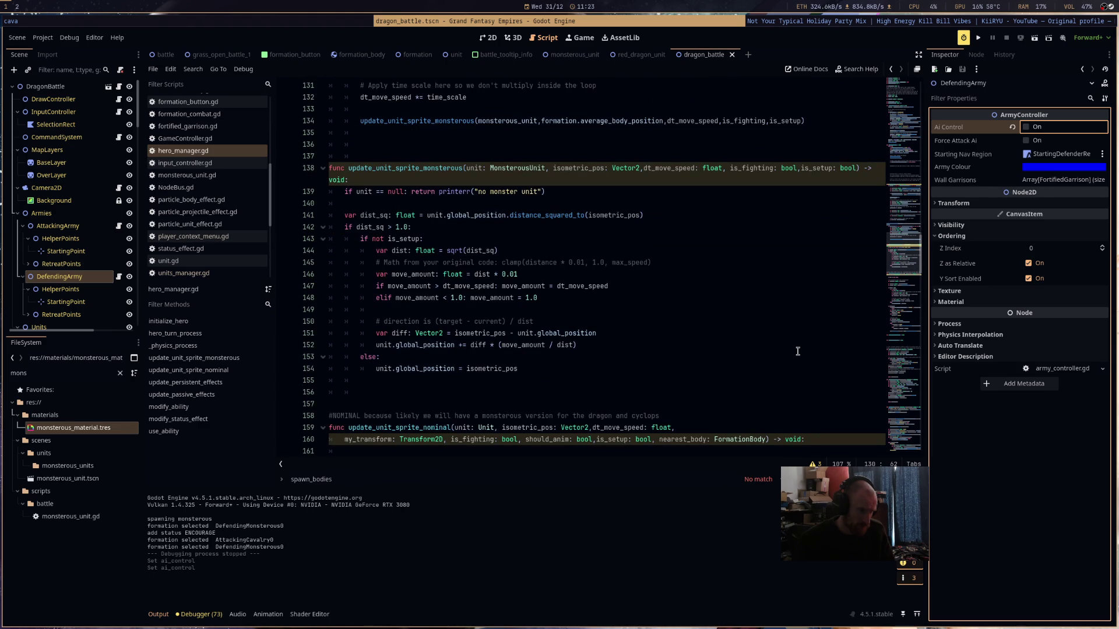
scroll(797, 351, up, 3)
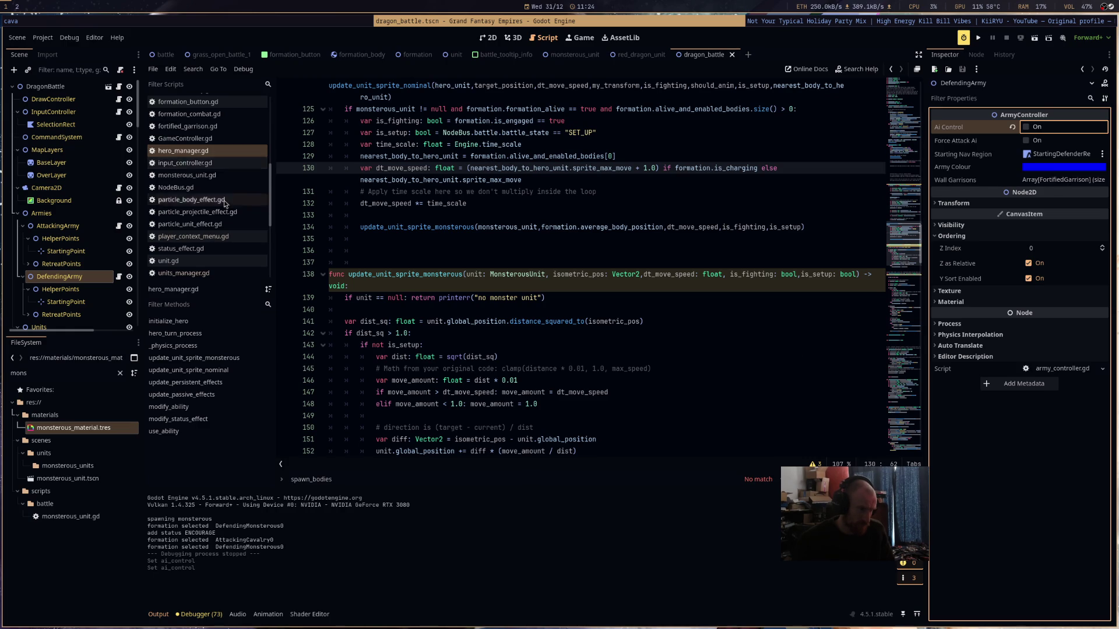
- Open formation_body.gd and scroll through the script
scroll(210, 188, up, 3)
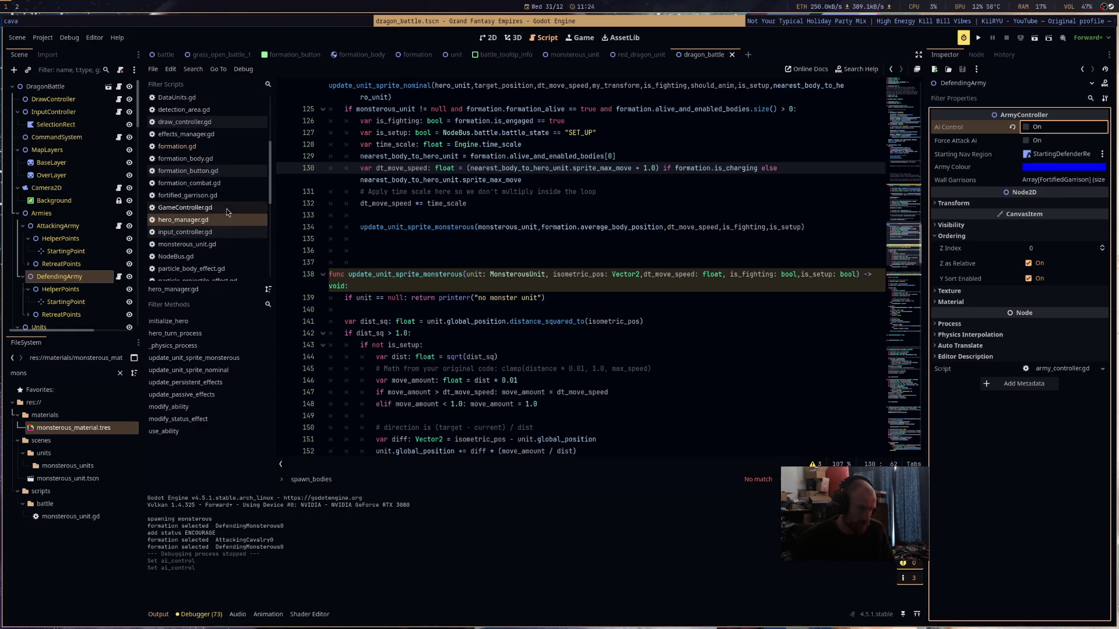
click(236, 160)
scroll(901, 138, up, 5)
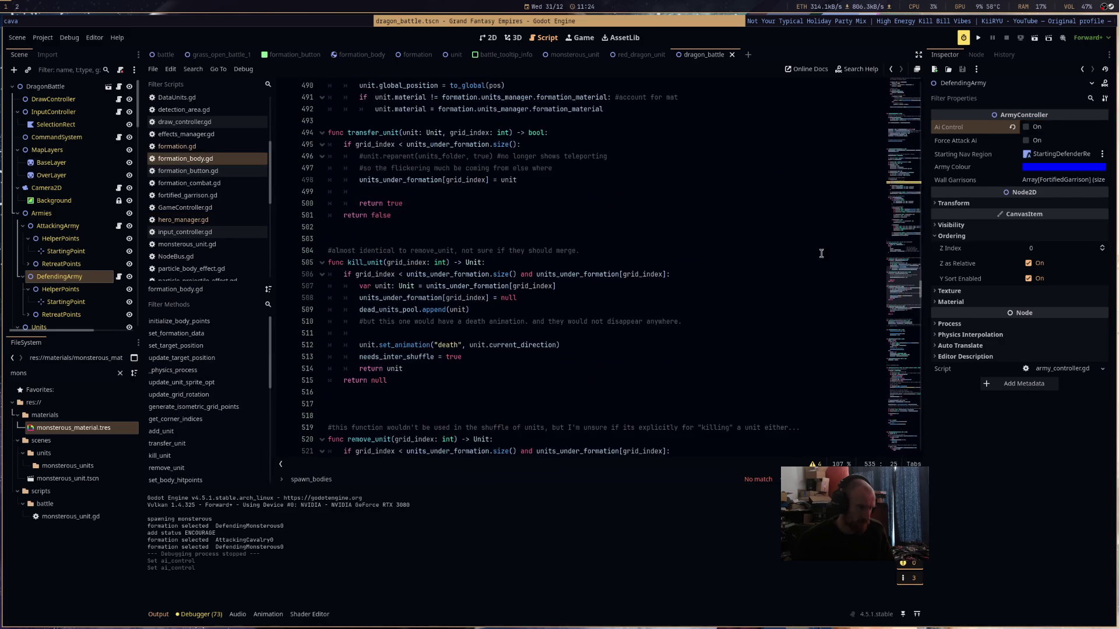
scroll(900, 138, up, 15)
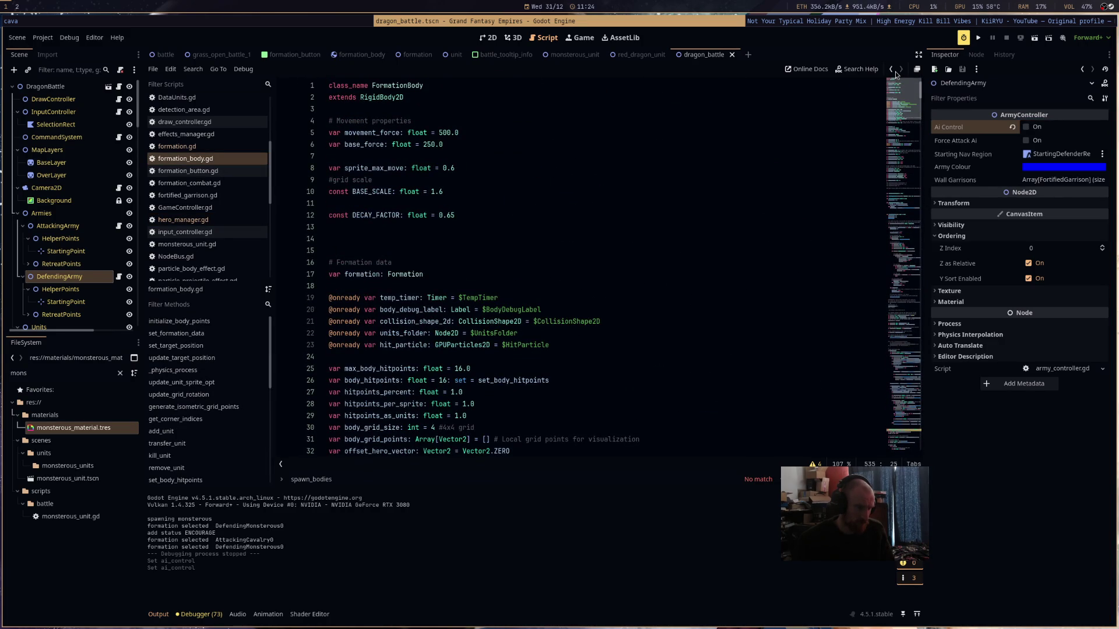
scroll(891, 85, down, 6)
scroll(891, 88, down, 5)
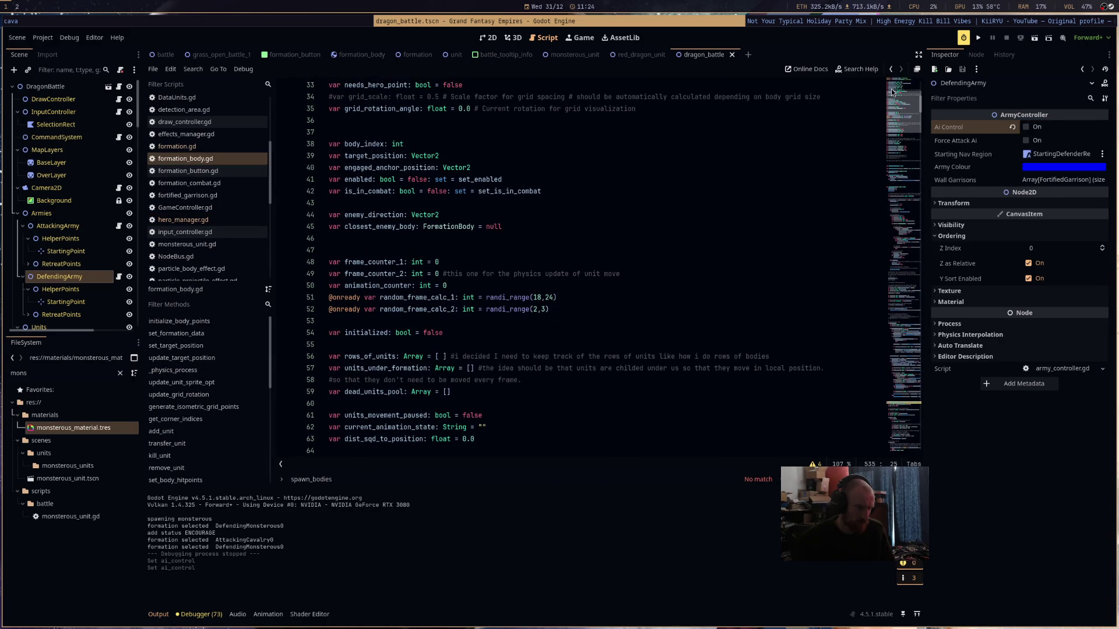
scroll(891, 93, down, 6)
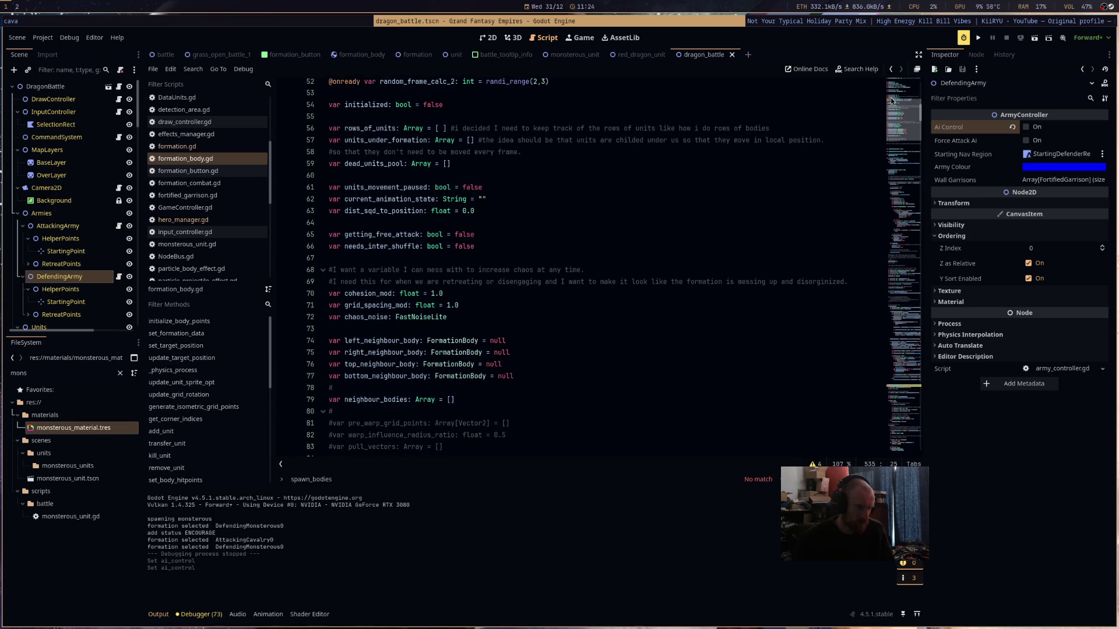
scroll(892, 105, down, 20)
scroll(892, 119, down, 20)
scroll(892, 145, down, 20)
scroll(890, 173, down, 9)
scroll(892, 139, up, 20)
scroll(892, 138, up, 20)
scroll(891, 122, down, 14)
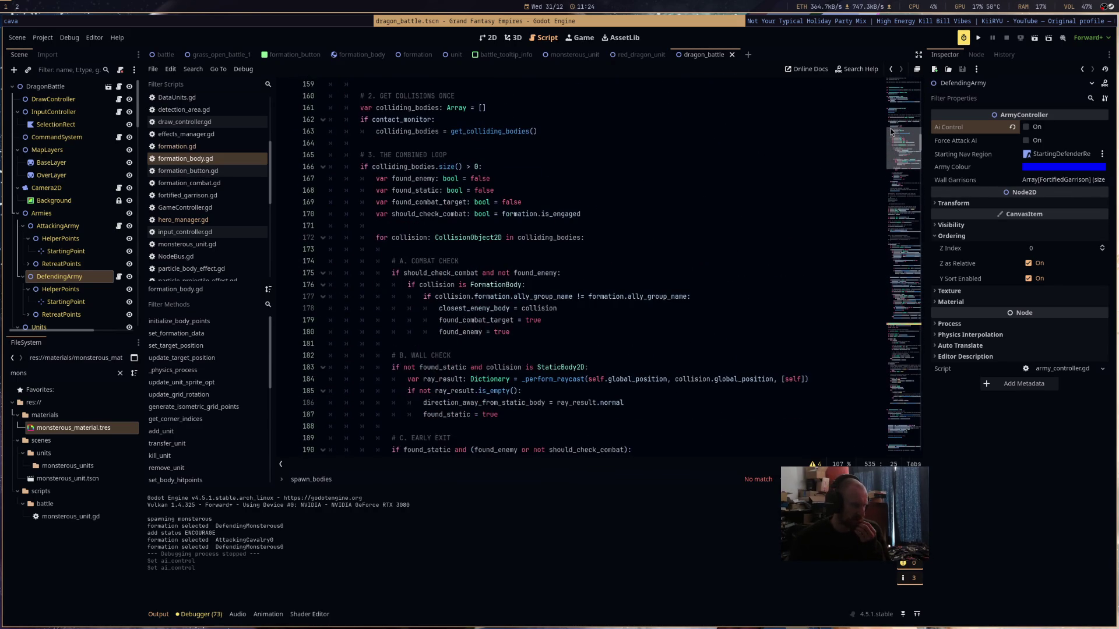
scroll(890, 131, down, 15)
scroll(890, 125, up, 20)
drag(890, 121, 893, 76)
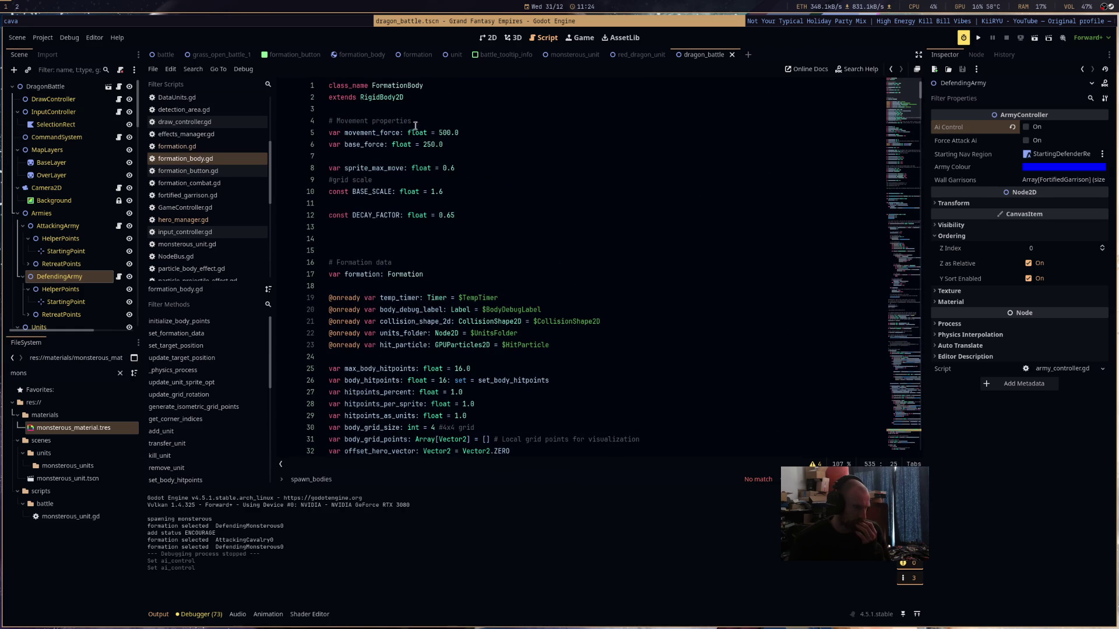
- Find movement_force and paste a copy of the CAVALRY if statement onto new line 116
double_click(367, 133)
key(ctrl+f)
key(Return)
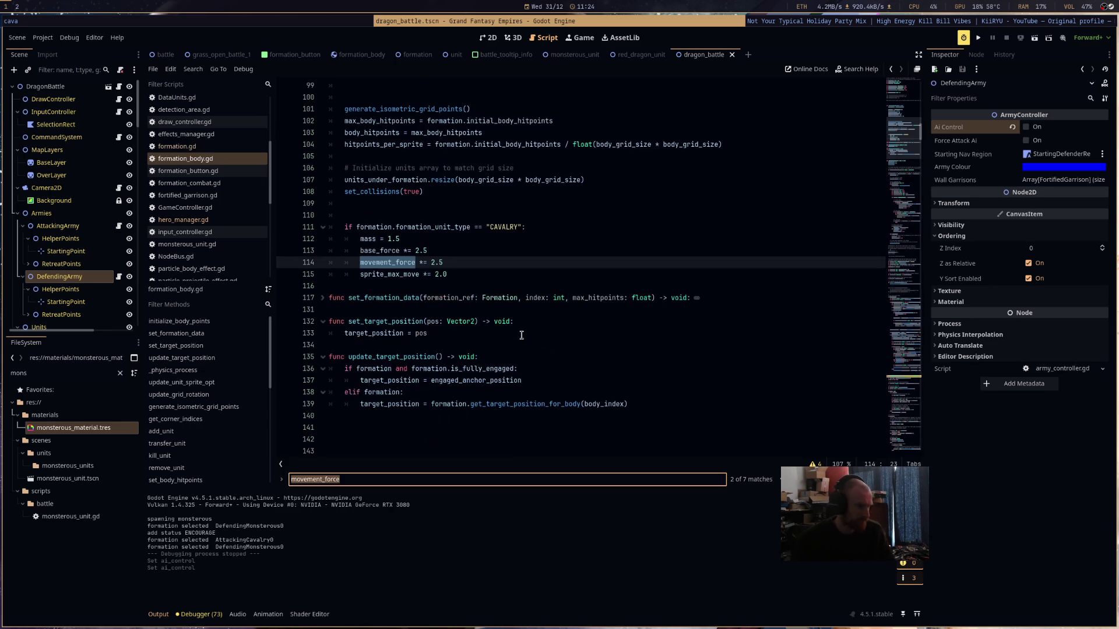
click(509, 274)
key(Return)
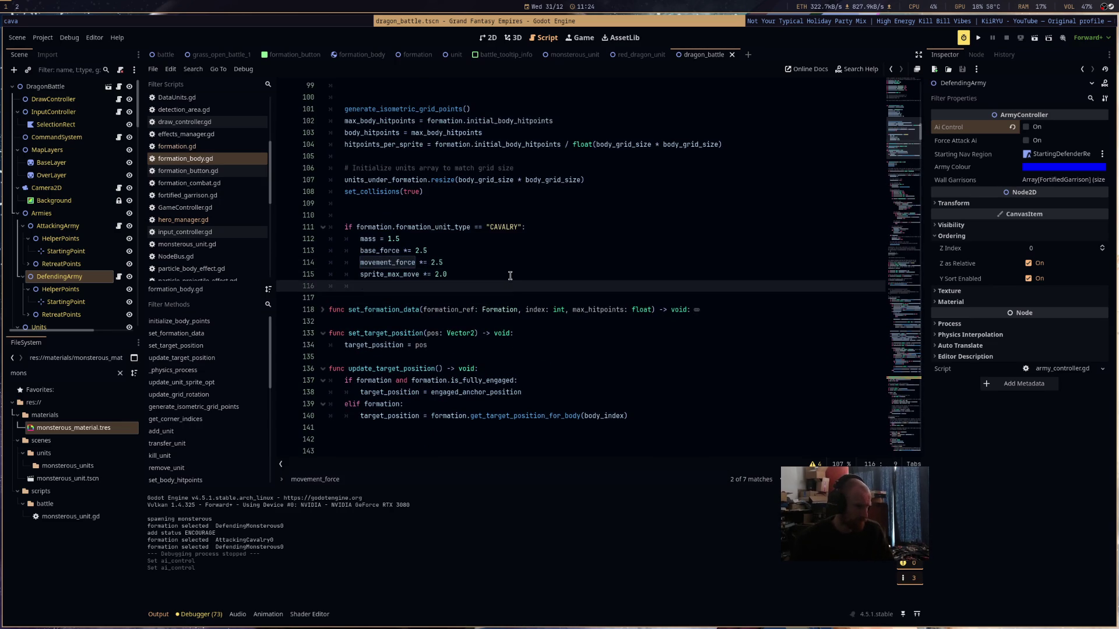
drag(527, 227, 338, 228)
key(ctrl+c)
drag(362, 286, 343, 288)
key(ctrl+v)
- Rename the copied condition to MONSTEROUS and paste the cavalry stat lines beneath it
double_click(501, 286)
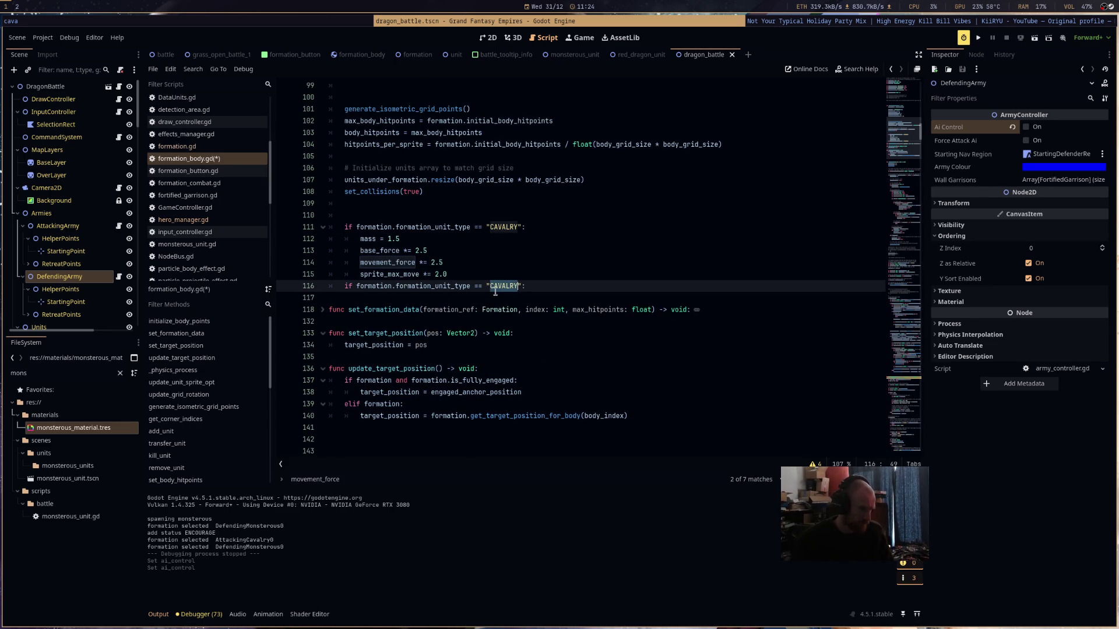
text(MONSTEROUS)
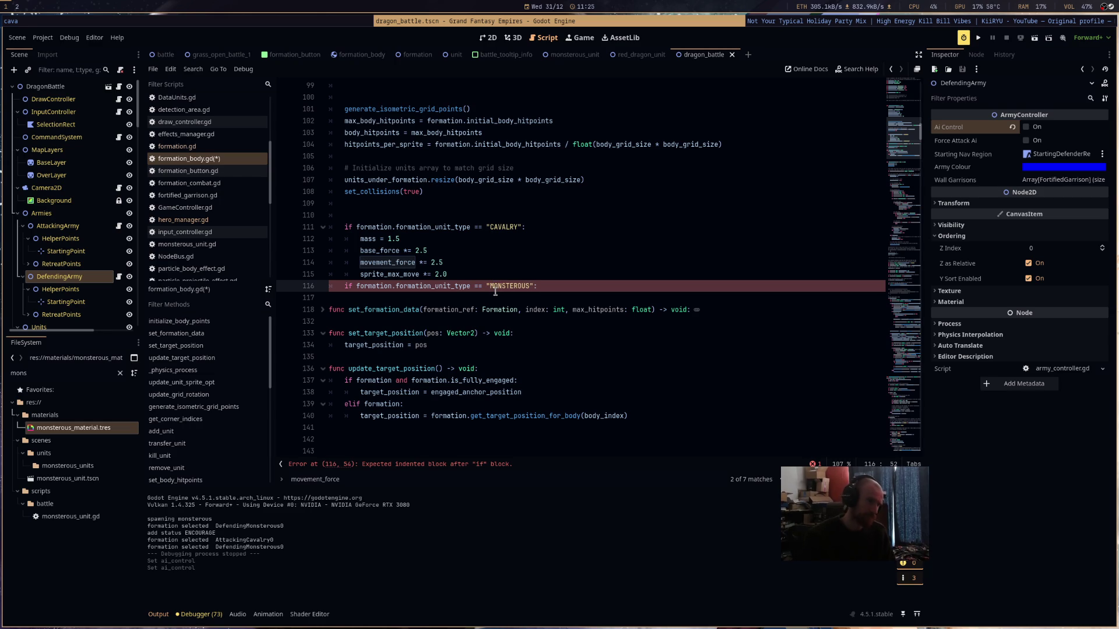
key(Return)
drag(460, 272, 321, 232)
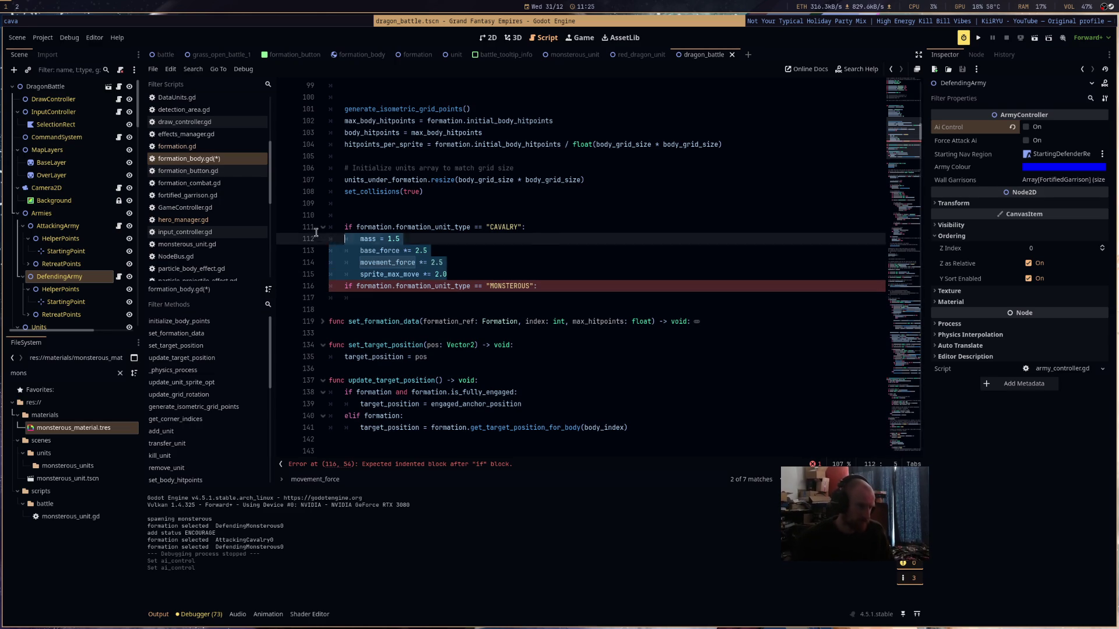
key(ctrl+c)
click(377, 299)
key(ctrl+v)
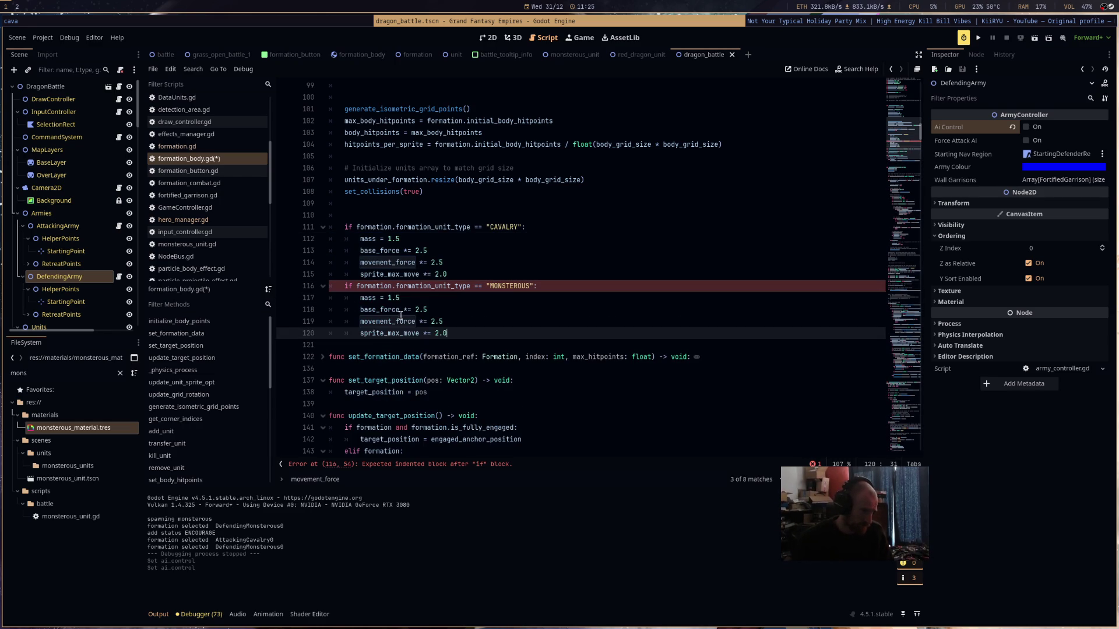
- Set MONSTEROUS mass 15.0, base and movement force multipliers 25, sprite_max_move 1.0, and save
drag(401, 298, 388, 299)
text(3)
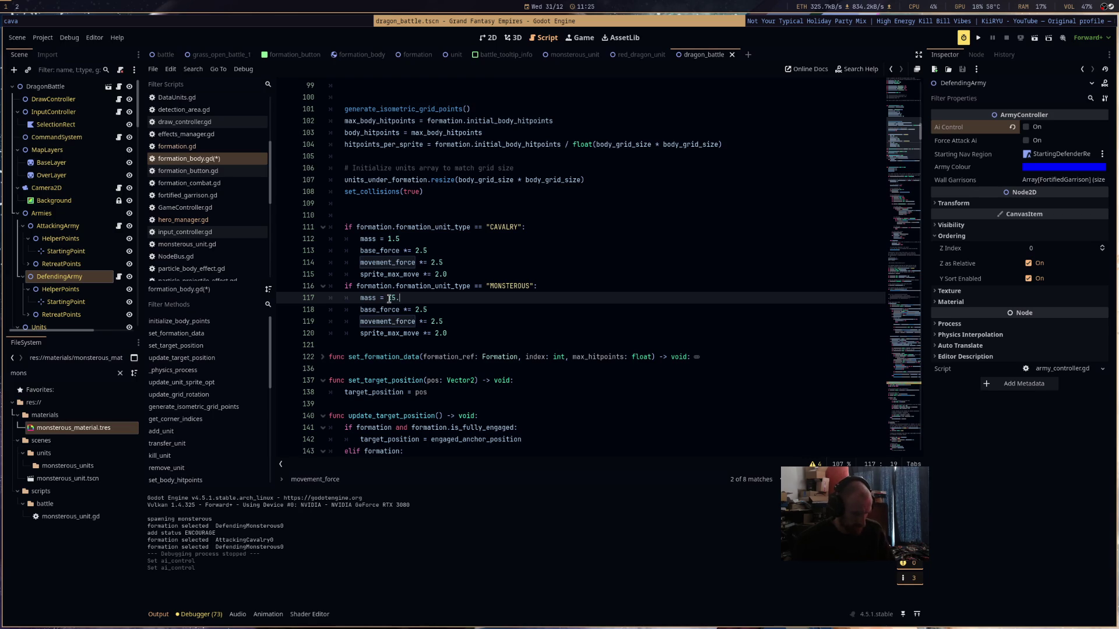
text(0)
mouse_move(430, 311)
mouse_down()
mouse_move(415, 313)
mouse_move(437, 322)
mouse_move(436, 334)
mouse_up()
text(2525)
click(451, 332)
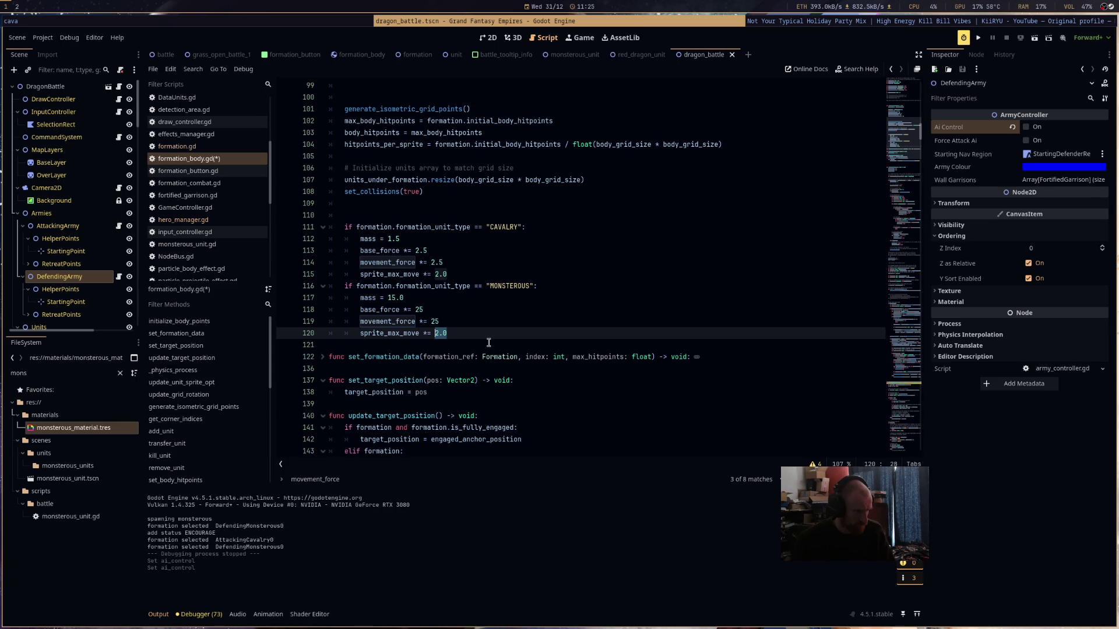
click(499, 330)
key(ctrl+s)
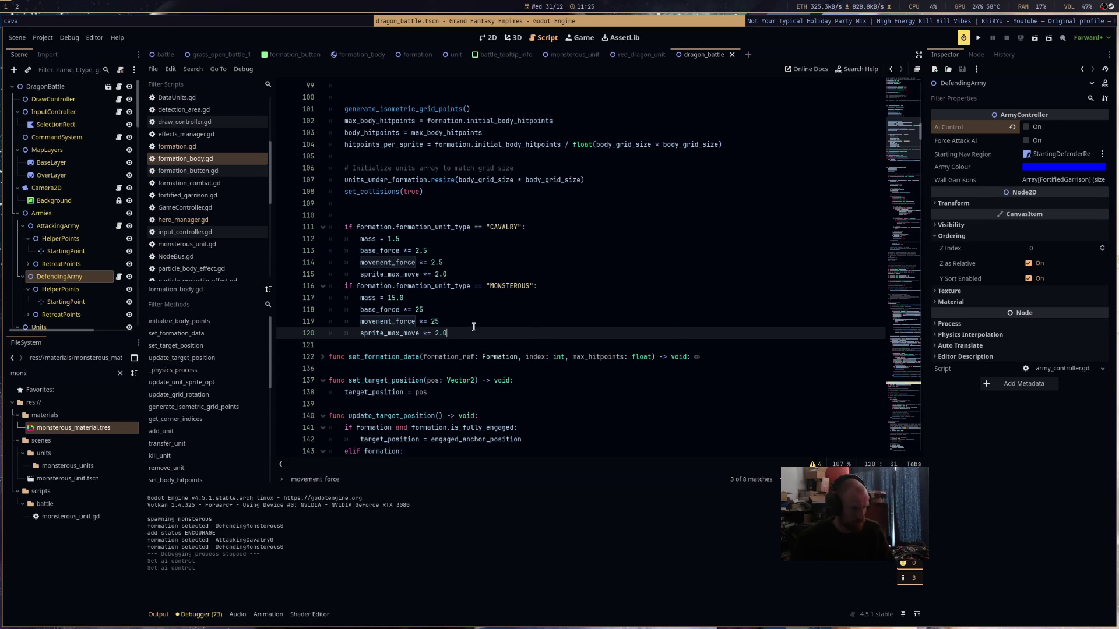
key(BackSpace)
text(1)
click(528, 333)
click(1034, 38)
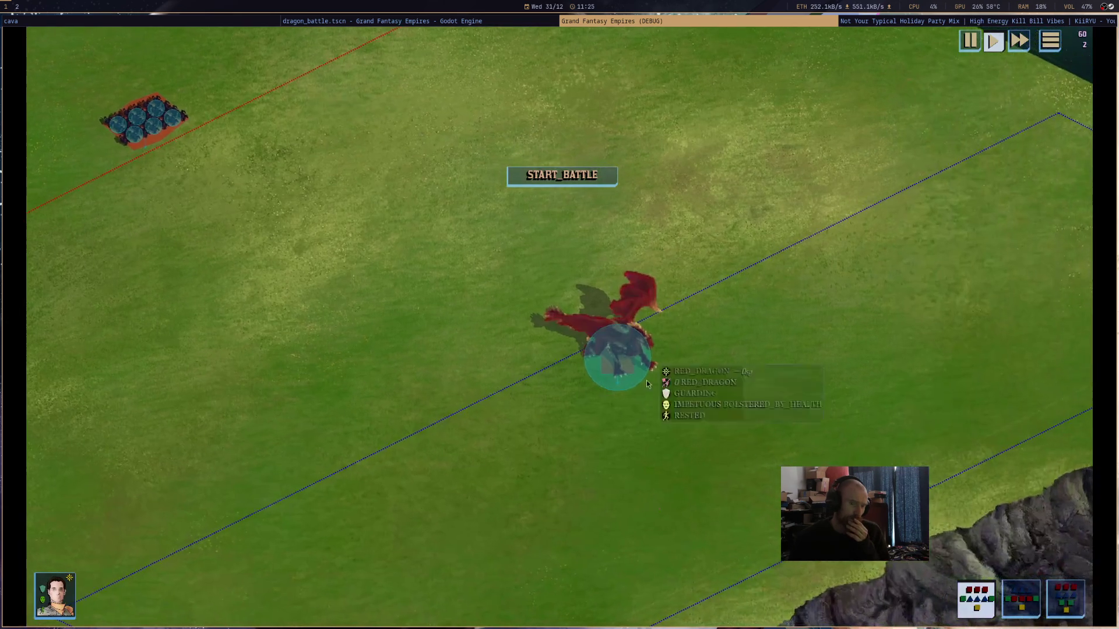
mouse_move(647, 385)
mouse_down()
mouse_move(627, 368)
mouse_move(769, 376)
mouse_up()
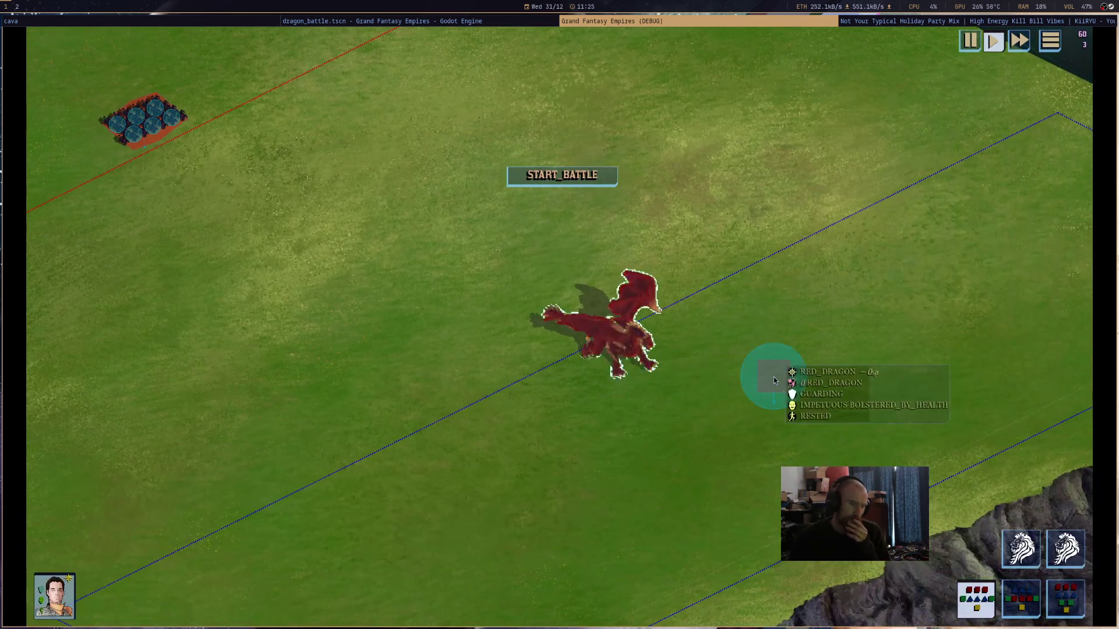
click(569, 182)
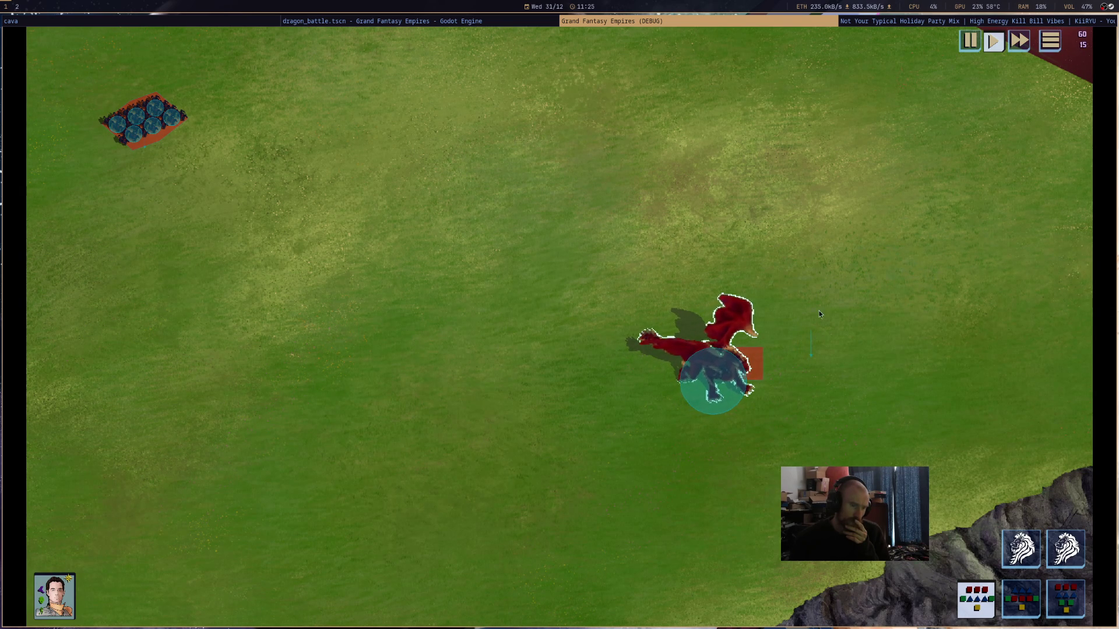
key(super+shift+q)
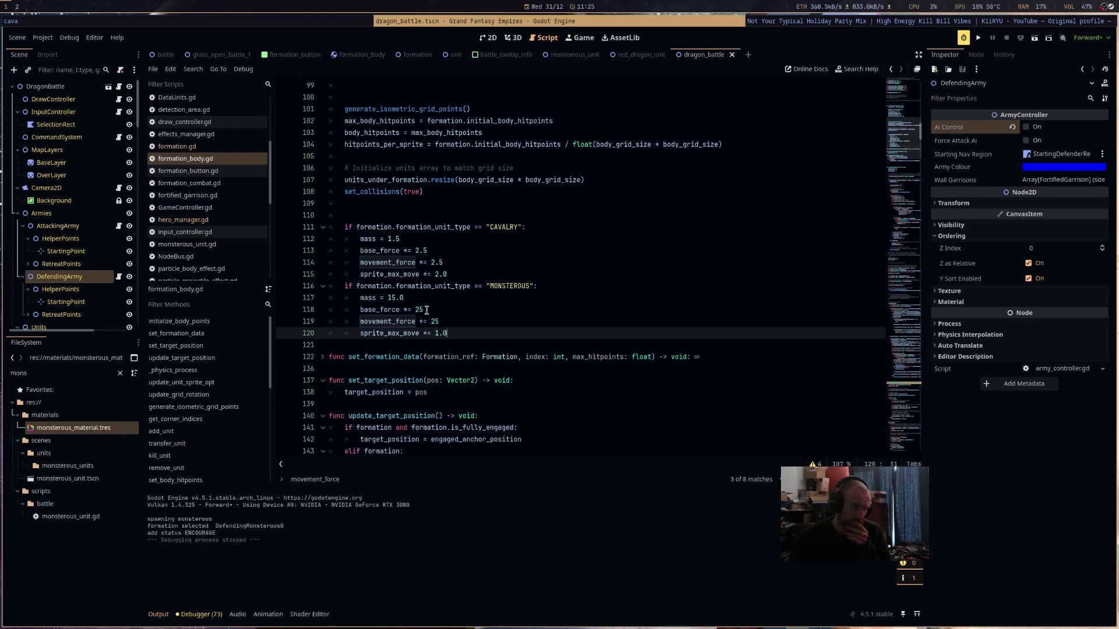
- Raise the MONSTEROUS base_force and movement_force multipliers to 50
drag(427, 310, 416, 311)
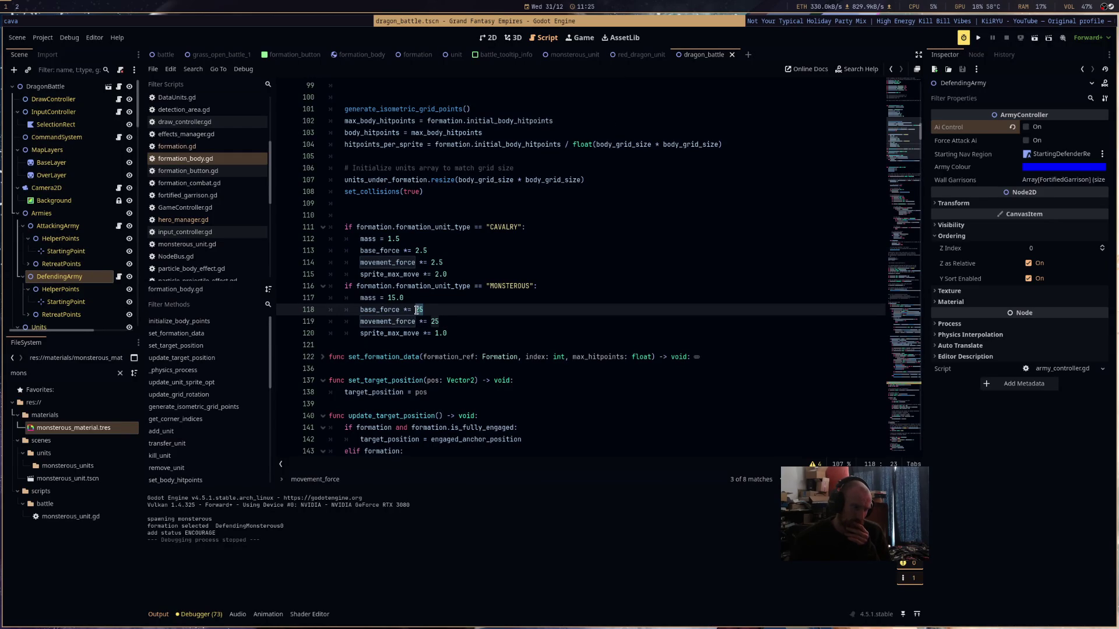
text(59)
mouse_move(440, 322)
mouse_down()
mouse_move(415, 312)
mouse_move(434, 322)
mouse_up()
text(50)
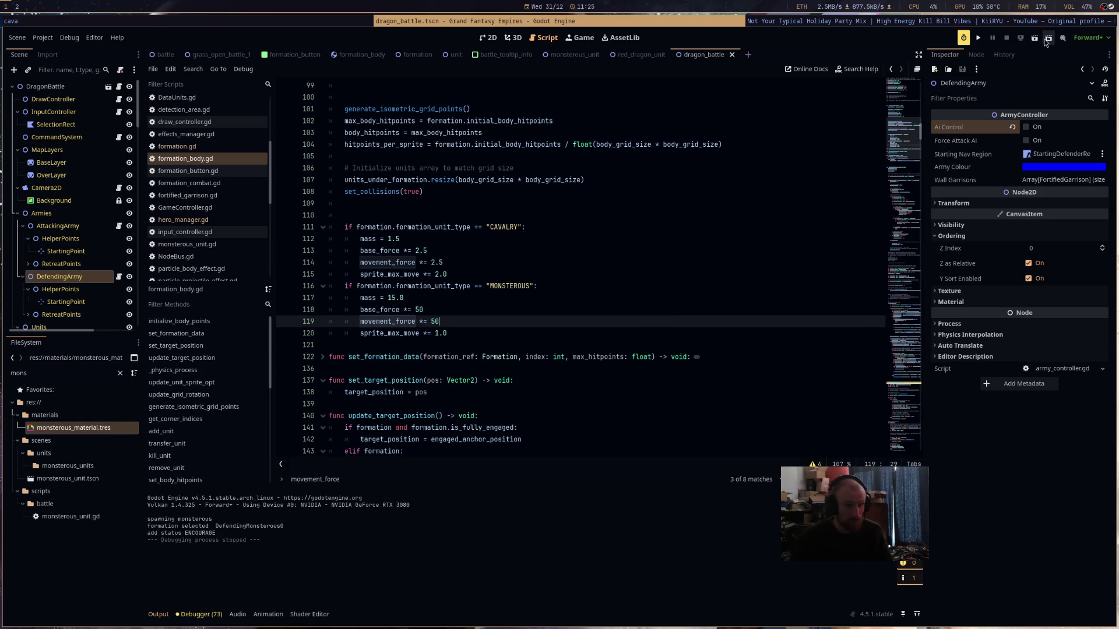
- Run the game, move the red dragon, start the battle, then close the game
click(1035, 39)
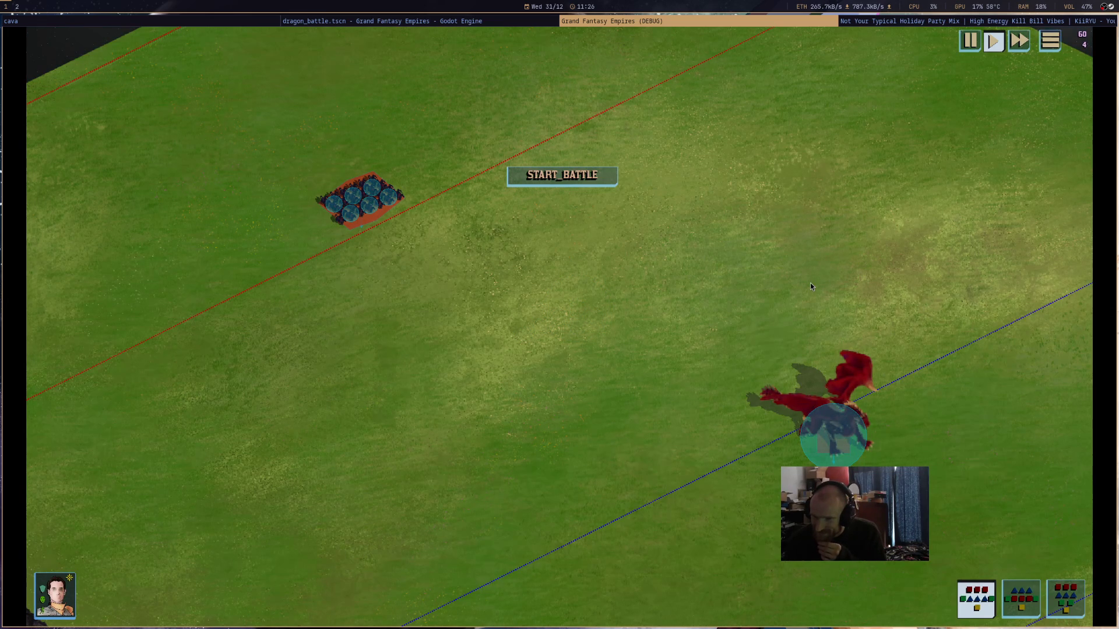
click(839, 420)
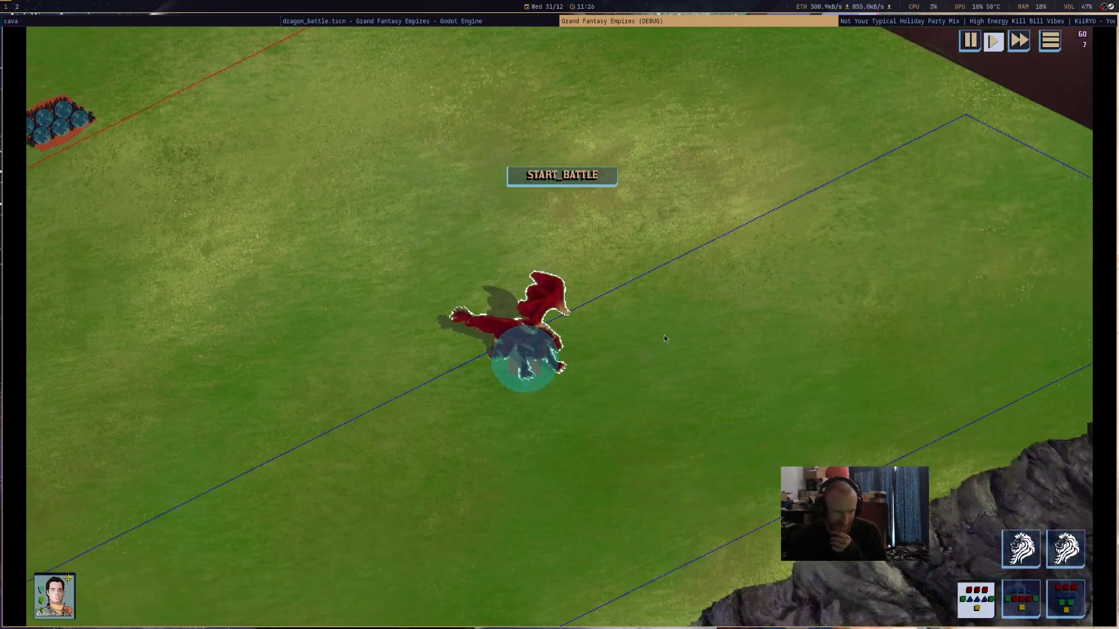
click(664, 338)
key(Return)
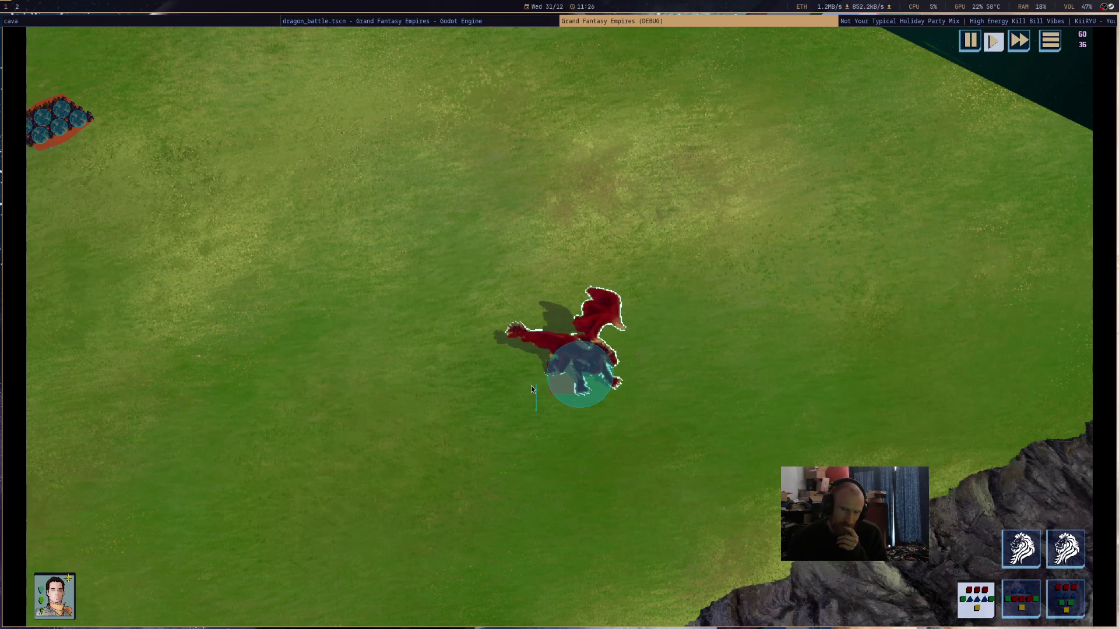
middle_click(678, 24)
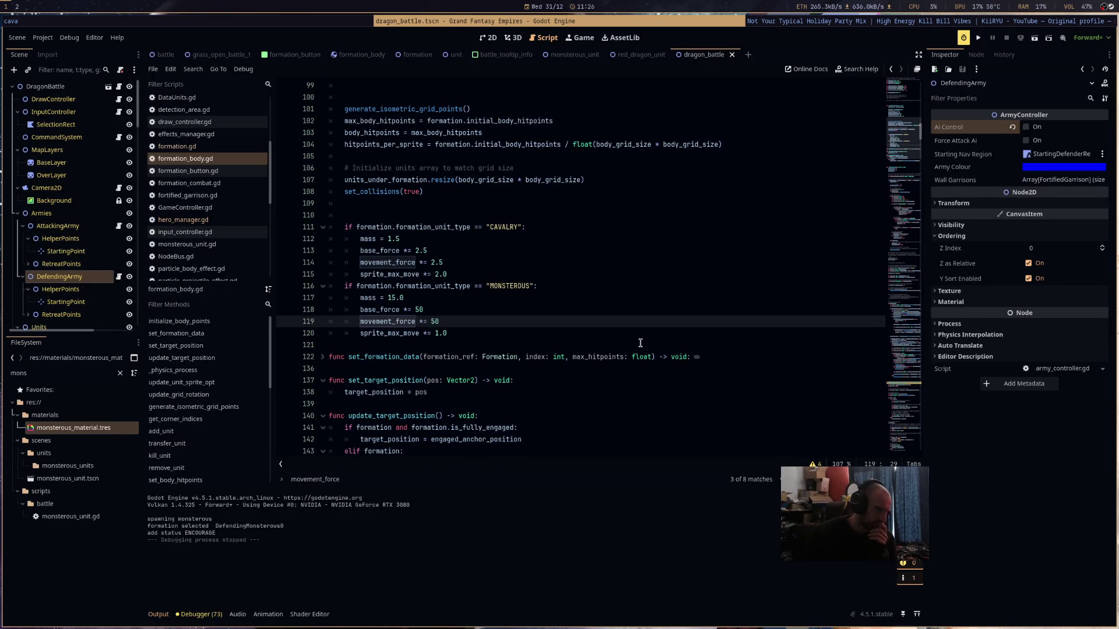
- Change the MONSTEROUS mass to 5.0 and test-run the scene with the red dragon
double_click(391, 298)
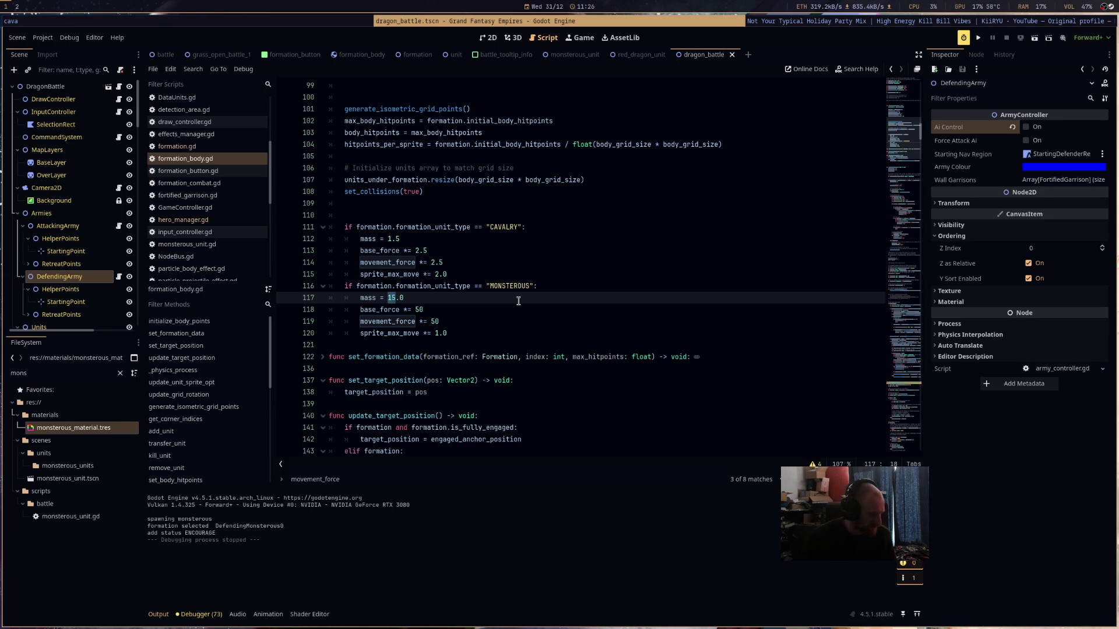
text(5)
click(1032, 39)
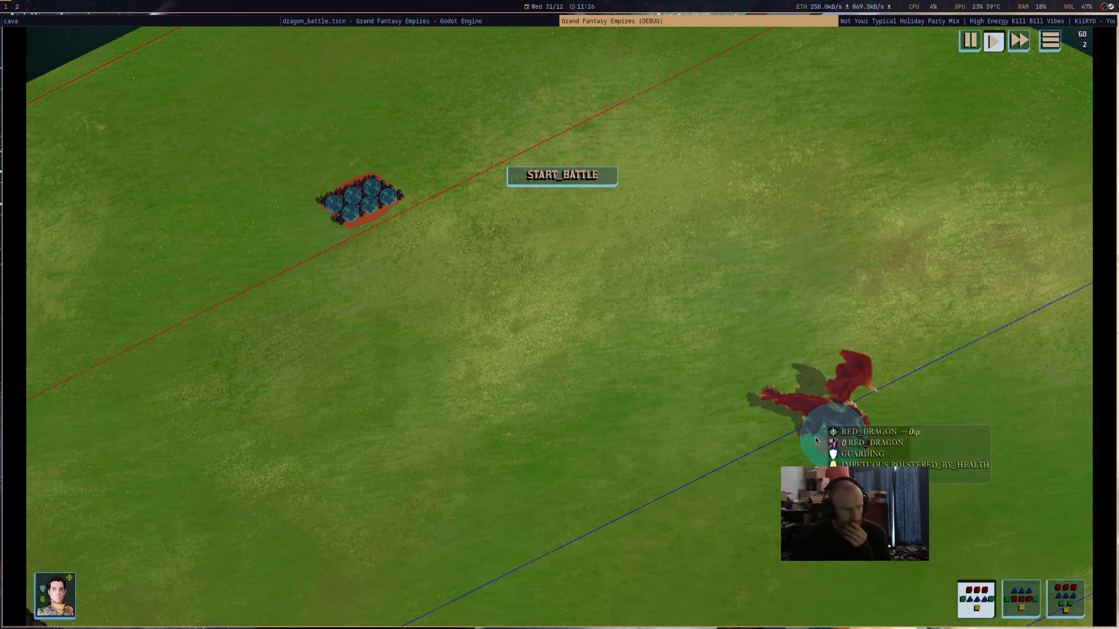
click(833, 437)
click(545, 177)
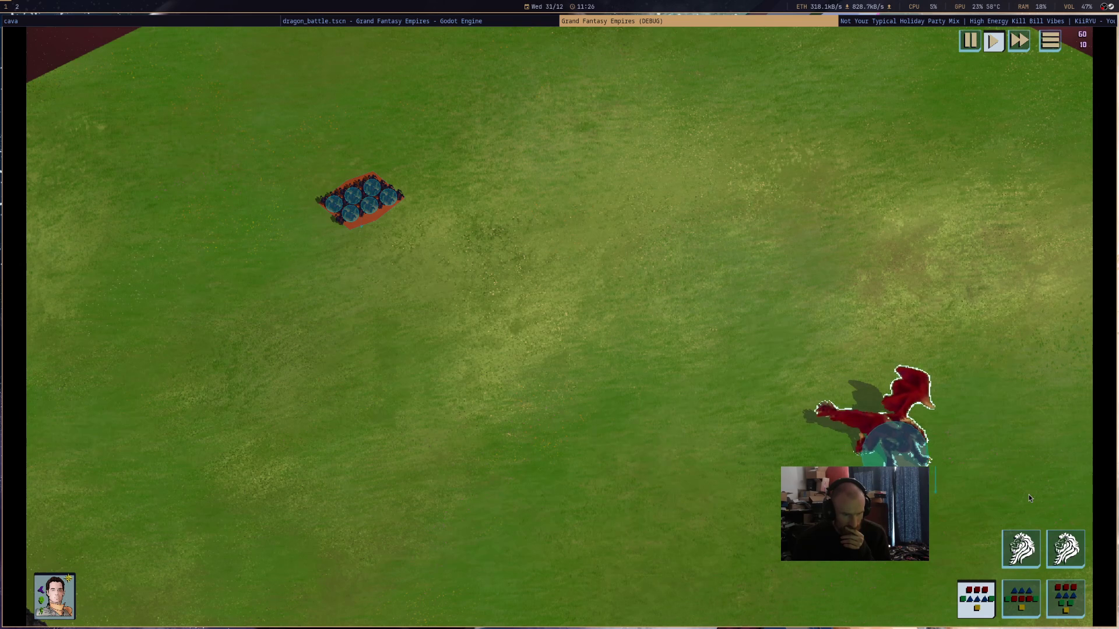
middle_click(672, 20)
- Set base_force and movement_force to 100, then test the battle and stop it
click(417, 309)
text(1)
click(451, 321)
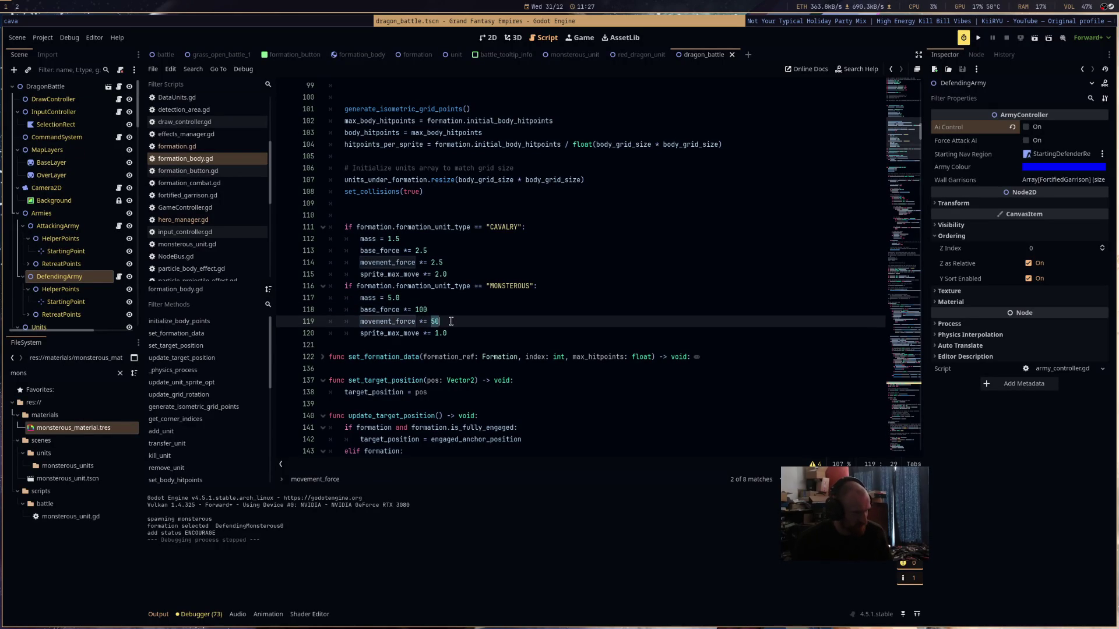
click(1034, 37)
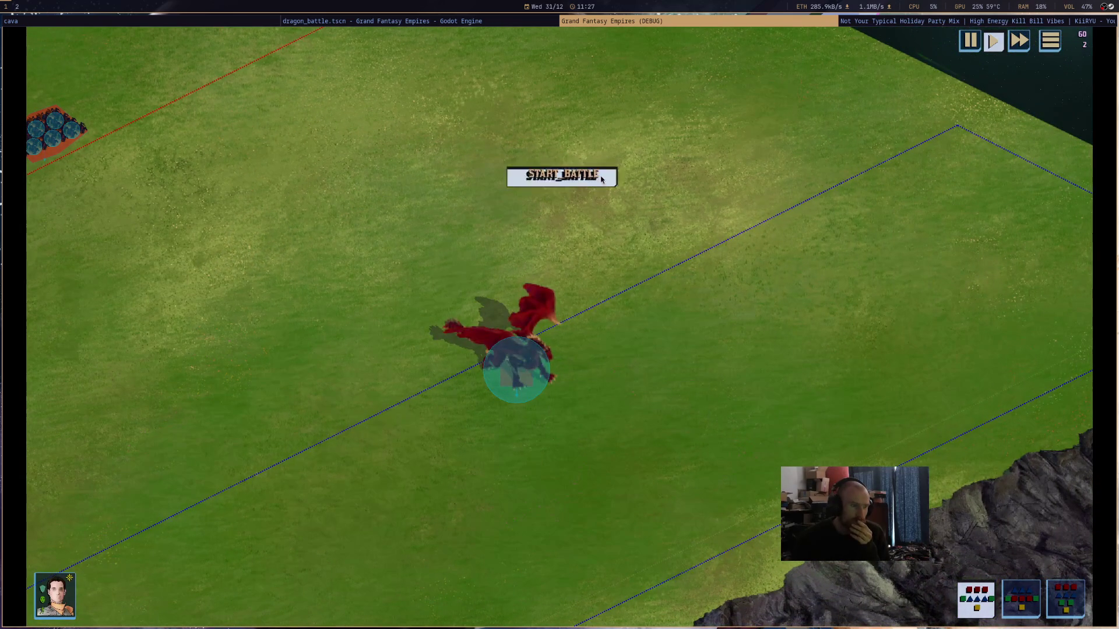
click(599, 178)
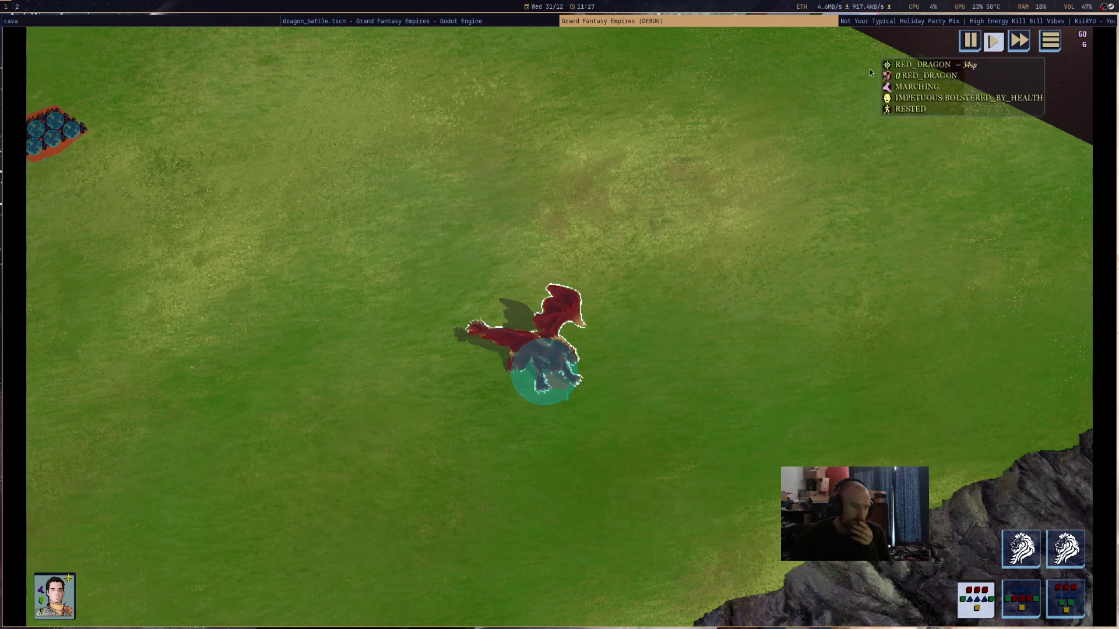
key(F8)
click(577, 285)
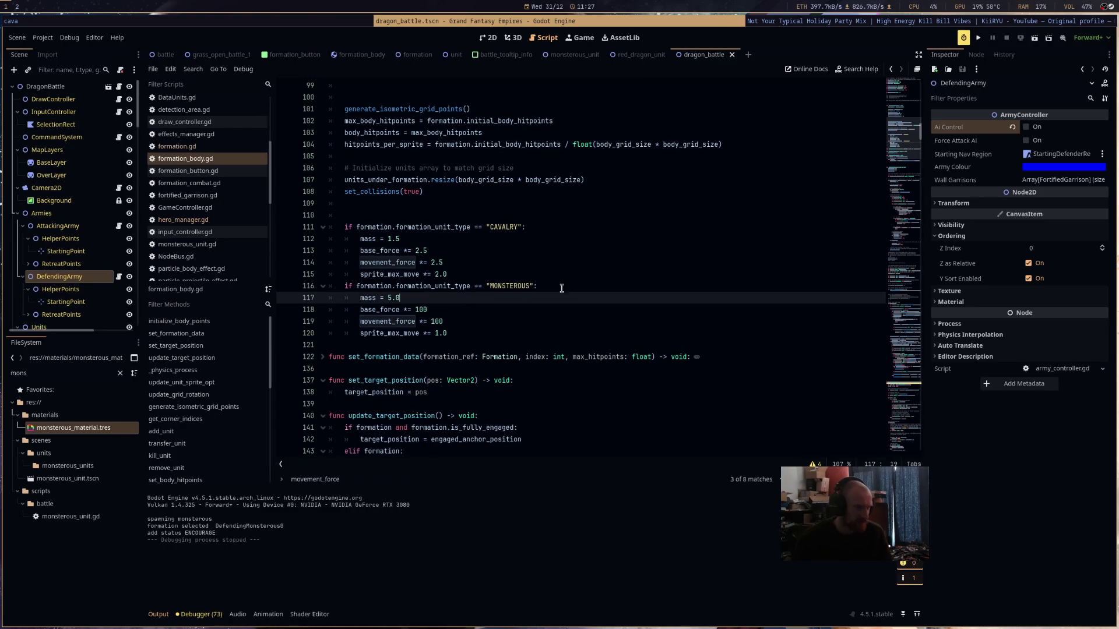
- Add print("fdggd") inside the MONSTEROUS branch and run the game to check the output
key(Return)
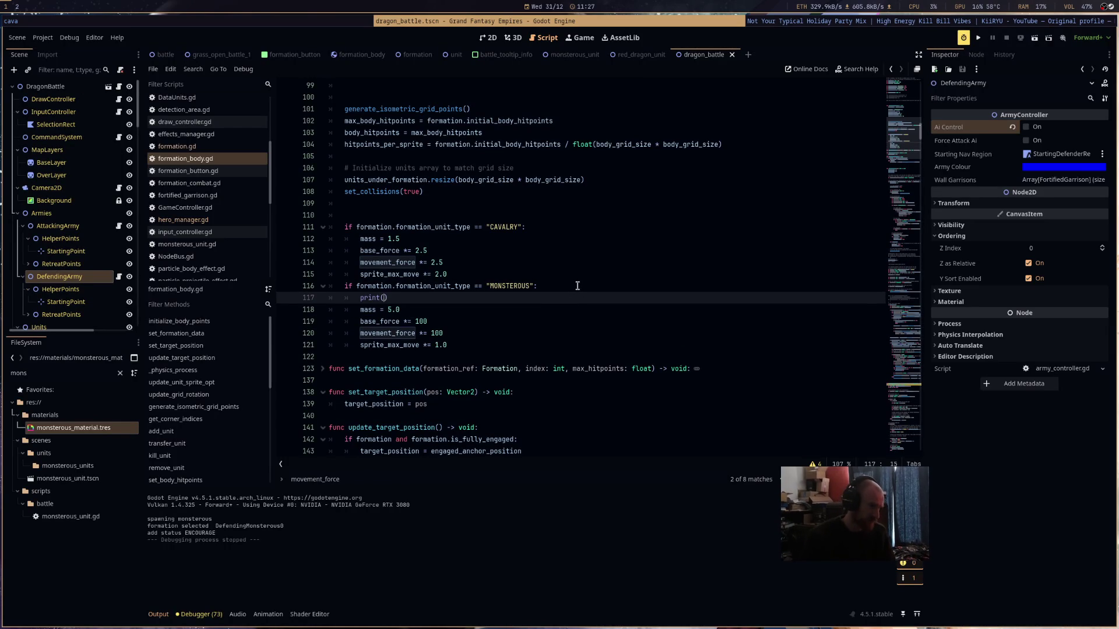
text("fdggd)
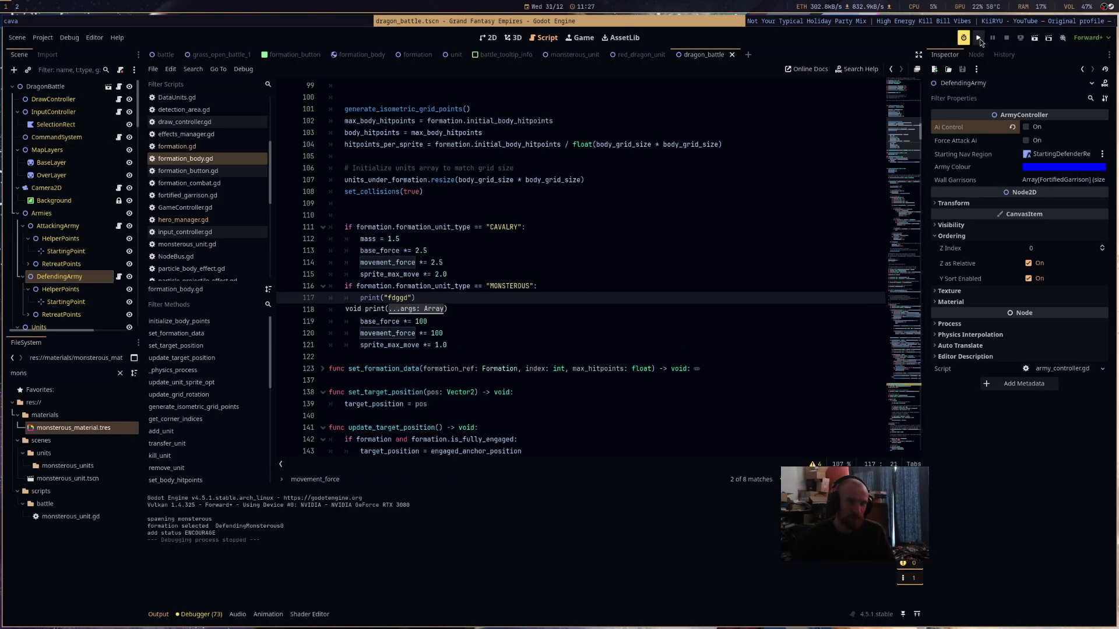
click(978, 39)
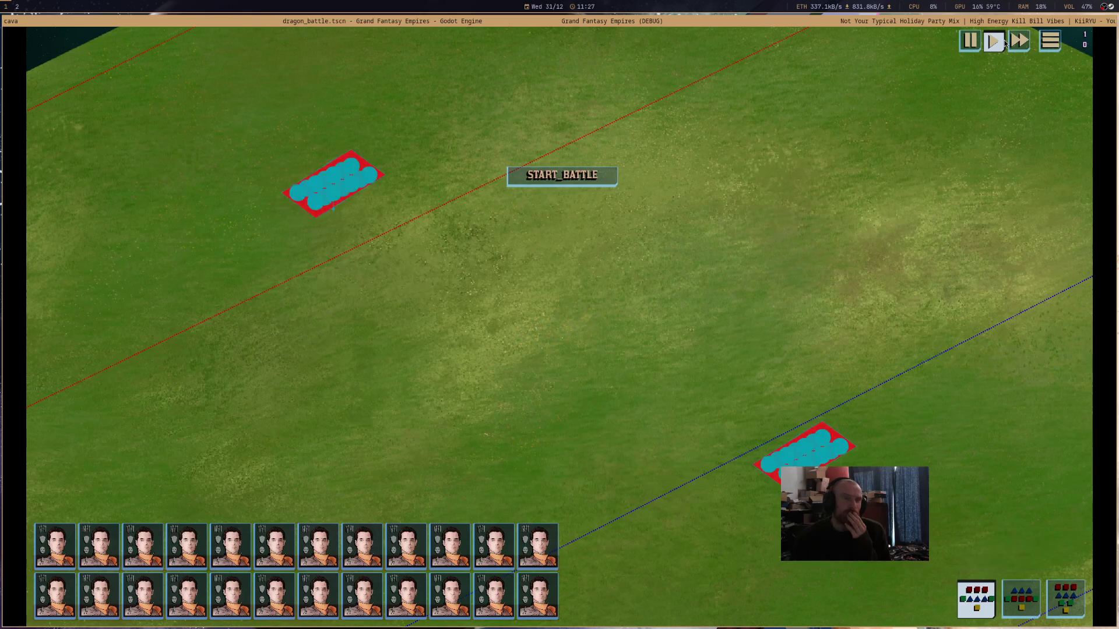
key(alt+F4)
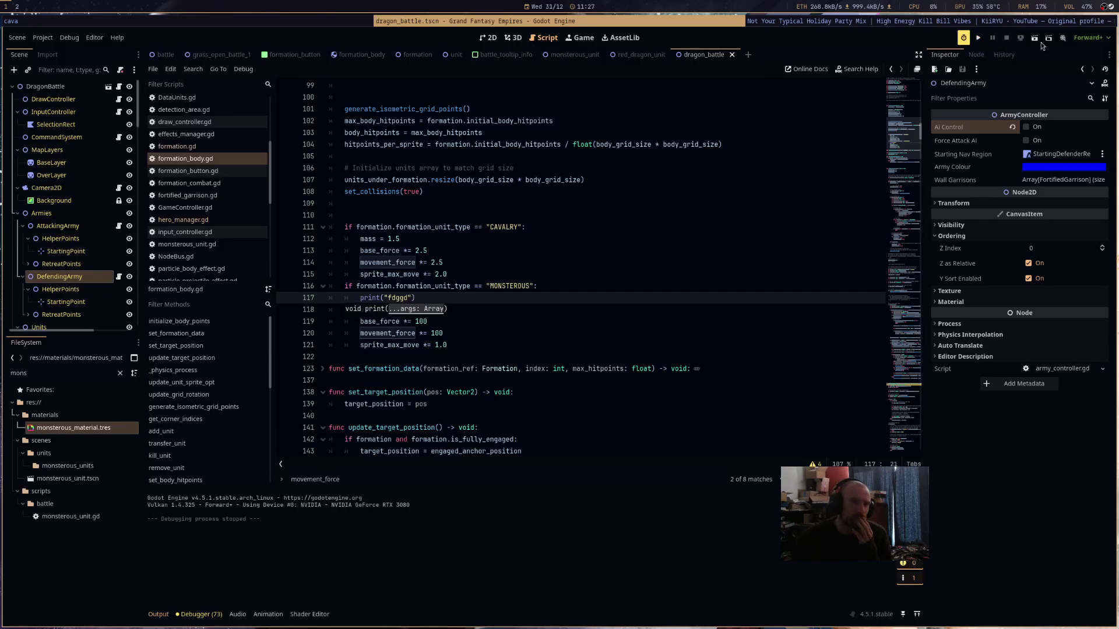
click(1032, 40)
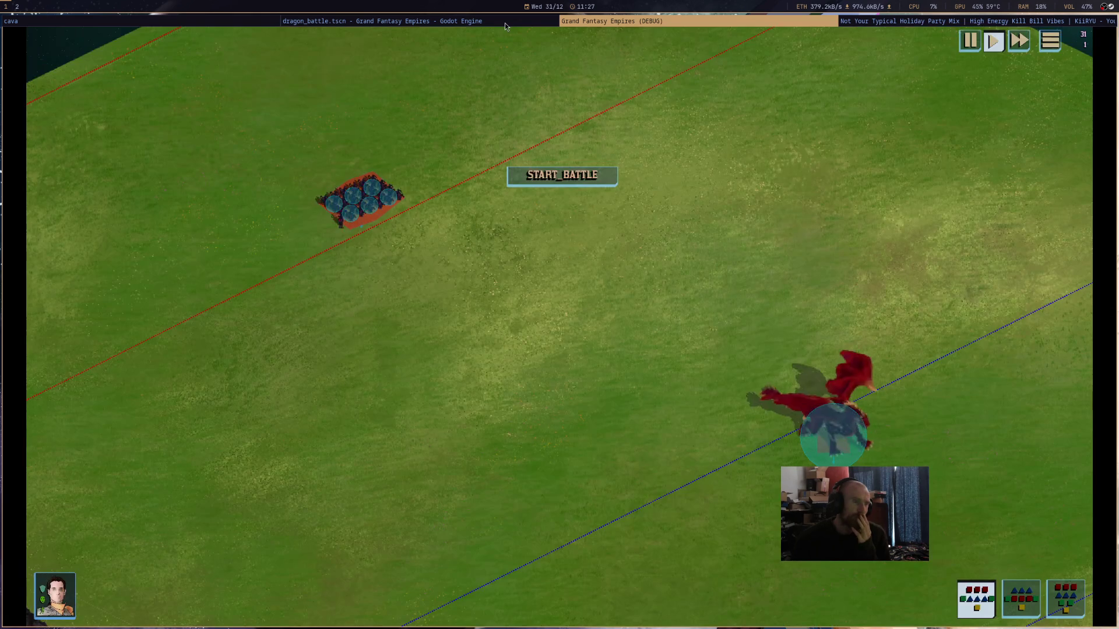
click(504, 23)
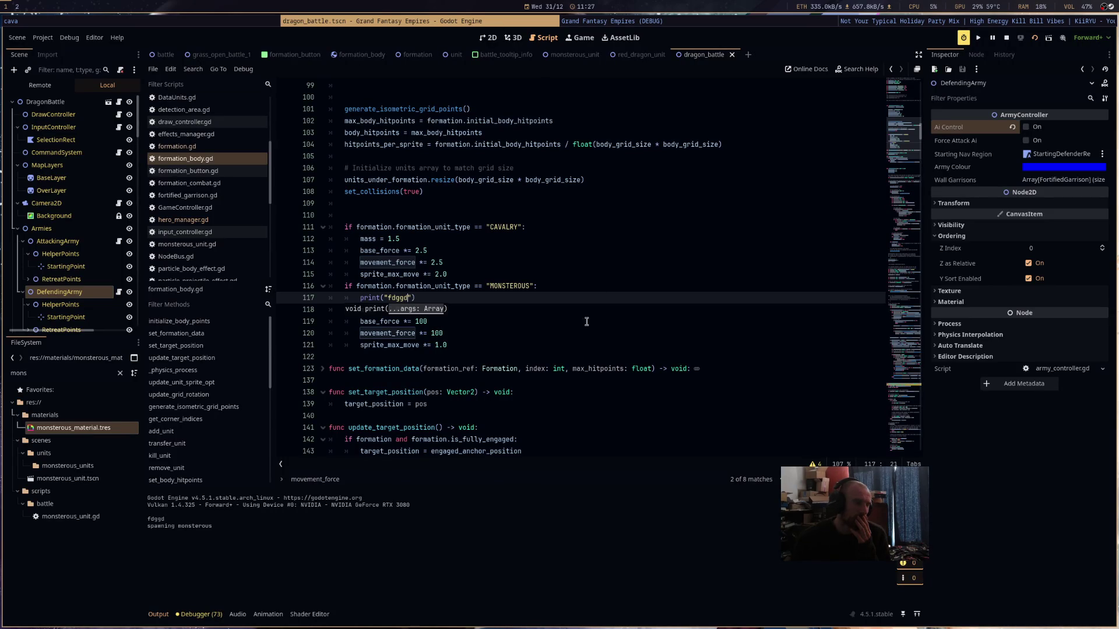
- Delete the print("fdggd") debug line
drag(452, 299, 360, 297)
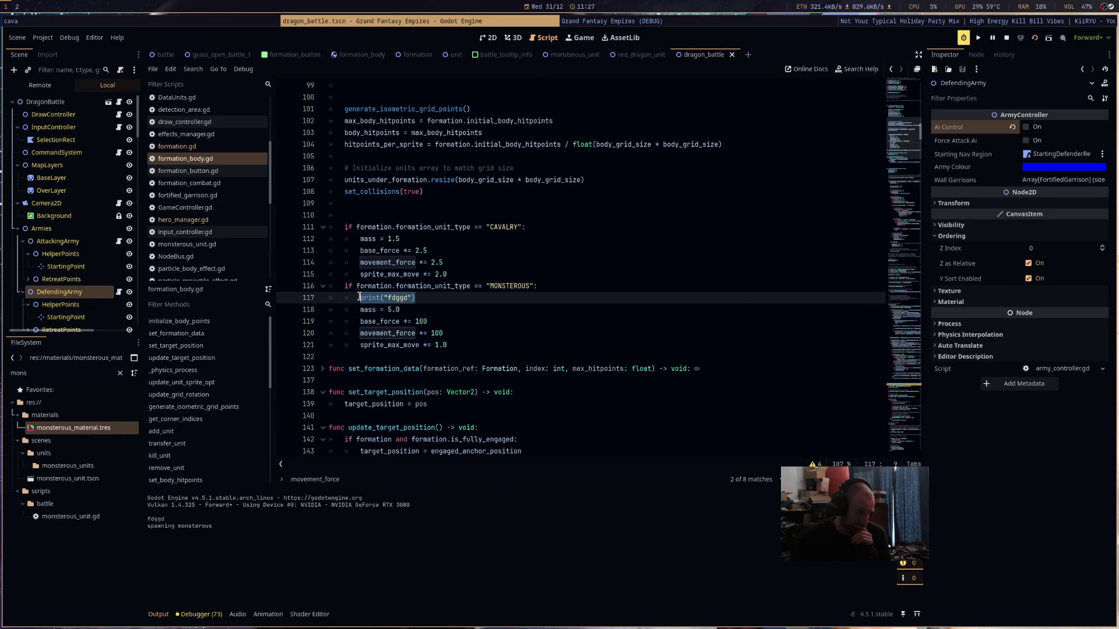
key(BackSpace)
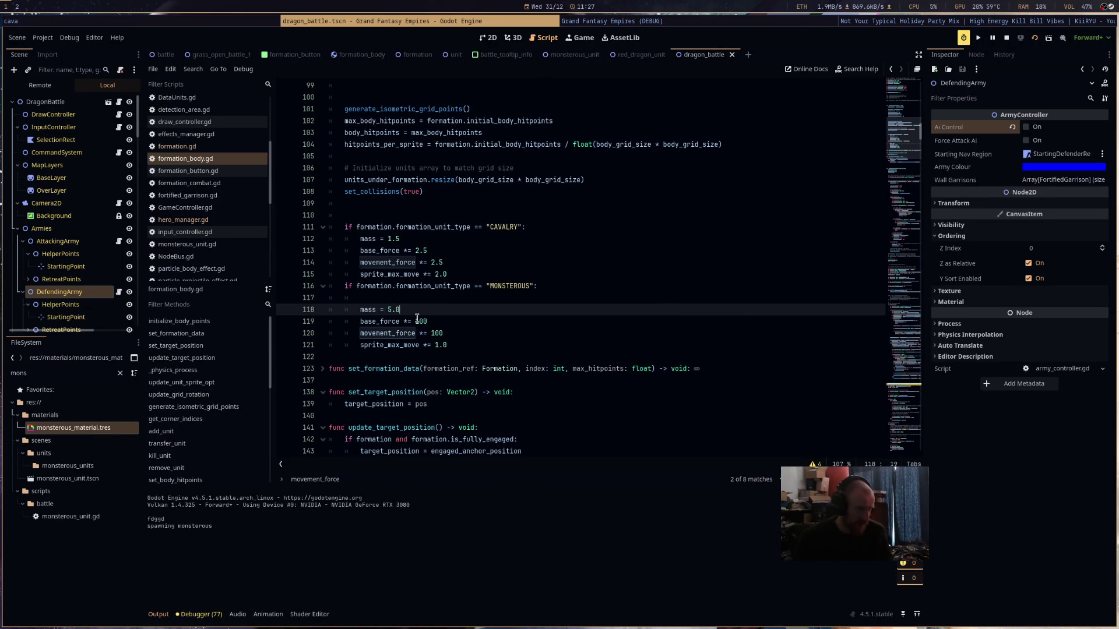
click(489, 331)
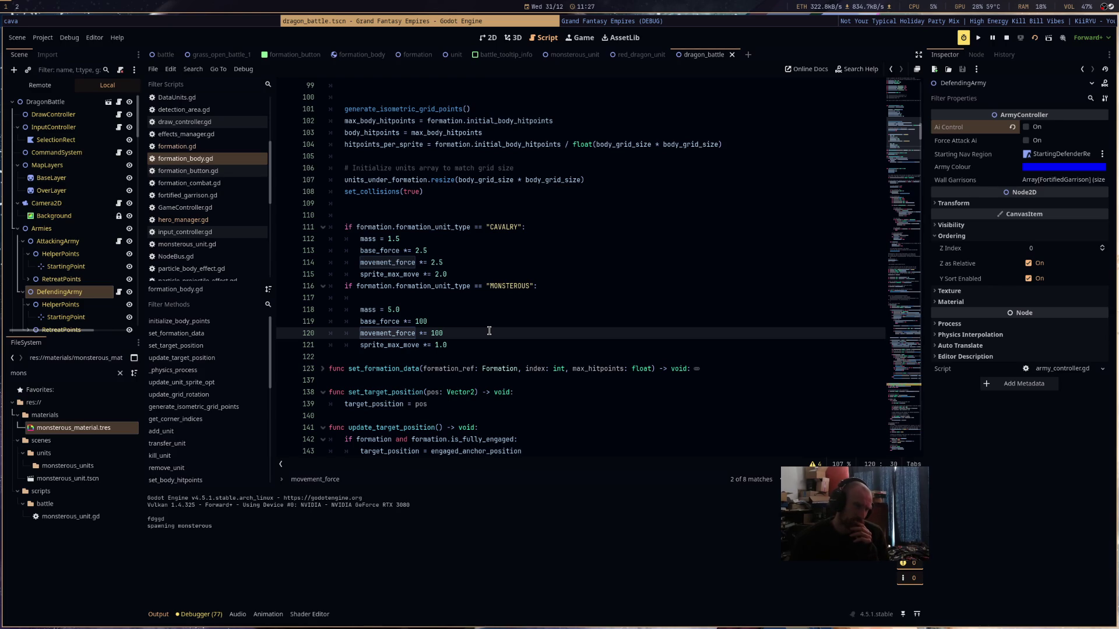
- Open formation.gd, scroll from the top to set_up_sides, and bring up the find bar
click(200, 145)
scroll(659, 291, up, 8)
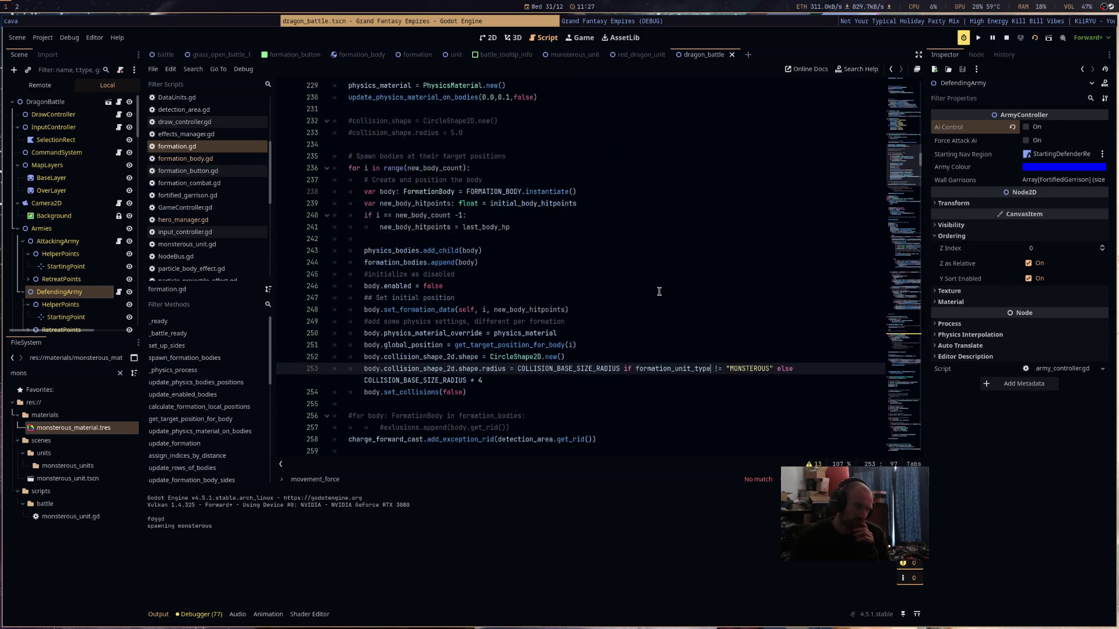
scroll(659, 291, up, 15)
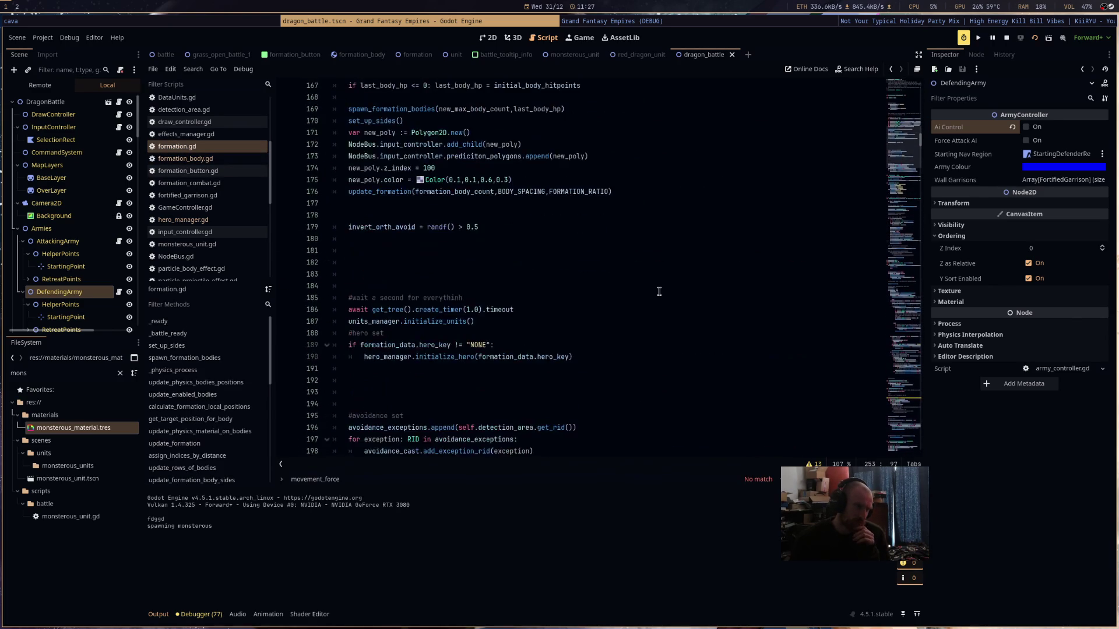
scroll(659, 291, up, 15)
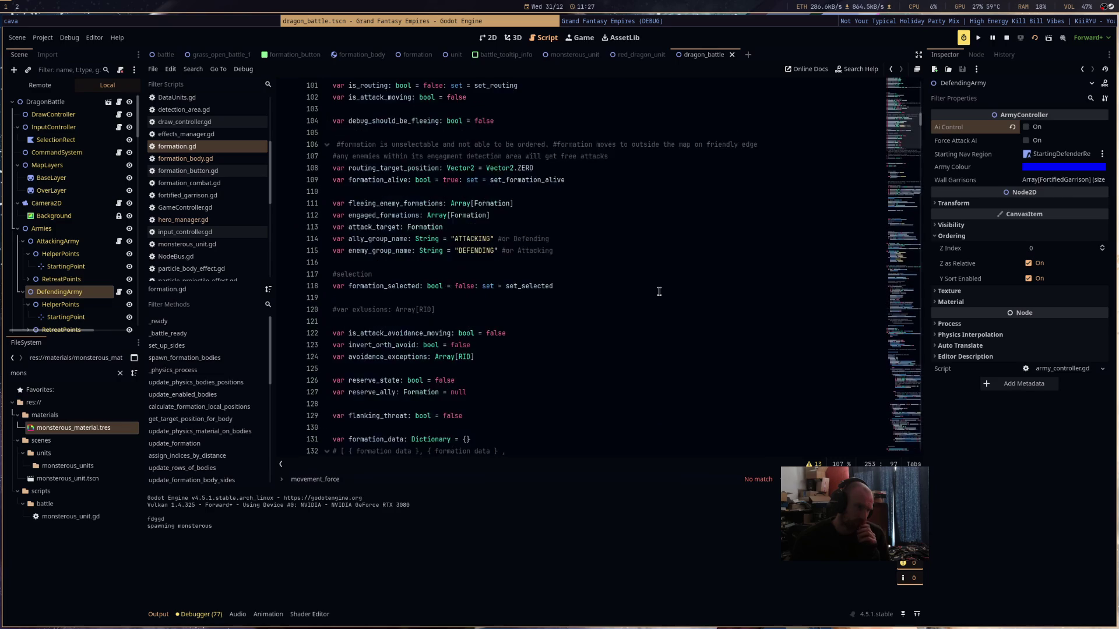
scroll(659, 291, up, 18)
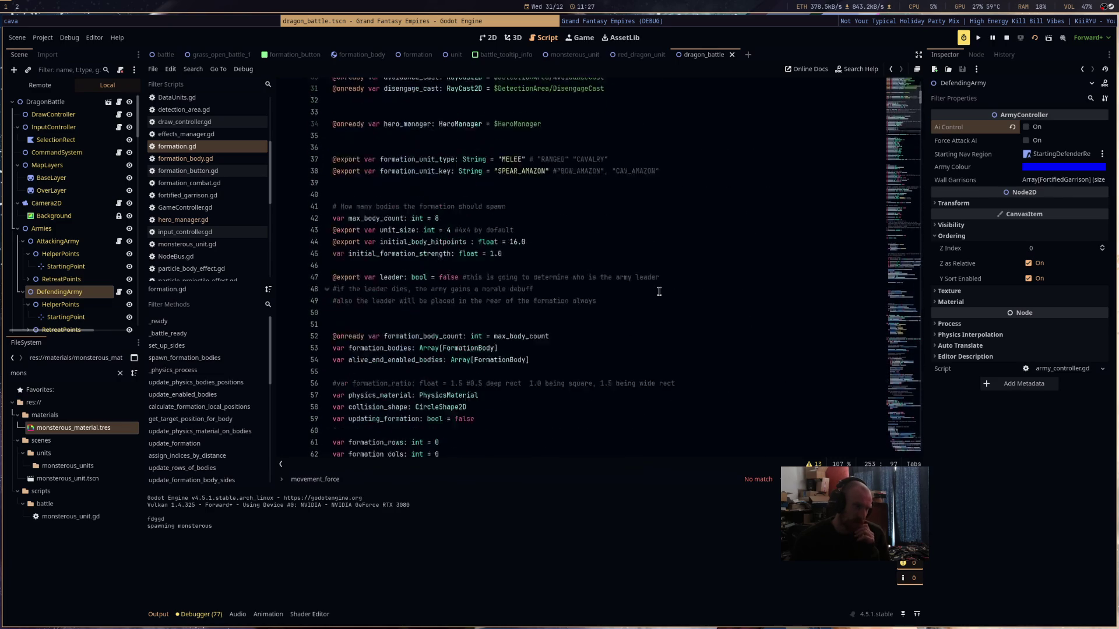
scroll(659, 292, up, 5)
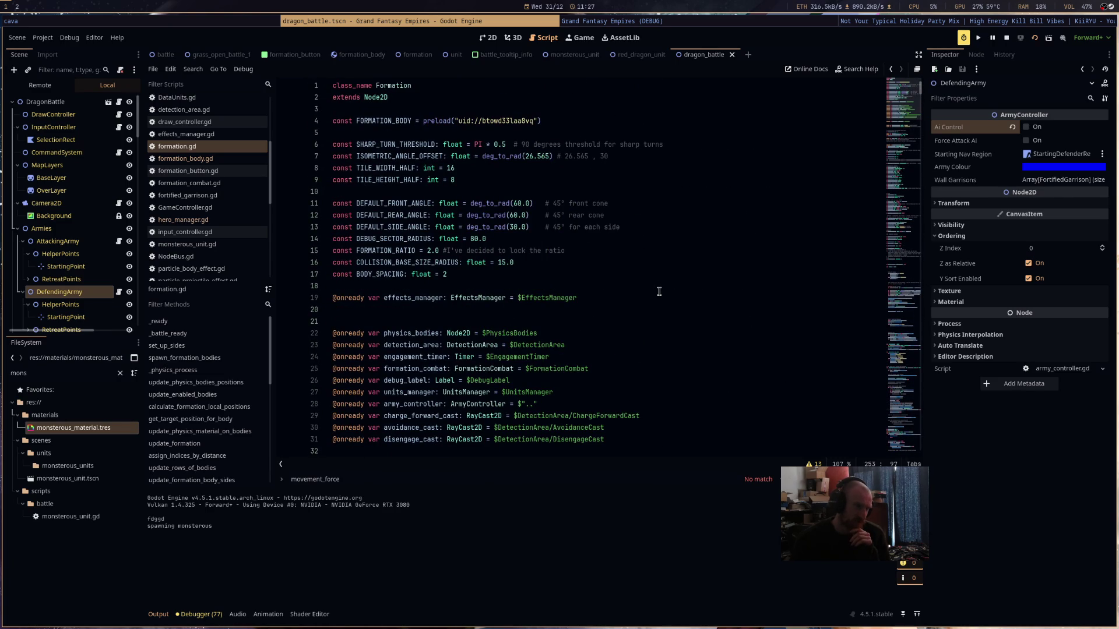
scroll(659, 292, down, 11)
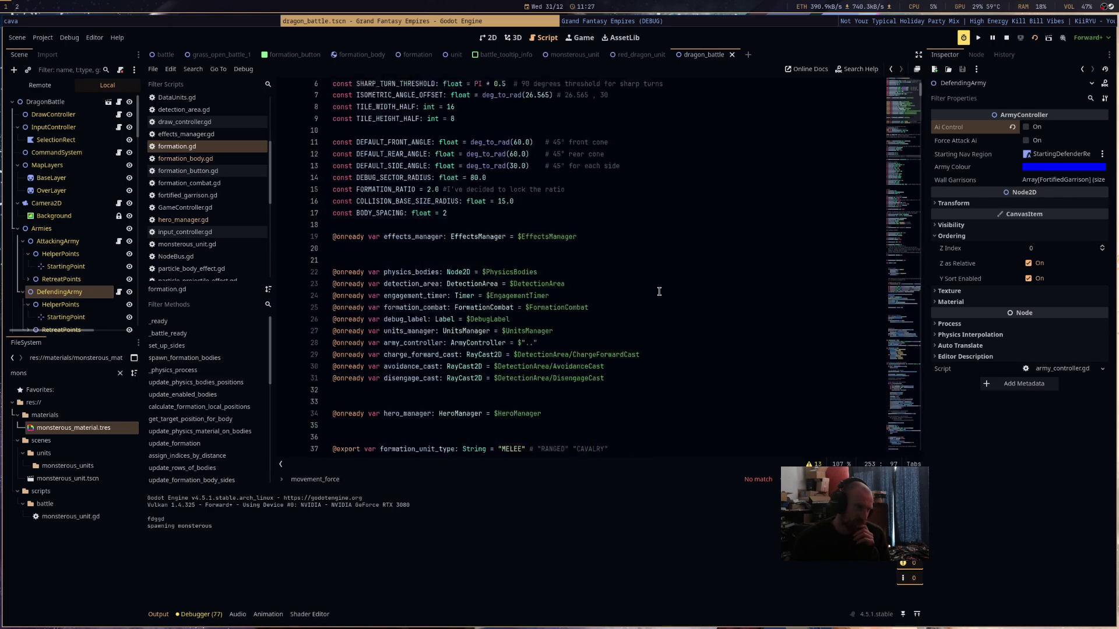
scroll(659, 292, down, 15)
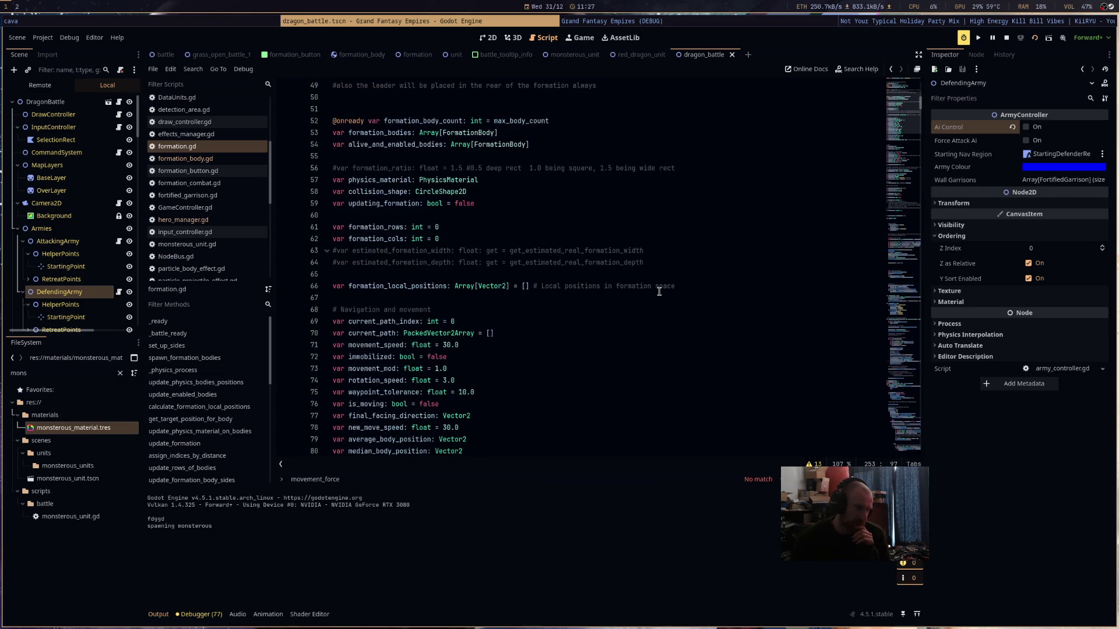
scroll(659, 291, down, 14)
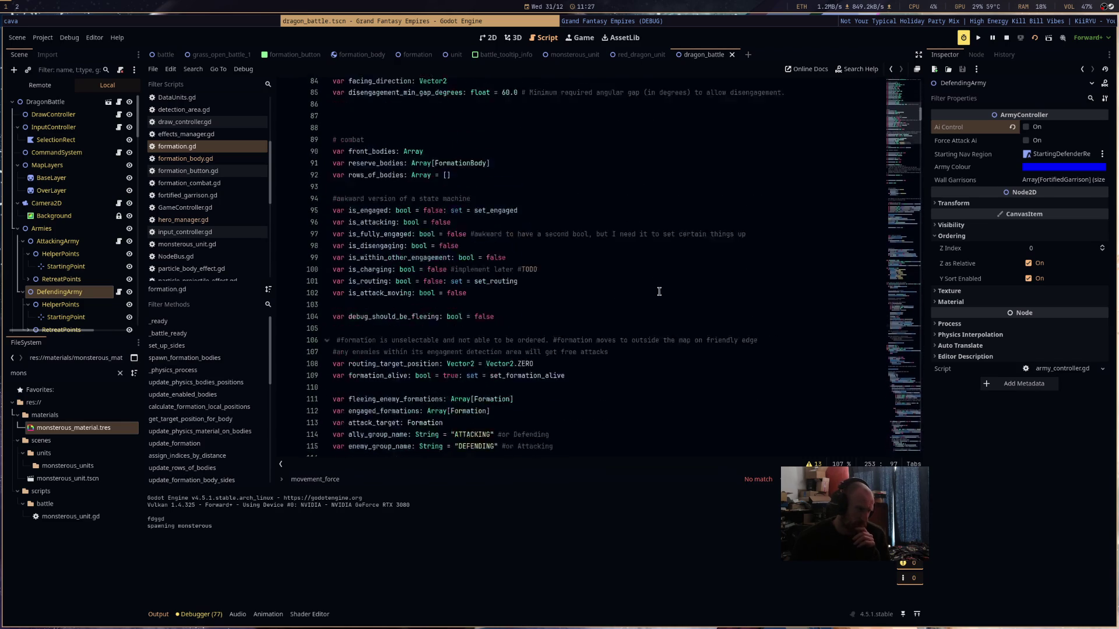
scroll(659, 292, down, 18)
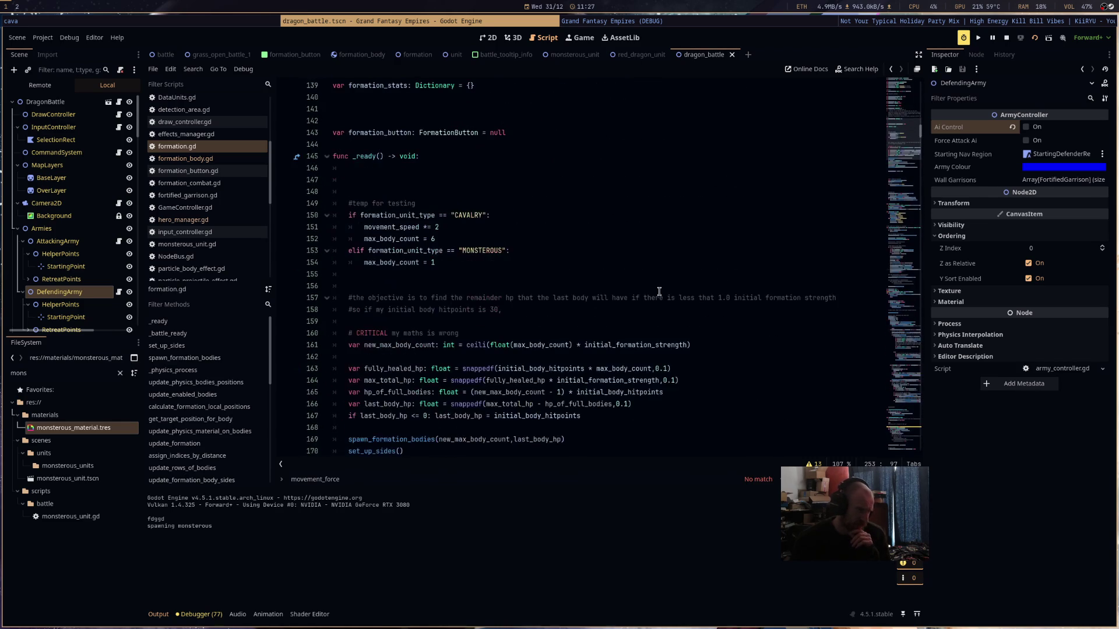
scroll(659, 291, down, 13)
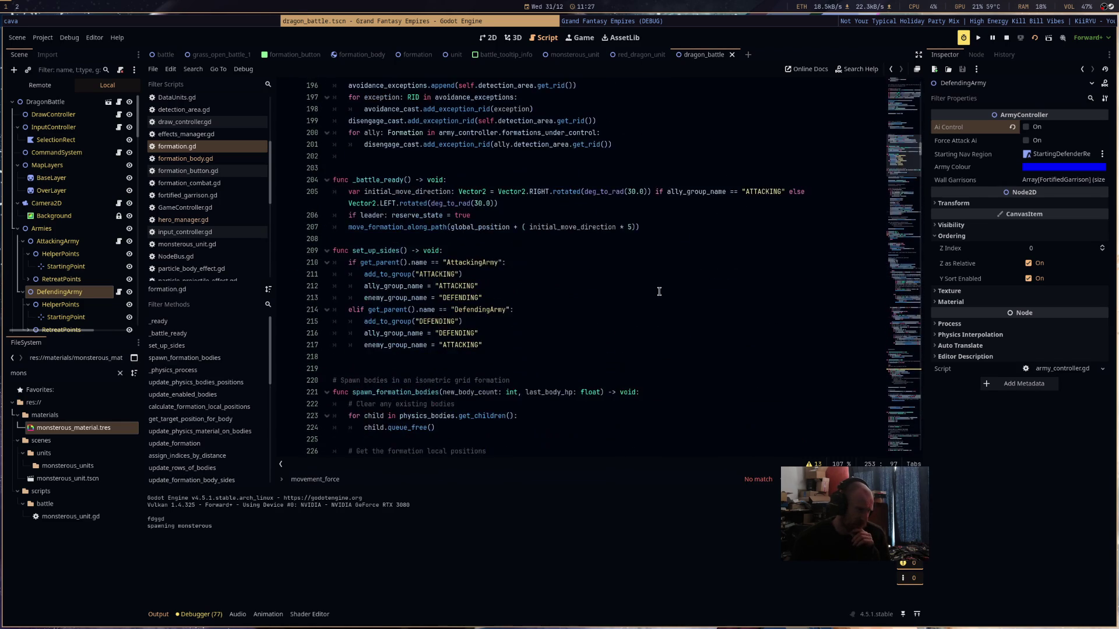
key(ctrl+f)
- Search formation.gd for movement_speed and step to its use in _ready
text(movement)
key(Return)
key(Return)
text(_)
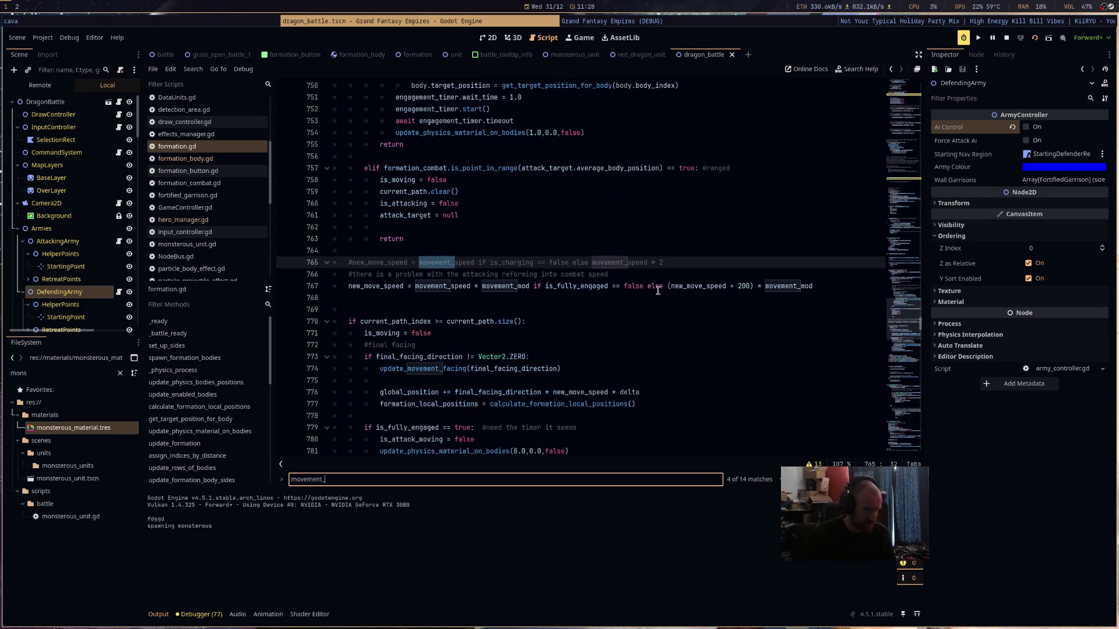
text(speed)
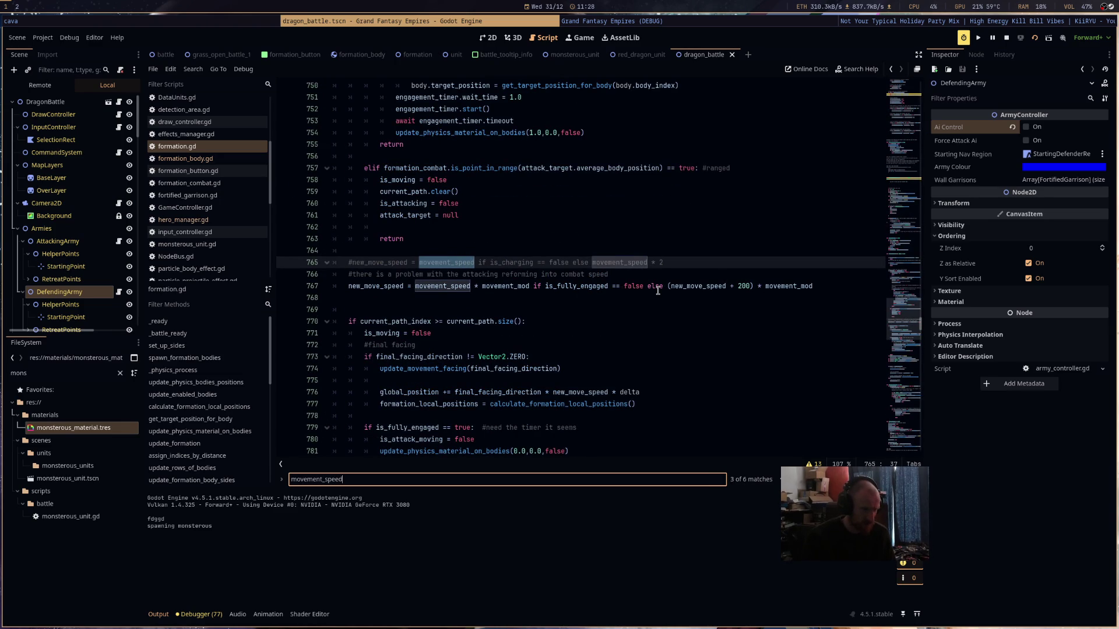
key(Return)
key(Return)
key(Return)
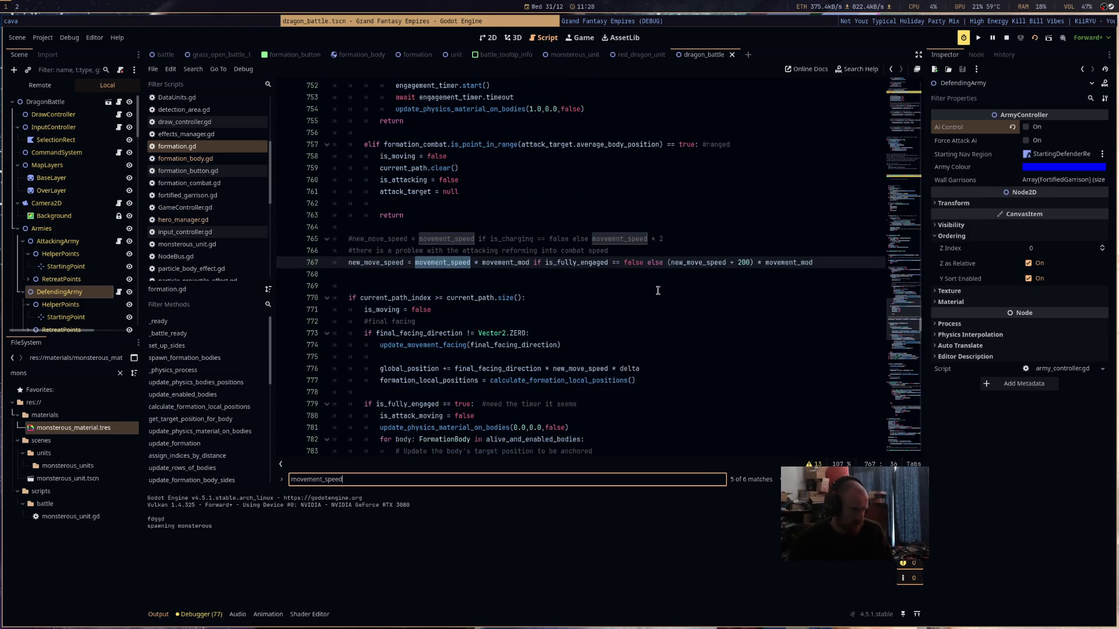
key(Return)
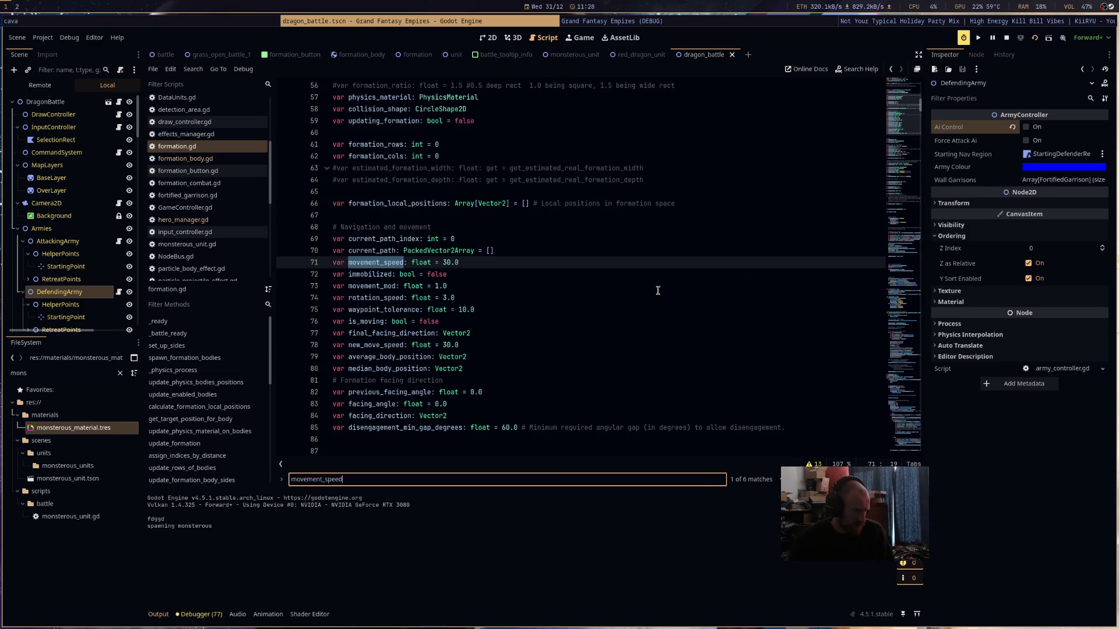
key(Return)
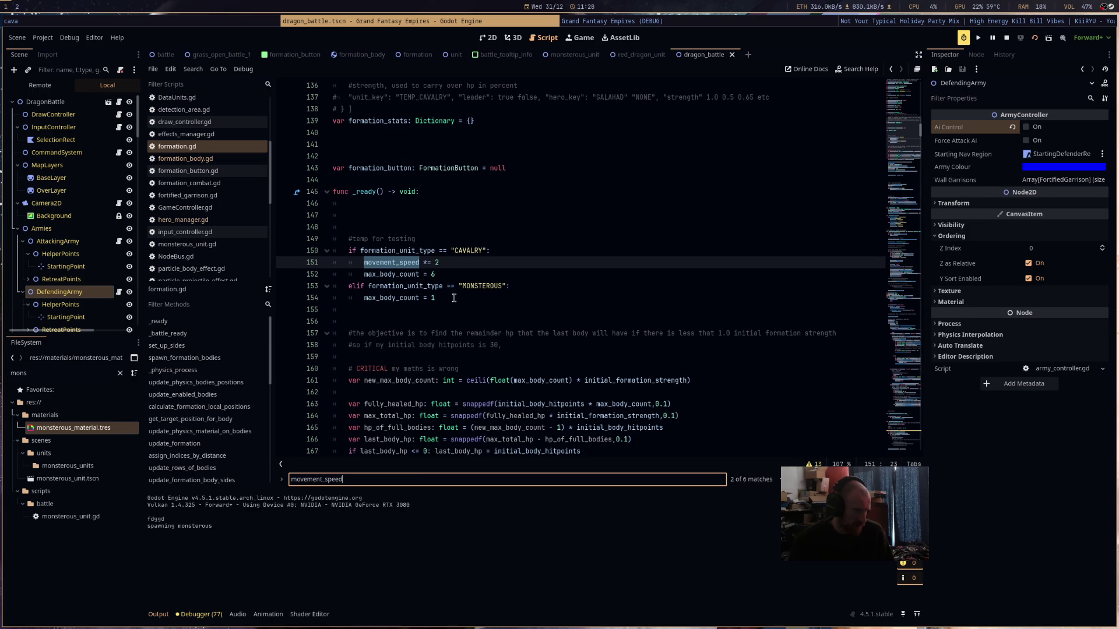
- Add 'movement_speed *= 3' under the MONSTEROUS branch, save, and run the game
click(441, 299)
triple_click(390, 263)
key(ctrl+c)
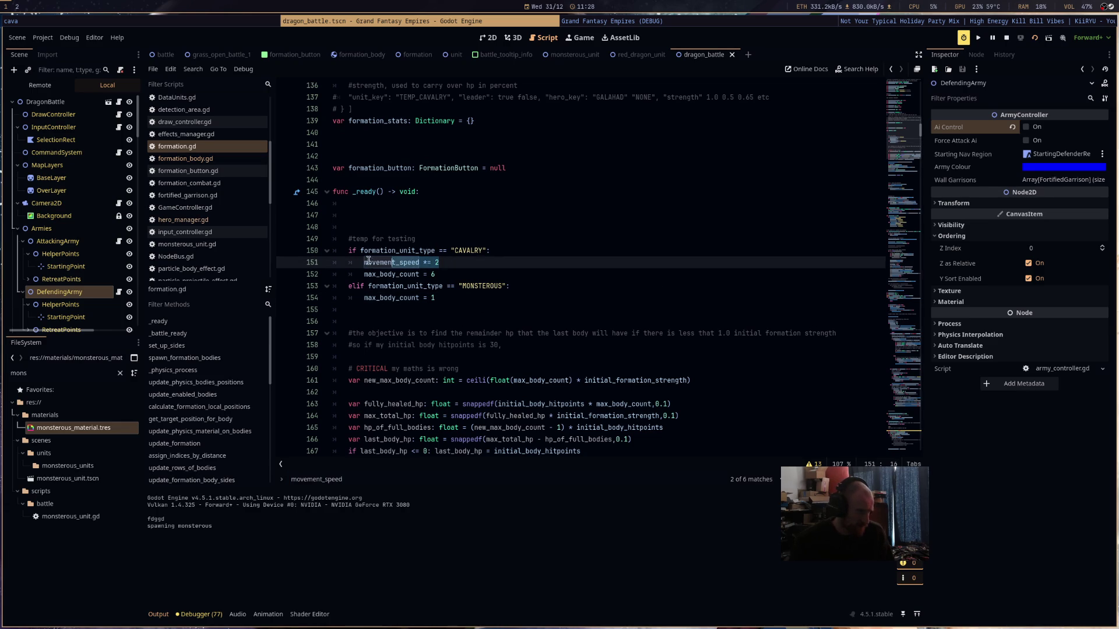
click(412, 314)
key(ctrl+v)
text(*= 3)
key(ctrl+s)
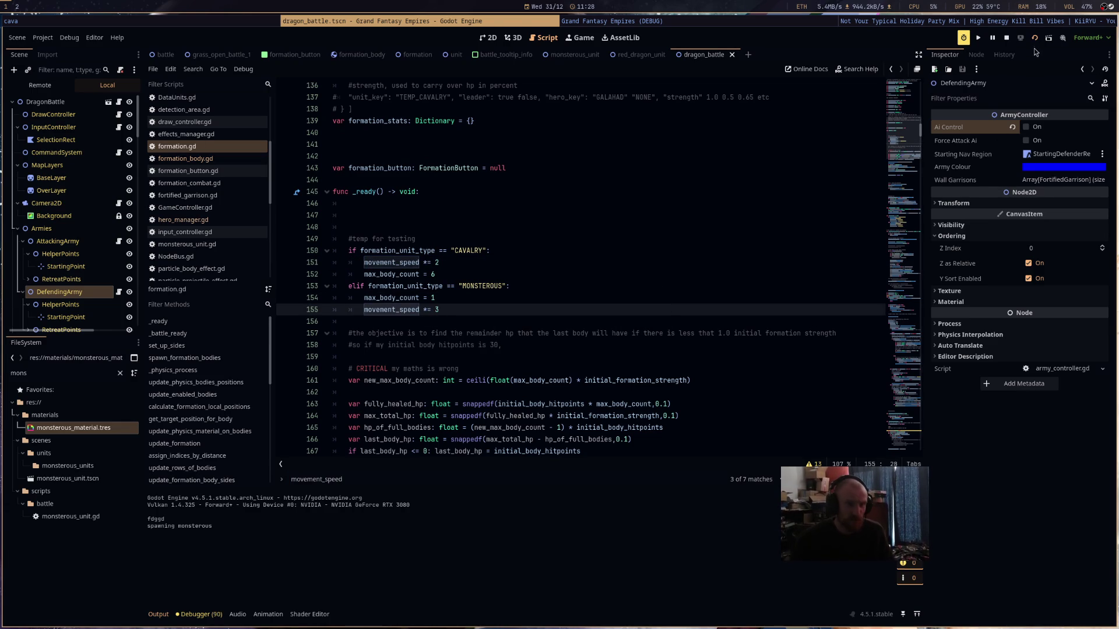
key(F6)
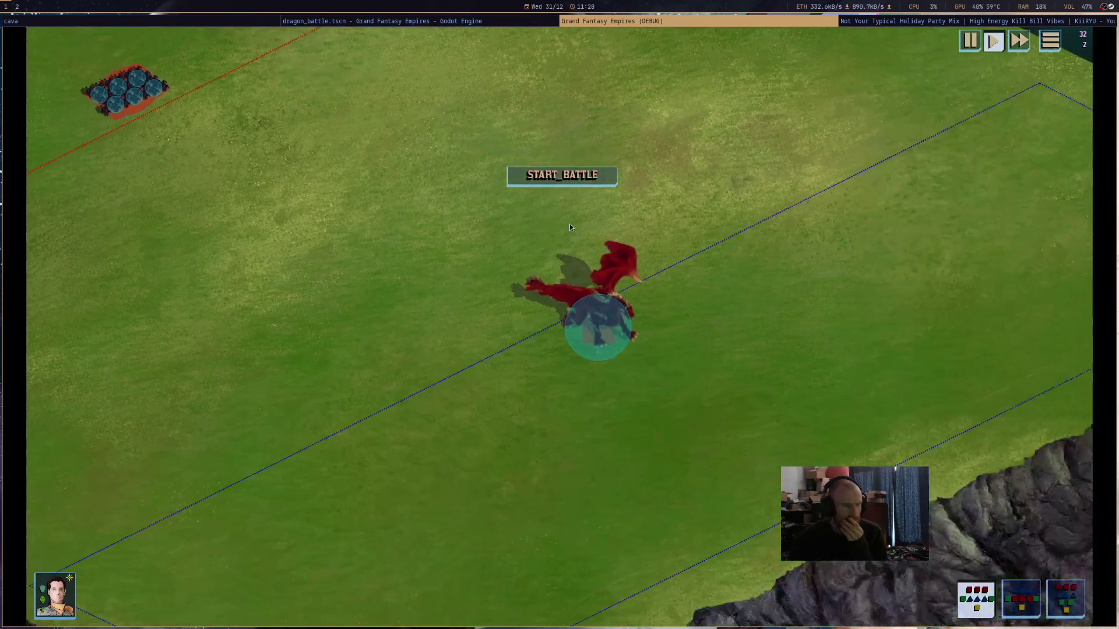
- Order the red dragon to move right, start the battle, then return to the editor
mouse_move(621, 323)
drag(618, 324, 837, 341)
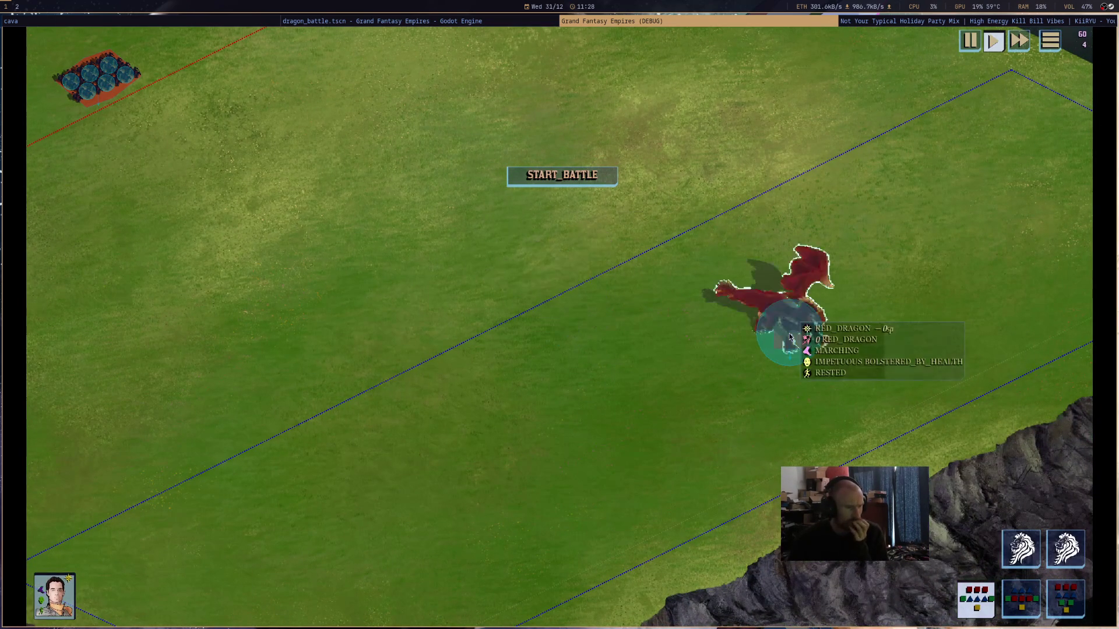
click(562, 175)
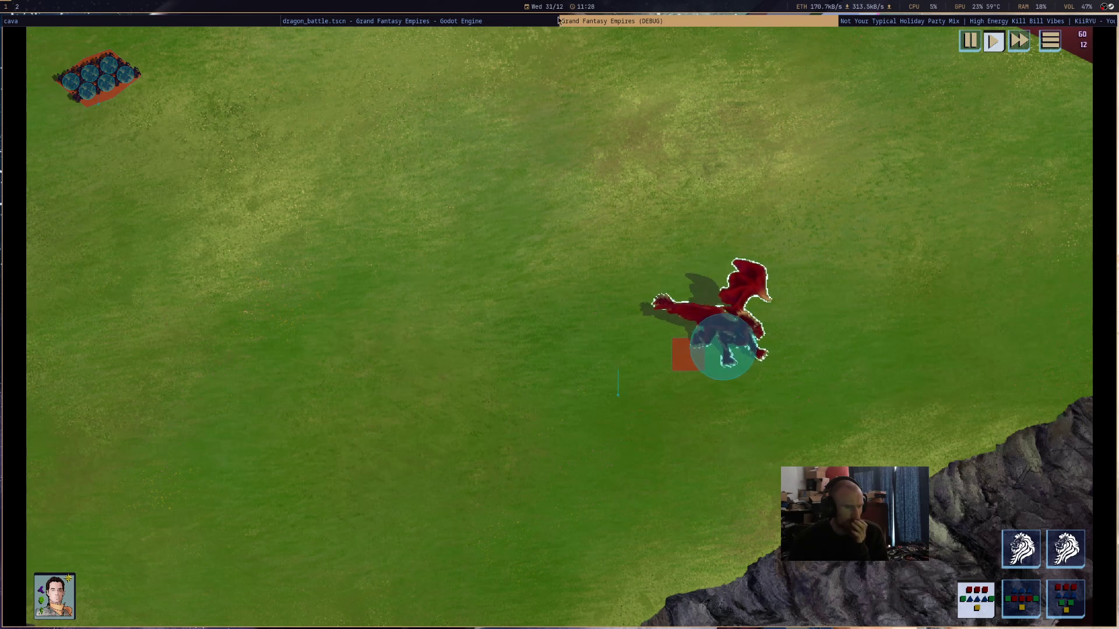
click(510, 23)
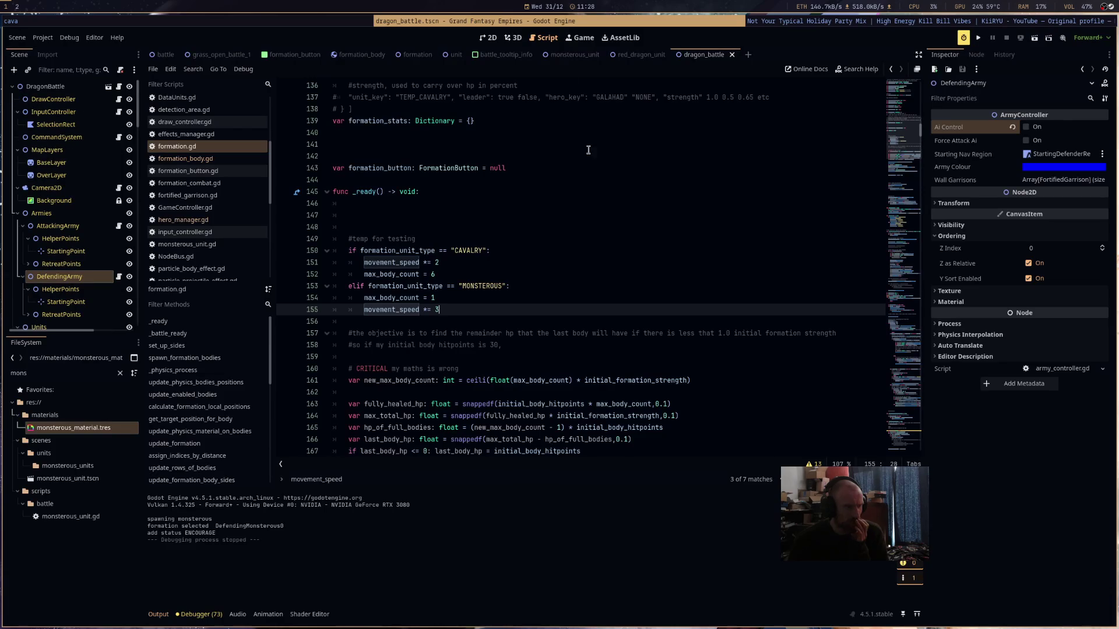
- Browse hero_manager.gd, formation_button.gd and formation.gd, ending on formation_body.gd
click(183, 159)
click(201, 223)
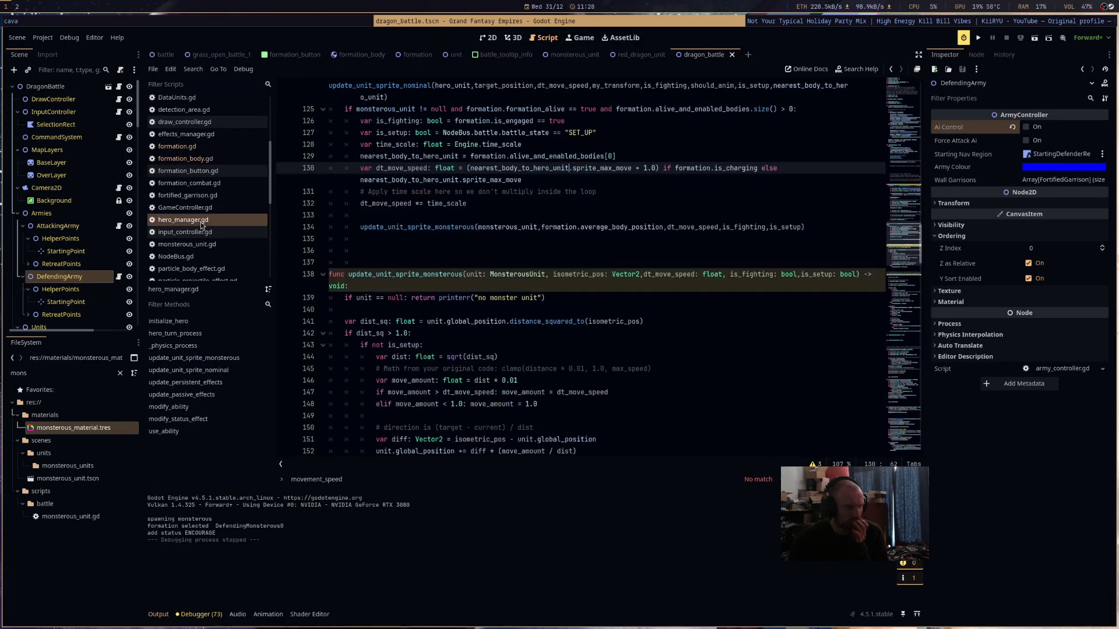
click(210, 171)
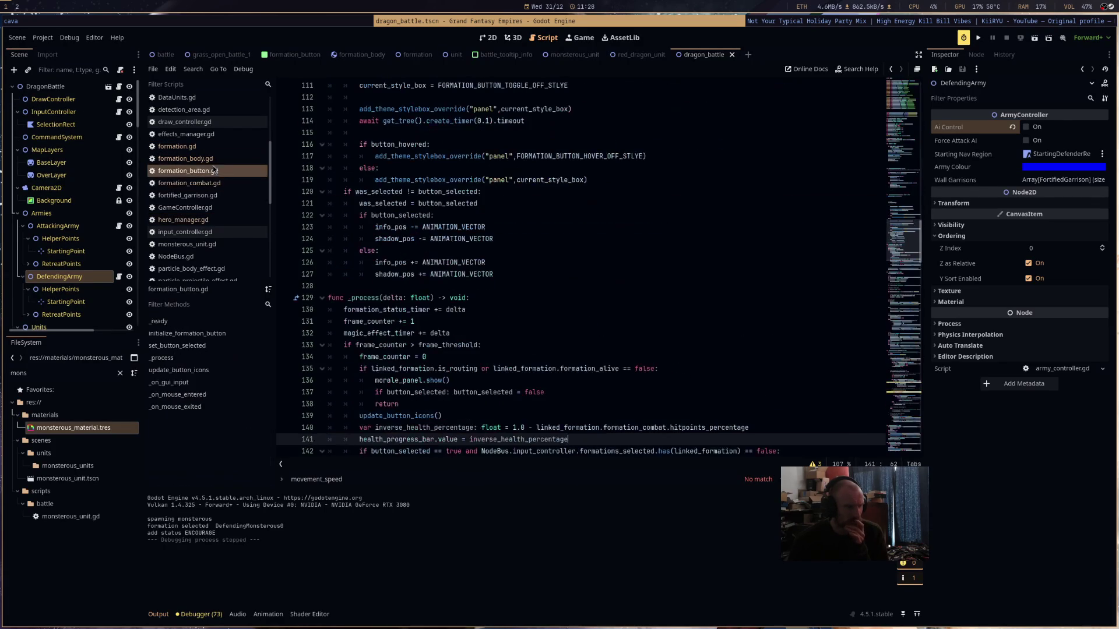
click(216, 148)
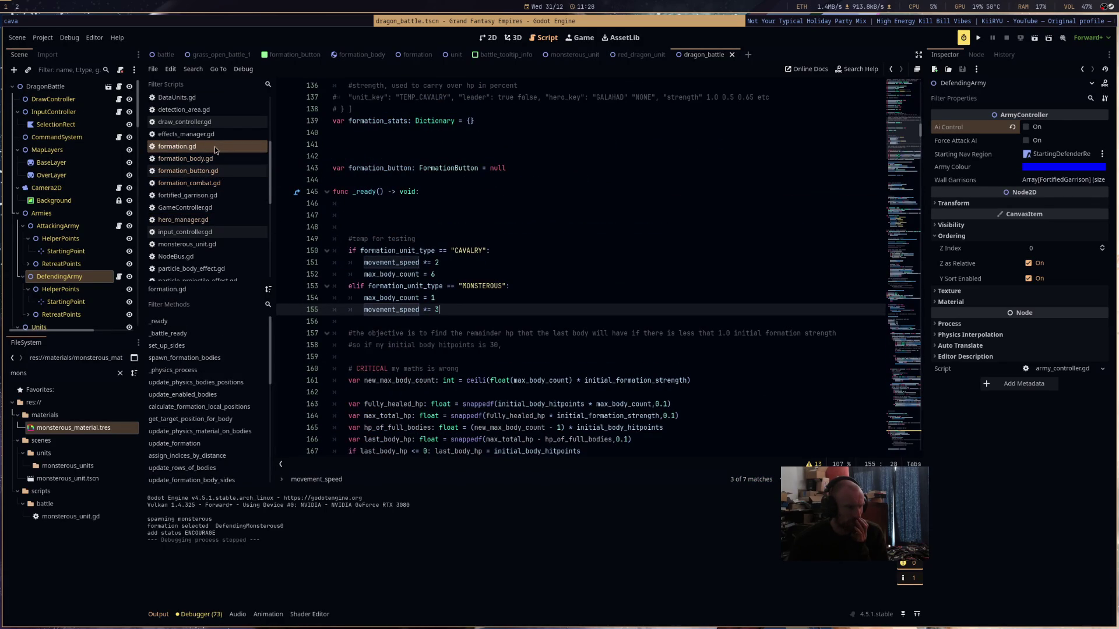
click(192, 159)
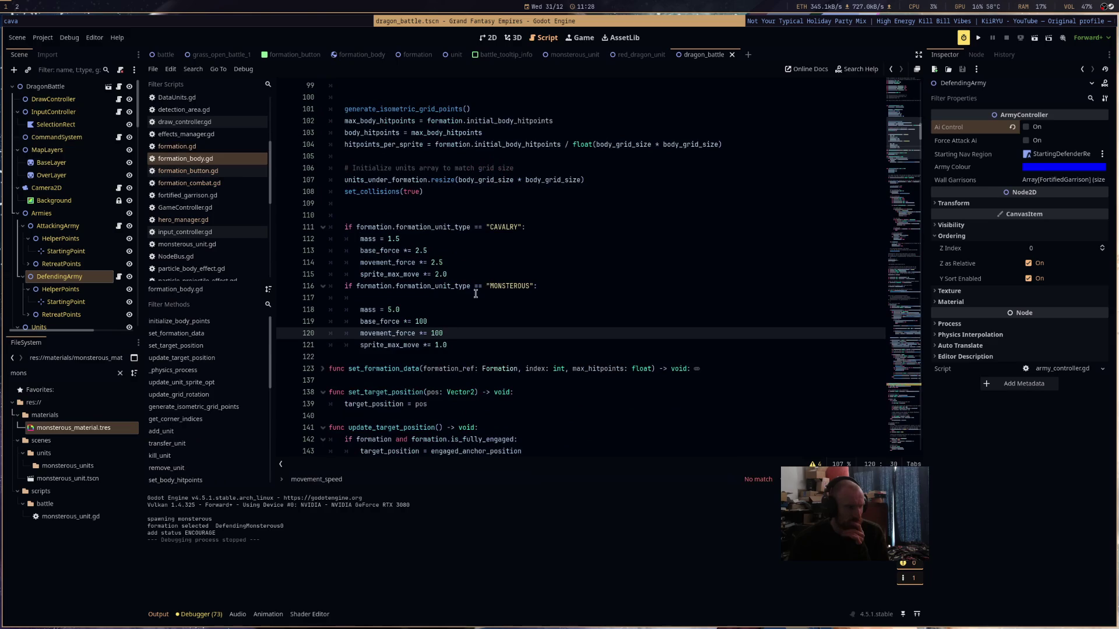
- Search base_force and step through its matches to where it sets movement_force
double_click(380, 322)
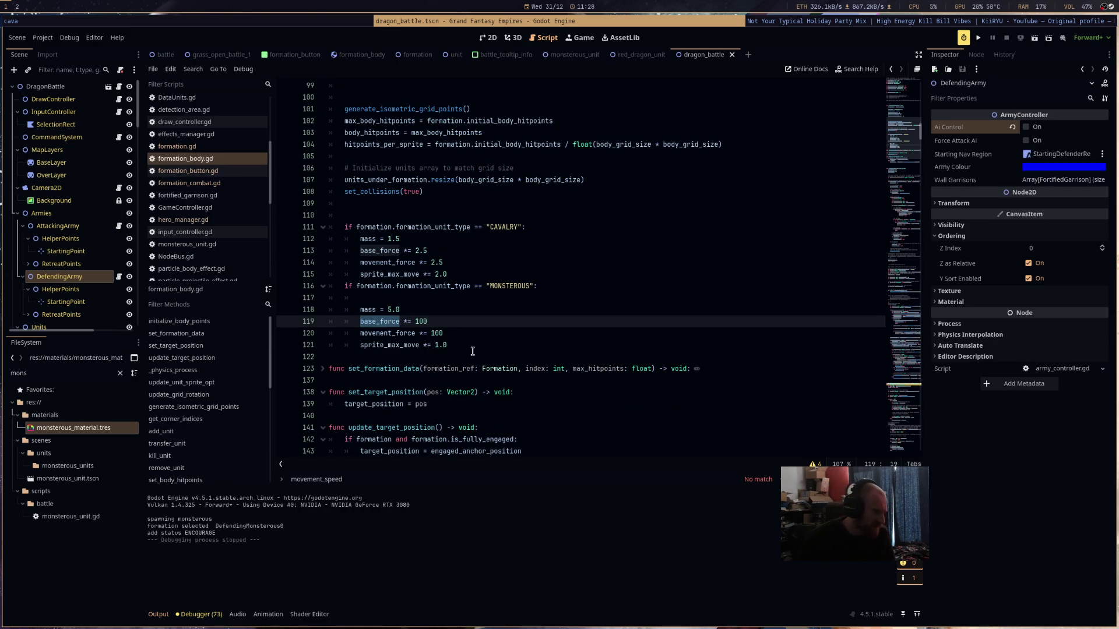
key(ctrl+f)
text(base_force)
key(Return)
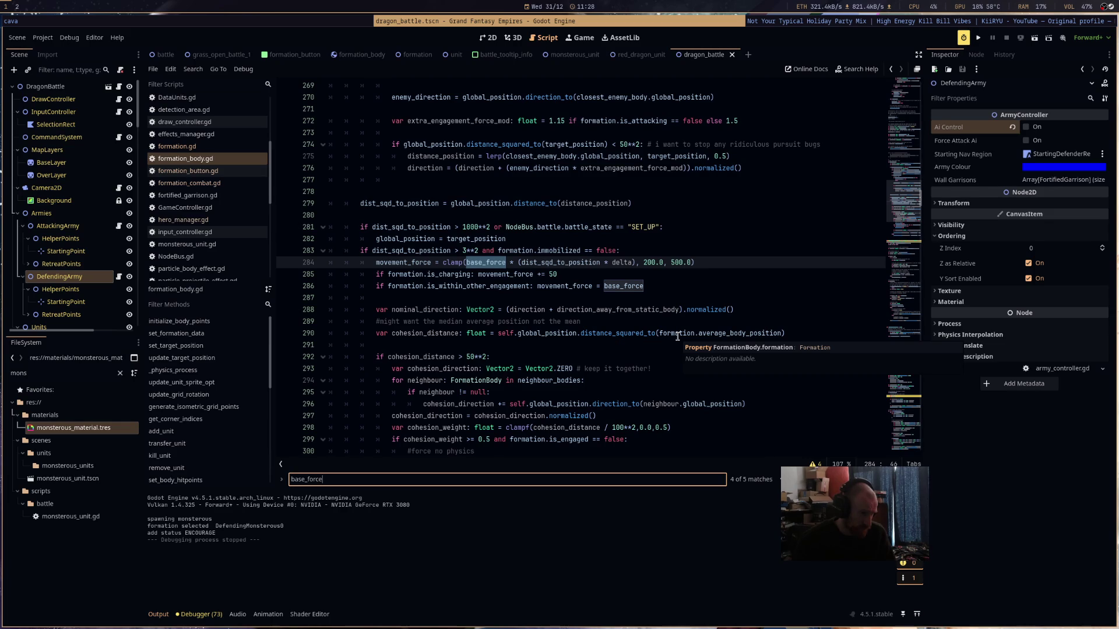
key(Return)
key(Return)
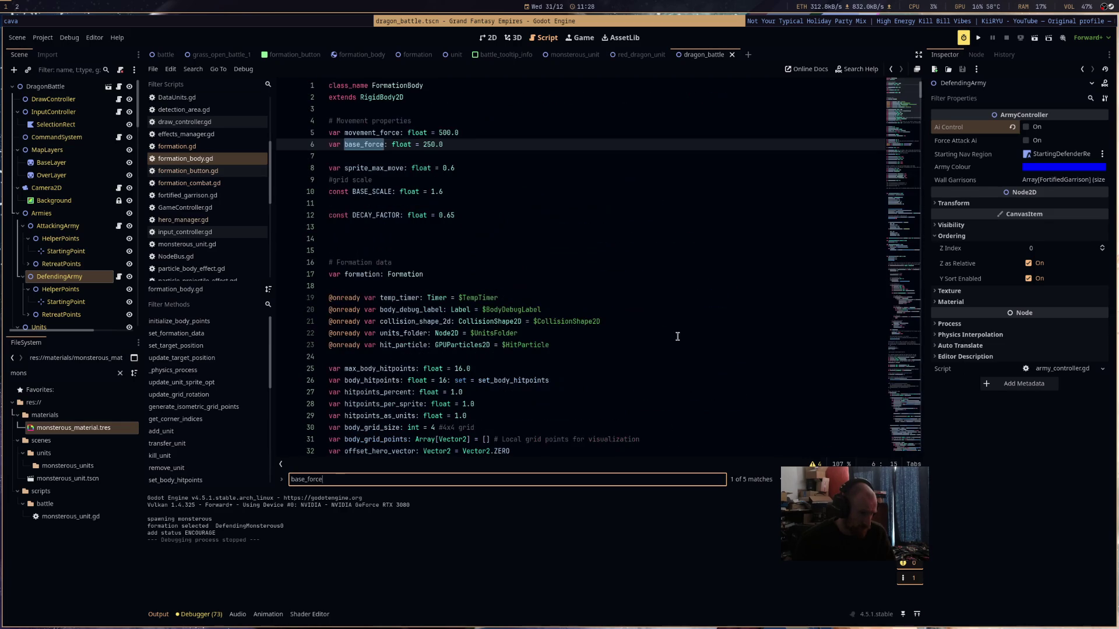
key(Return)
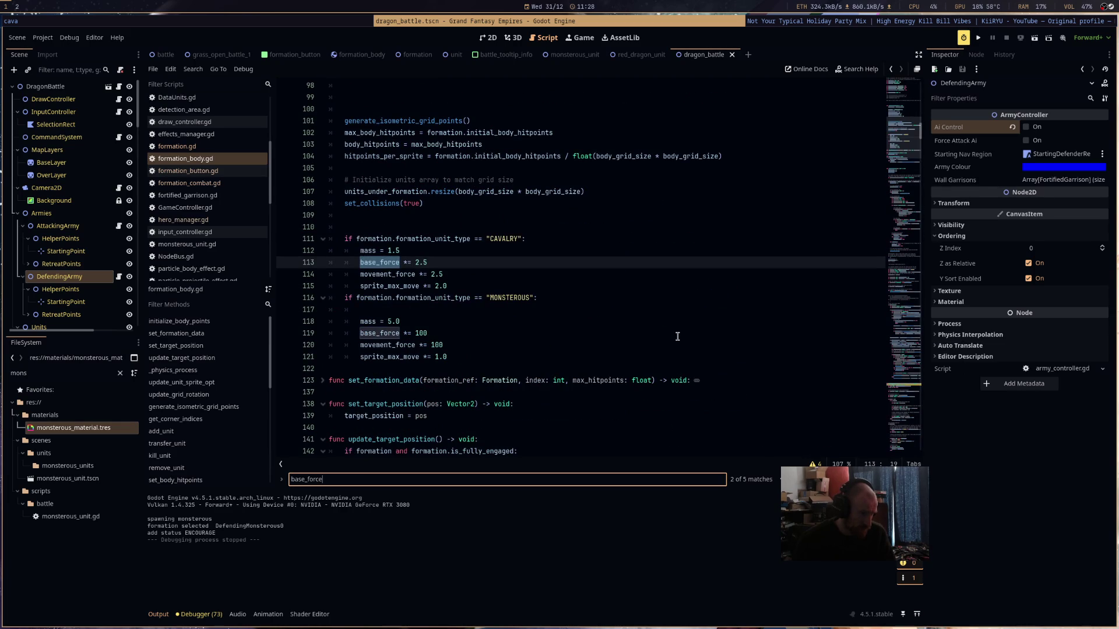
key(Return)
key(Return)
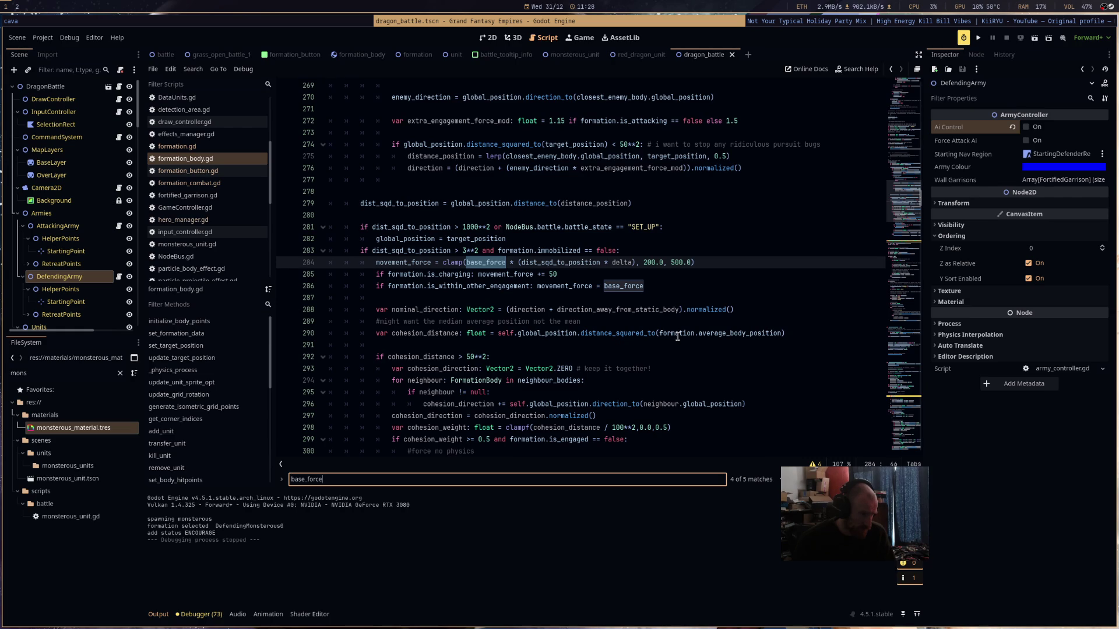
- Review the movement_force uses and insert a blank line after the final else:
scroll(677, 337, down, 4)
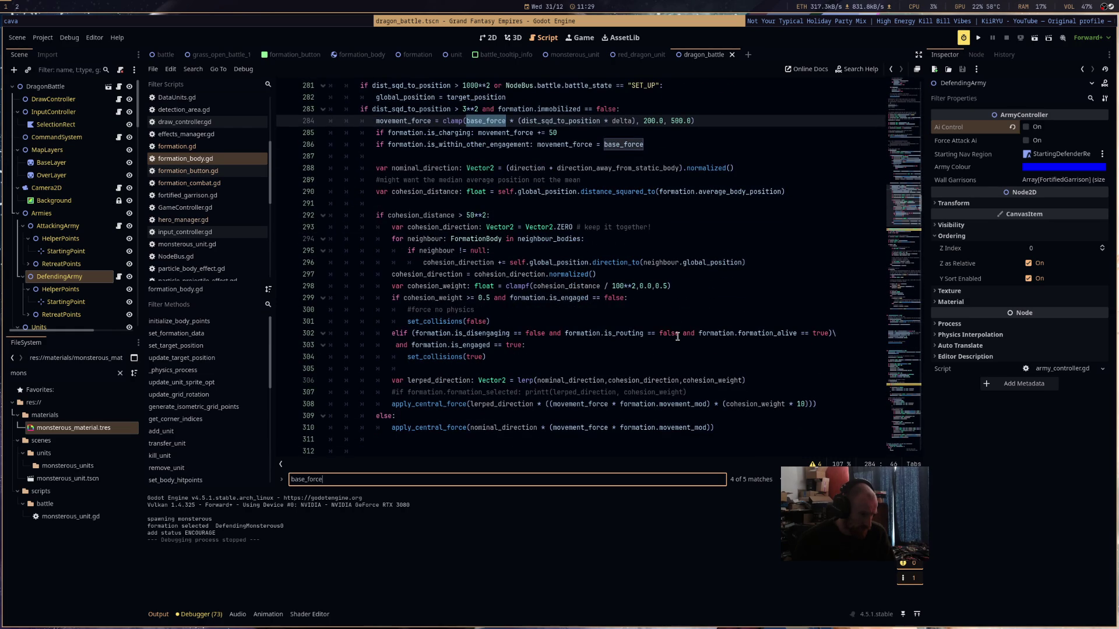
double_click(405, 120)
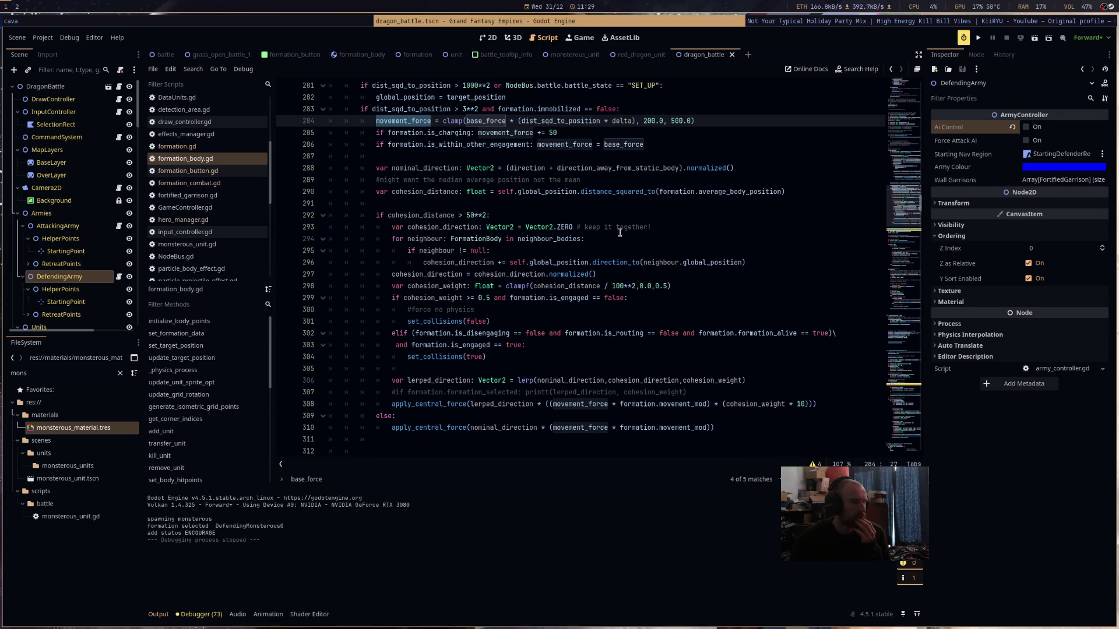
scroll(619, 232, down, 4)
scroll(620, 233, up, 2)
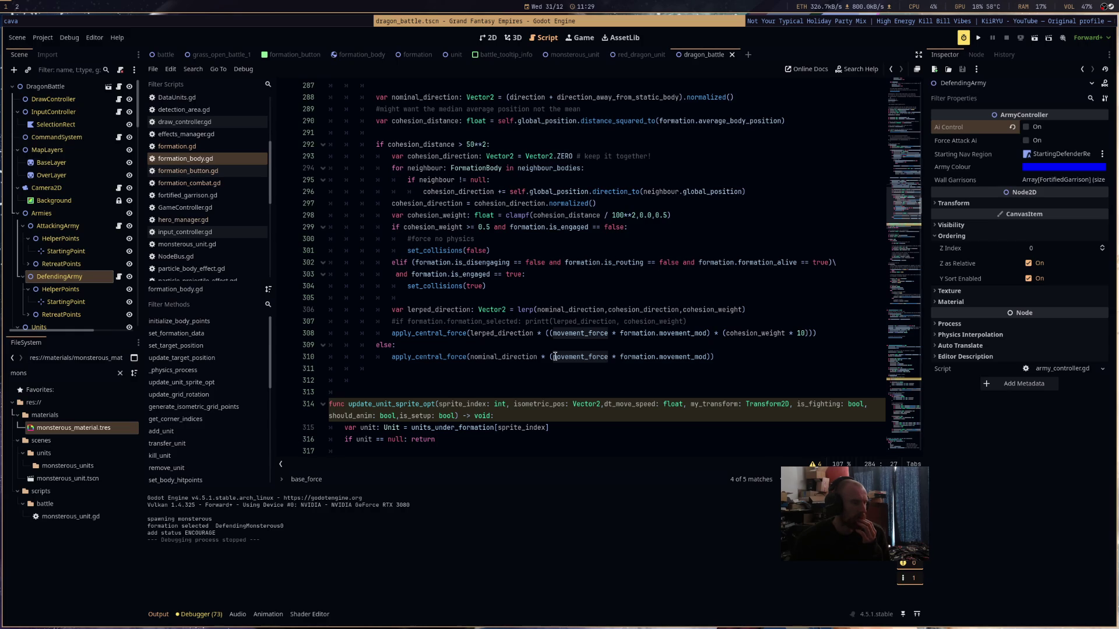
scroll(550, 344, up, 11)
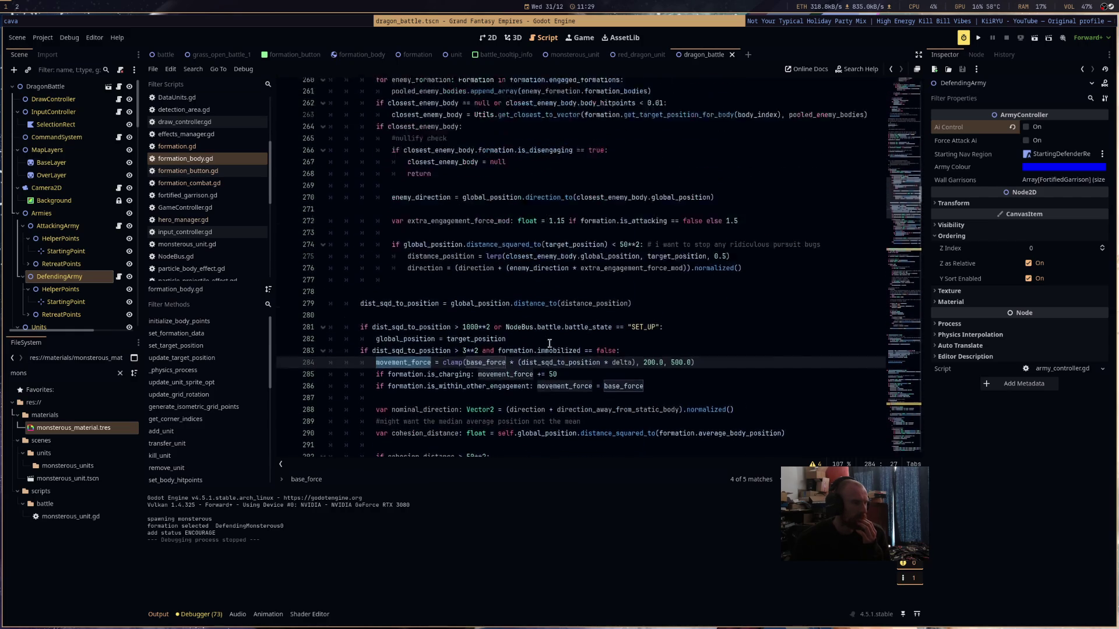
scroll(549, 343, up, 1)
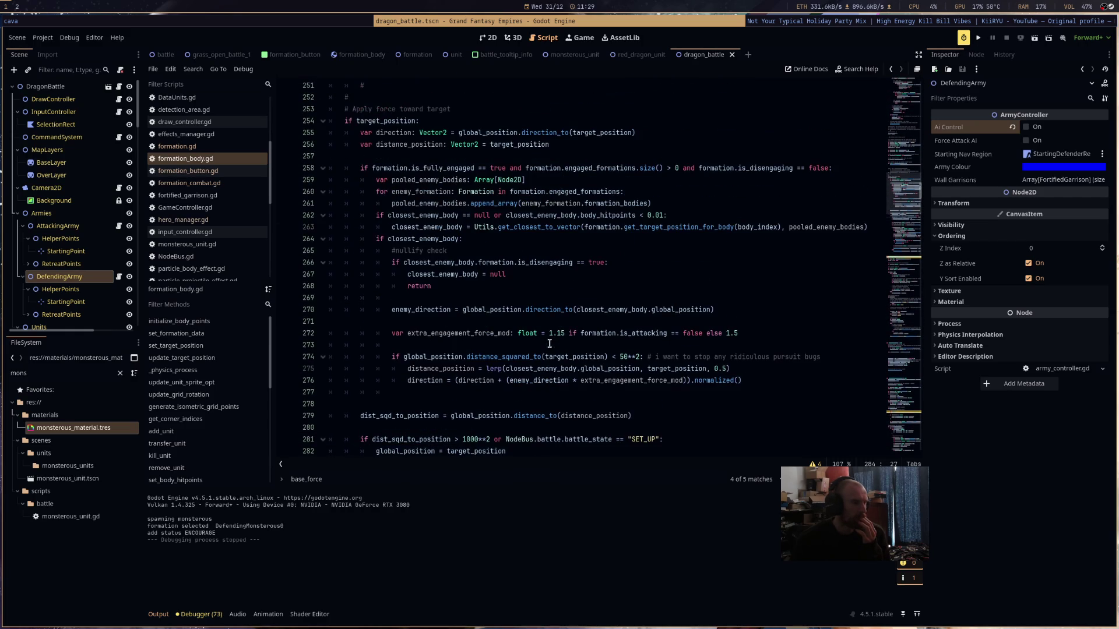
scroll(549, 344, down, 12)
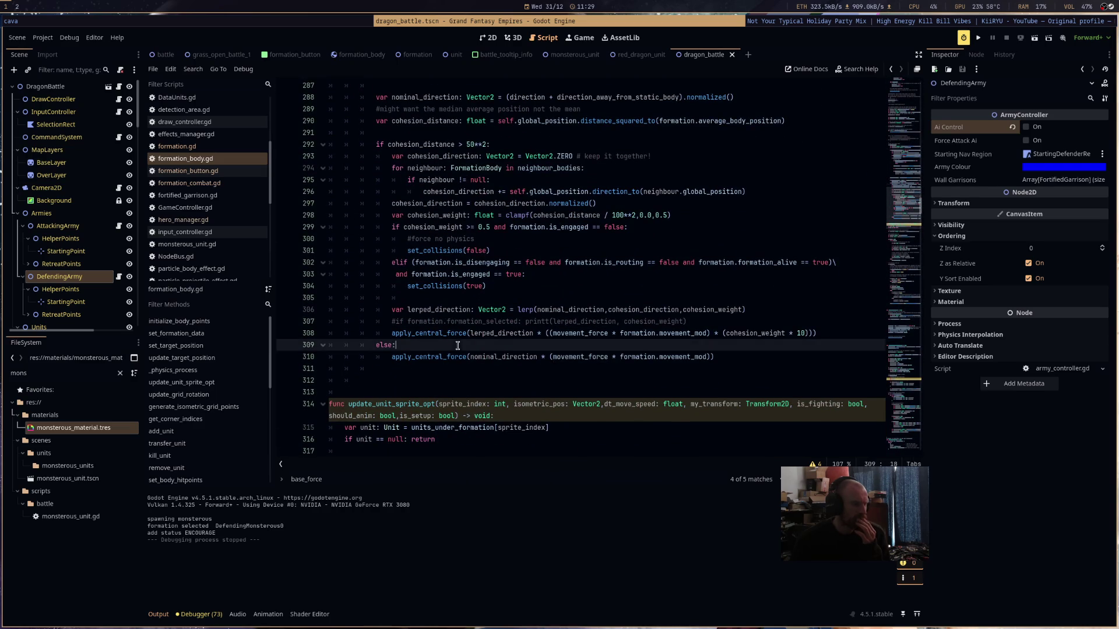
click(477, 345)
key(Return)
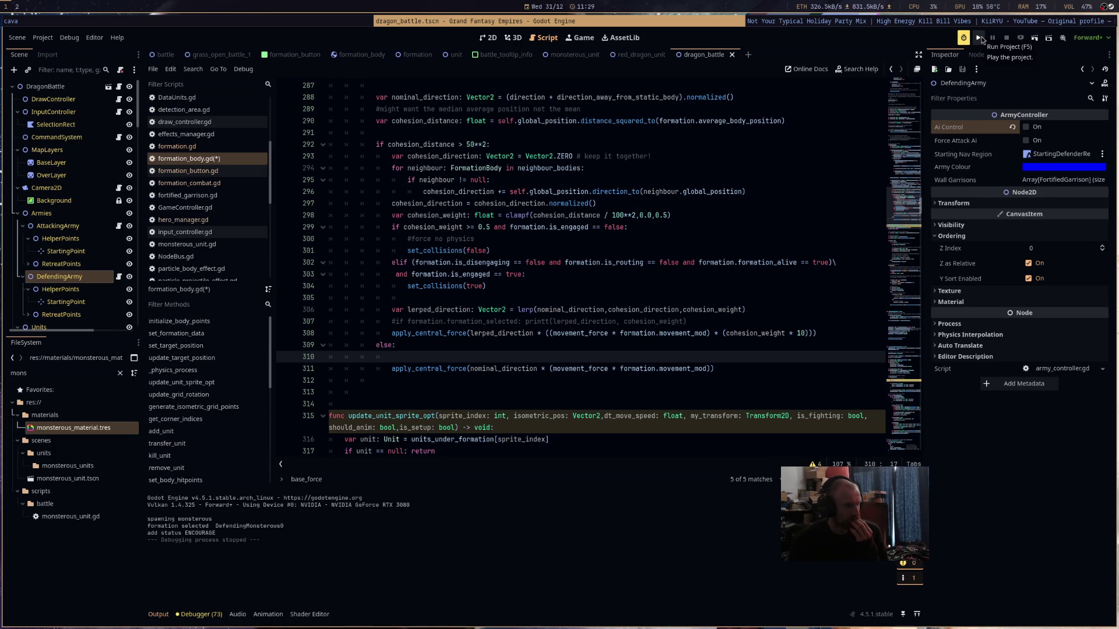
- Save formation_body.gd, run the current battle scene, and view the live Remote scene tree
key(ctrl+s)
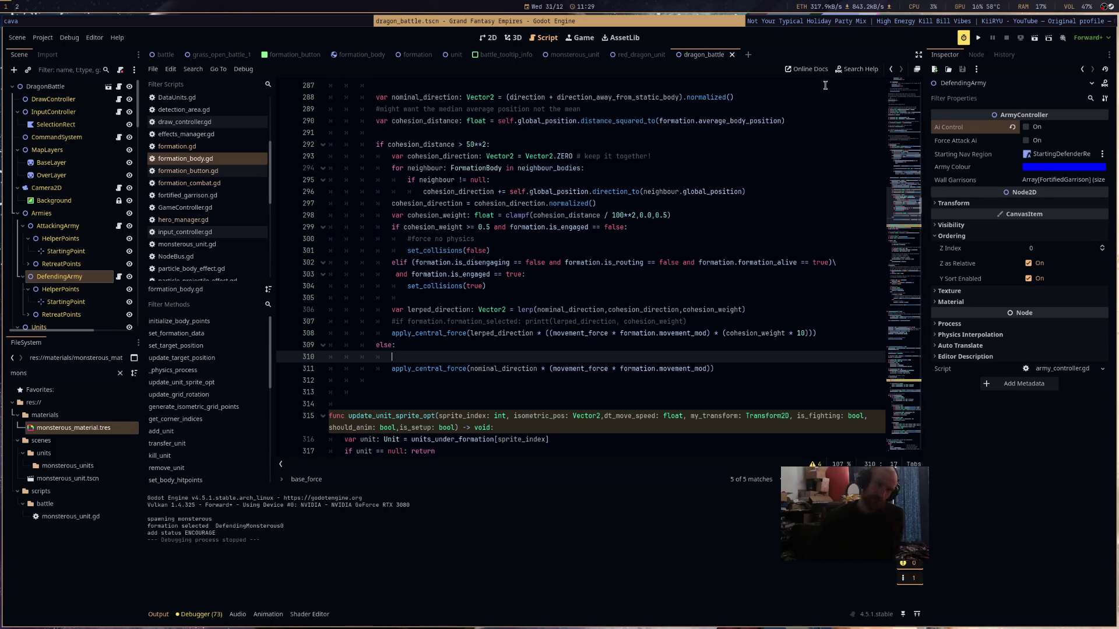
drag(903, 208, 913, 79)
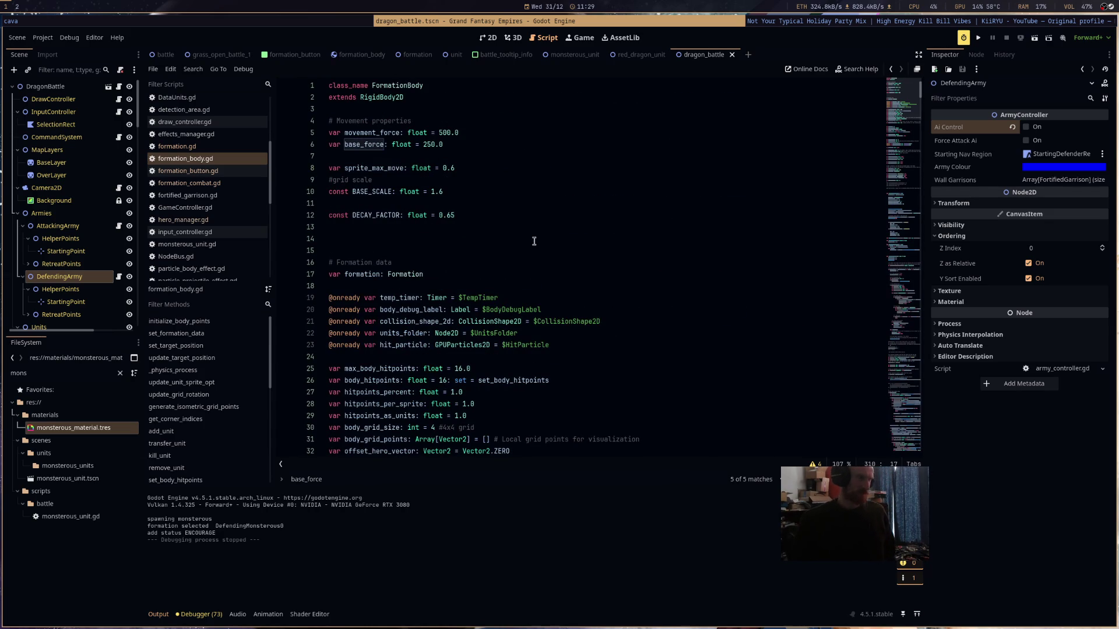
click(1033, 38)
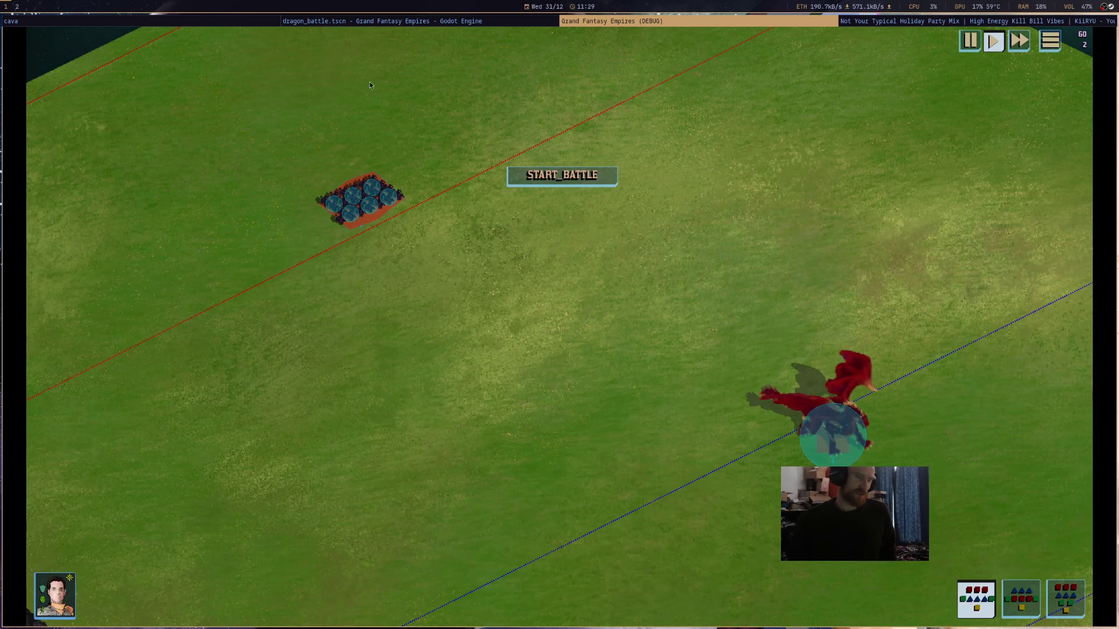
click(403, 19)
click(40, 85)
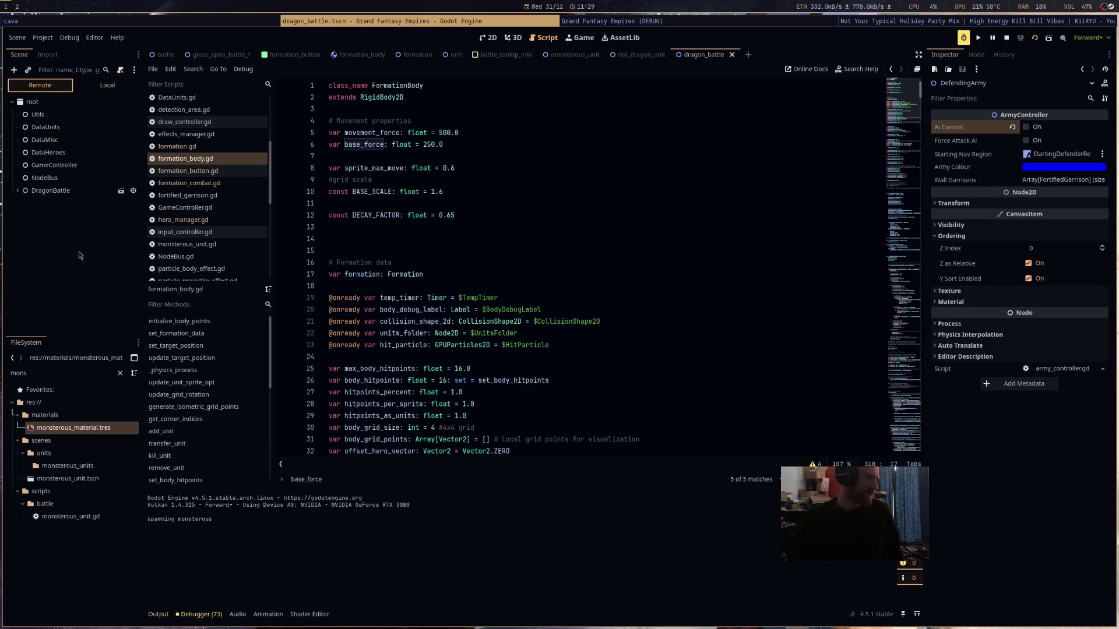
- Inspect the defending monster's FormationBody under DragonBattle > Armies > DefendingArmy, then stop the game
click(17, 191)
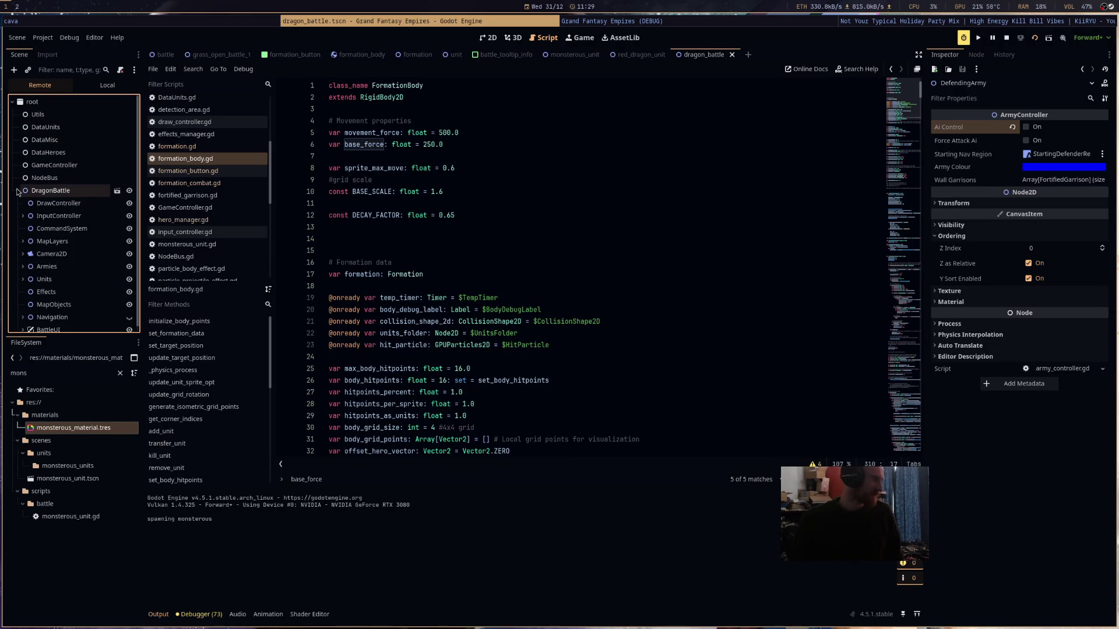
click(23, 261)
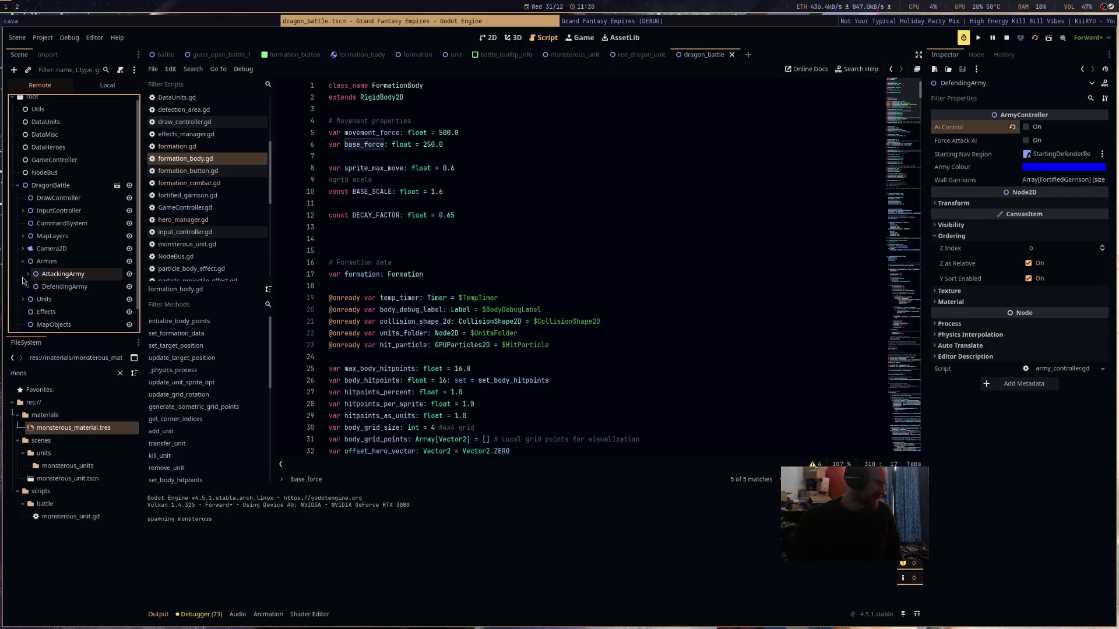
click(27, 286)
scroll(42, 283, down, 2)
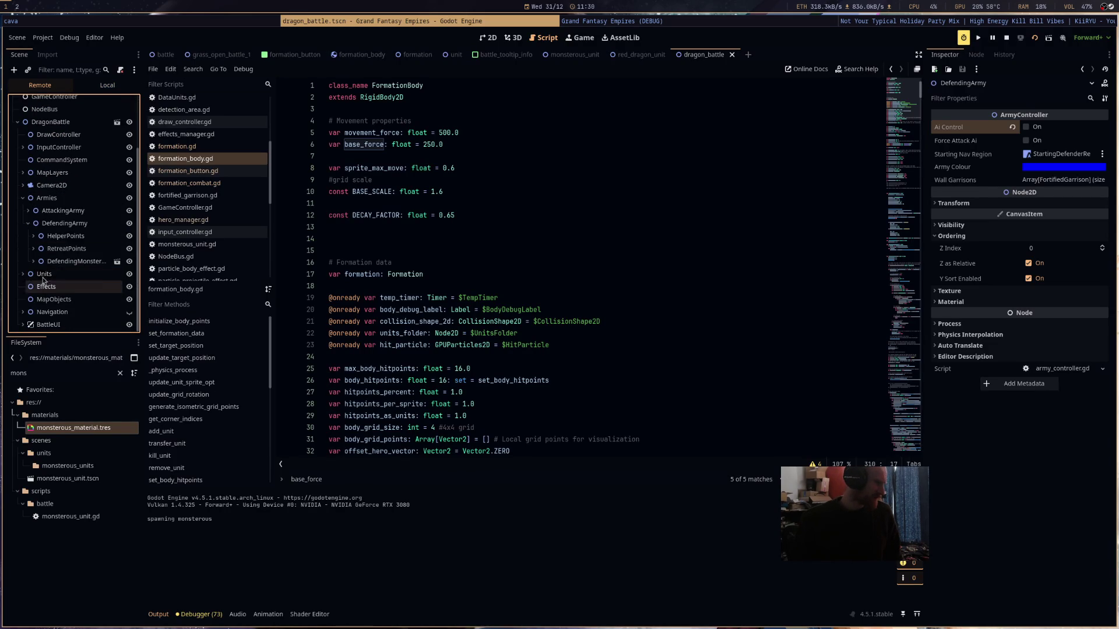
click(54, 261)
click(34, 262)
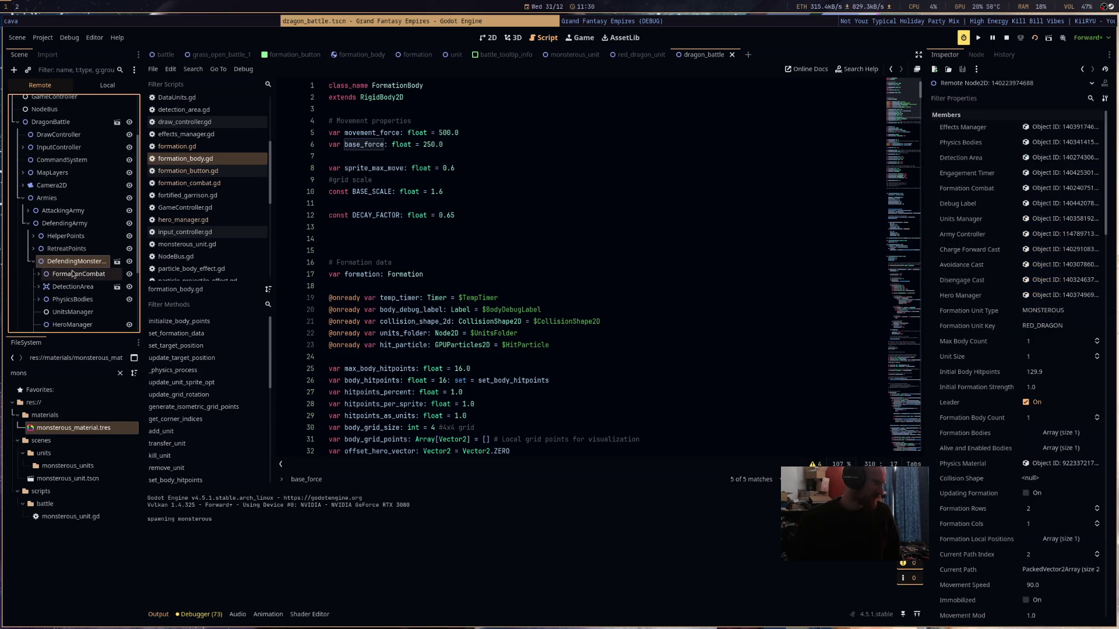
scroll(70, 280, down, 2)
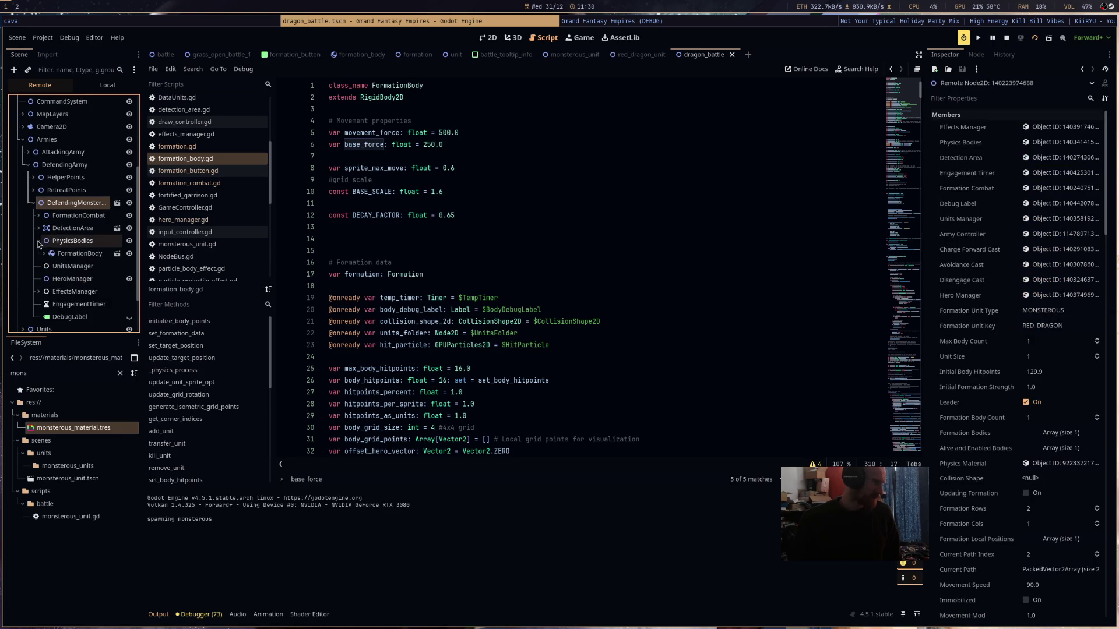
double_click(66, 241)
click(65, 249)
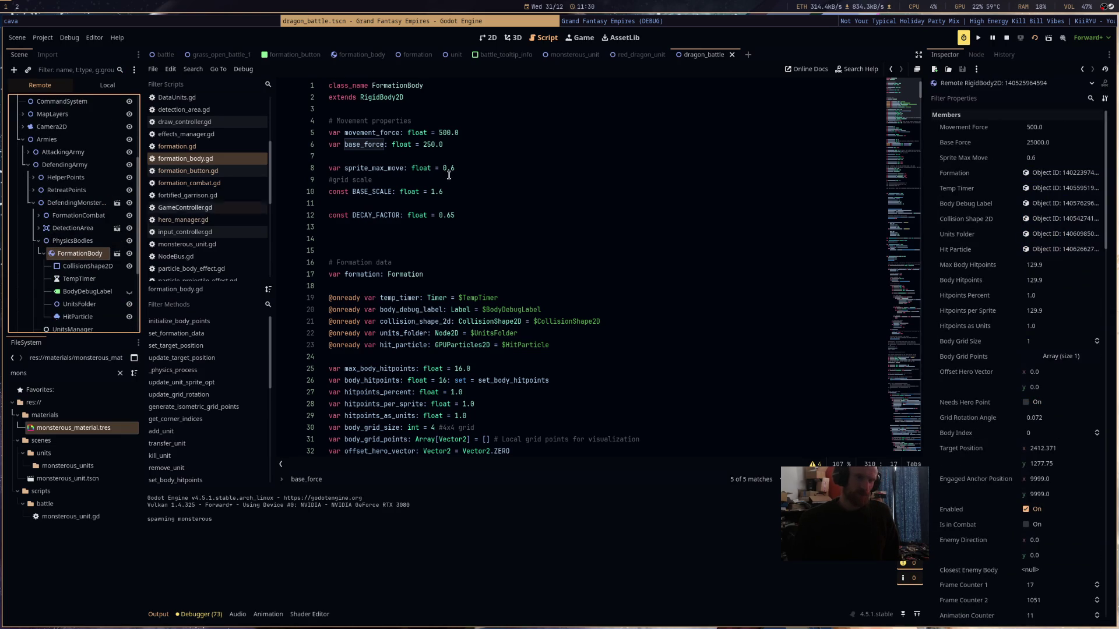
click(1007, 38)
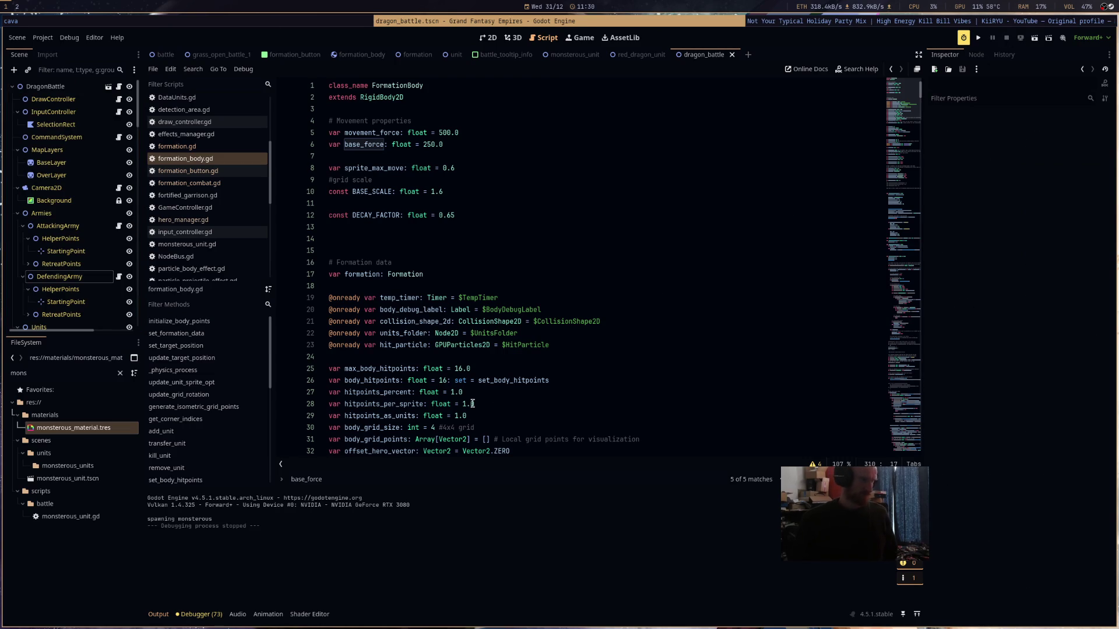
- Raise the movement_force clamp maximum on line 284 from 500.0 to 25000.0
key(ctrl+f)
text(movement_for)
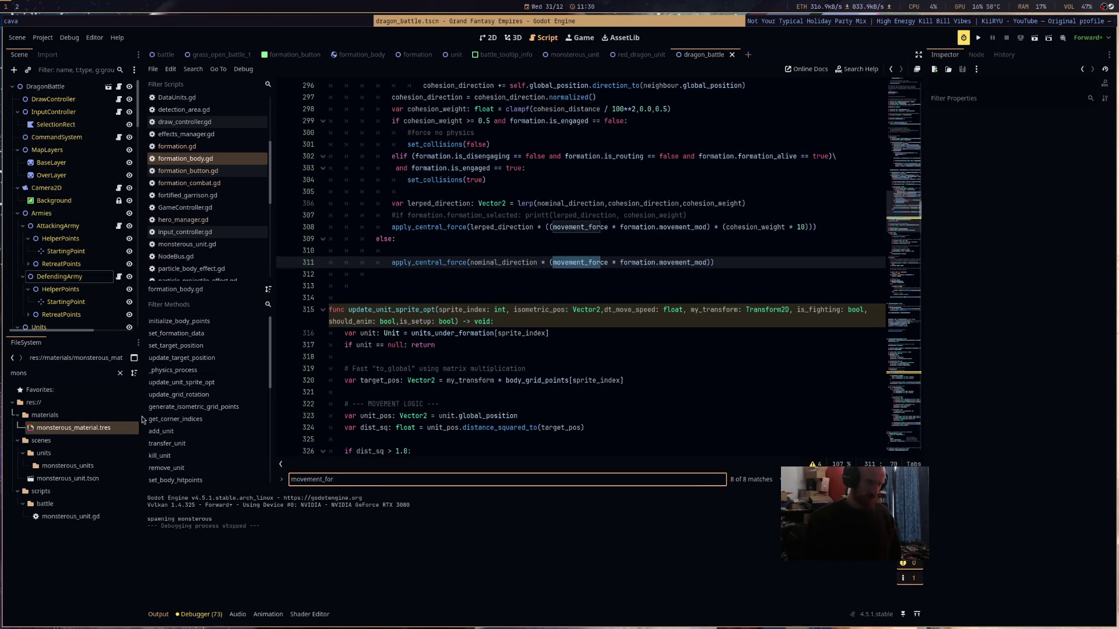
text(ce)
key(Return)
key(Return)
key(Return)
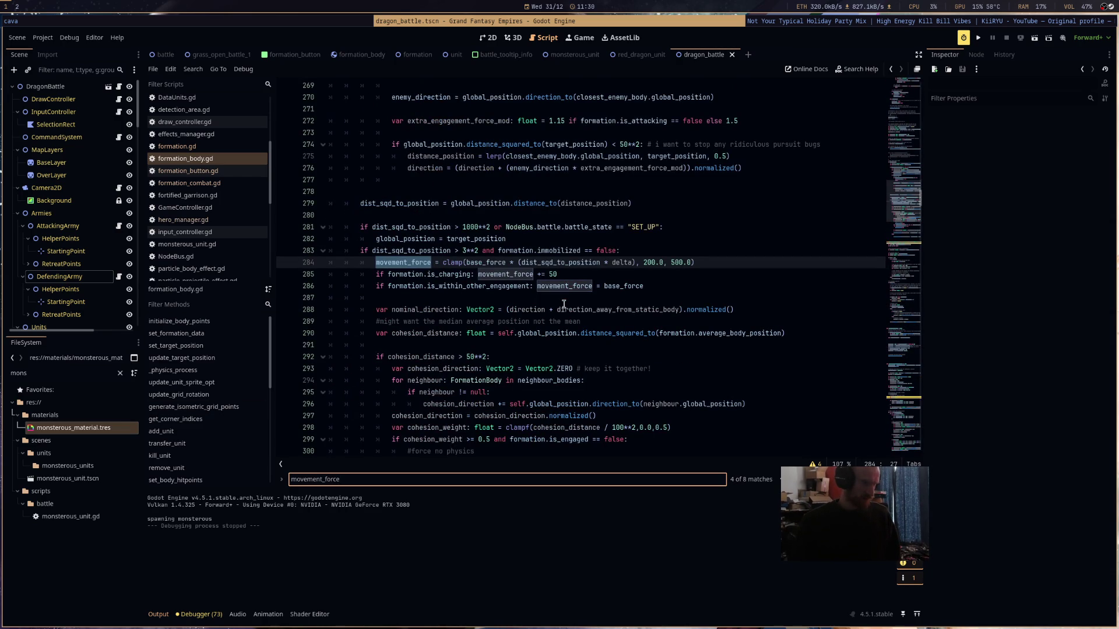
double_click(680, 263)
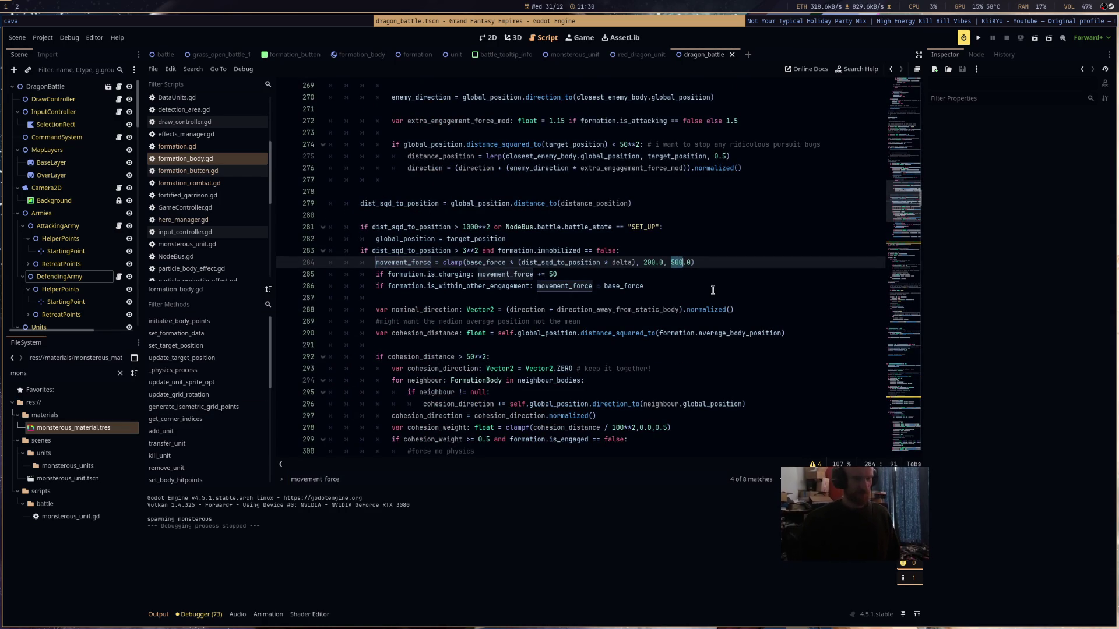
text(0)
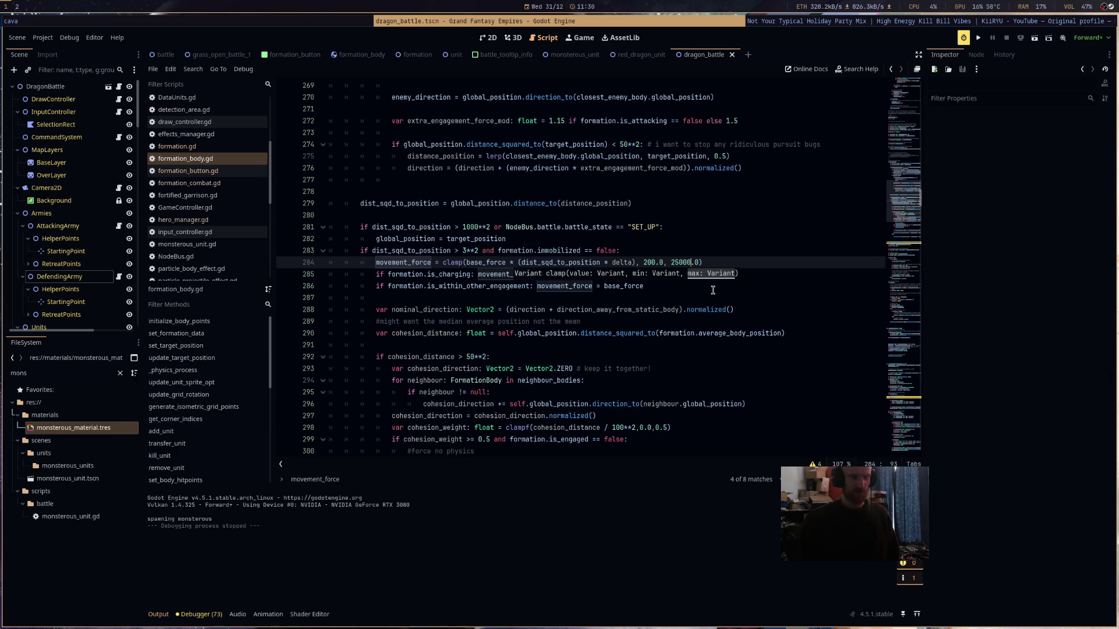
- Set the MONSTEROUS movement_force bonus on line 120 to += 25 and run the scene
mouse_move(904, 201)
mouse_down()
mouse_move(901, 115)
mouse_move(903, 140)
mouse_move(903, 127)
mouse_up()
click(449, 416)
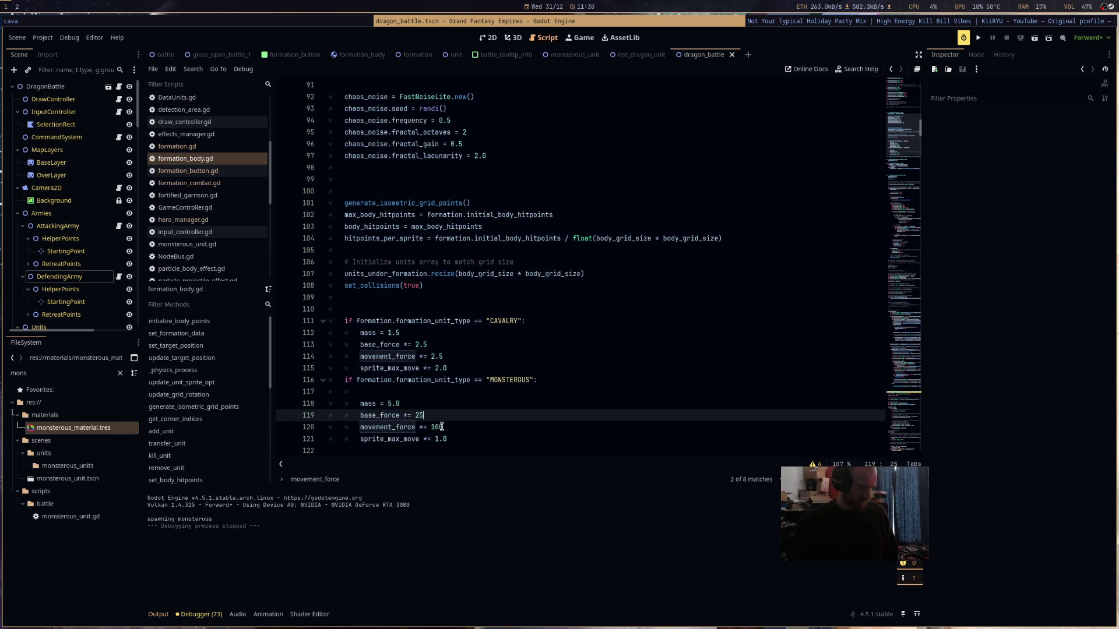
double_click(438, 427)
text(25)
click(1040, 40)
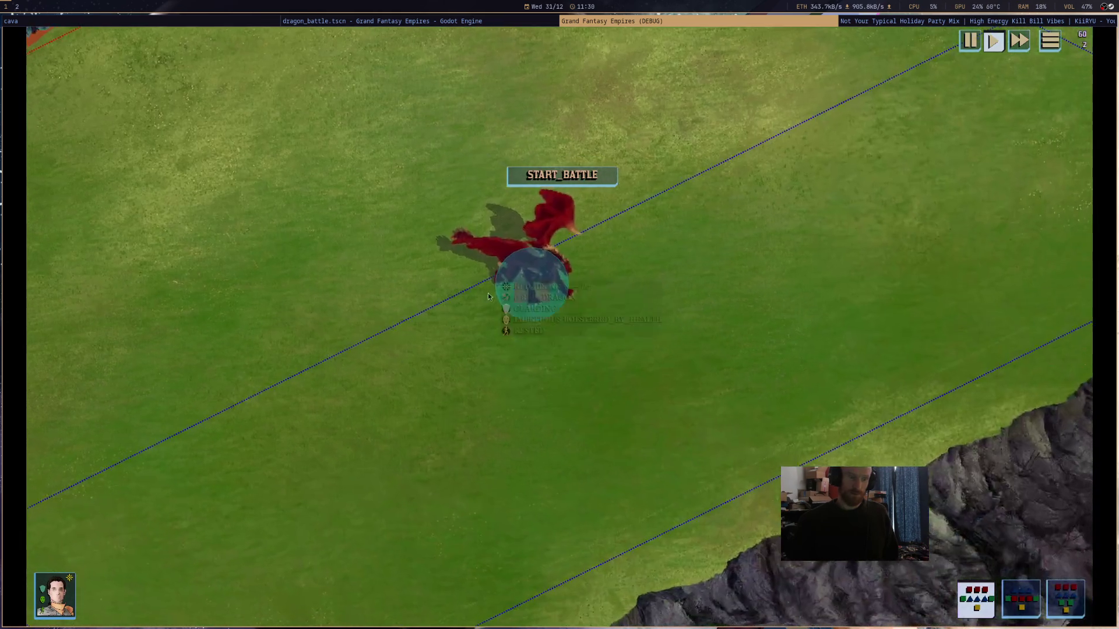
- Start the battle, move the red dragon down-left then back up-right, and close the game
mouse_move(788, 306)
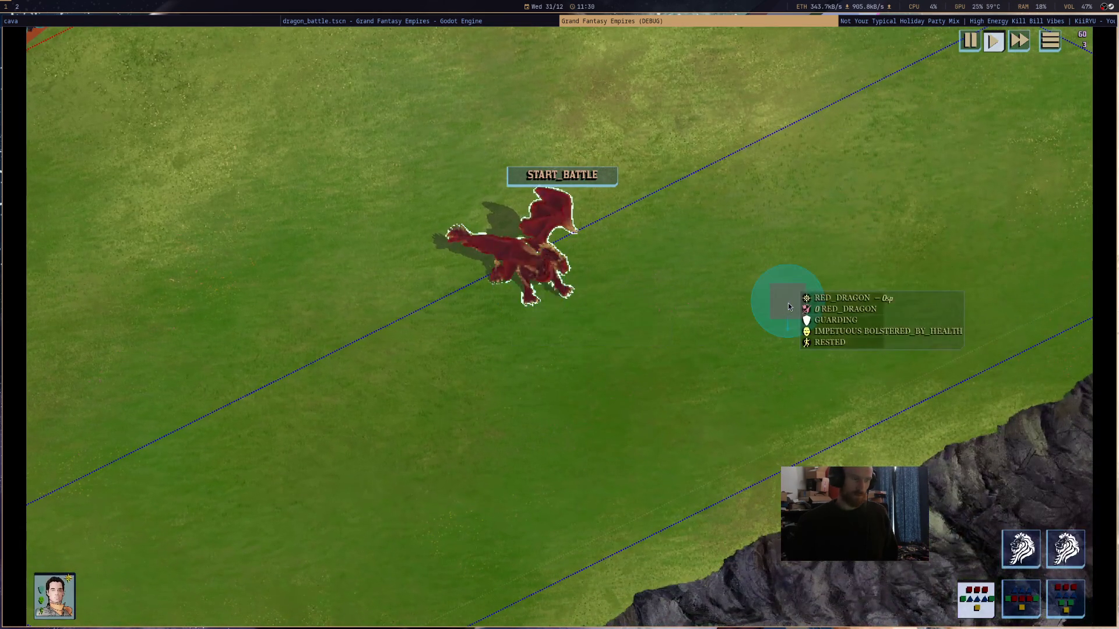
click(604, 180)
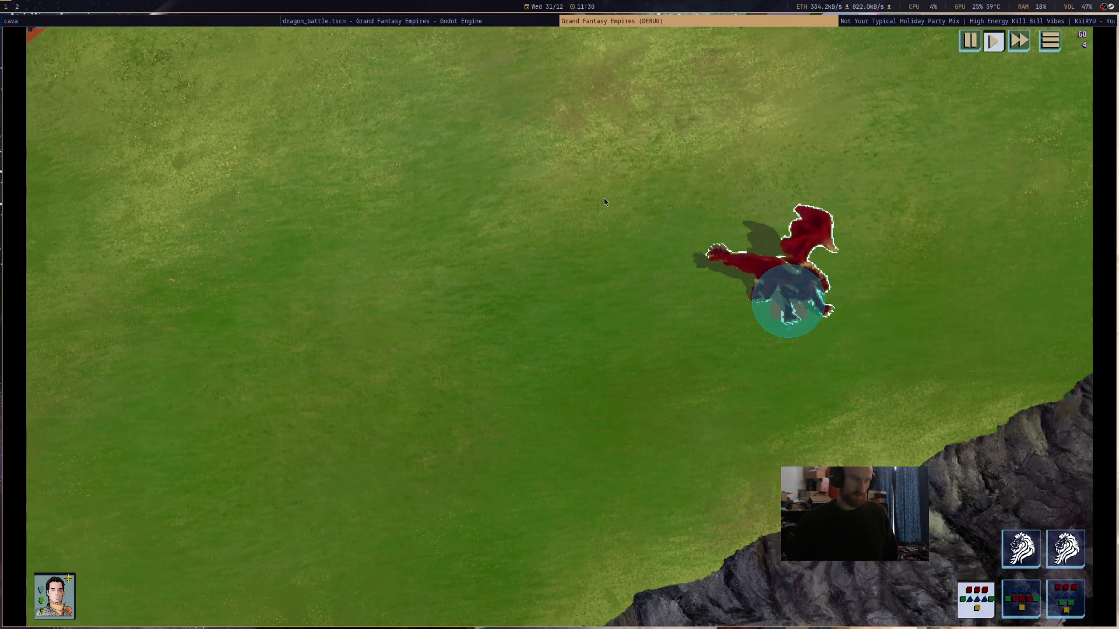
right_click(597, 356)
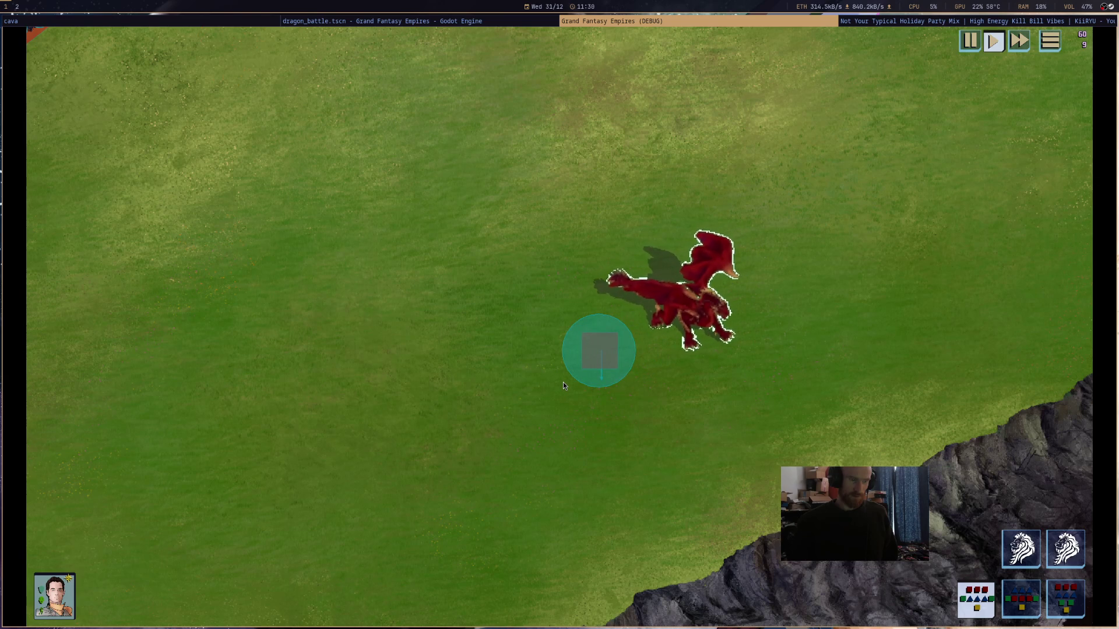
right_click(673, 205)
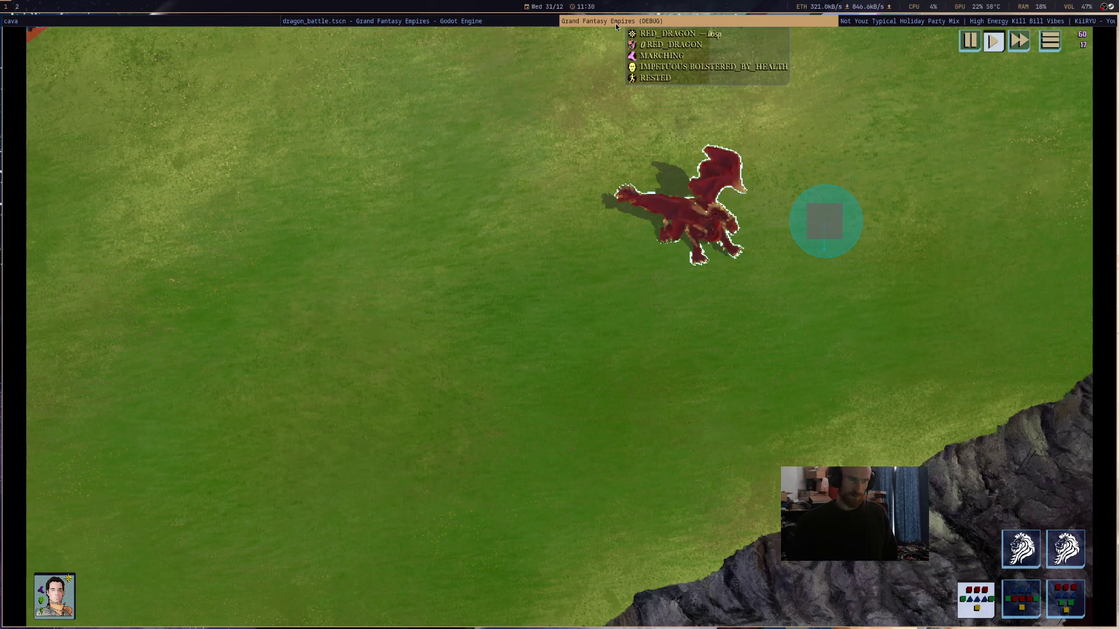
key(super+shift+q)
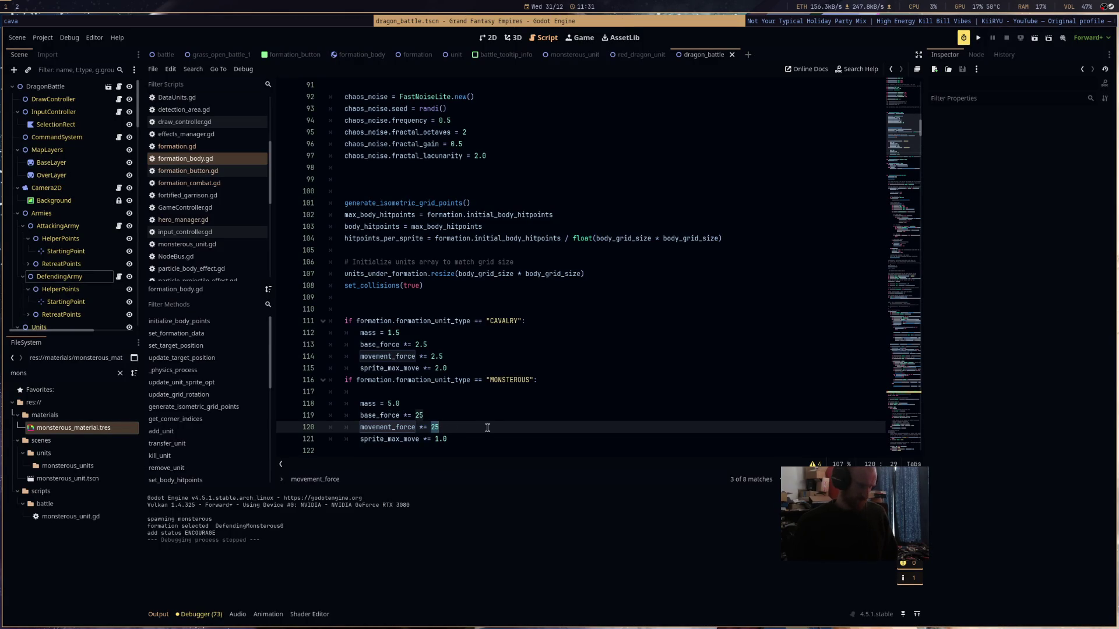
- Change the MONSTEROUS base_force and movement_force bonuses on lines 119-120 to += 5 and rerun
text(5)
double_click(440, 412)
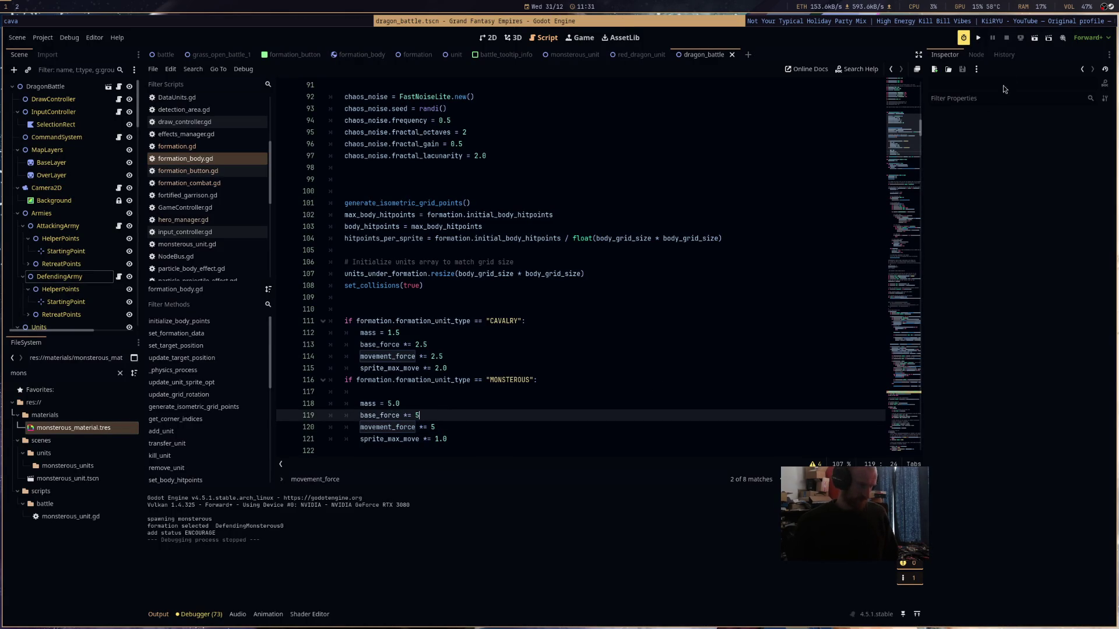
scroll(660, 181, up, 20)
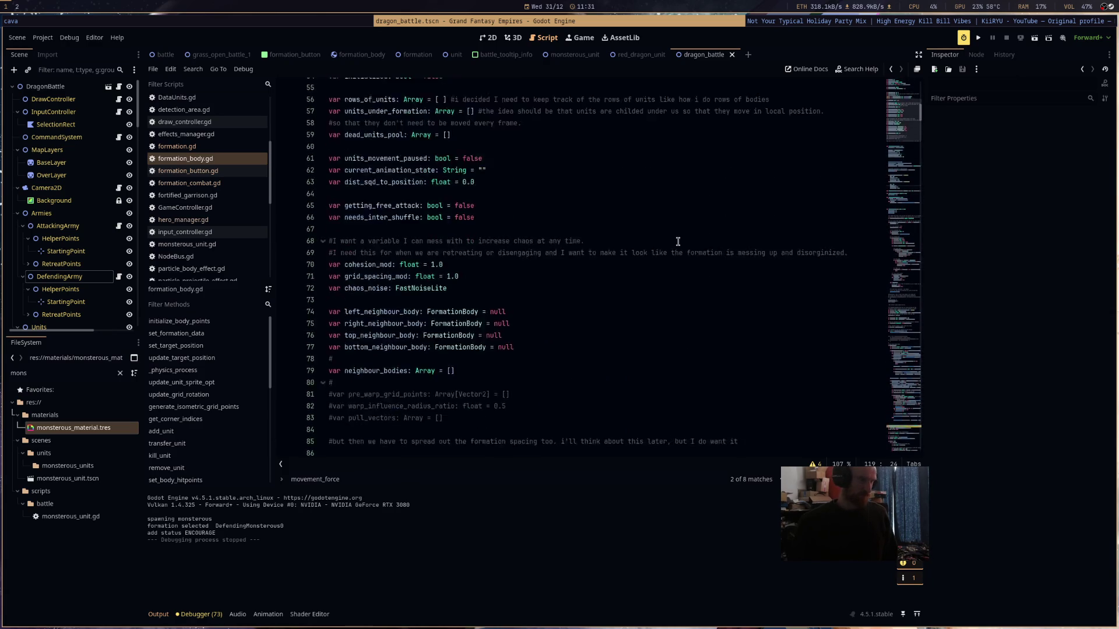
scroll(678, 241, up, 5)
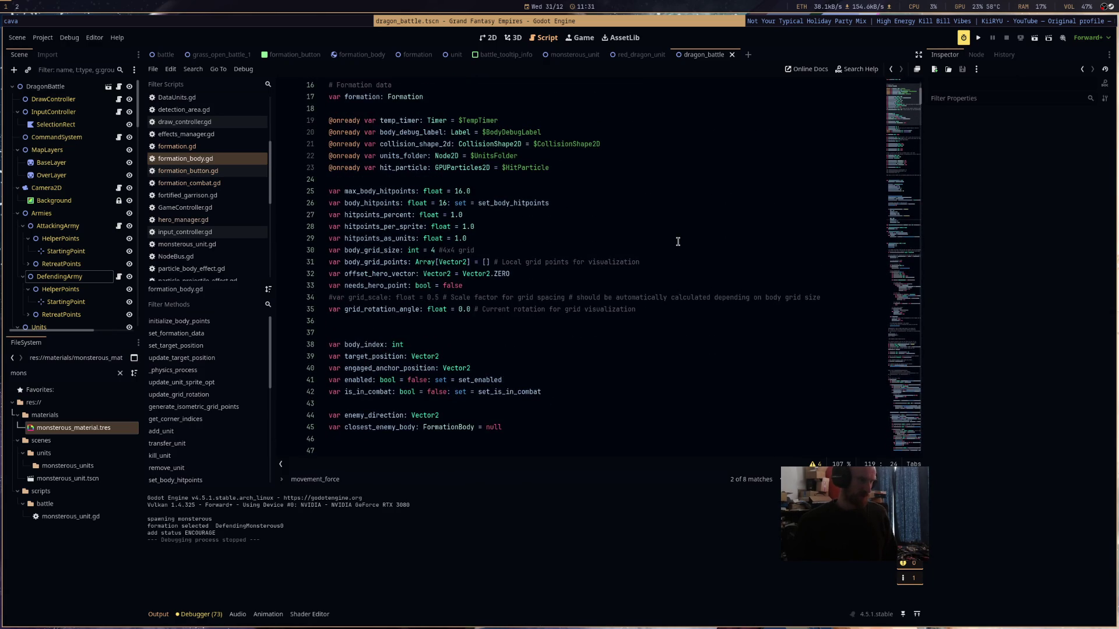
scroll(678, 241, down, 20)
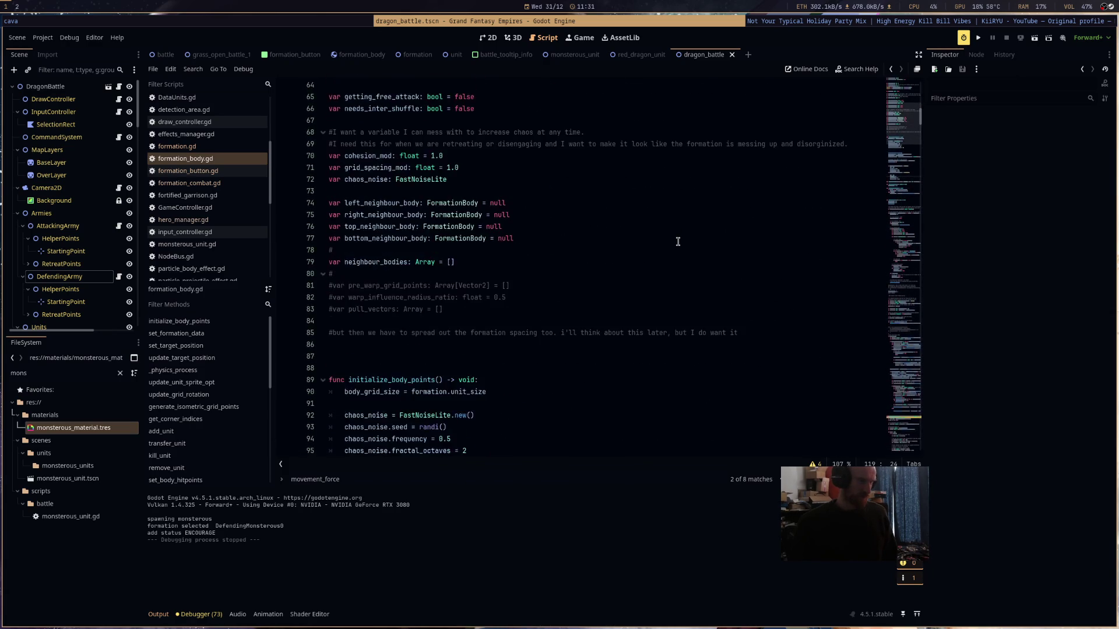
scroll(678, 241, down, 9)
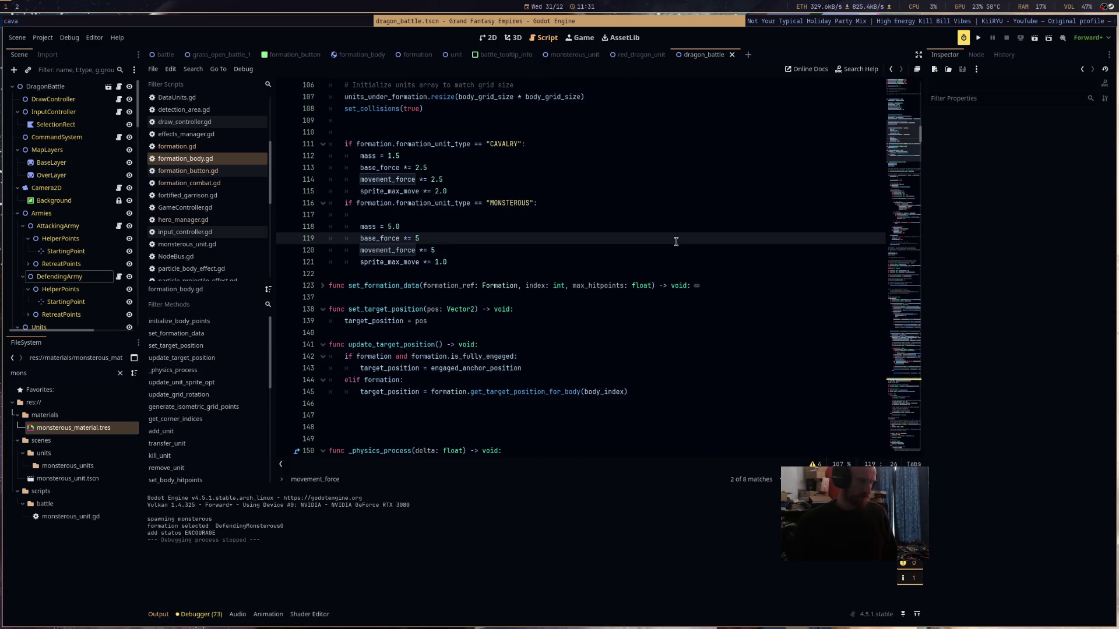
text(2)
click(435, 266)
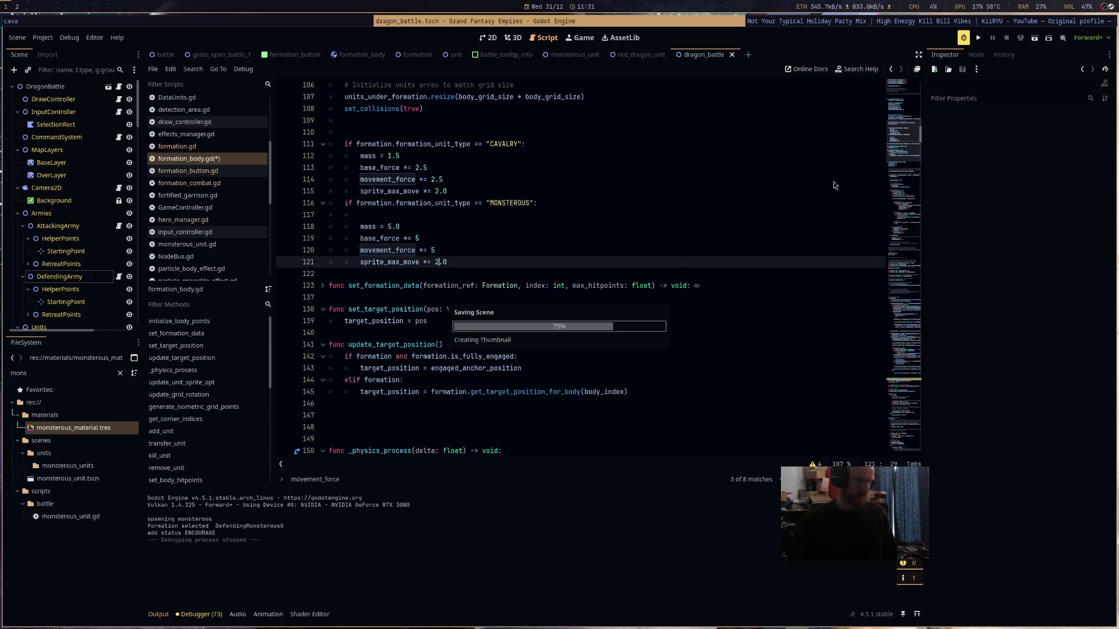
click(1036, 39)
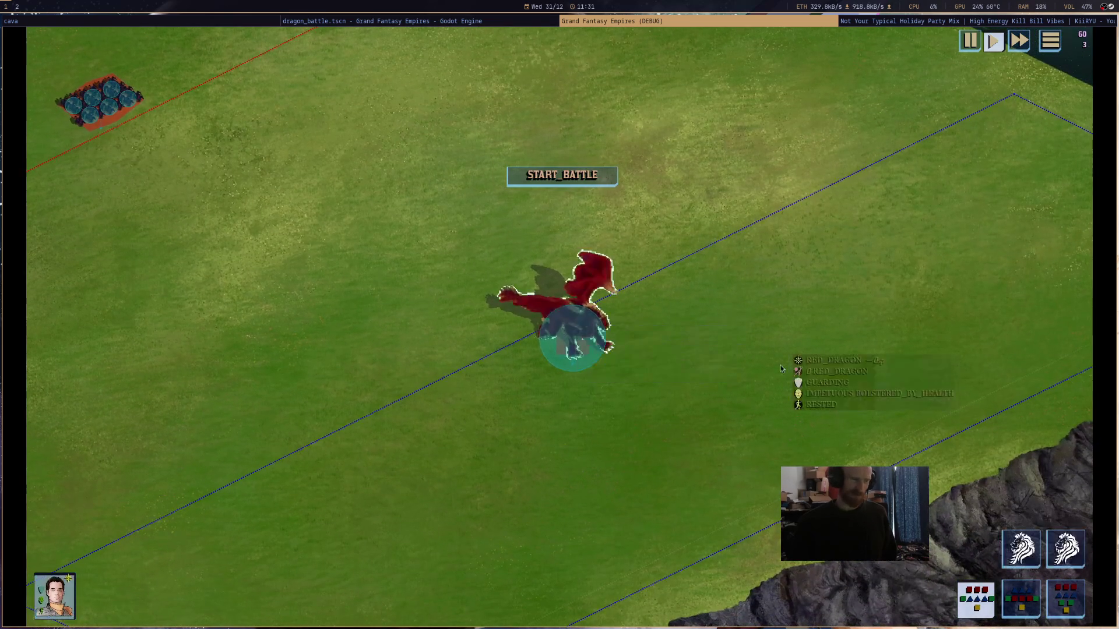
- Start the battle, send the red dragon across the field, watch it, then quit the game
click(781, 368)
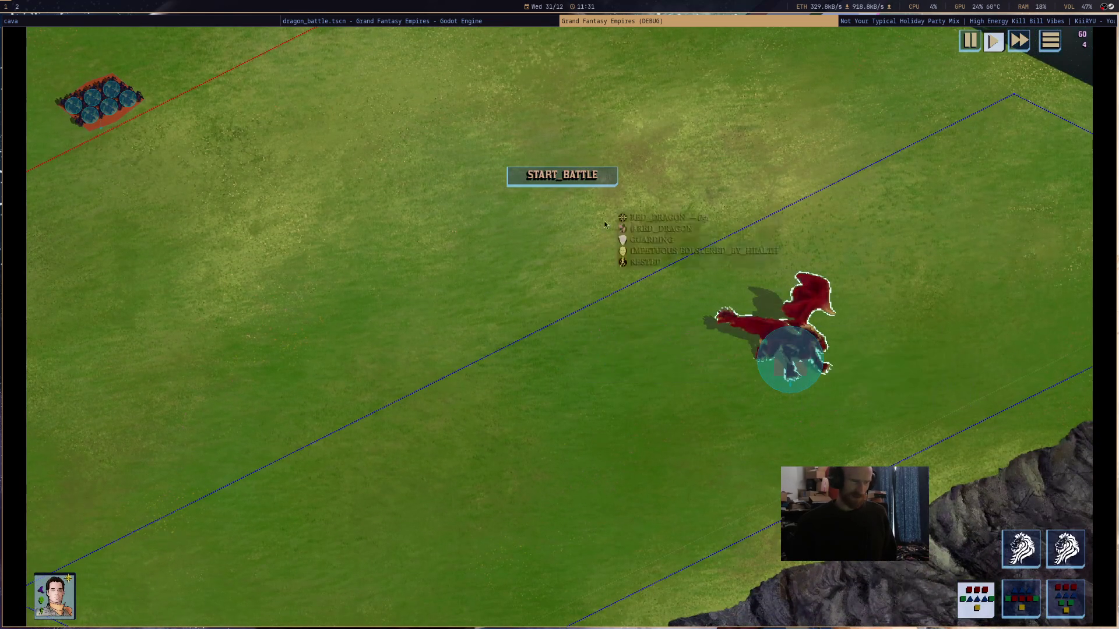
click(593, 177)
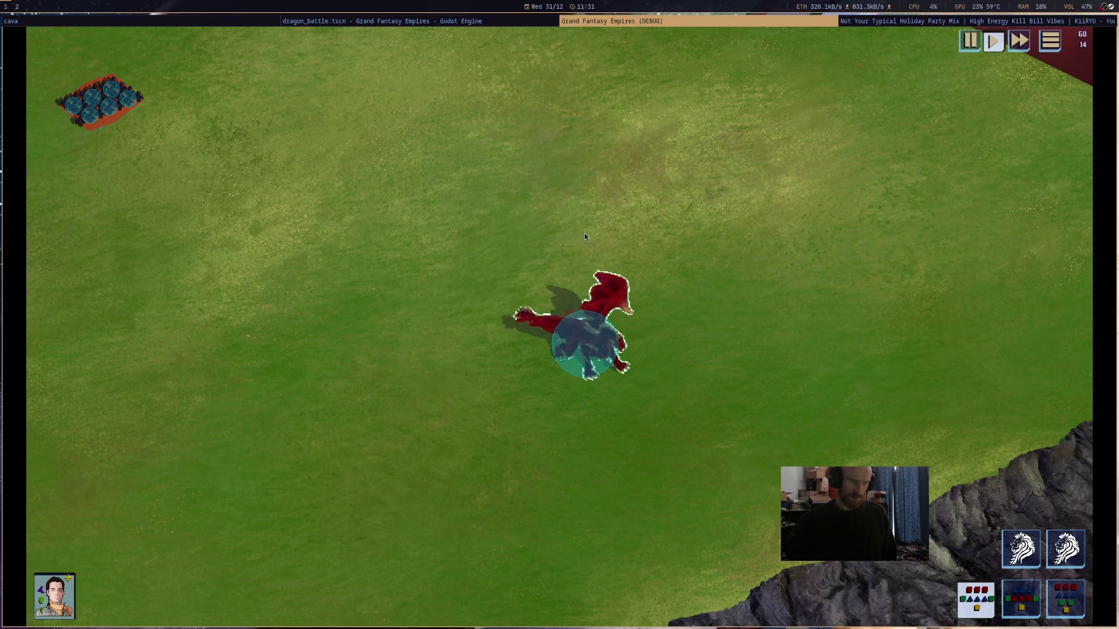
mouse_move(608, 343)
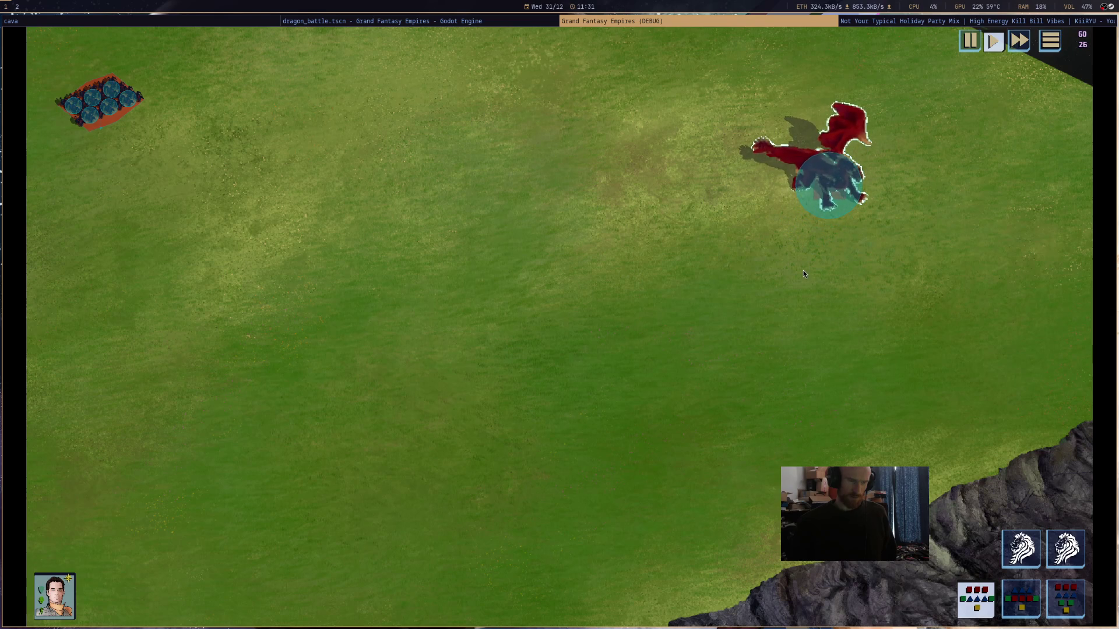
key(F8)
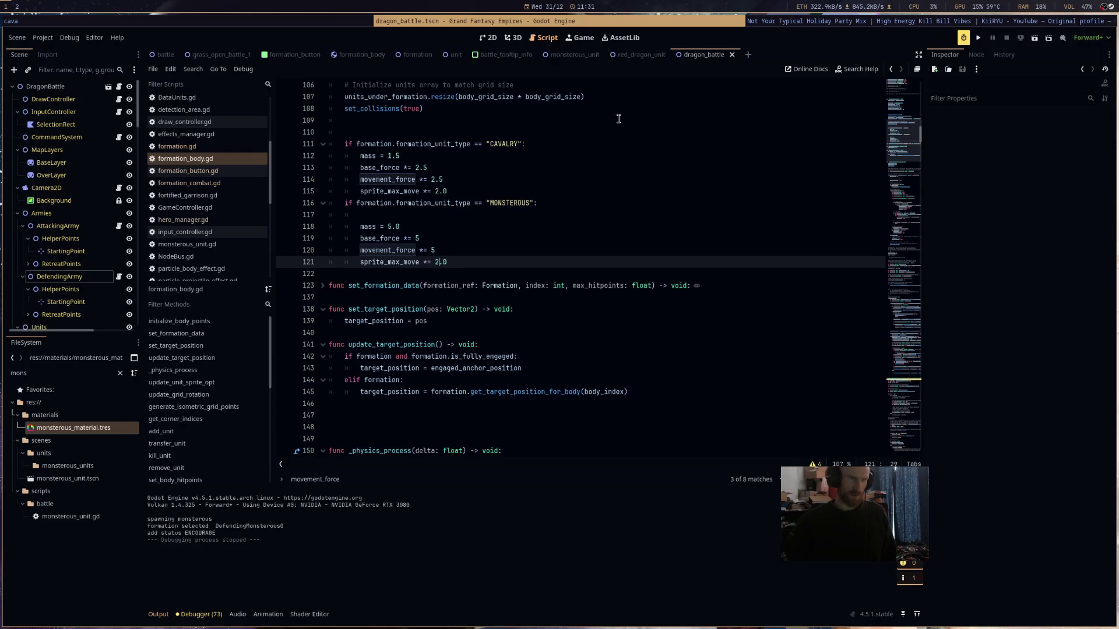
- Scroll through formation_combat.gd, then open formation_button.gd down to its _process function
scroll(528, 313, down, 20)
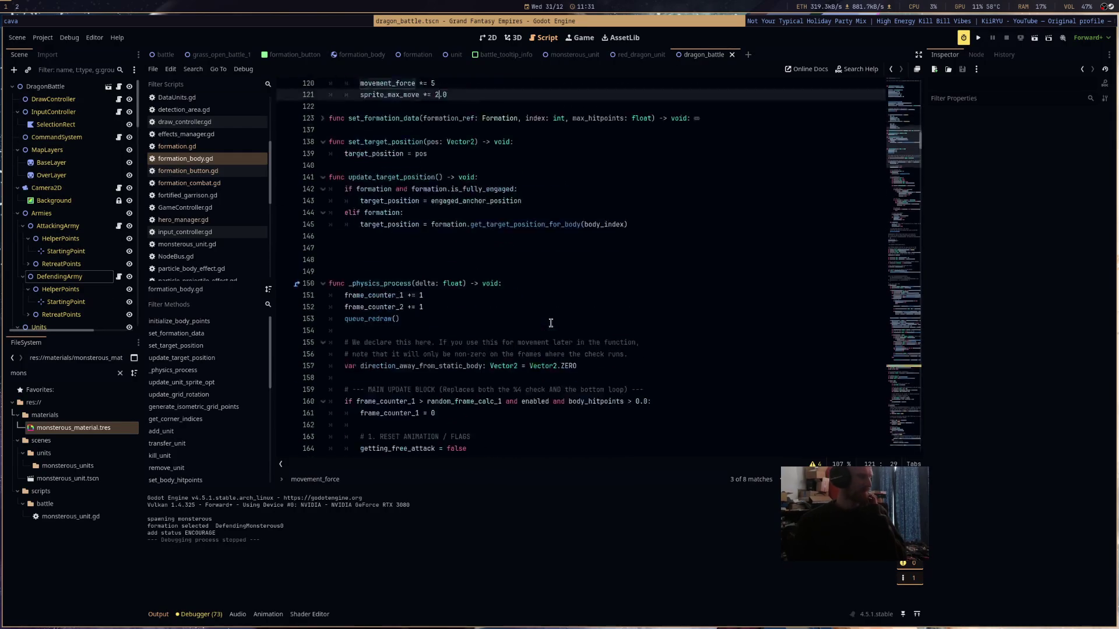
scroll(550, 321, down, 6)
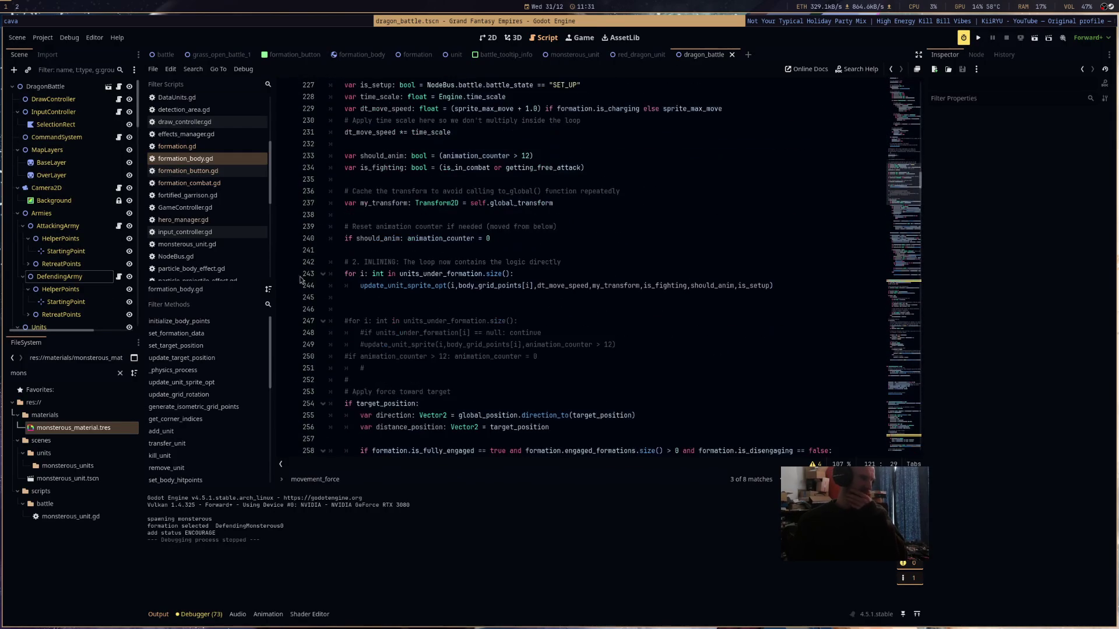
click(240, 185)
scroll(495, 250, down, 11)
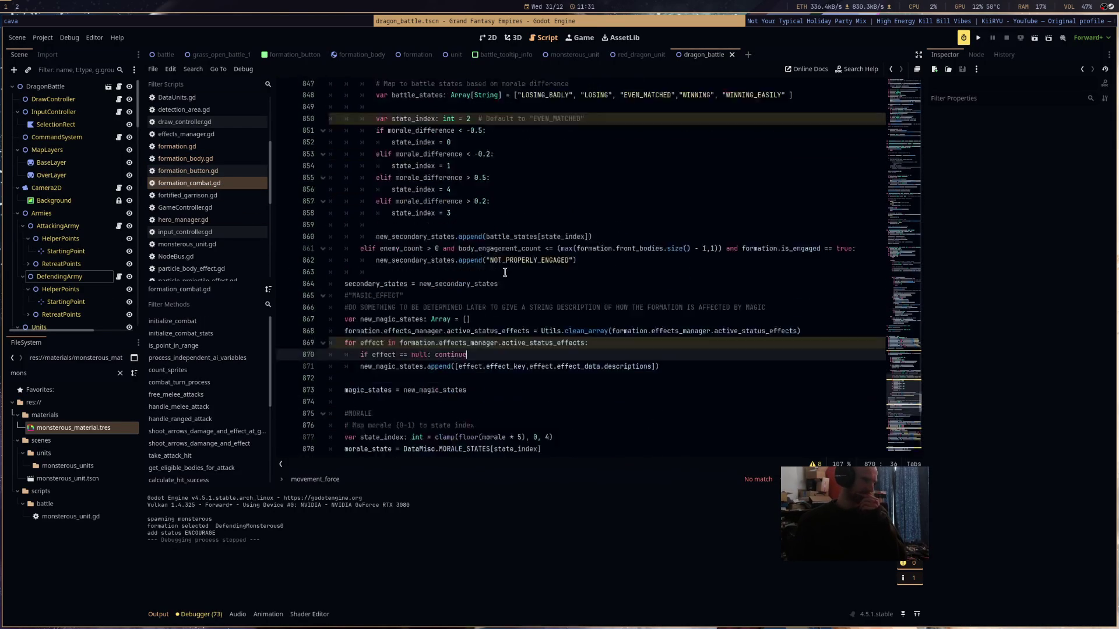
scroll(504, 272, down, 6)
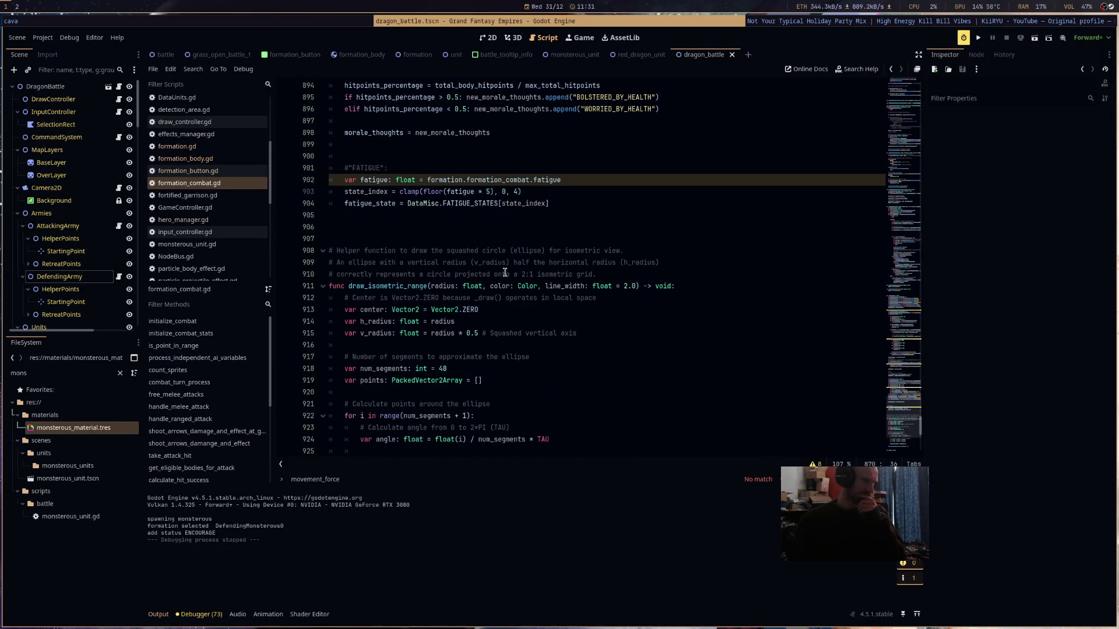
scroll(504, 273, up, 8)
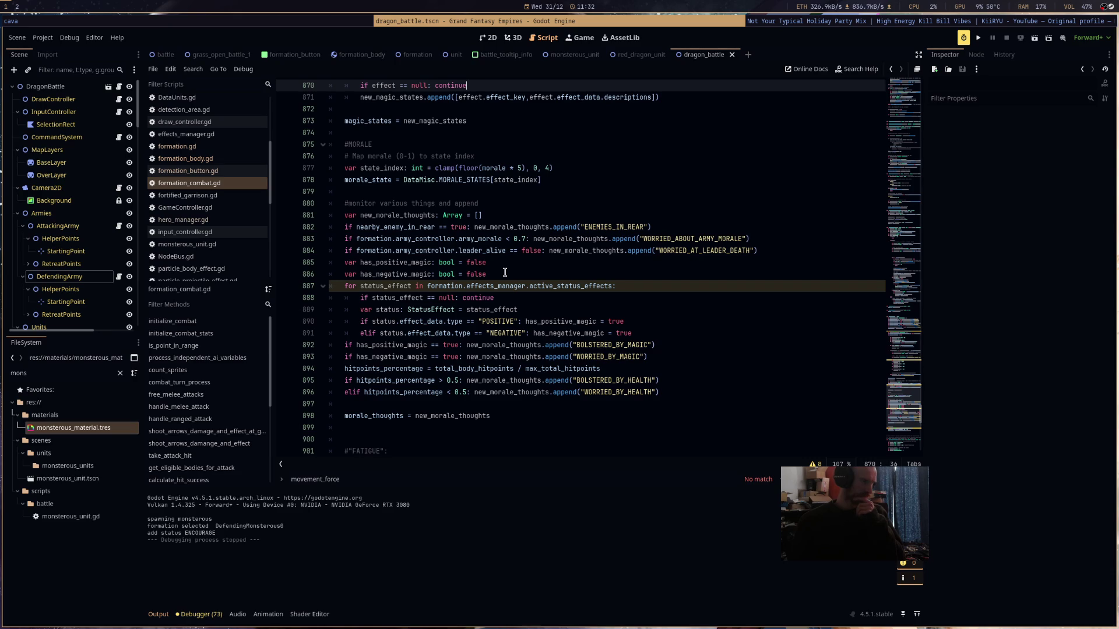
click(207, 172)
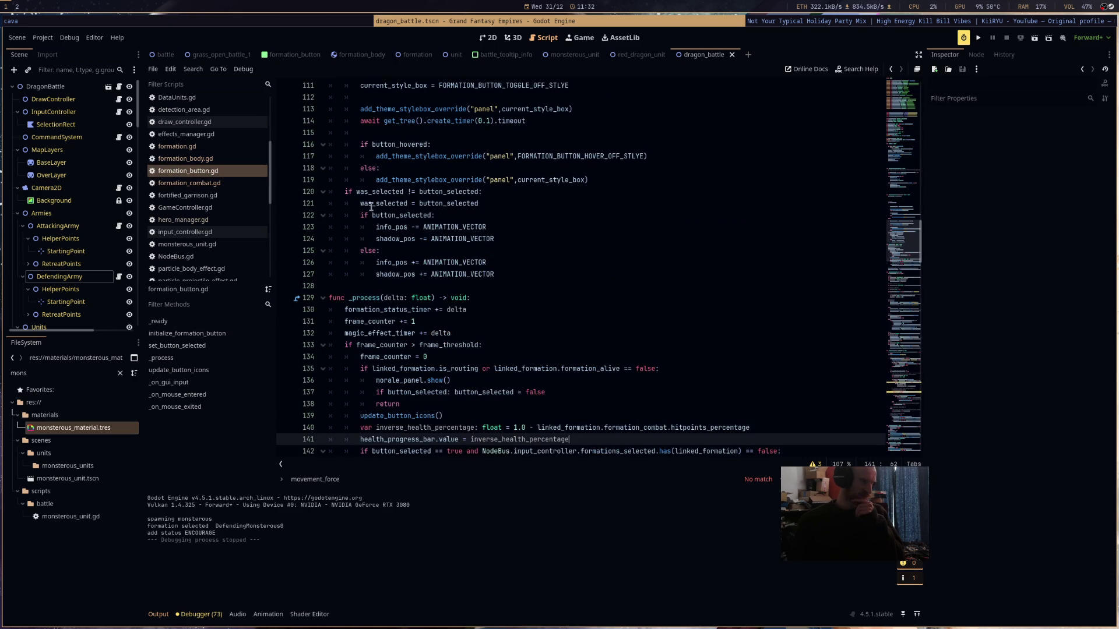
scroll(418, 224, down, 3)
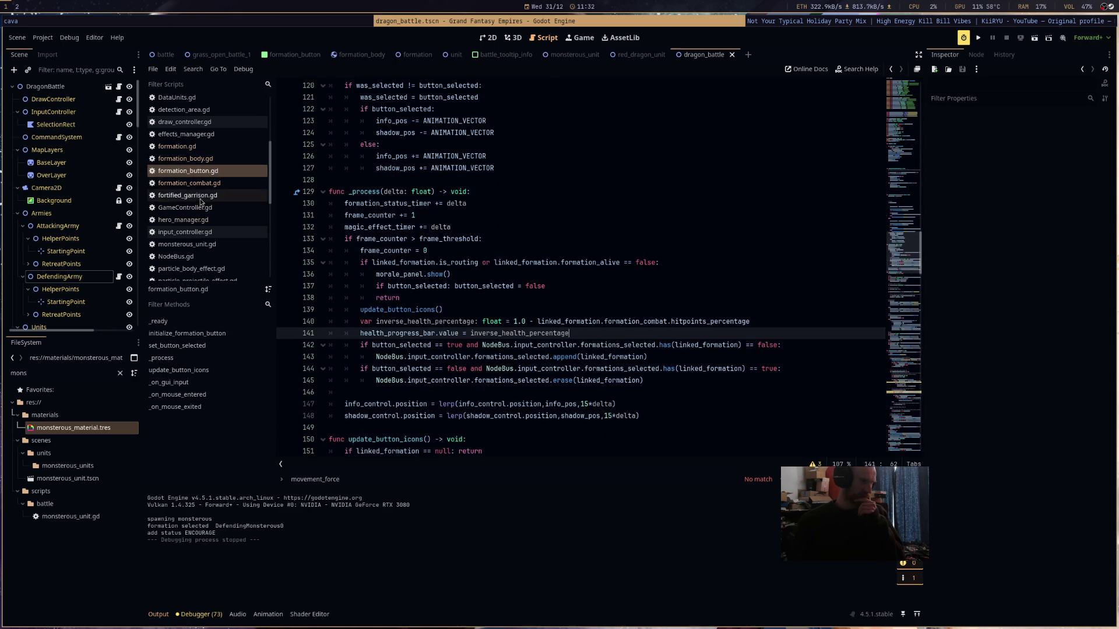
scroll(204, 204, down, 3)
- In hero_manager.gd, lower the dist_sq threshold on line 142 from 1.0 to 0.5 and run the project
click(225, 128)
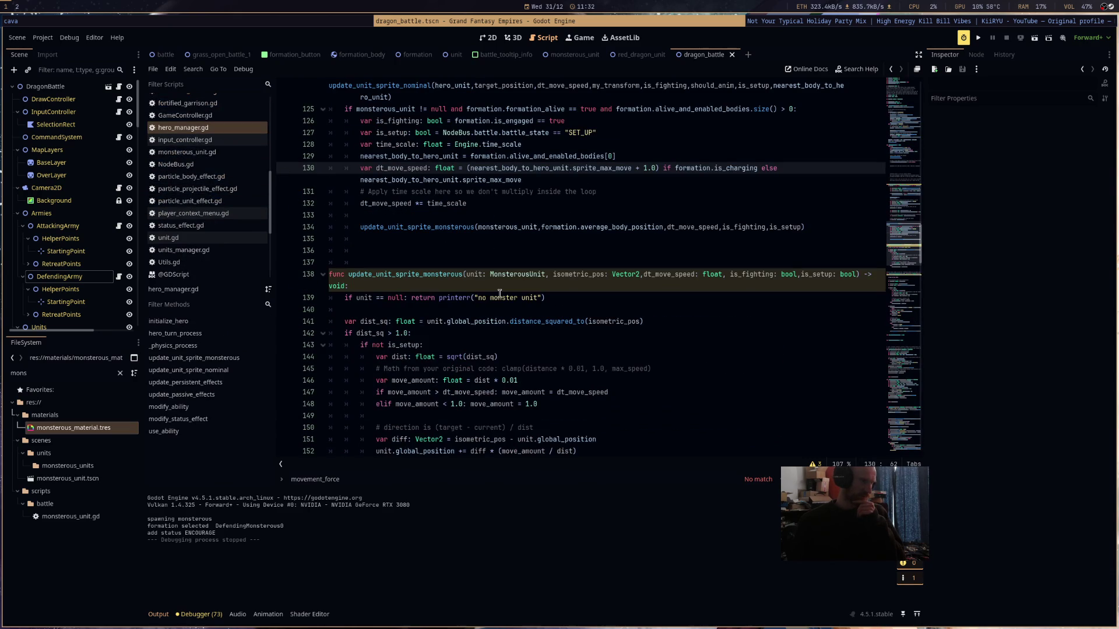
scroll(500, 294, up, 12)
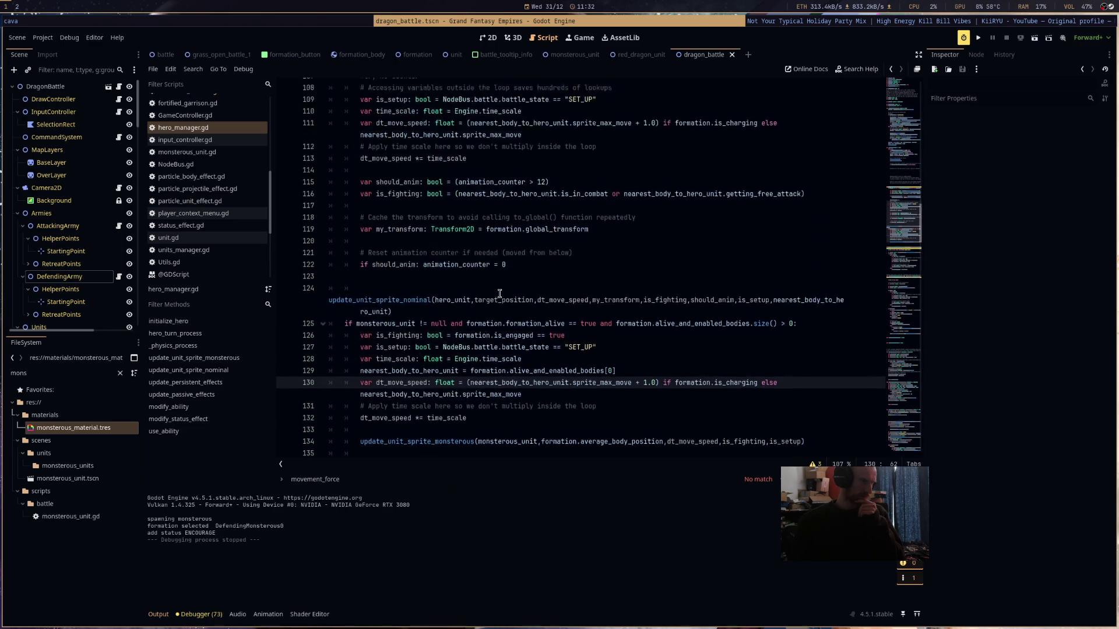
scroll(382, 206, down, 1)
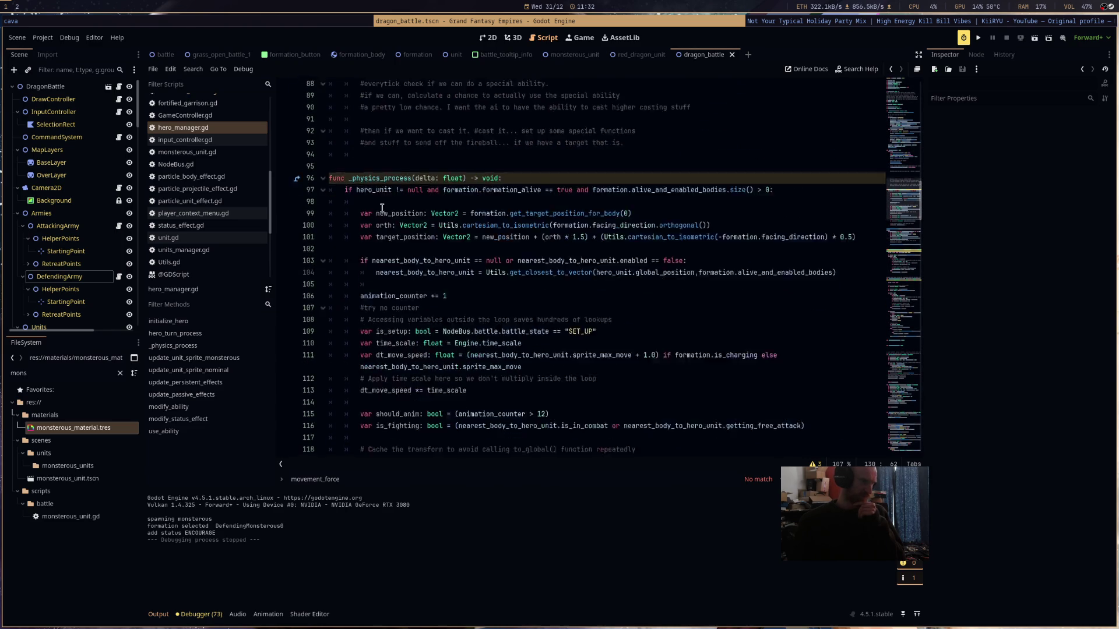
scroll(384, 233, down, 9)
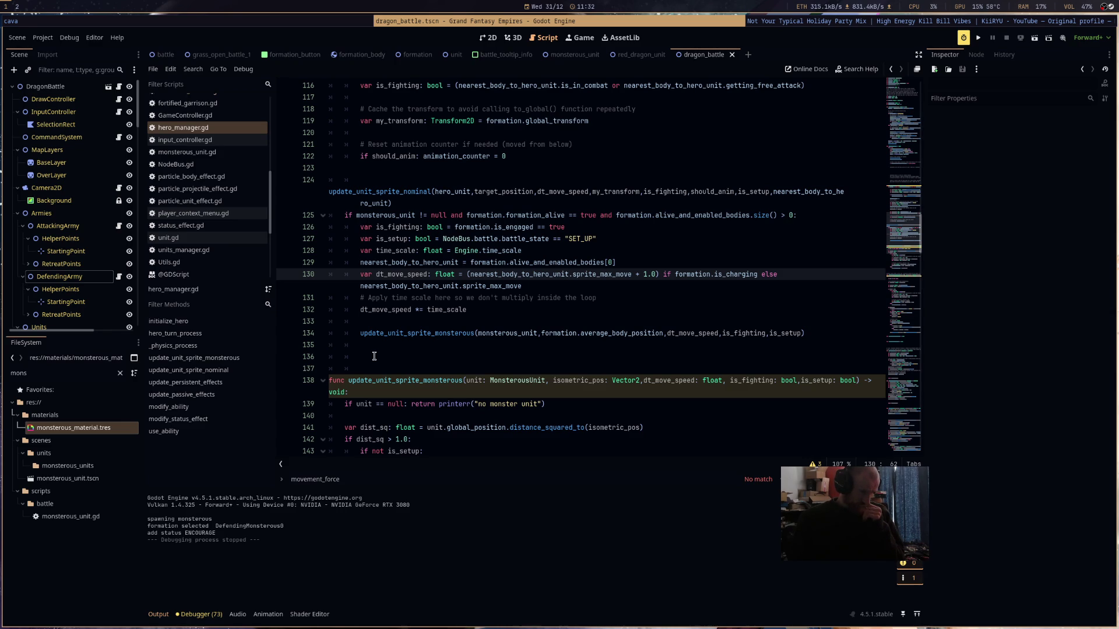
scroll(374, 356, down, 6)
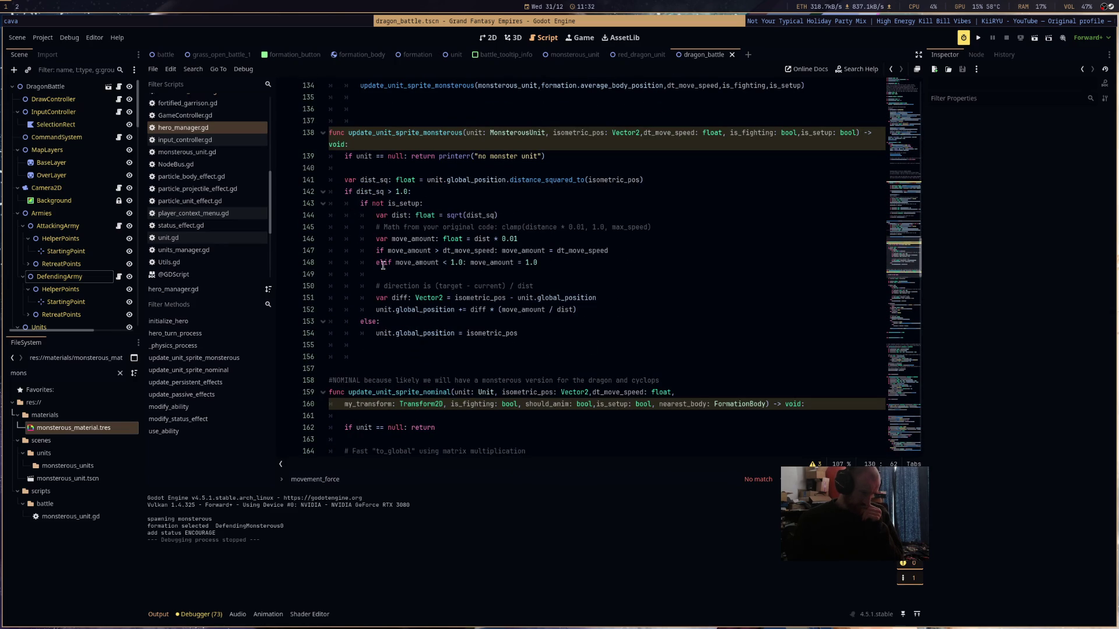
double_click(402, 192)
text(0.)
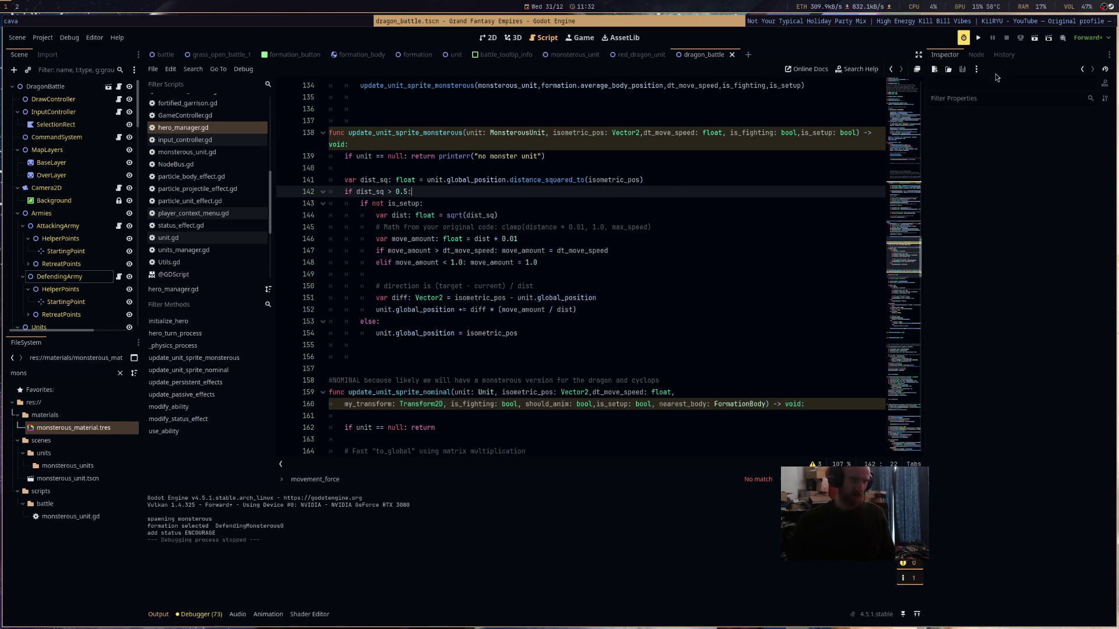
click(1033, 38)
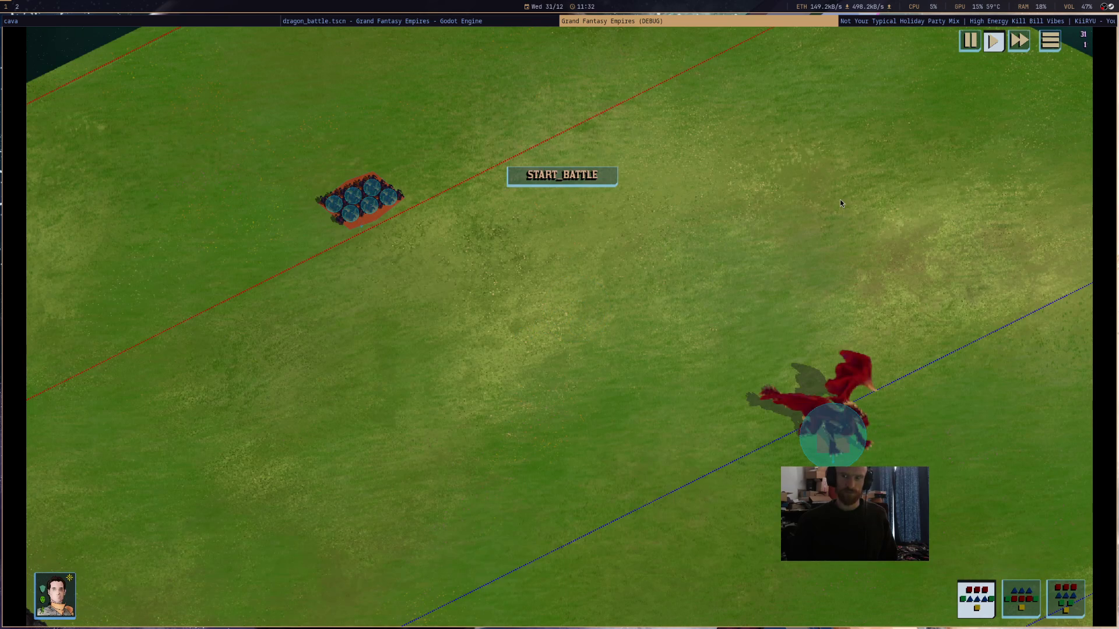
- Select the dragon unit, start the battle to watch it animate, then stop the game with F8
click(828, 435)
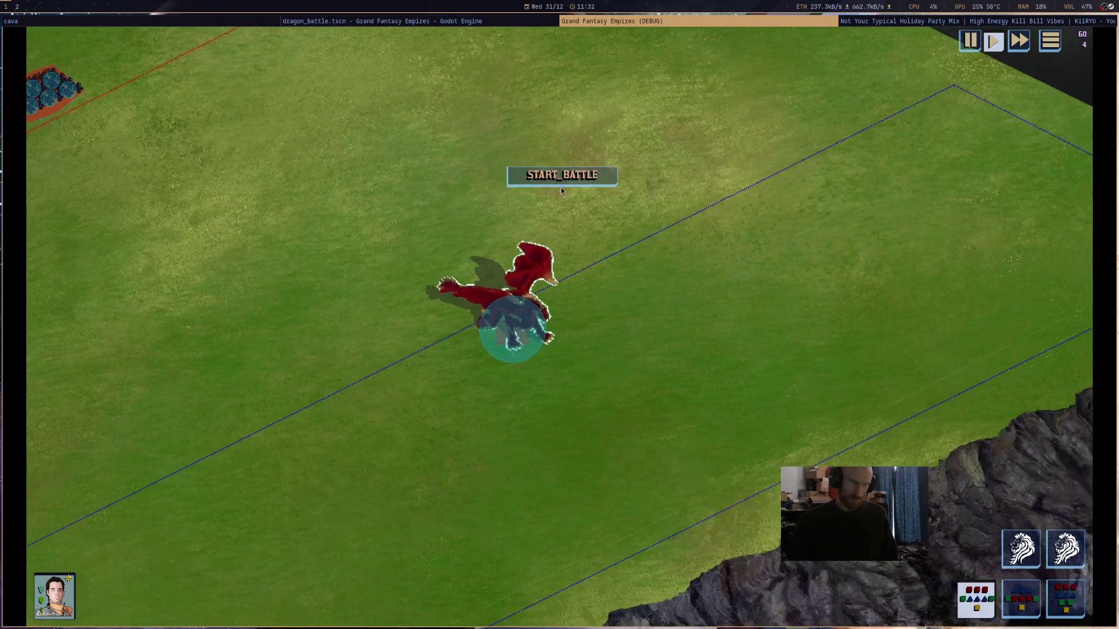
click(560, 187)
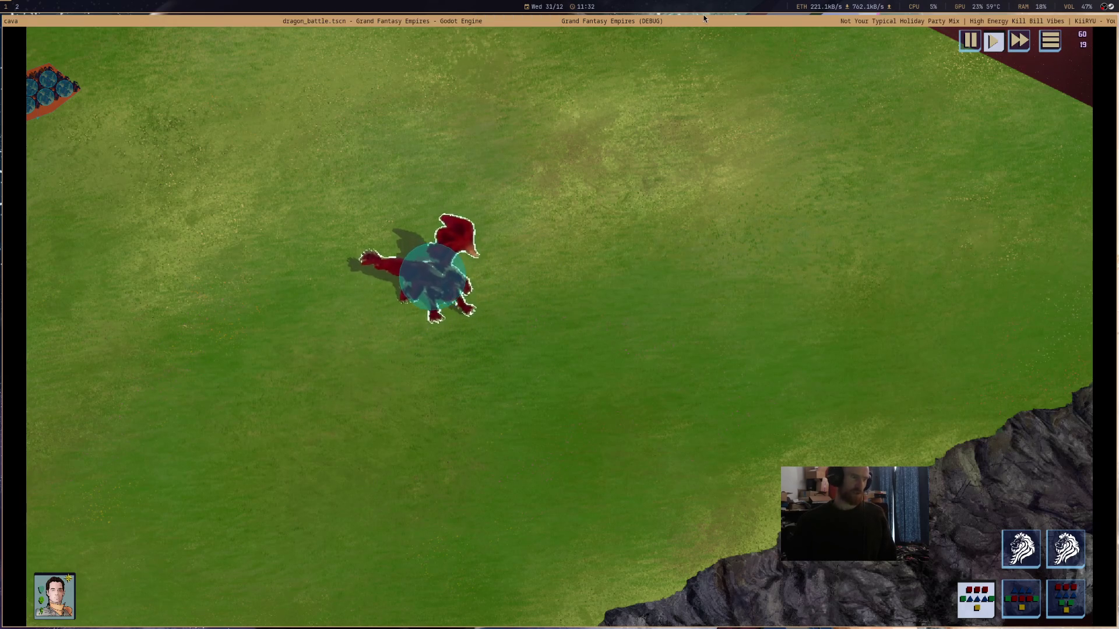
key(F8)
- Insert a blank line after update_unit_sprite_monsterous, then switch to the YouTube video in Firefox
click(590, 332)
scroll(590, 330, down, 4)
scroll(590, 330, down, 4)
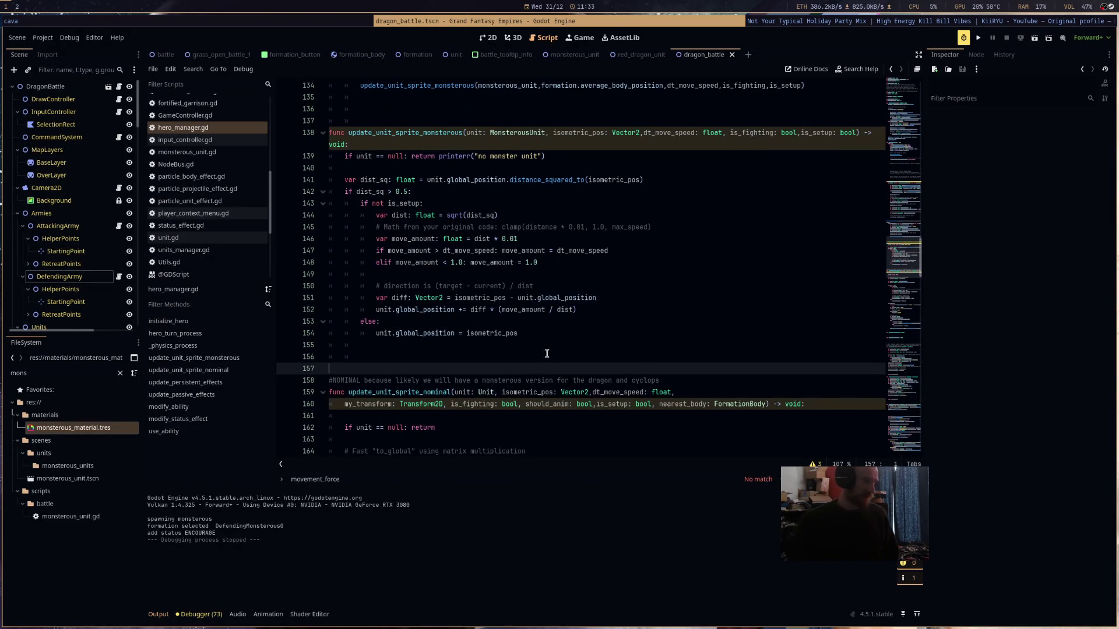
key(Down)
scroll(549, 352, down, 2)
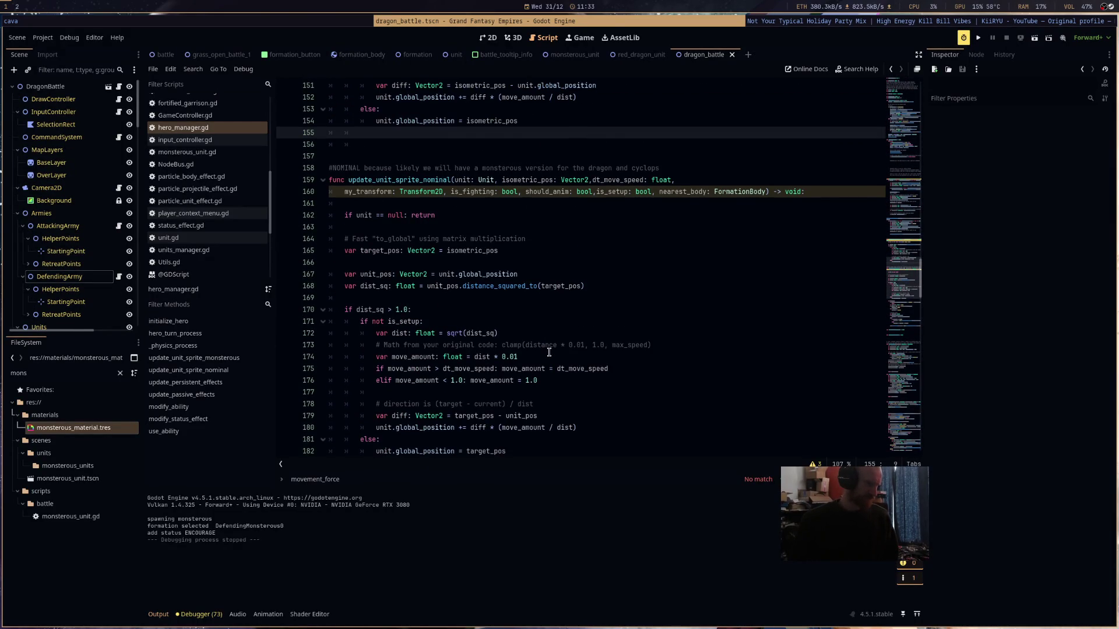
scroll(549, 352, down, 3)
scroll(549, 352, up, 5)
key(Return)
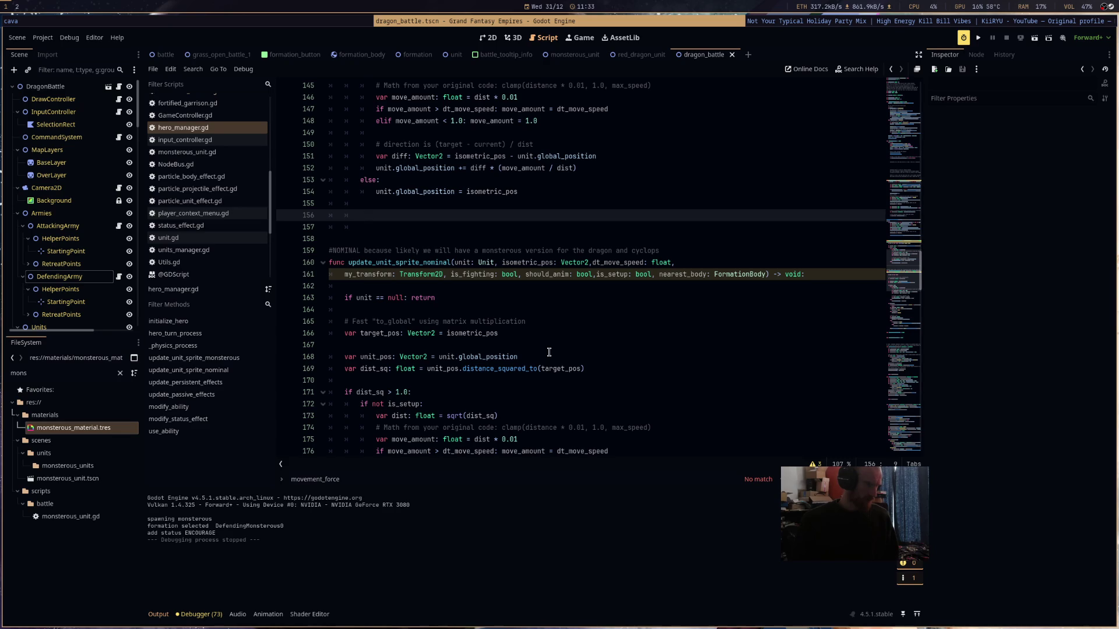
scroll(549, 352, up, 4)
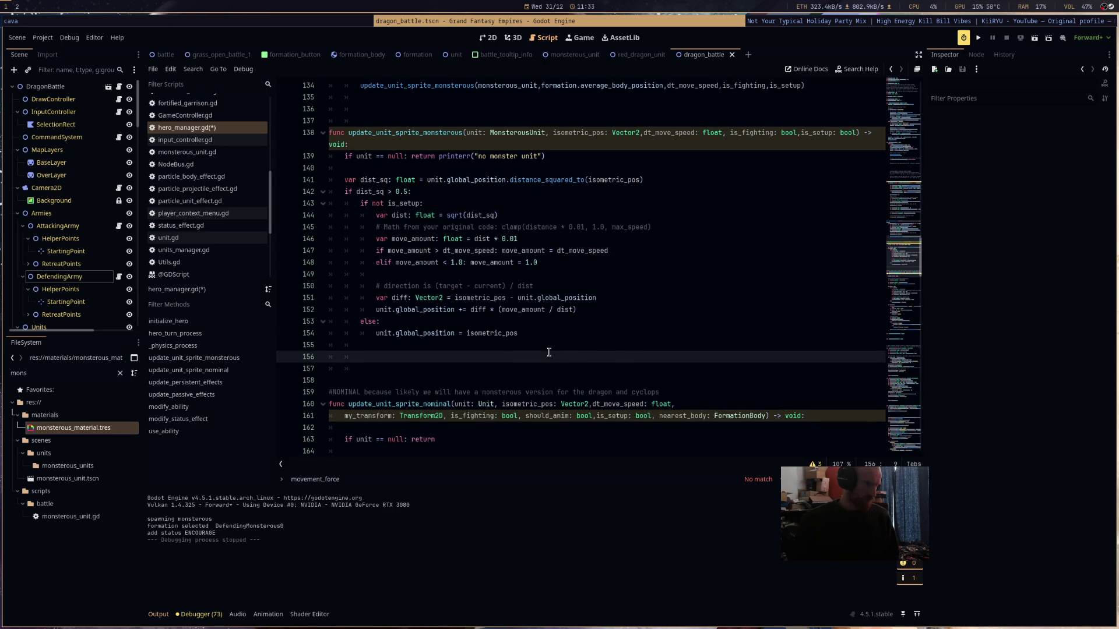
scroll(549, 352, down, 3)
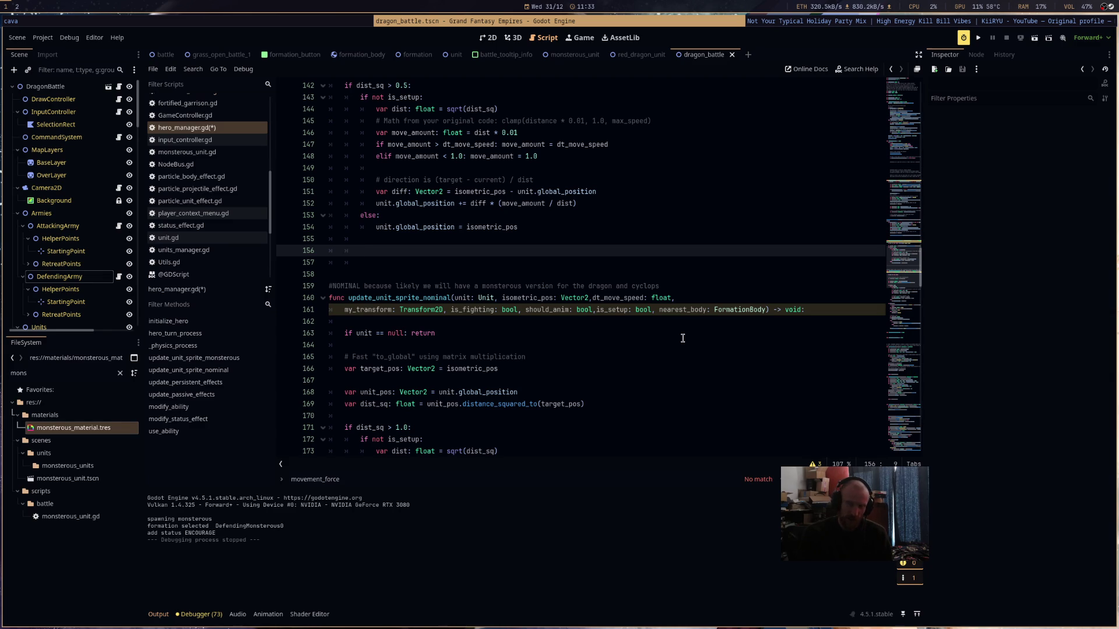
key(alt+Tab)
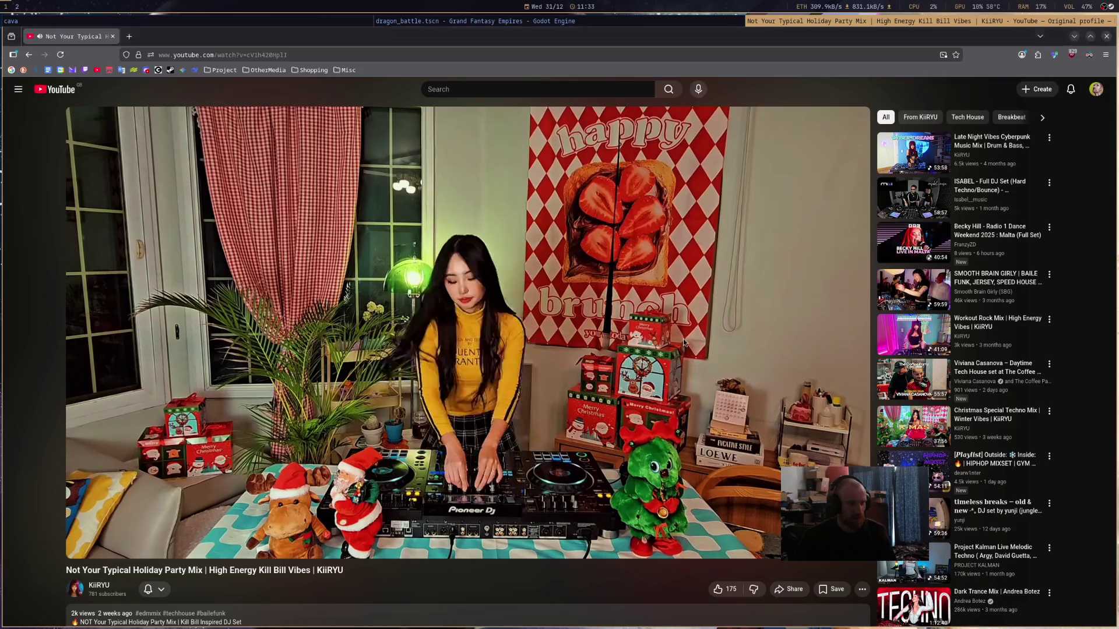
- Play the hard techno DJ set, skip ahead a few times, then return to Godot
click(336, 309)
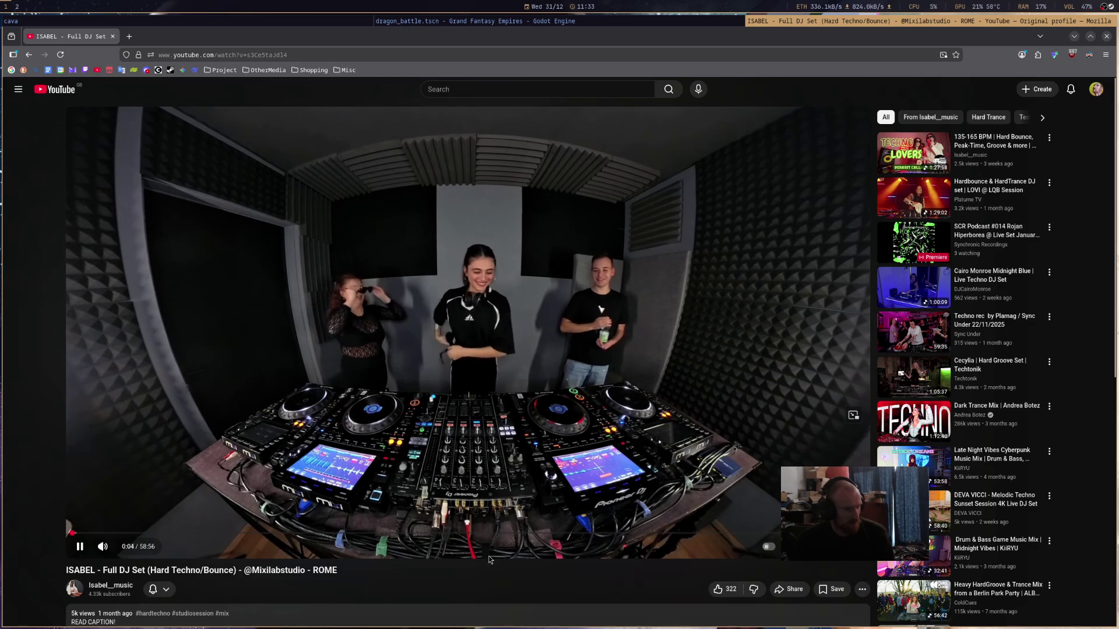
key(l)
key(Right)
key(Right)
key(Right)
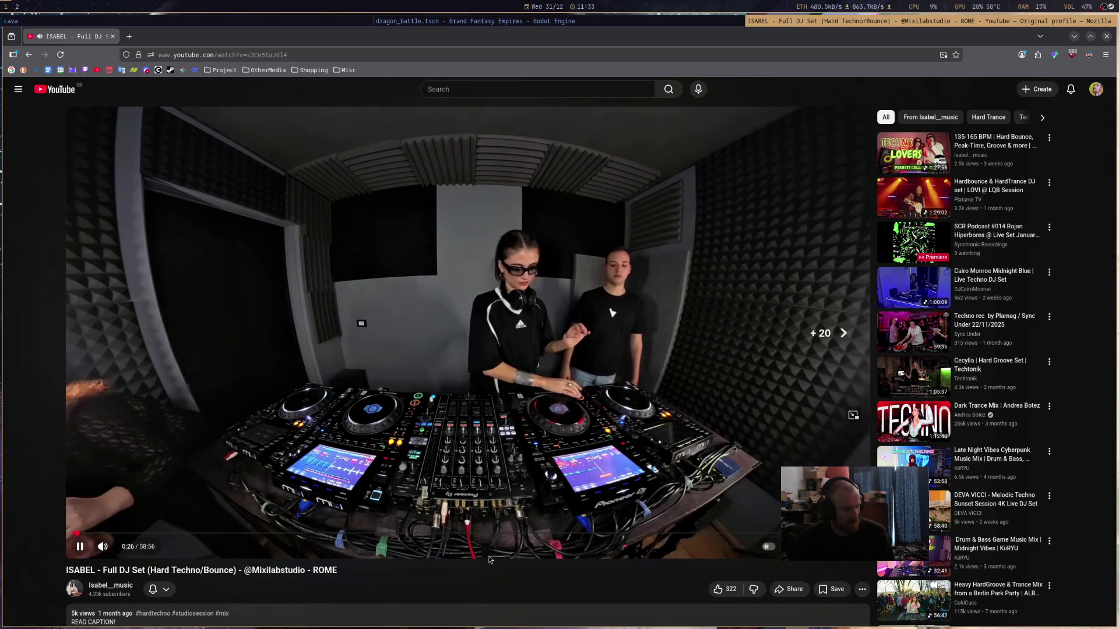
key(Right)
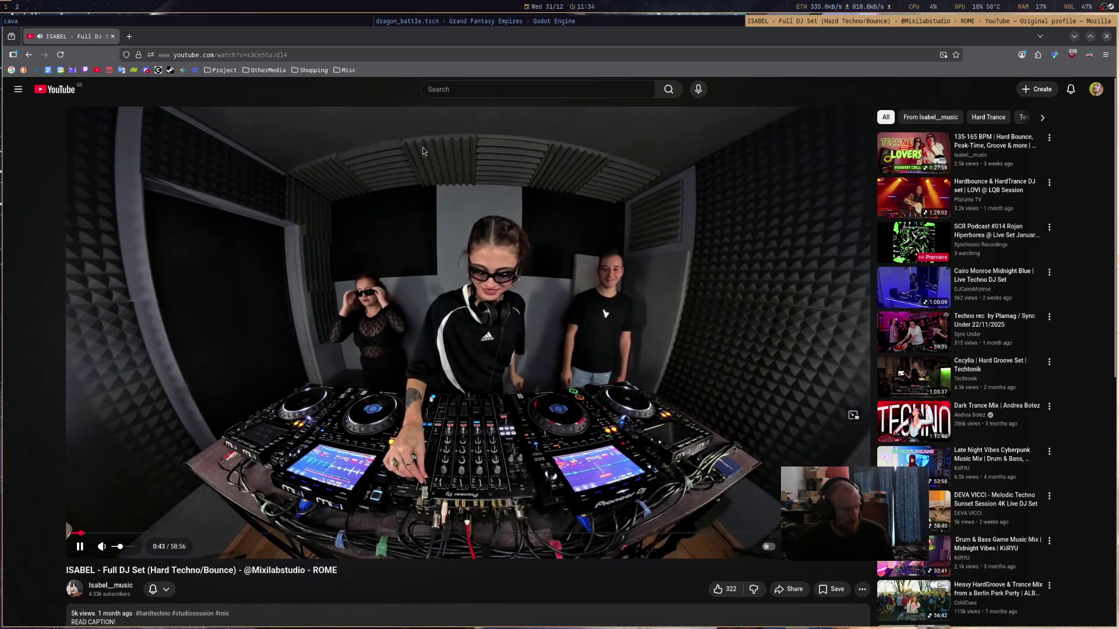
click(579, 22)
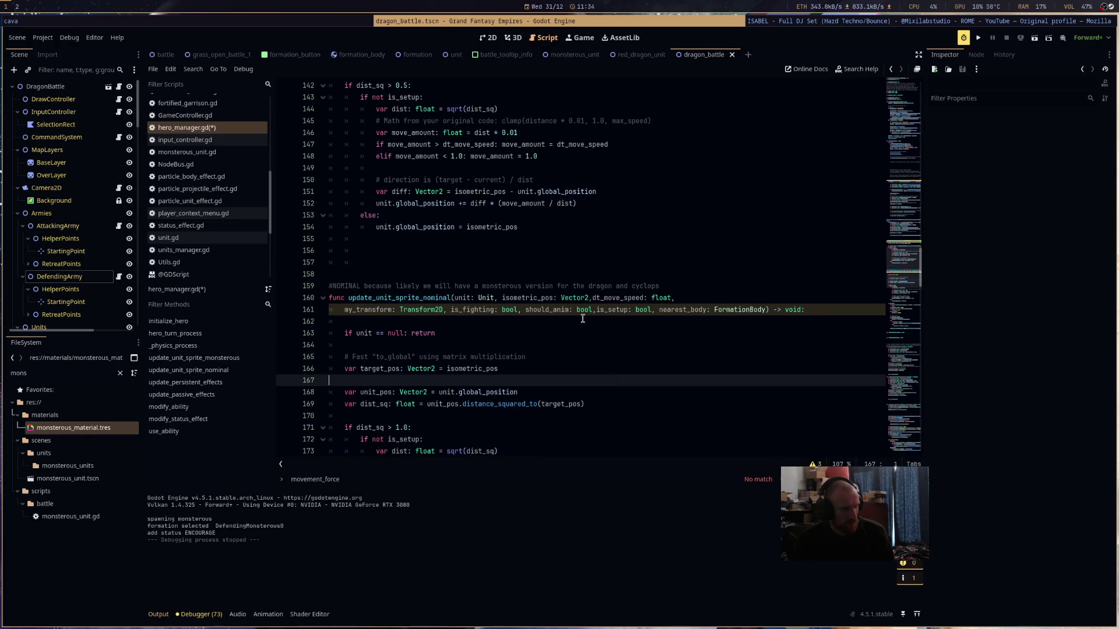
- Append ',delta' to the update_unit_sprite_monsterous call on line 134
click(568, 263)
scroll(555, 298, up, 3)
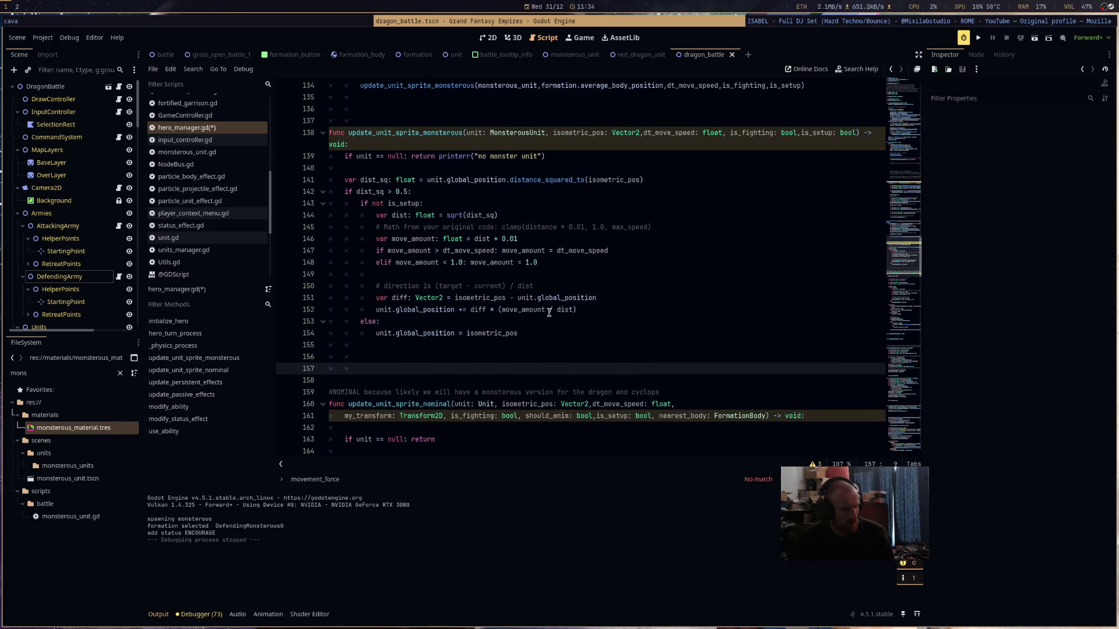
click(524, 357)
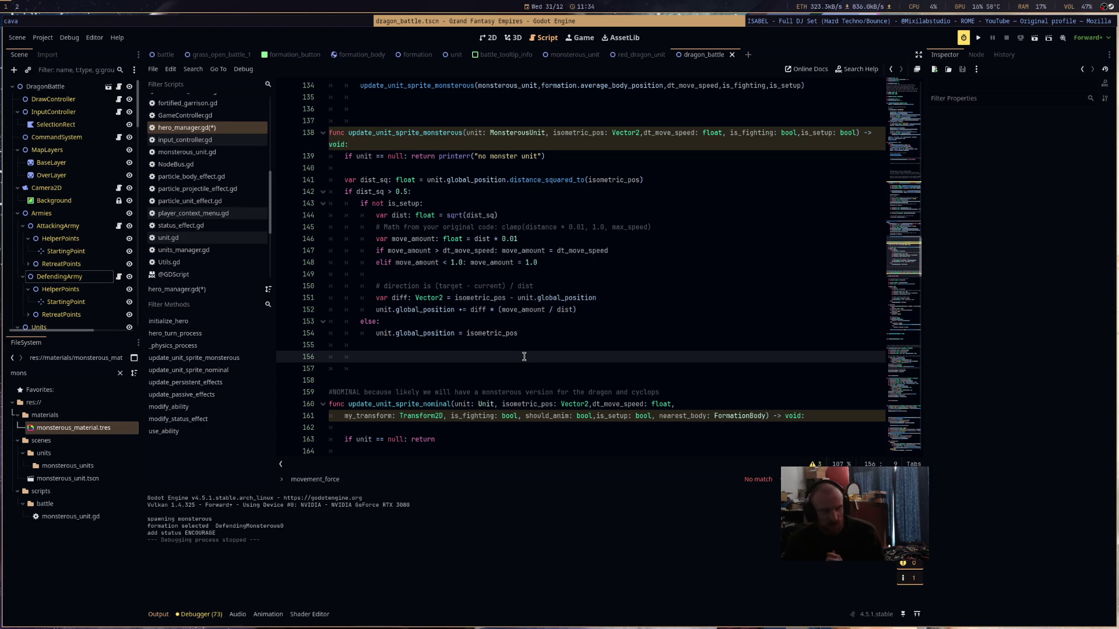
scroll(630, 287, up, 6)
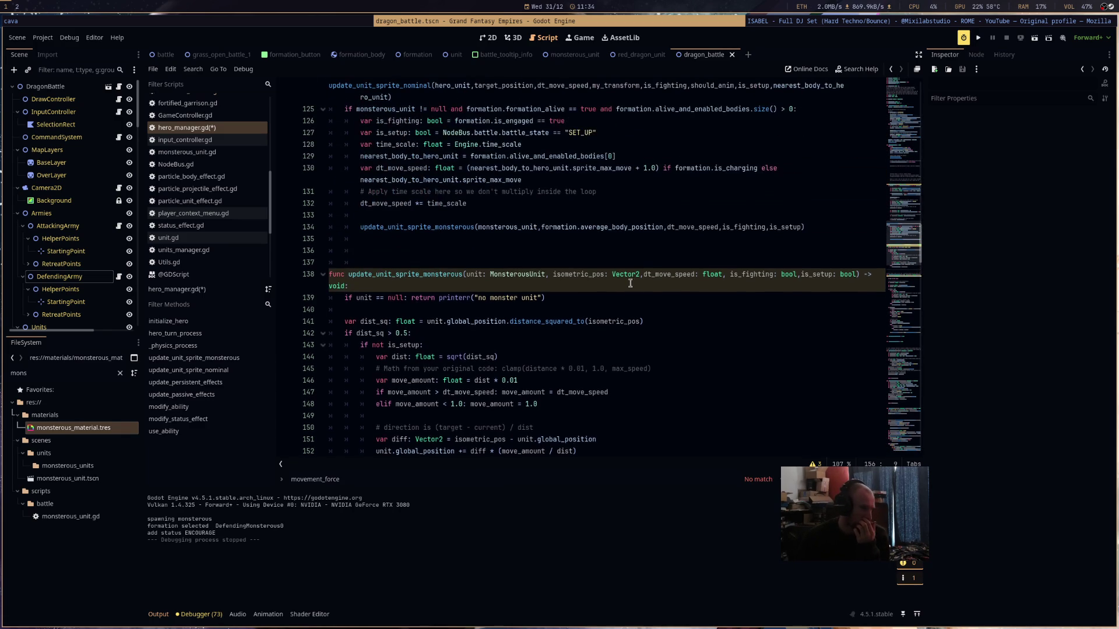
click(803, 335)
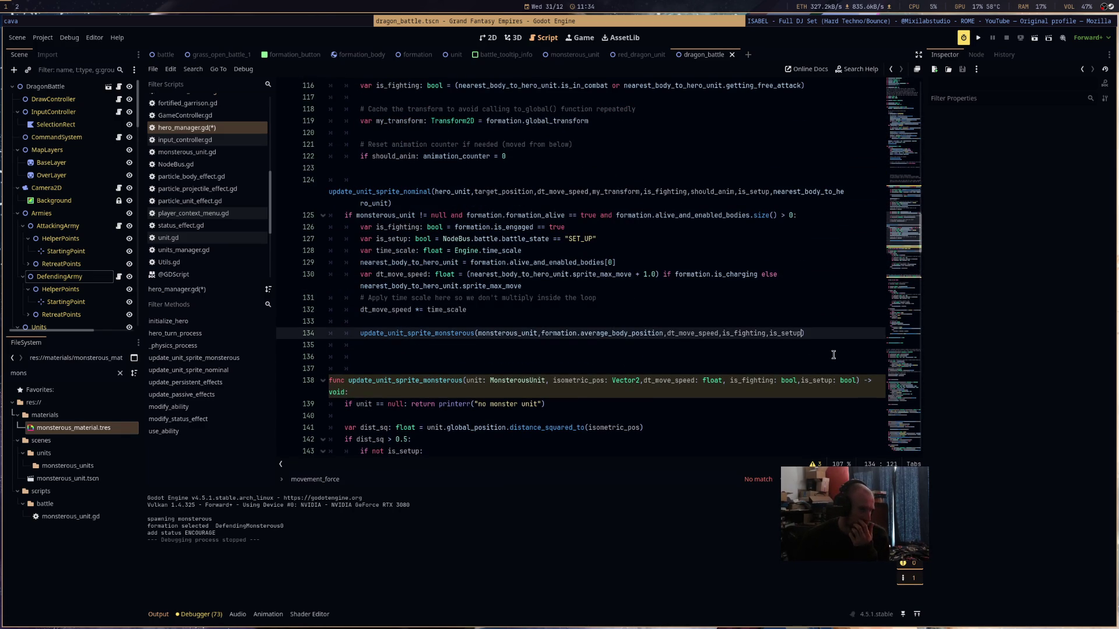
text(,detla)
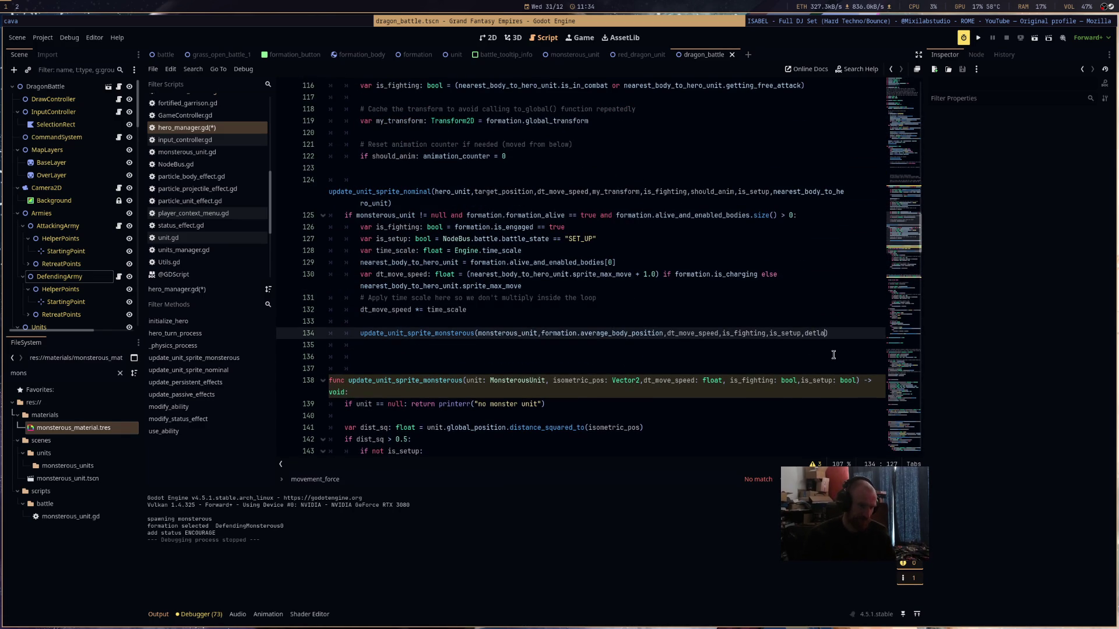
key(BackSpace)
key(BackSpace)
key(BackSpace)
text(lta)
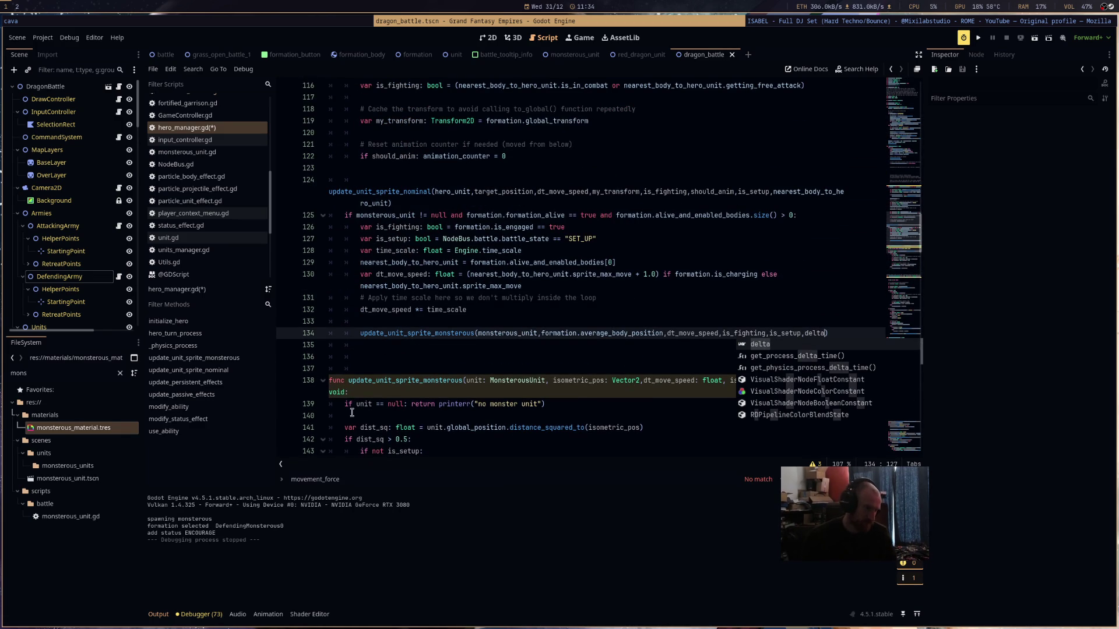
- Add a ',delta: float' parameter to the update_unit_sprite_monsterous function signature
click(436, 382)
scroll(437, 384, down, 1)
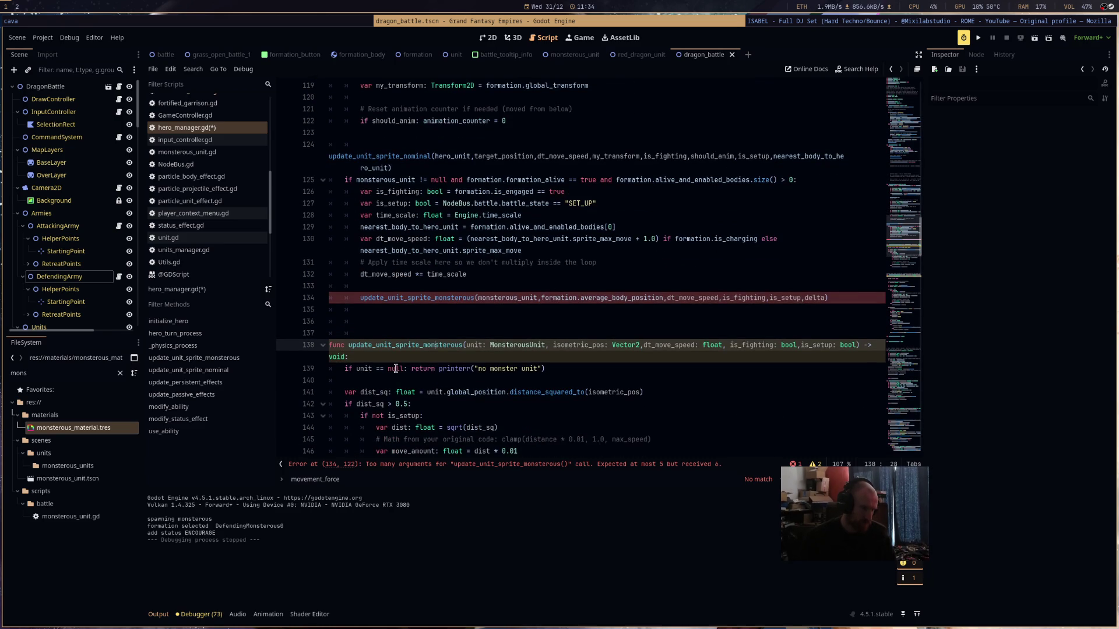
text(,de)
click(857, 345)
text(,delta: float)
scroll(508, 376, down, 5)
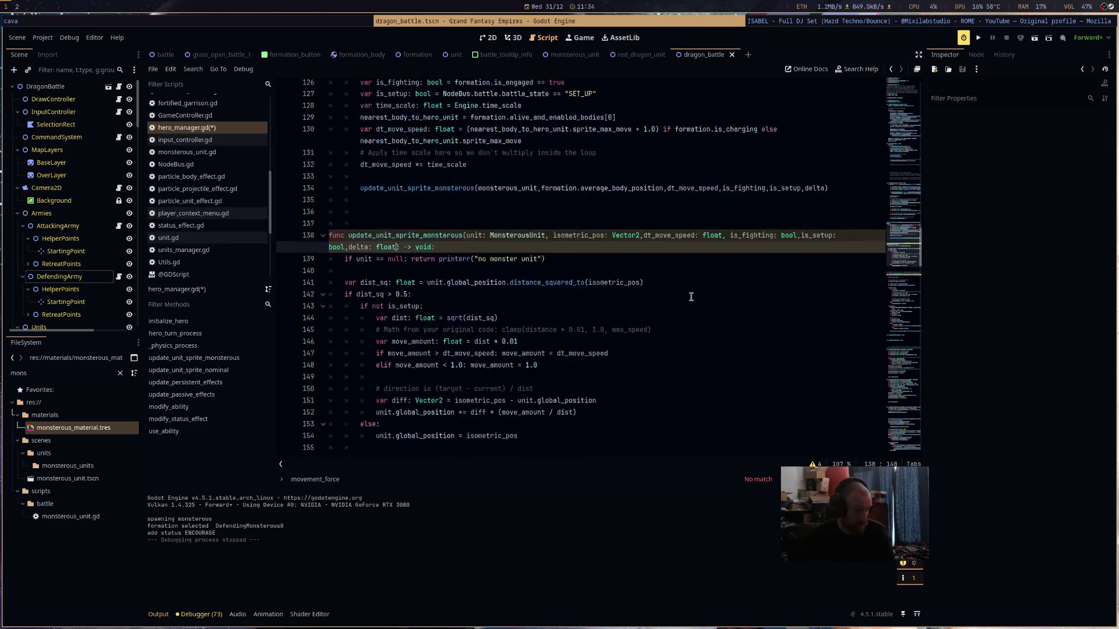
click(508, 376)
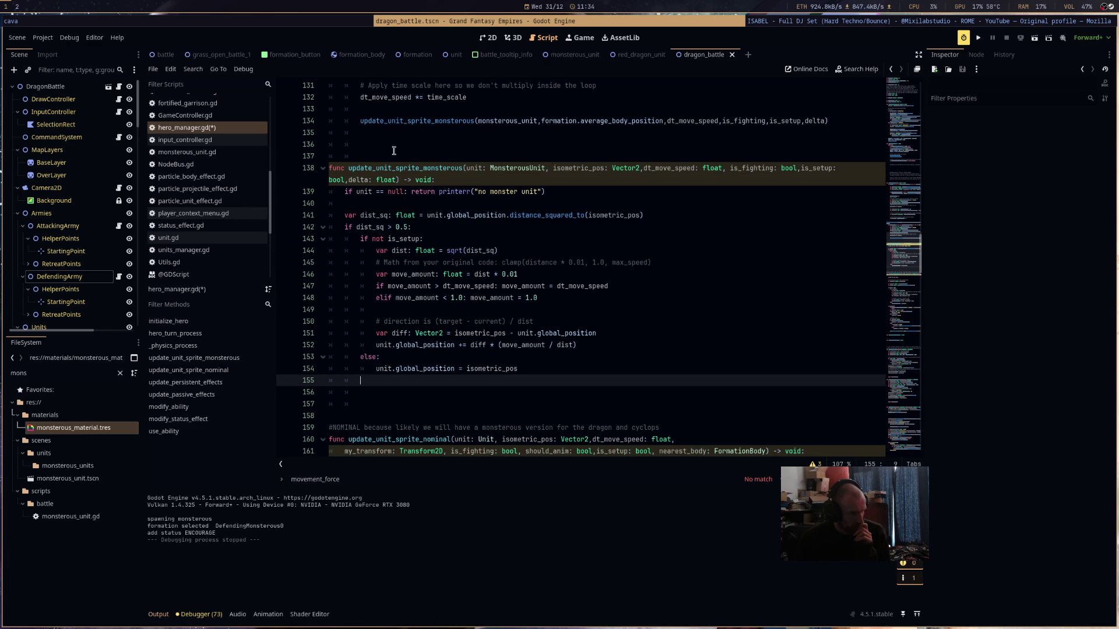
click(367, 156)
- Declare 'var monstrous_anim_time: float = 0.0' on a new line above the function
key(BackSpace)
key(BackSpace)
key(Return)
key(Up)
text(var monstrous_anim_time:)
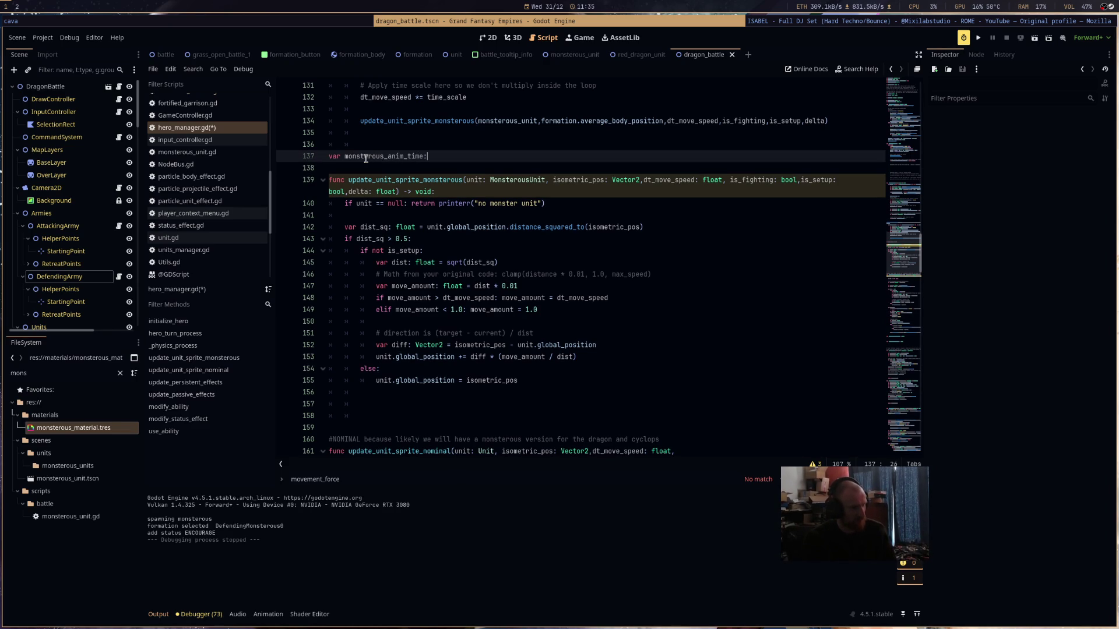
text( floa)
text(t = )
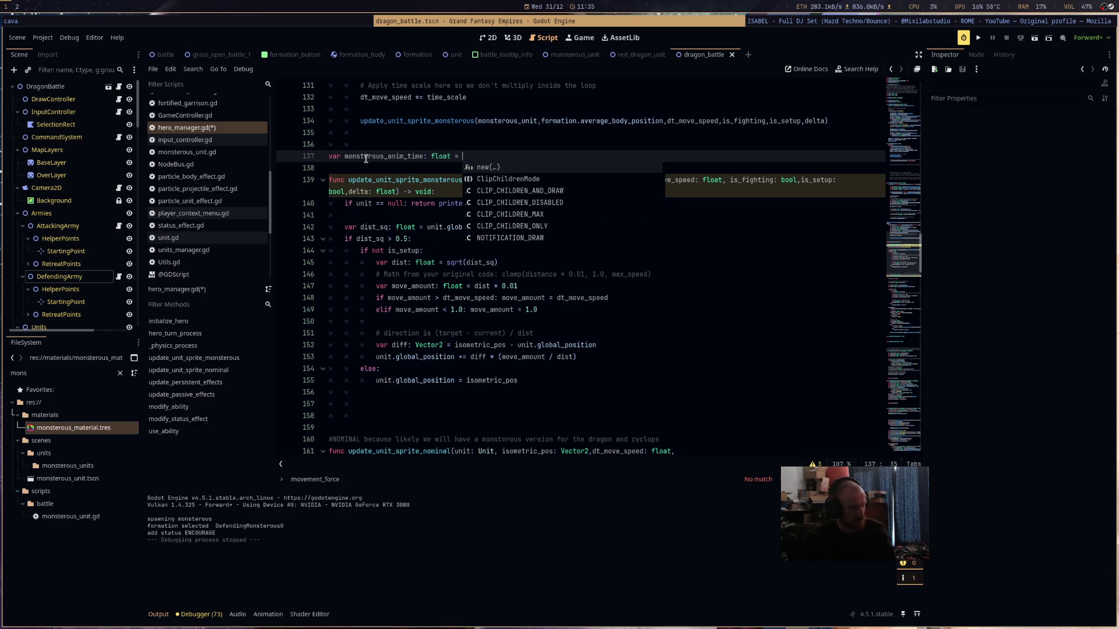
text(0.0)
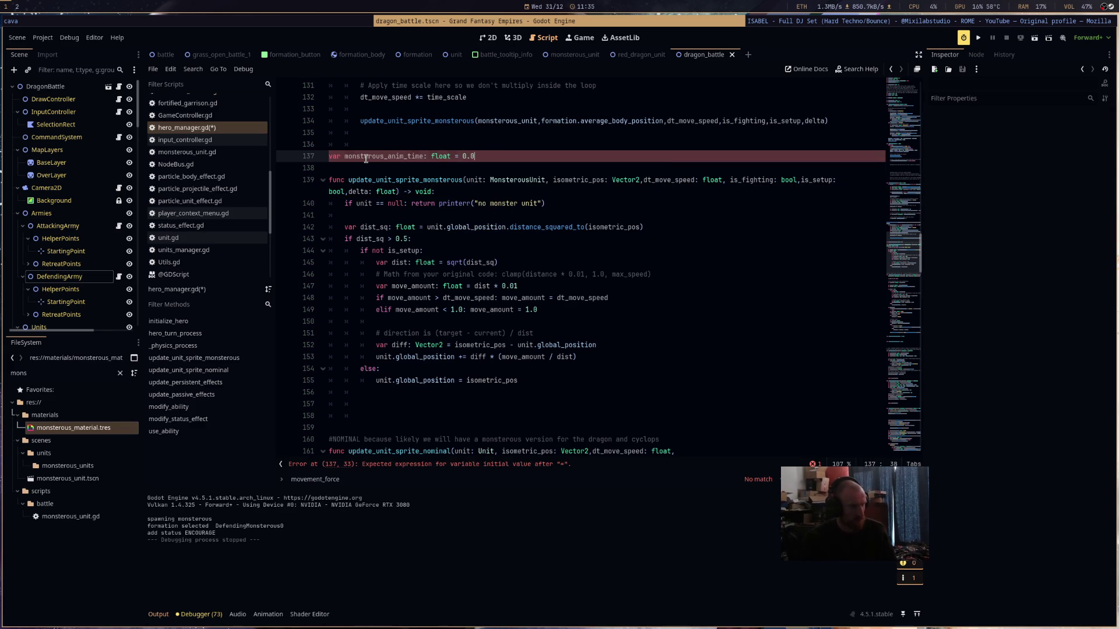
- Advance the animation timer by delta inside the function body
key(Down)
key(Down)
key(Down)
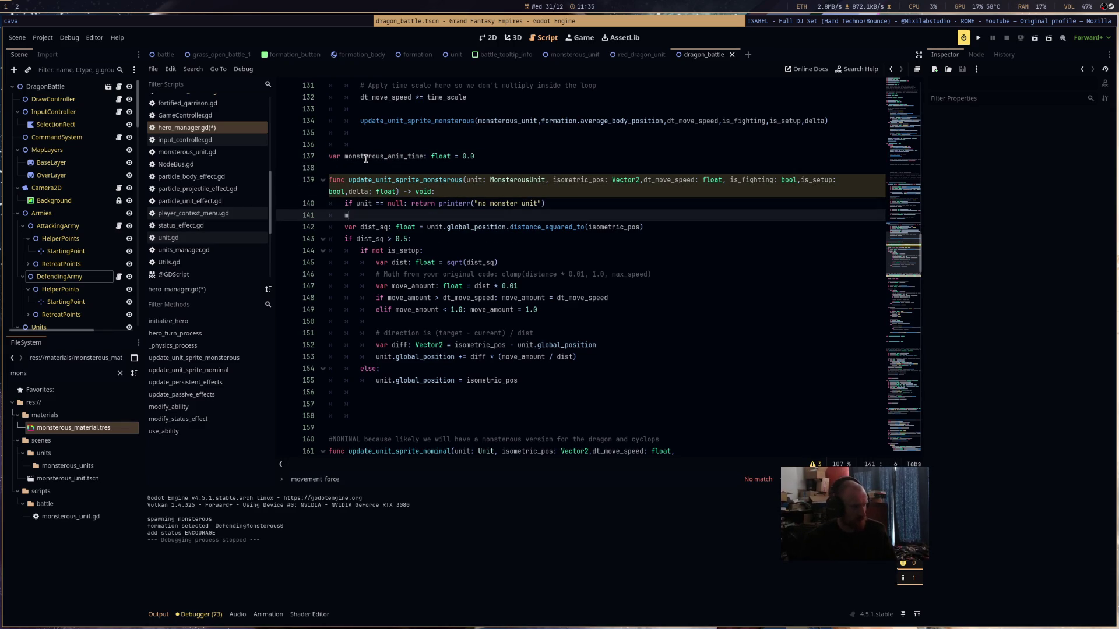
key(Return)
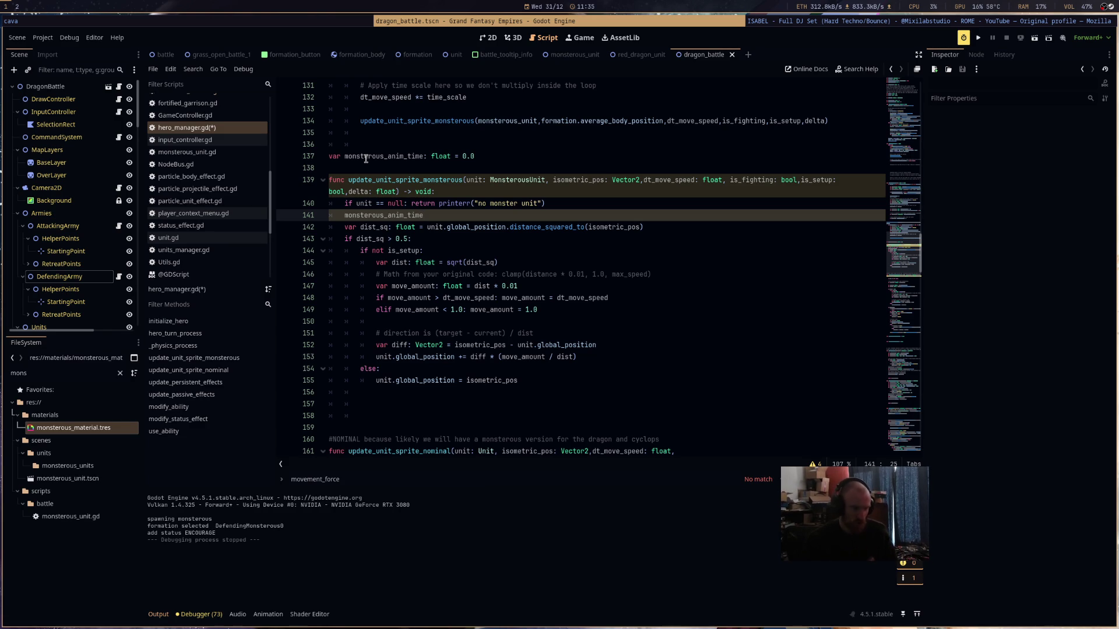
text(:)
key(BackSpace)
key(BackSpace)
text(elta)
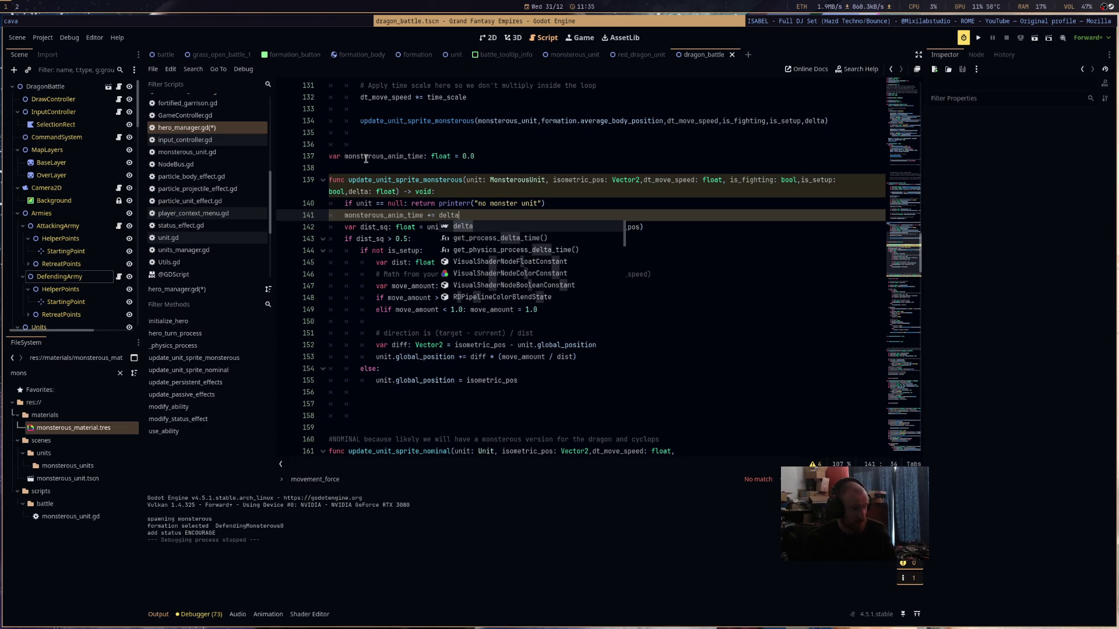
- Restore the nearest_body_to_hero_unit argument and add a 'nearest_body: FormationBody' parameter to the signature
drag(360, 415, 349, 394)
key(ctrl+z)
key(ctrl+z)
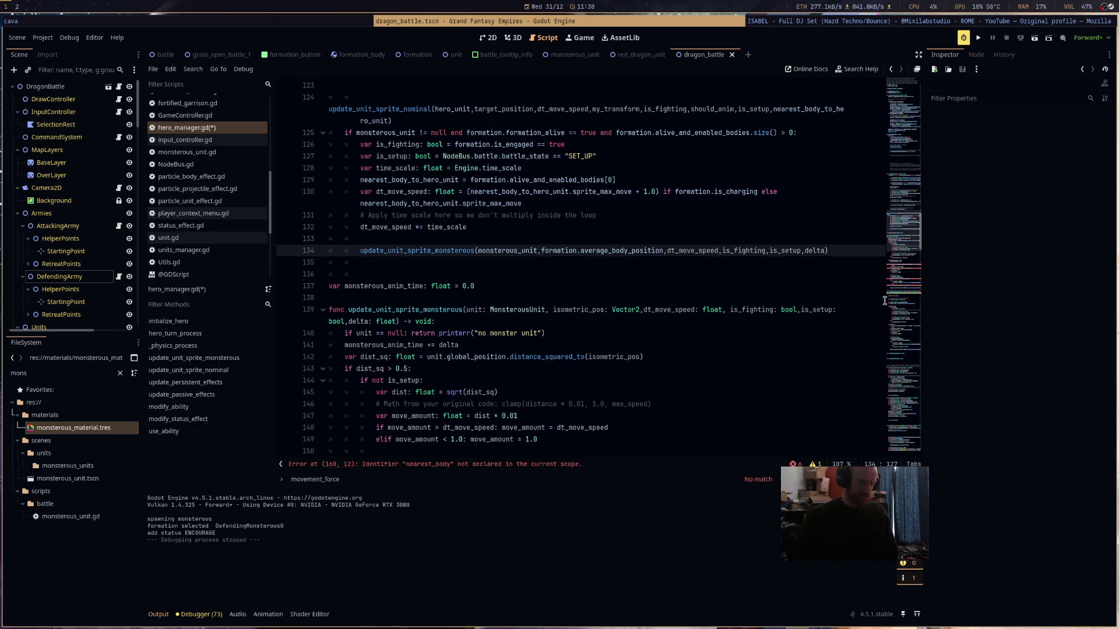
key(ctrl+z)
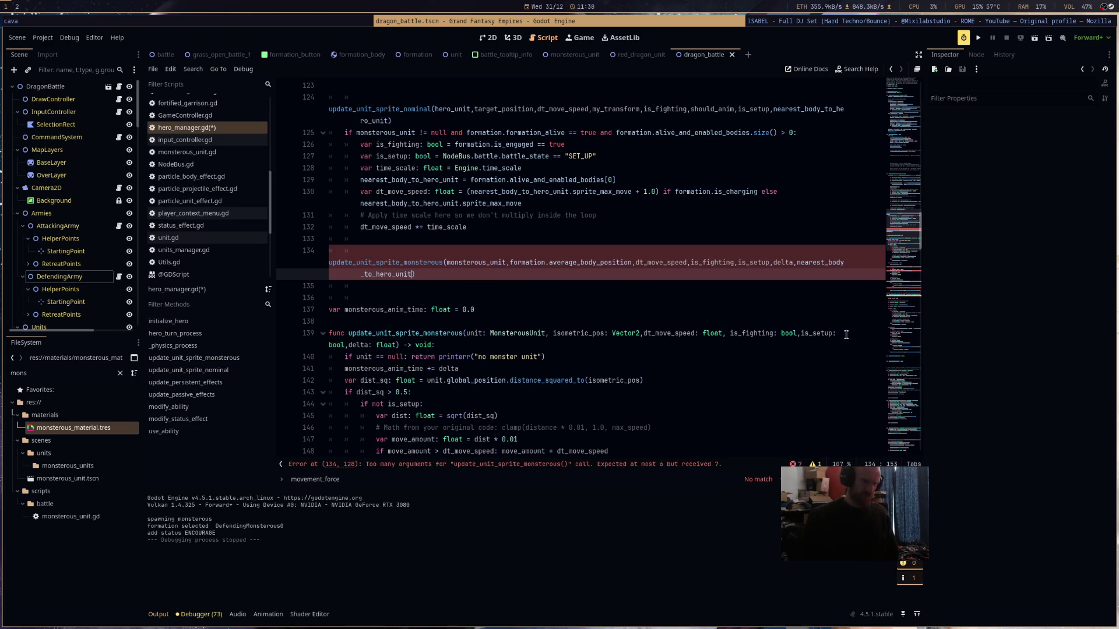
click(396, 345)
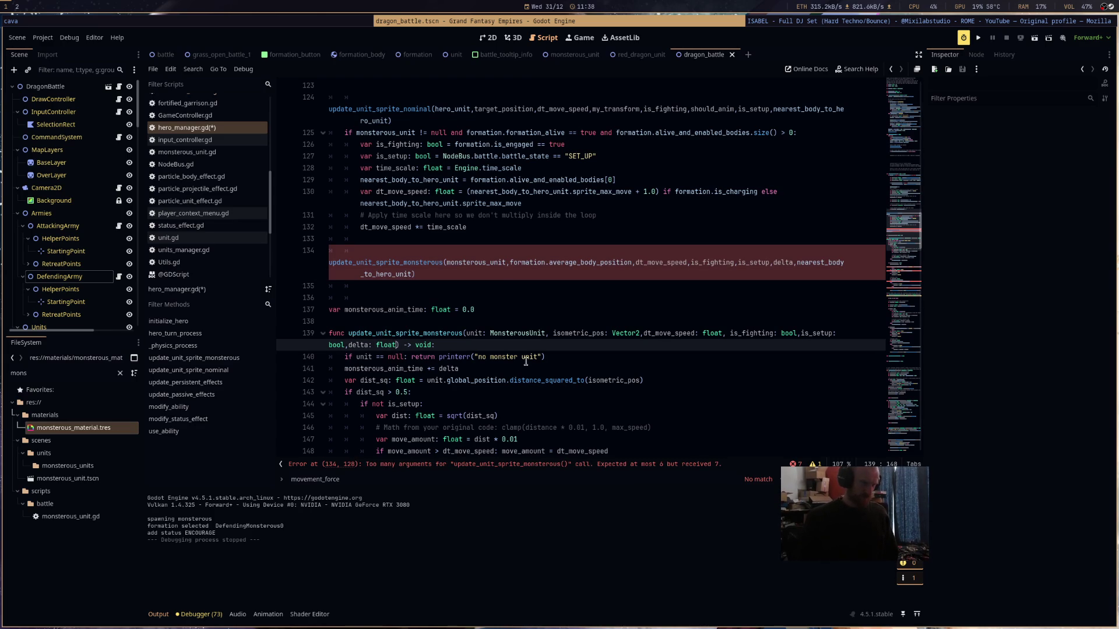
text(,n)
text(earest_)
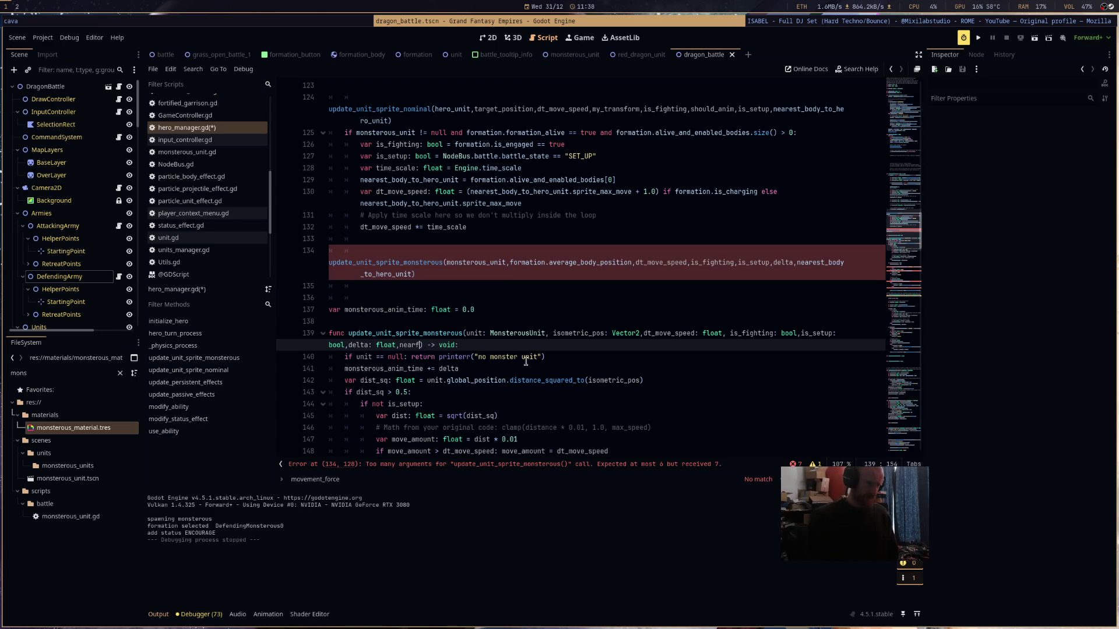
text(body: Formati)
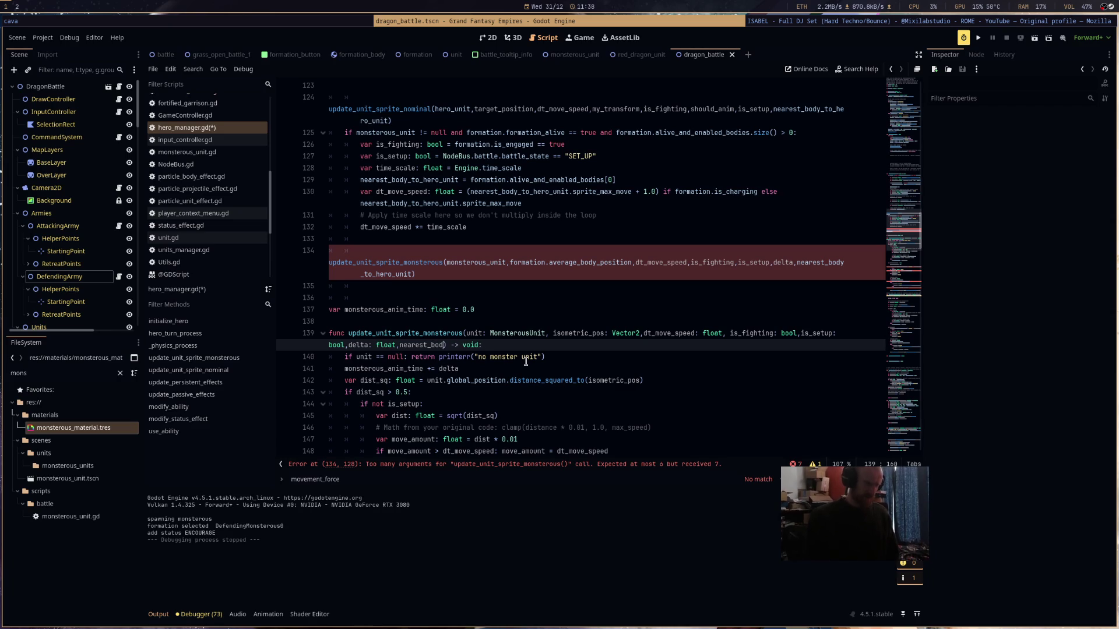
text(onBody)
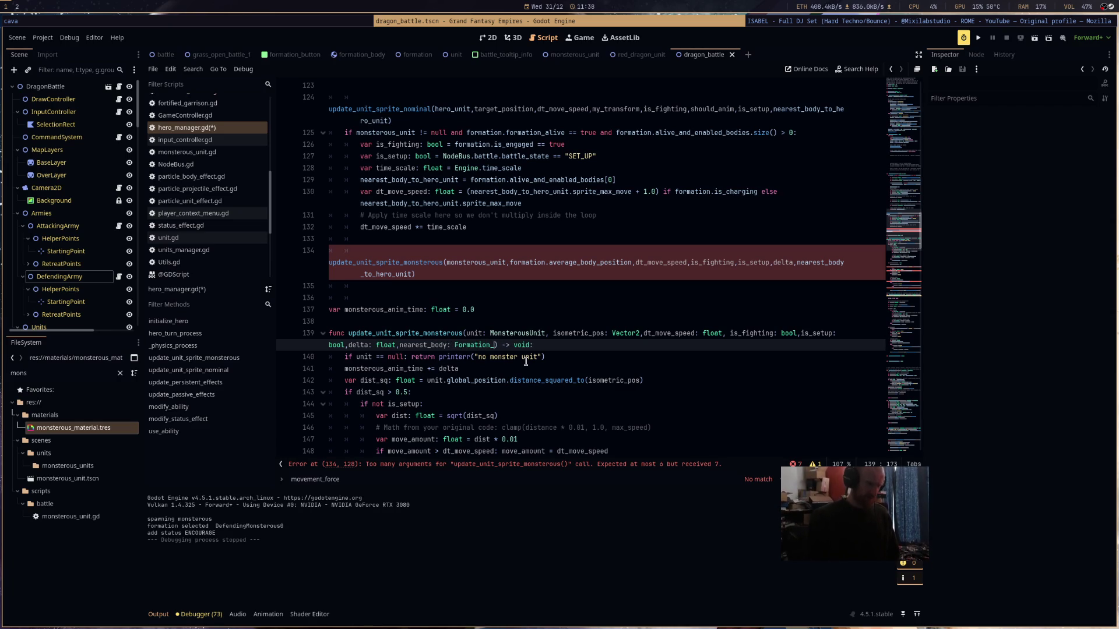
click(618, 286)
scroll(624, 292, down, 10)
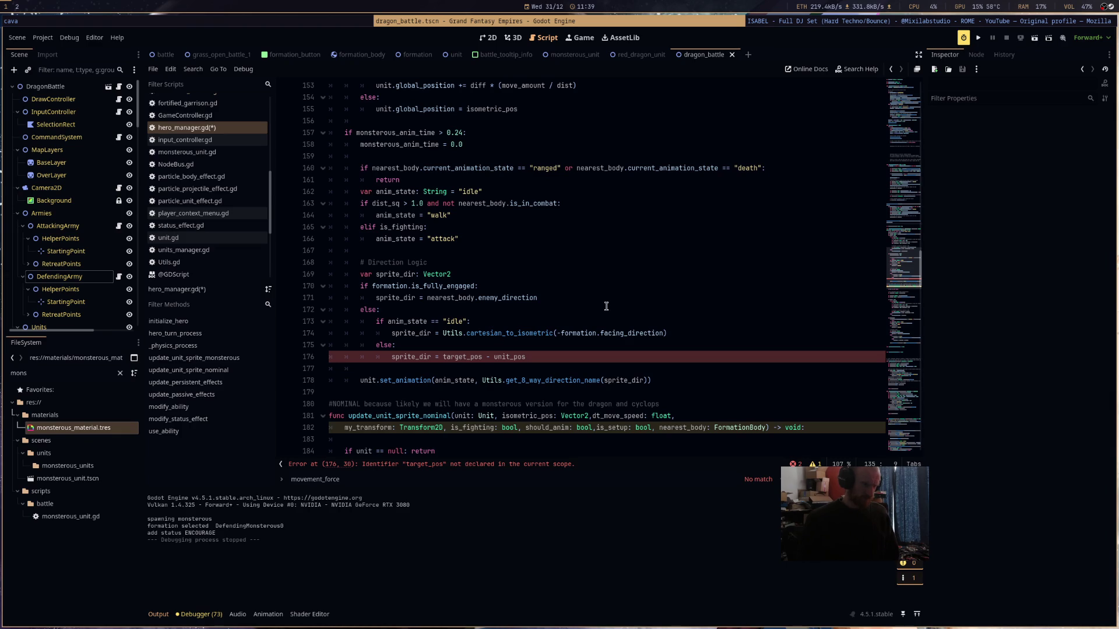
- Replace 'target_pos - unit_pos' on line 176 with unit.global_position.direction_to(isometric_pos)
scroll(606, 306, up, 4)
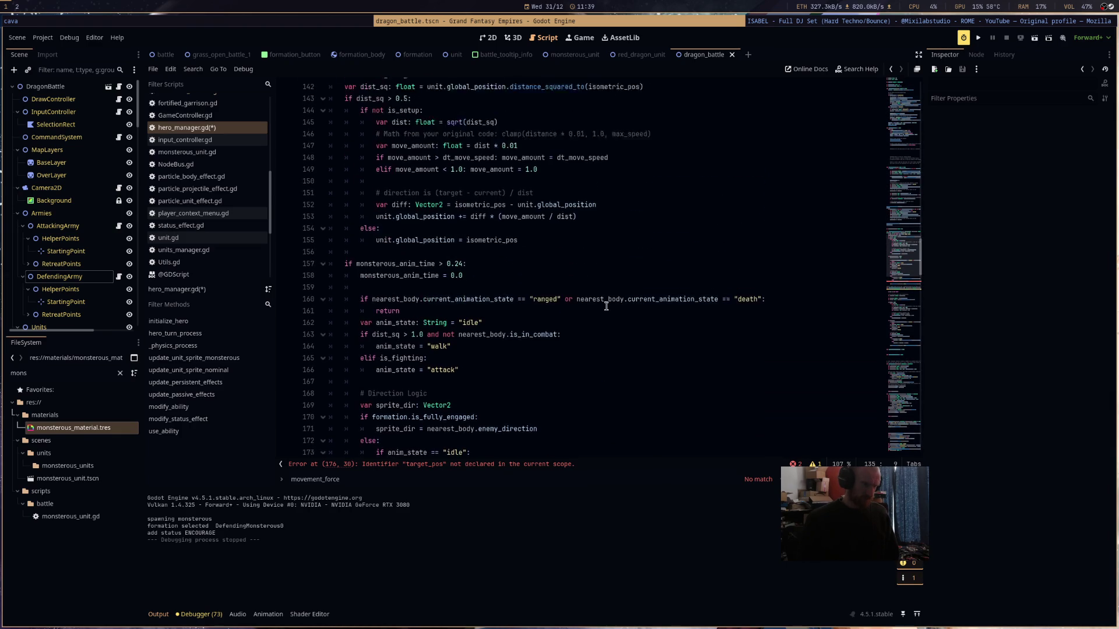
scroll(606, 306, down, 2)
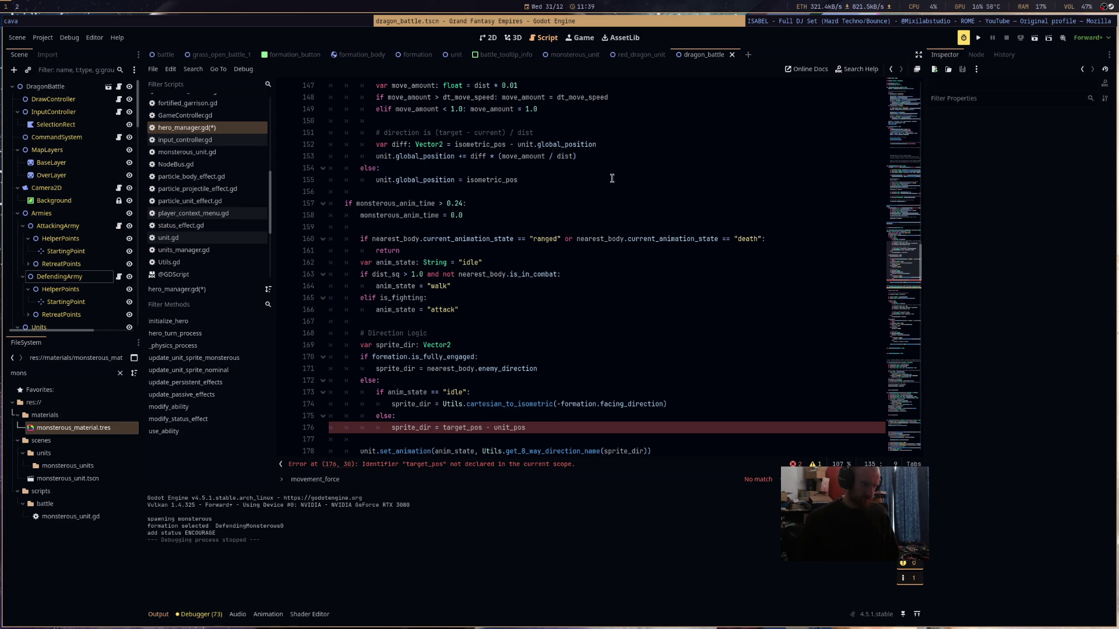
drag(547, 430, 442, 429)
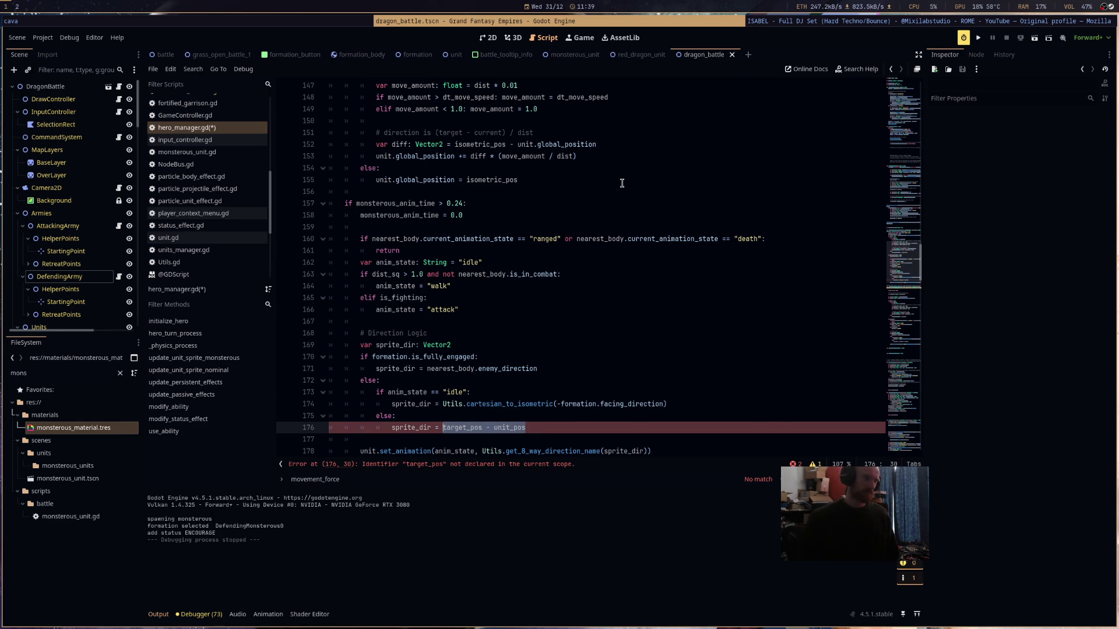
text(unit_glob)
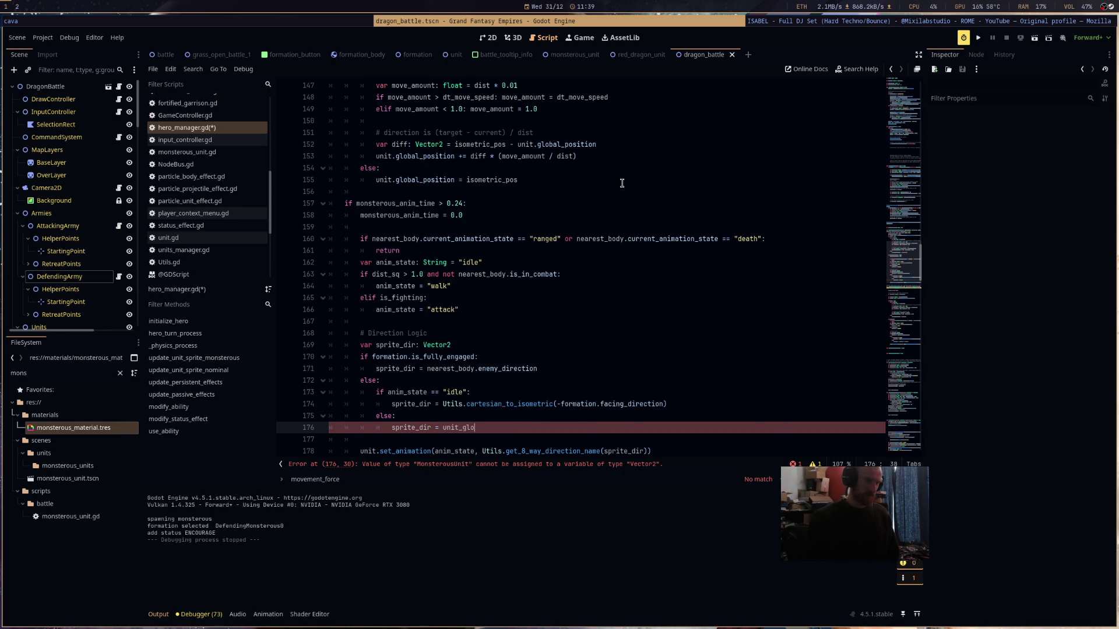
text(al_pos)
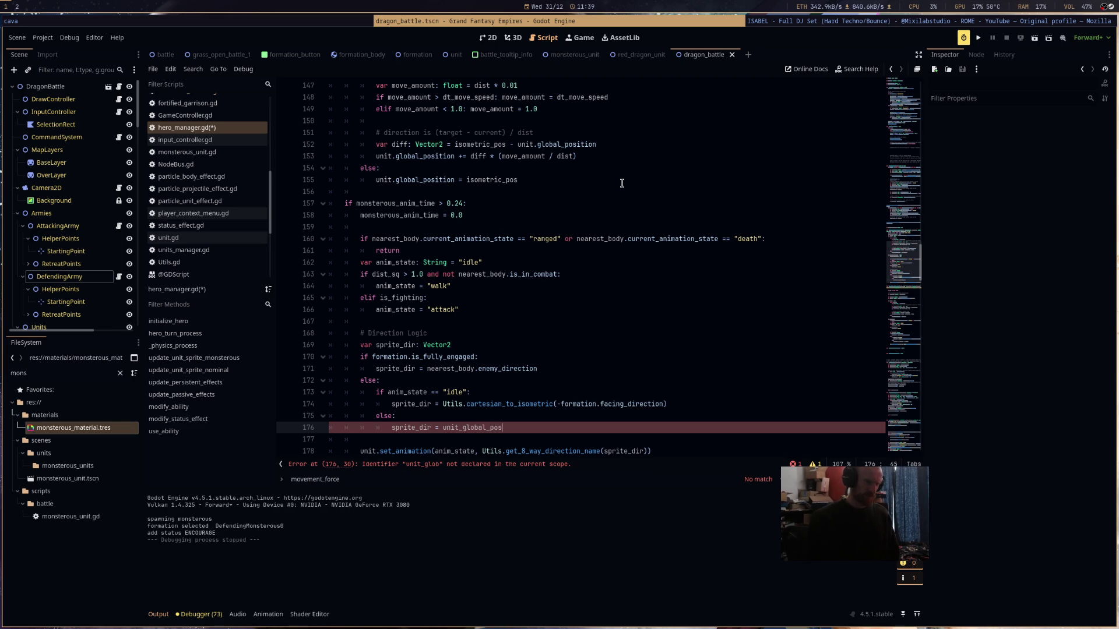
key(BackSpace)
key(BackSpace)
key(BackSpace)
text(t.glo)
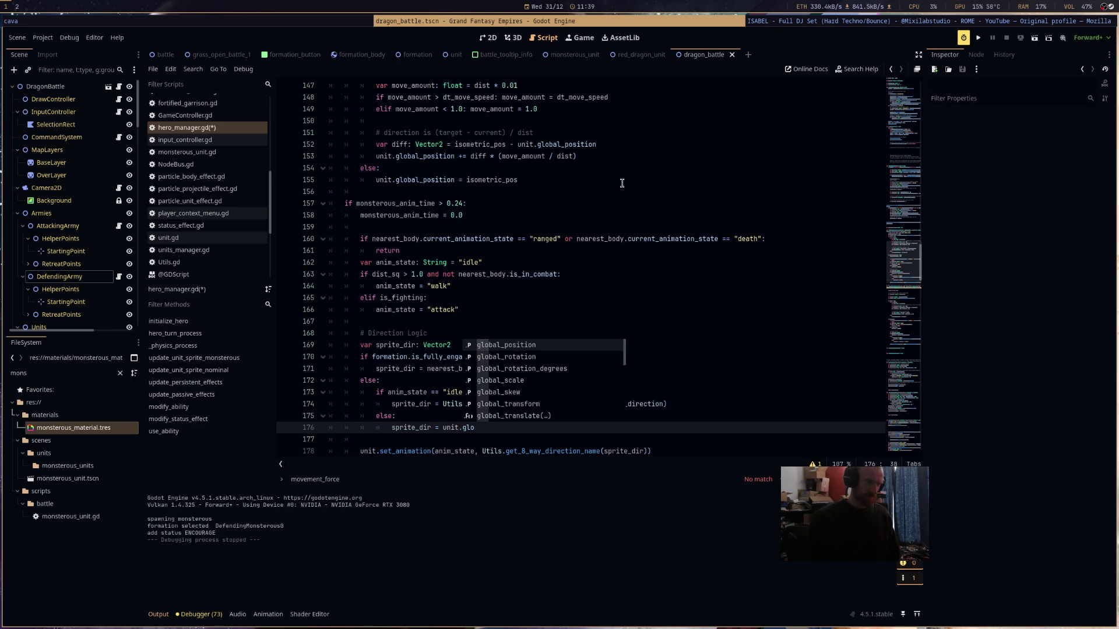
key(Return)
key(Return)
text(iso)
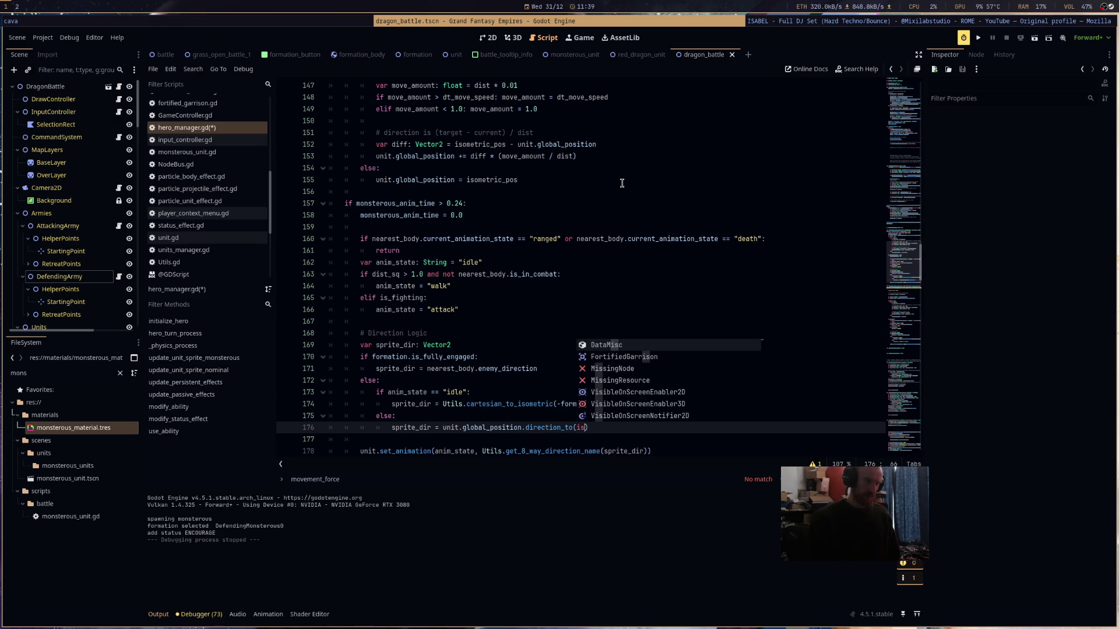
key(Return)
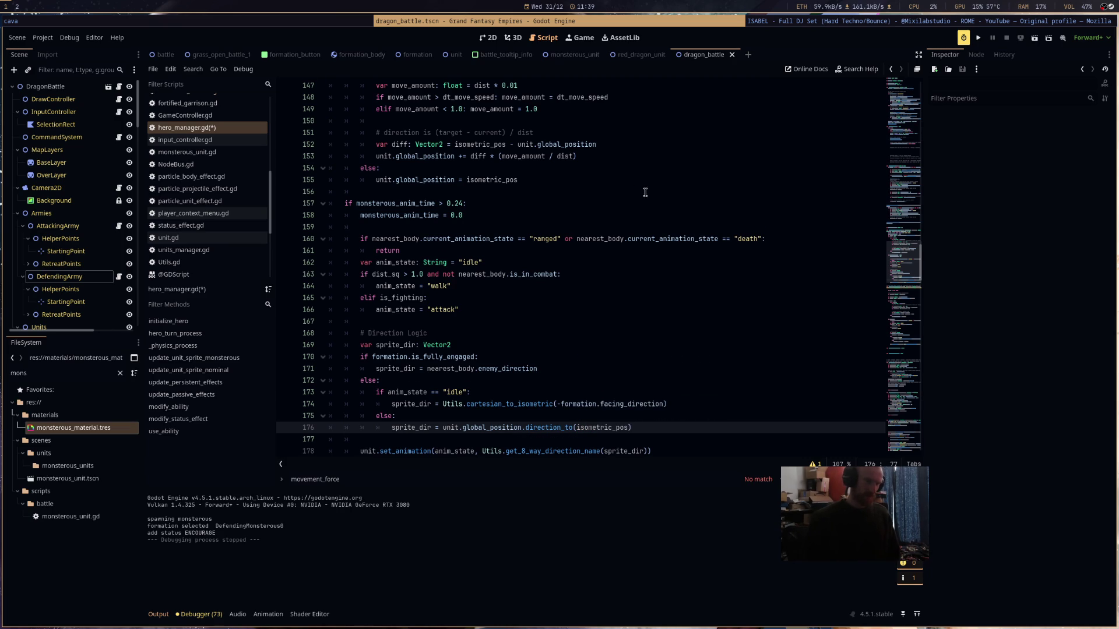
- Check the unit in the set_animation call and save hero_manager.gd
scroll(637, 187, down, 1)
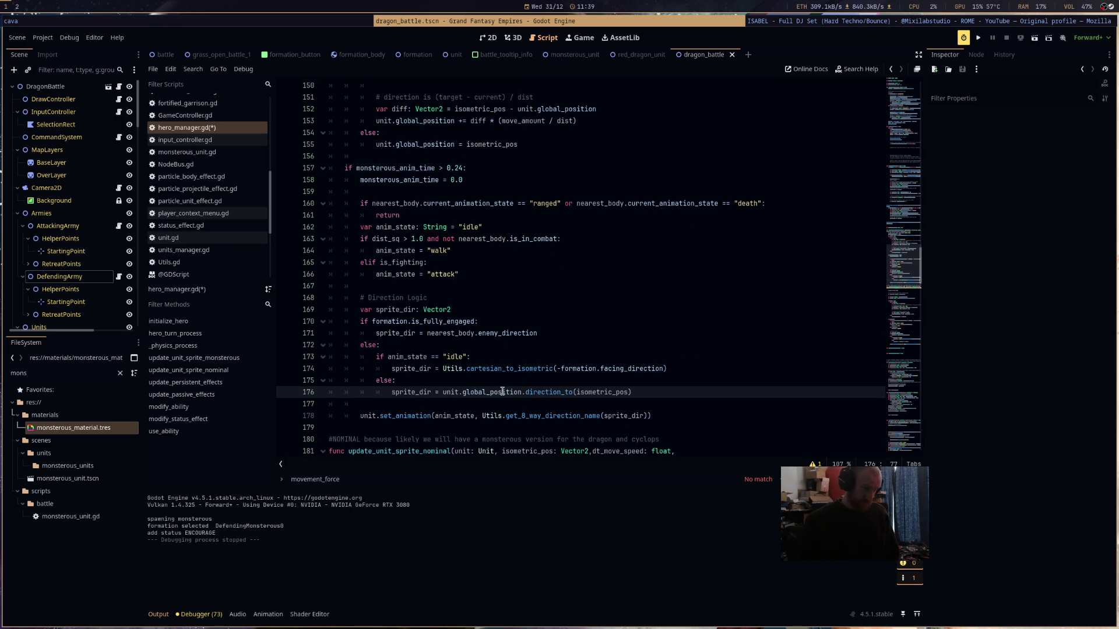
double_click(369, 416)
scroll(524, 292, up, 3)
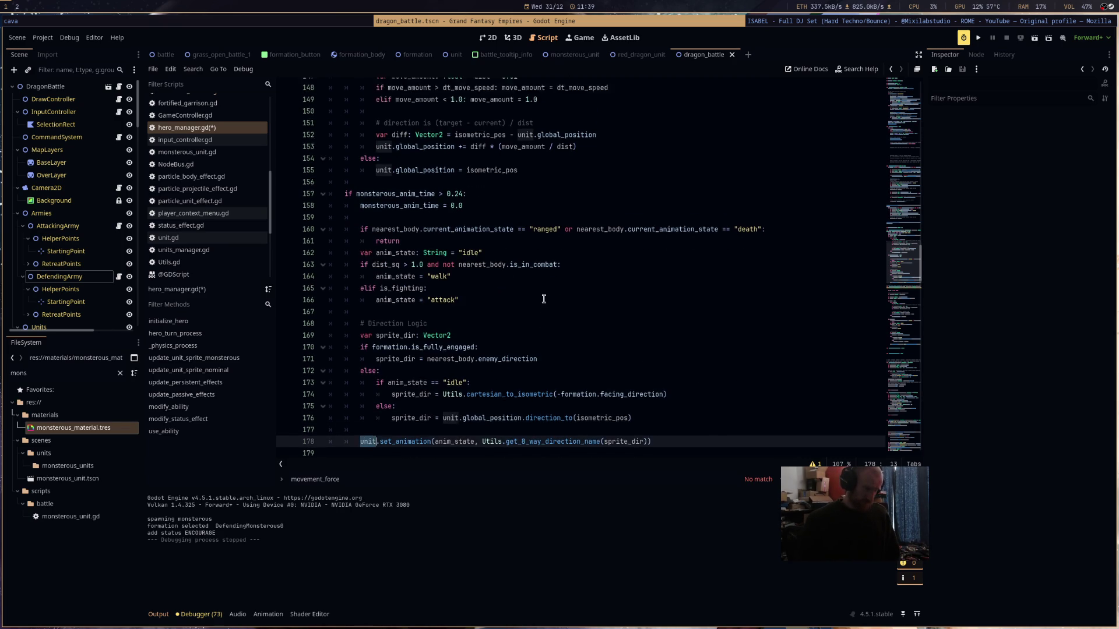
scroll(544, 297, down, 5)
scroll(544, 298, down, 4)
key(ctrl+s)
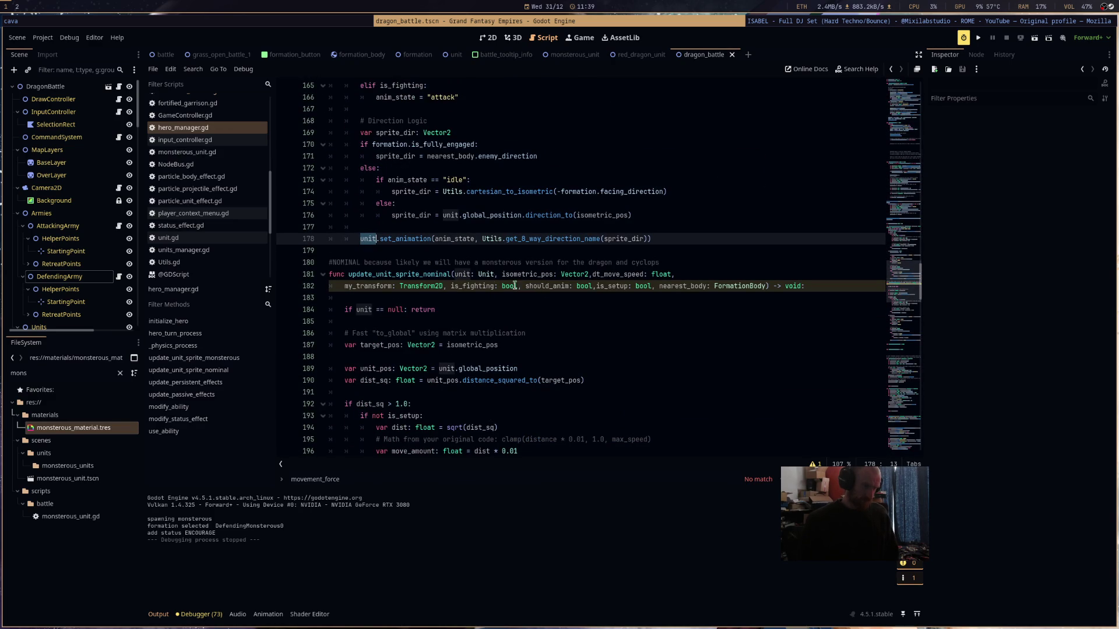
click(404, 239)
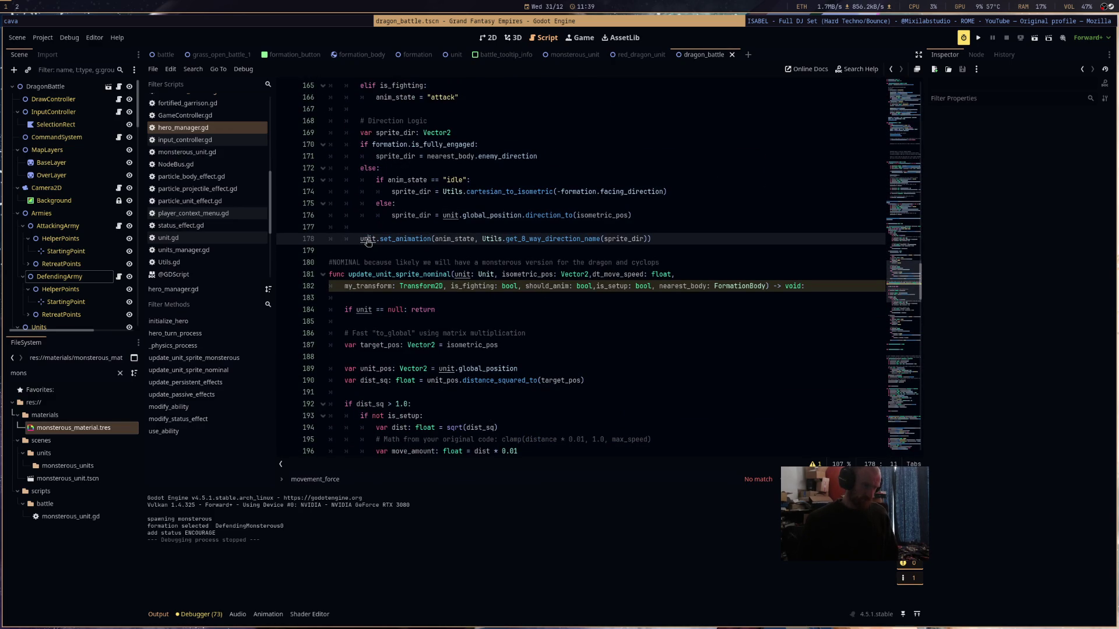
- Jump to the MonsterousUnit script definition and view unit.gd's ANIMATION_MAP
ctrl+click(368, 240)
ctrl+click(501, 261)
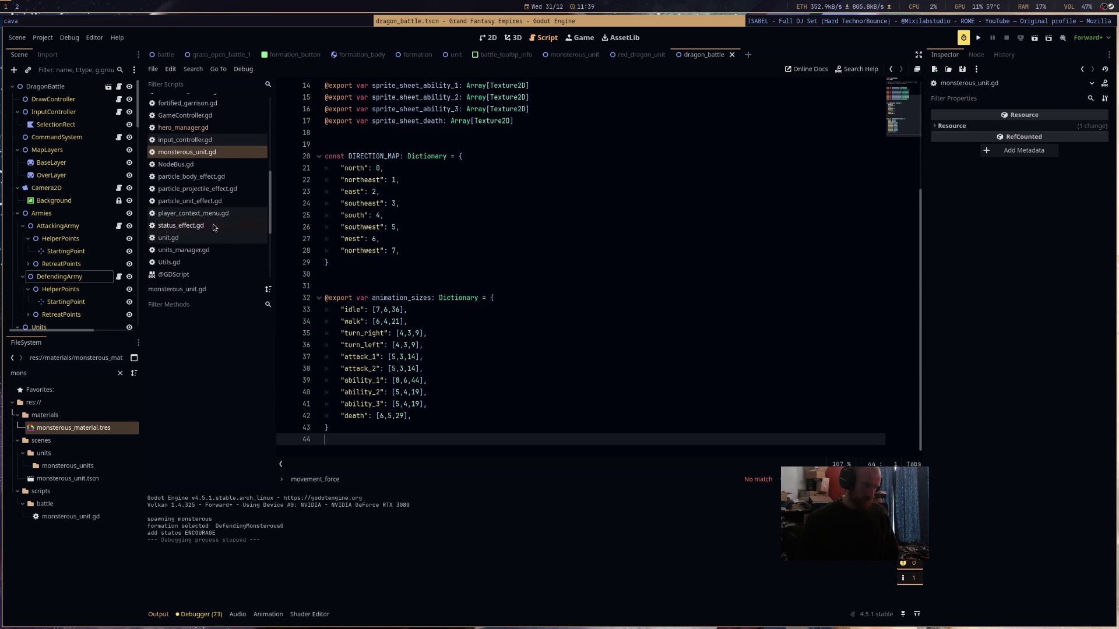
click(228, 250)
click(215, 236)
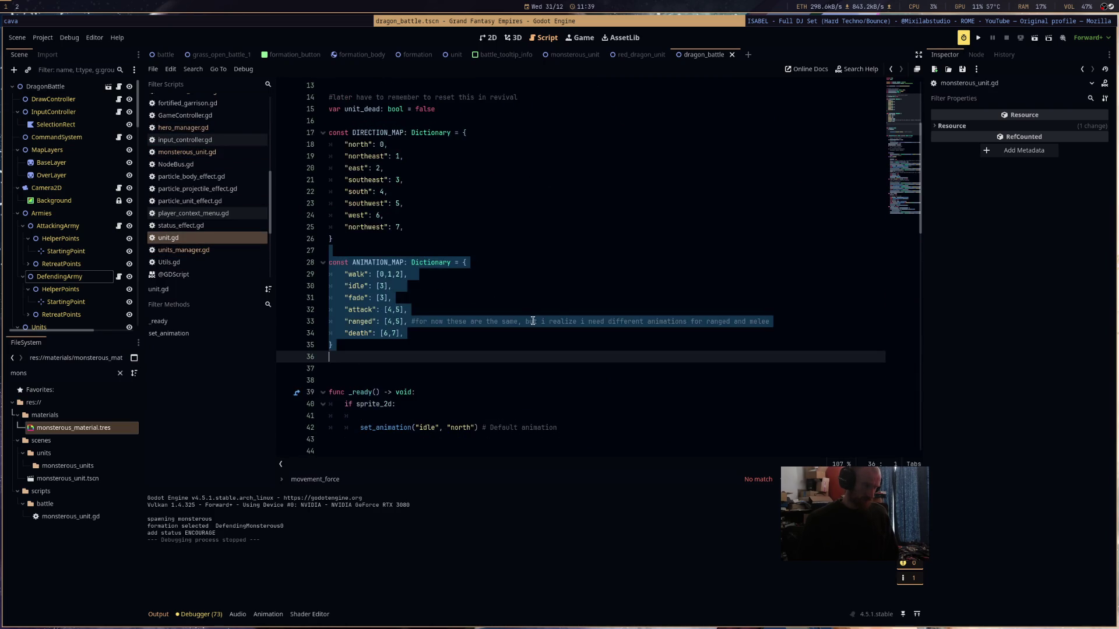
scroll(506, 316, down, 9)
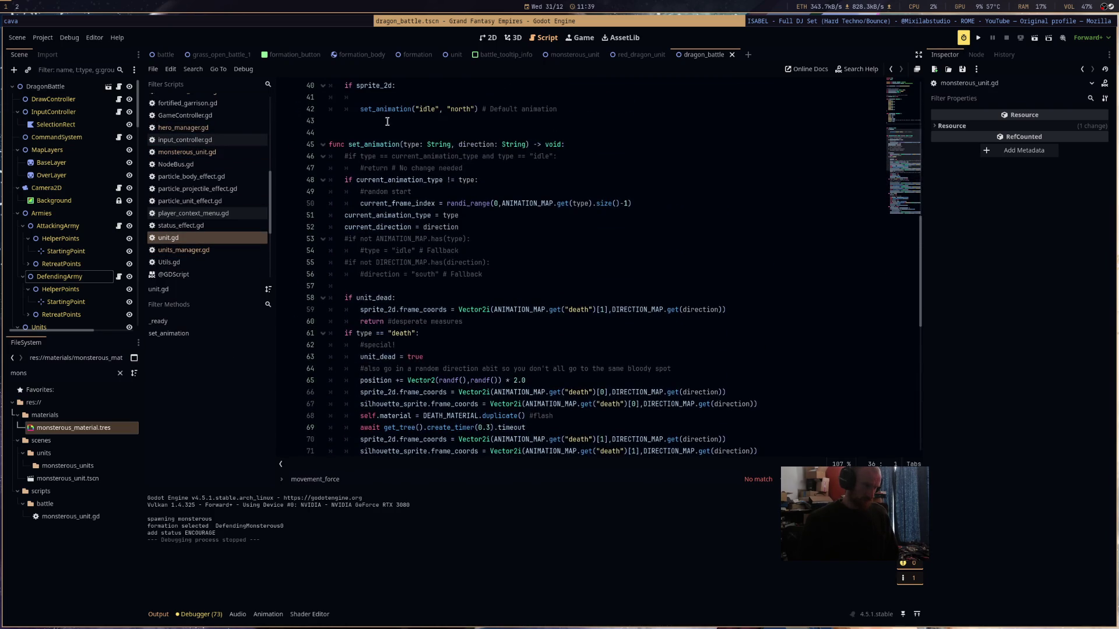
scroll(388, 122, up, 5)
- Paste the copied sprite, silhouette, material and state variables below monsterous_unit.gd's class header and save
key(alt+Left)
scroll(434, 196, up, 3)
click(326, 109)
key(Return)
key(Return)
key(Return)
text(@onready var sprite_2d: Sprite2D = $Sprite2D @onready var silhouette_sprite: Sprite2D = $SilhouetteSprite  const DEATH_MATERIAL = preload("uid://b7jo0i183gan7")  # Animation State Properties var current_animation_type: String = "idle" var current_direction: String = "south" var current_frame_index: int = 0  #later have to remember to reset this in revival var unit_dead: bool = false)
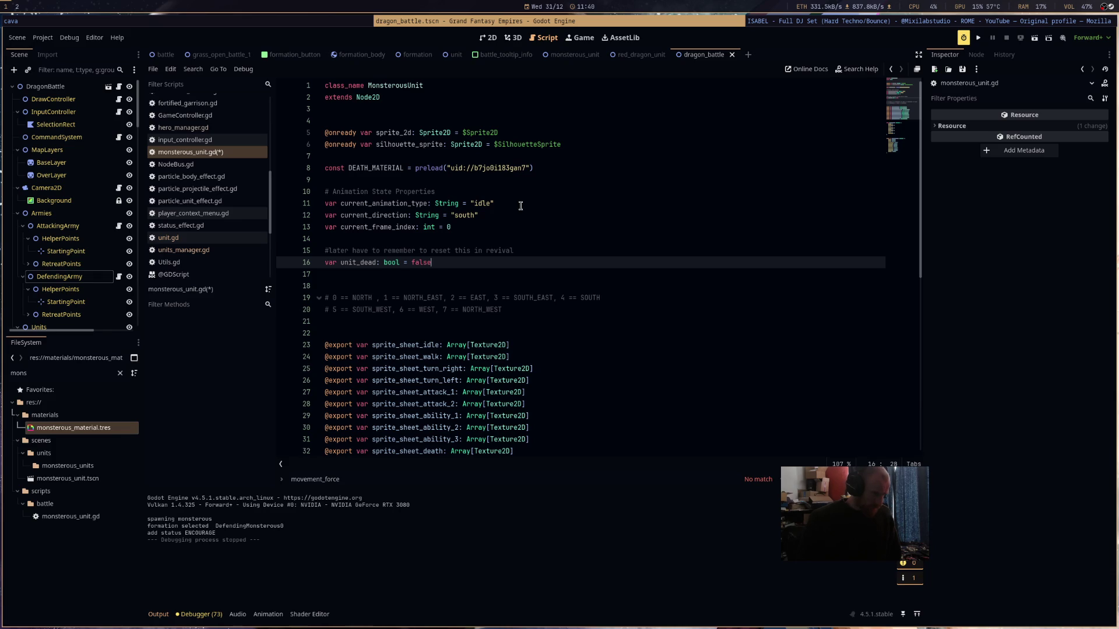
key(ctrl+s)
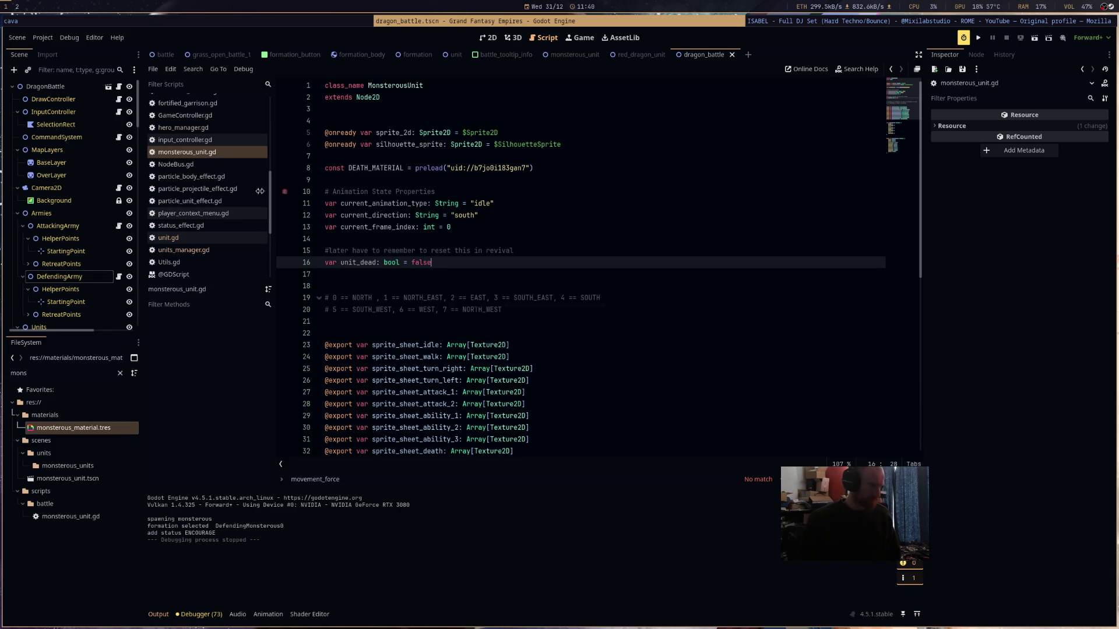
- Copy the set_animation function from unit.gd and return to the end of monsterous_unit.gd
click(223, 239)
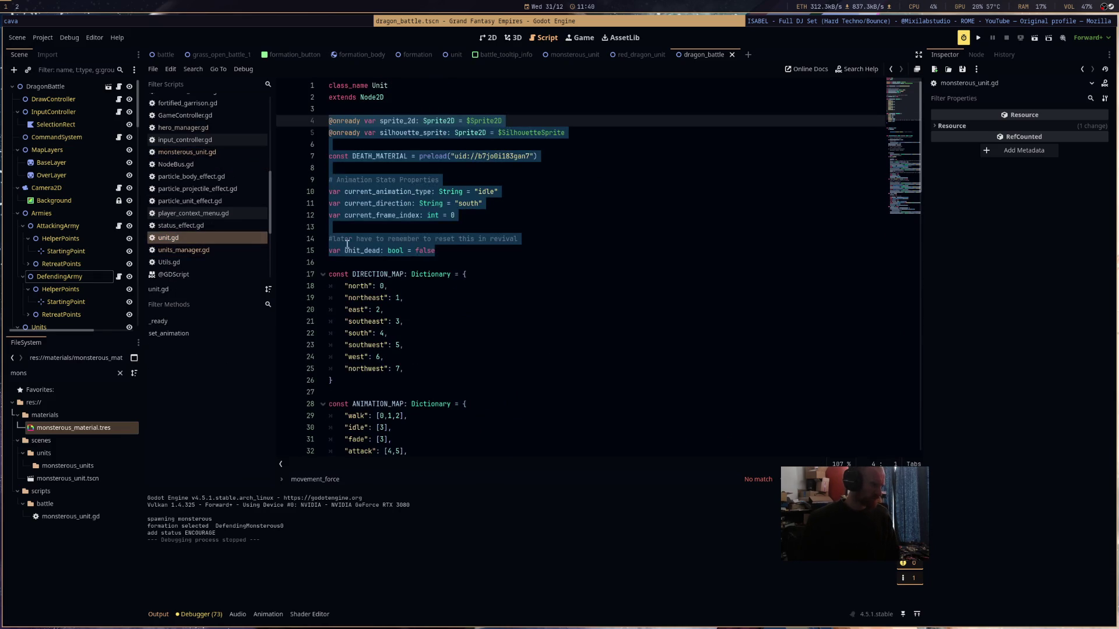
scroll(506, 308, down, 5)
scroll(506, 308, down, 7)
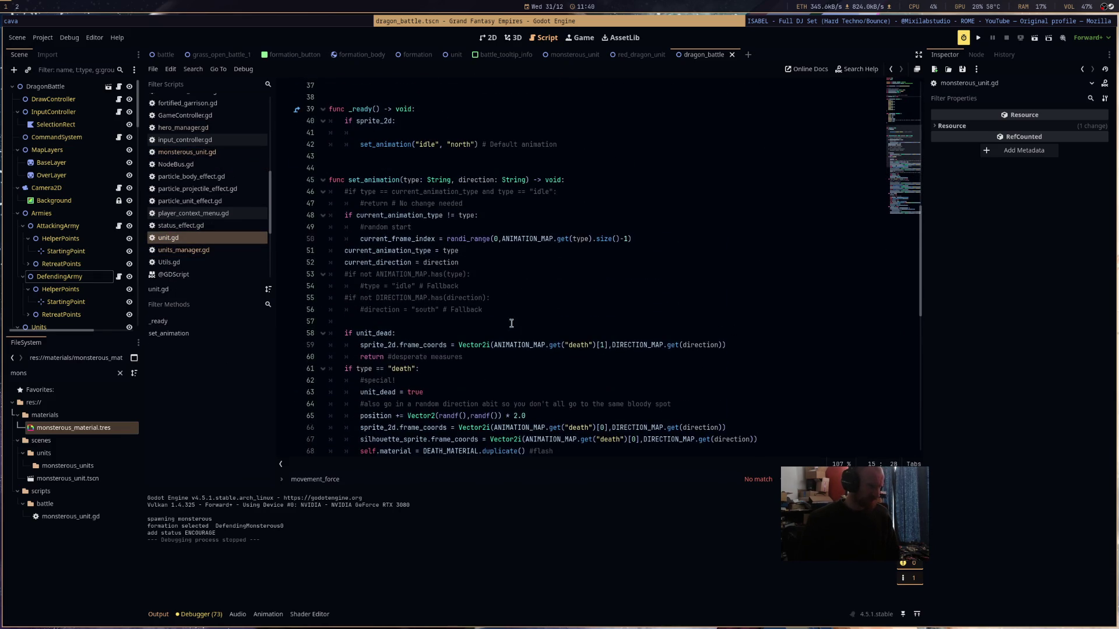
mouse_move(373, 157)
mouse_down()
mouse_move(577, 304)
mouse_move(484, 122)
mouse_move(420, 96)
mouse_move(601, 373)
mouse_move(631, 447)
mouse_up()
scroll(583, 350, down, 9)
click(186, 152)
scroll(423, 376, down, 8)
click(369, 452)
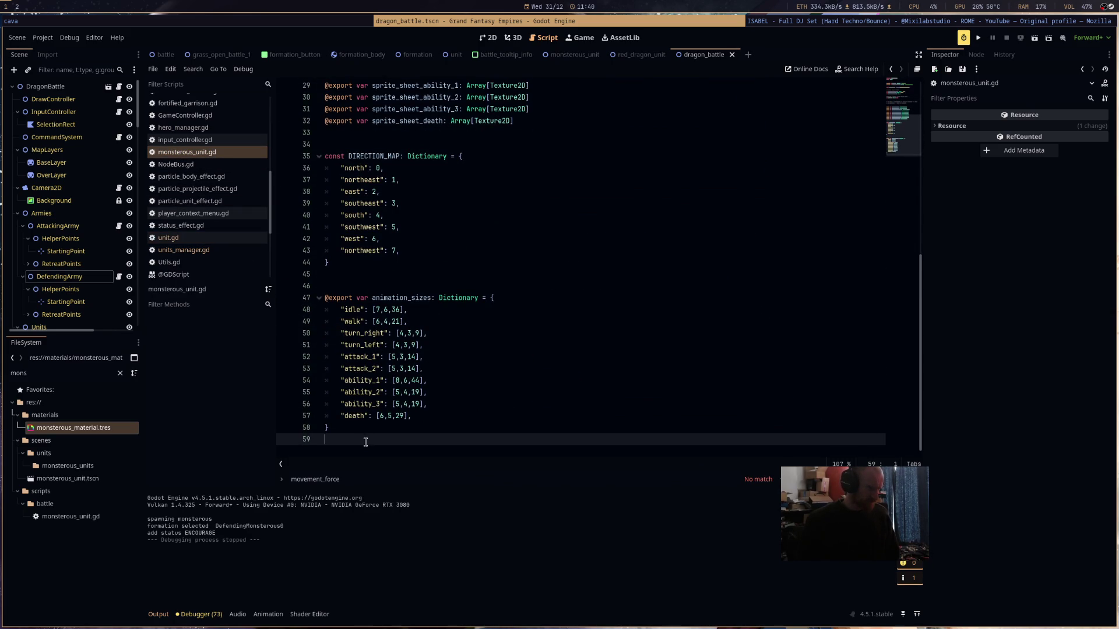
- Paste the set_animation function at the end of monsterous_unit.gd
key(Return)
key(Return)
key(Return)
key(Up)
key(Up)
key(ctrl+v)
scroll(558, 382, up, 5)
scroll(557, 383, up, 4)
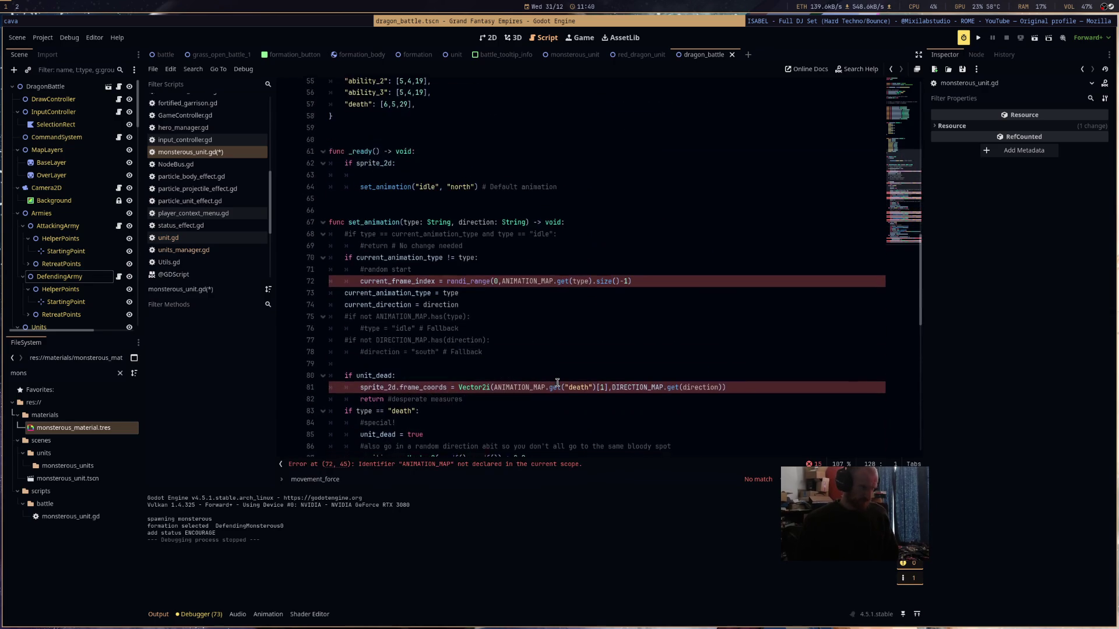
scroll(558, 383, up, 3)
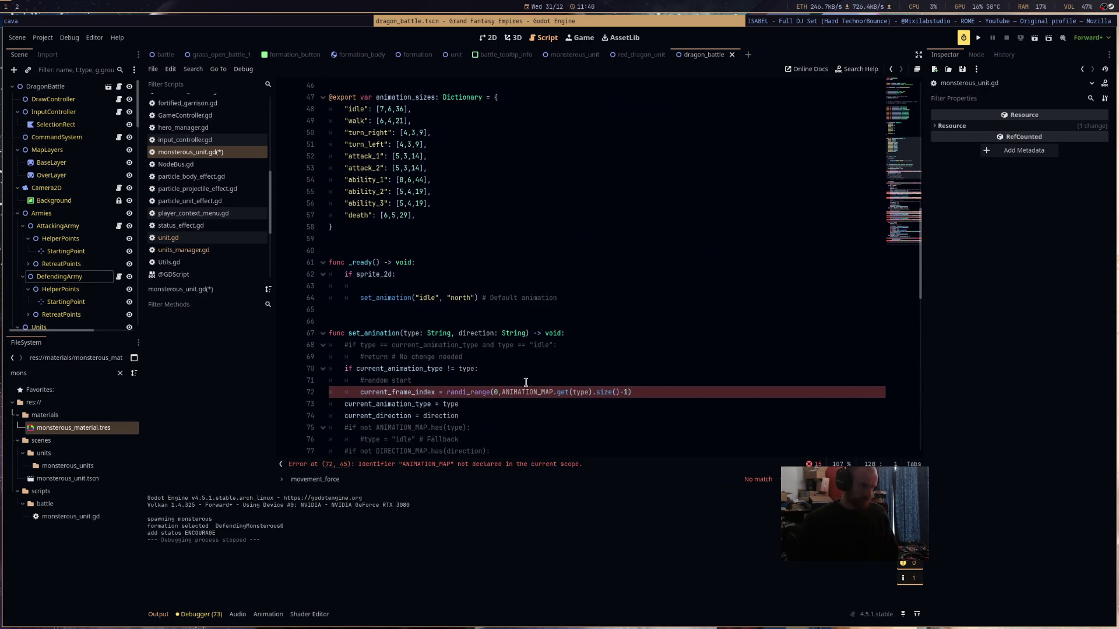
- Replace the ANIMATION_MAP size expression on line 72 with animation_sizes
double_click(422, 391)
scroll(478, 371, up, 4)
scroll(478, 372, up, 11)
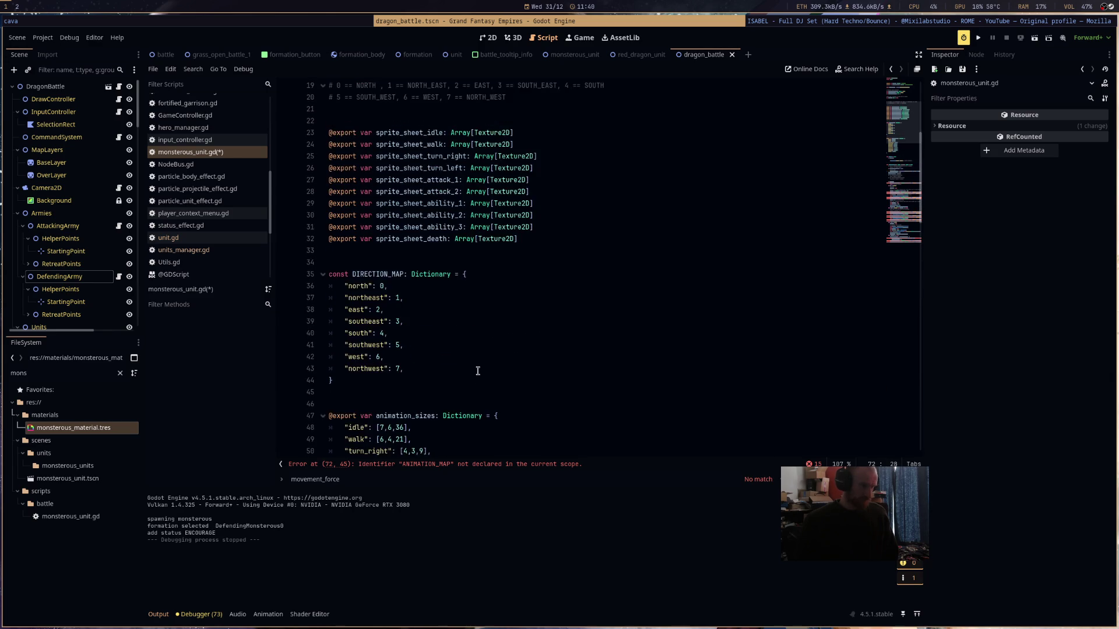
scroll(526, 283, down, 20)
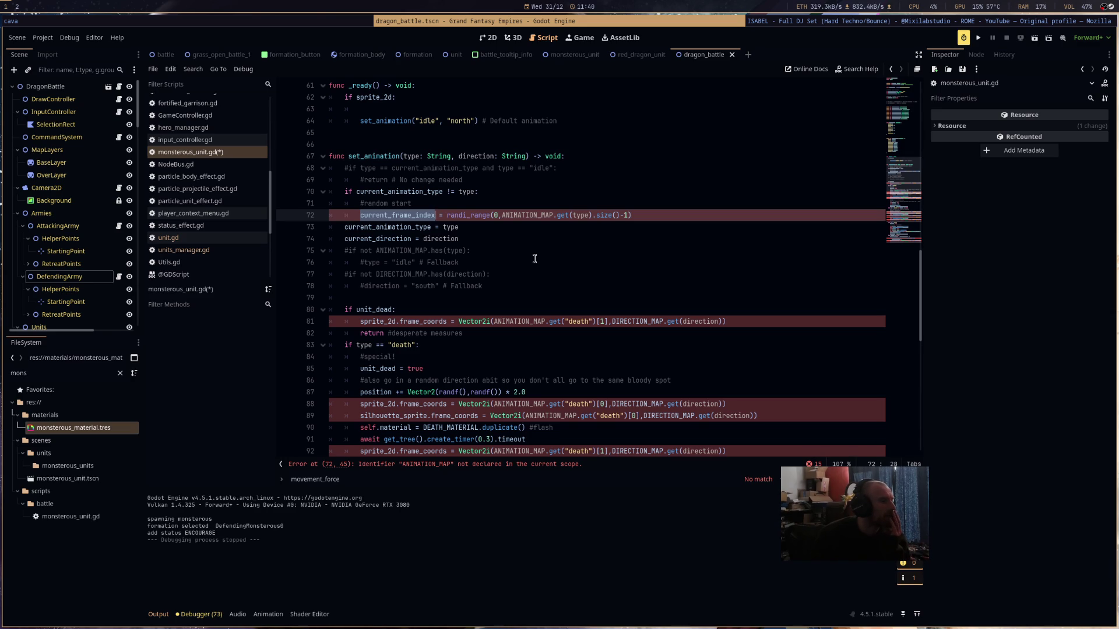
scroll(535, 259, up, 5)
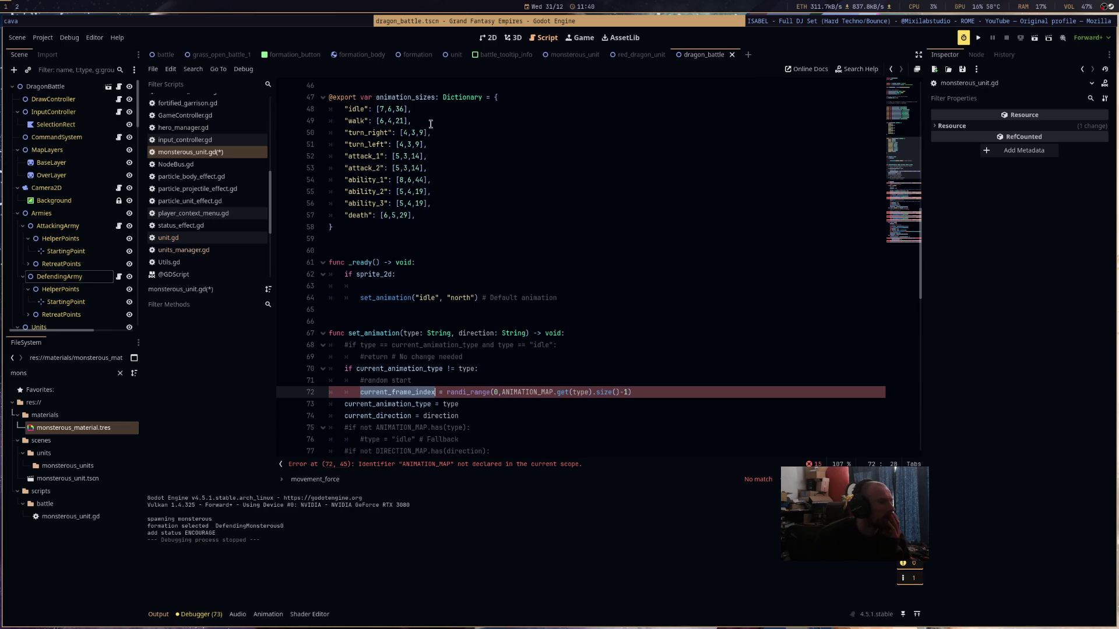
double_click(408, 97)
key(ctrl+c)
drag(501, 393, 628, 392)
key(ctrl+v)
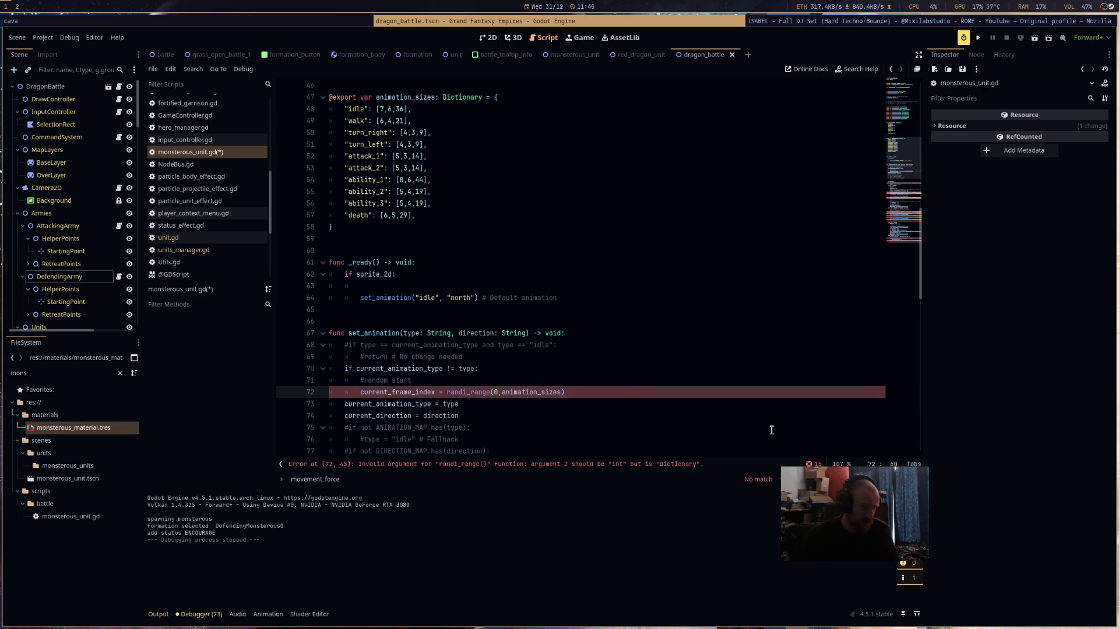
- Complete the random start-frame range as randi_range(0, animation_sizes.get(type)[2])
text(.get("type)
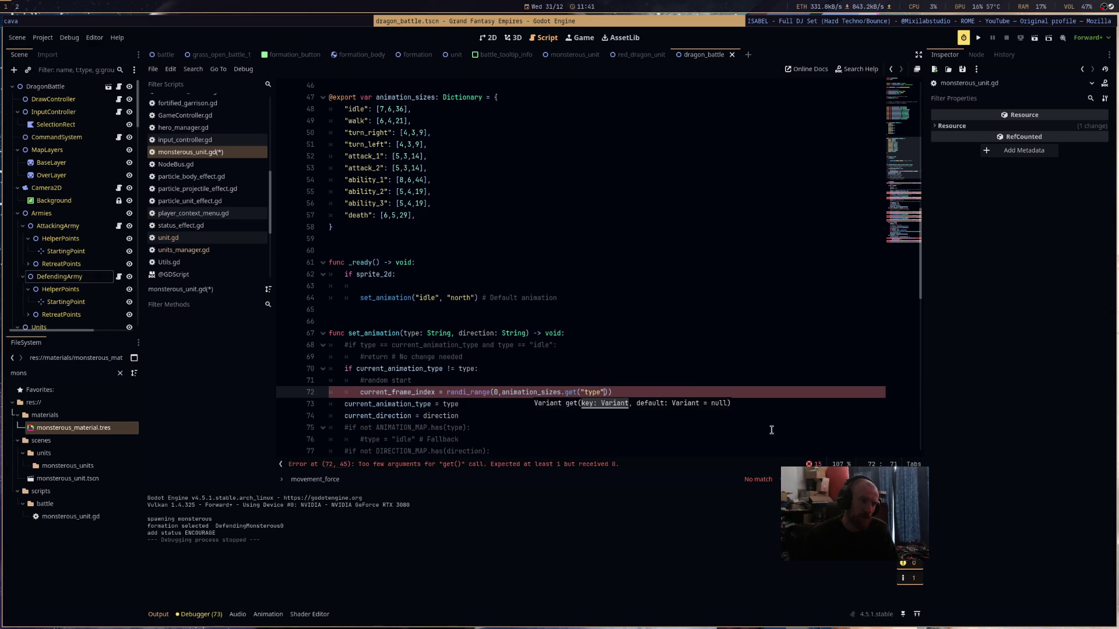
key(BackSpace)
key(BackSpace)
key(BackSpace)
text(t)
text(y=p)
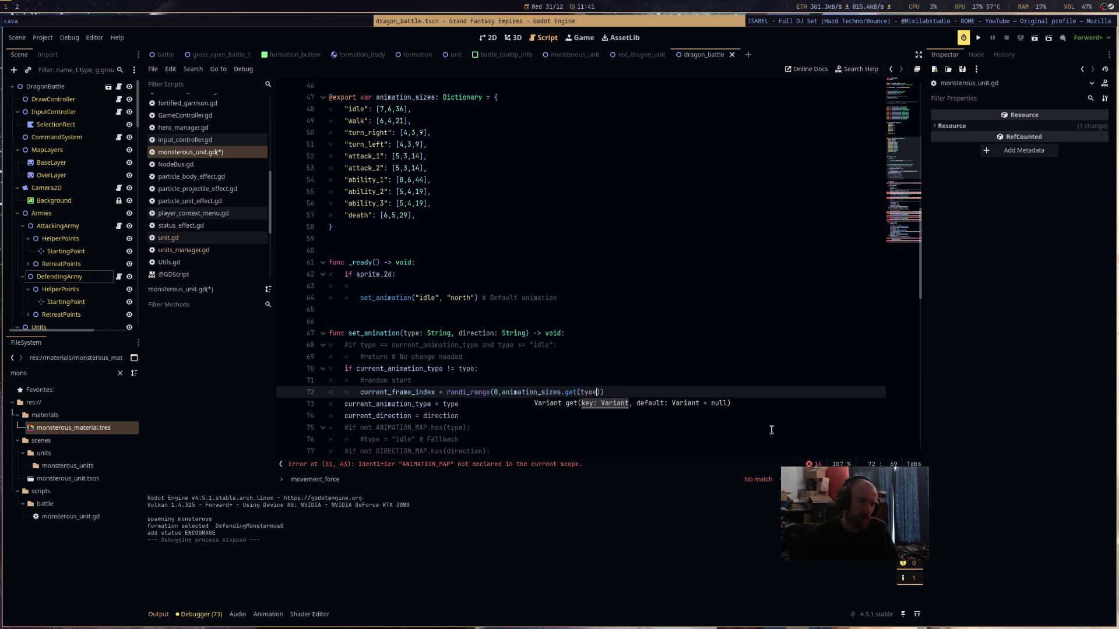
key(BackSpace)
key(BackSpace)
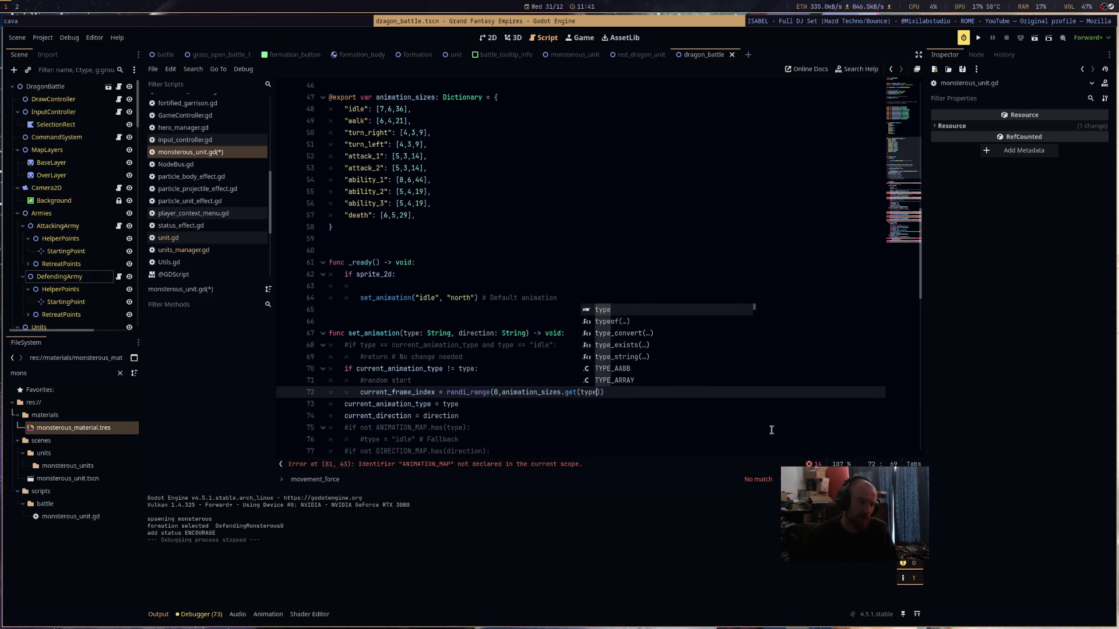
text(pe),)
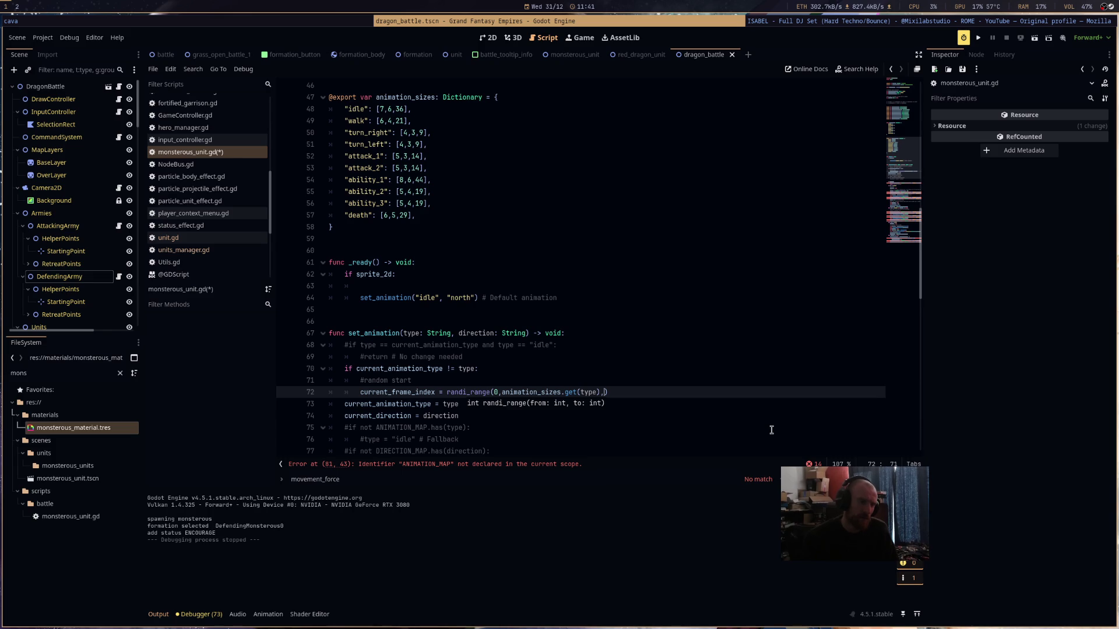
key(BackSpace)
text(2])
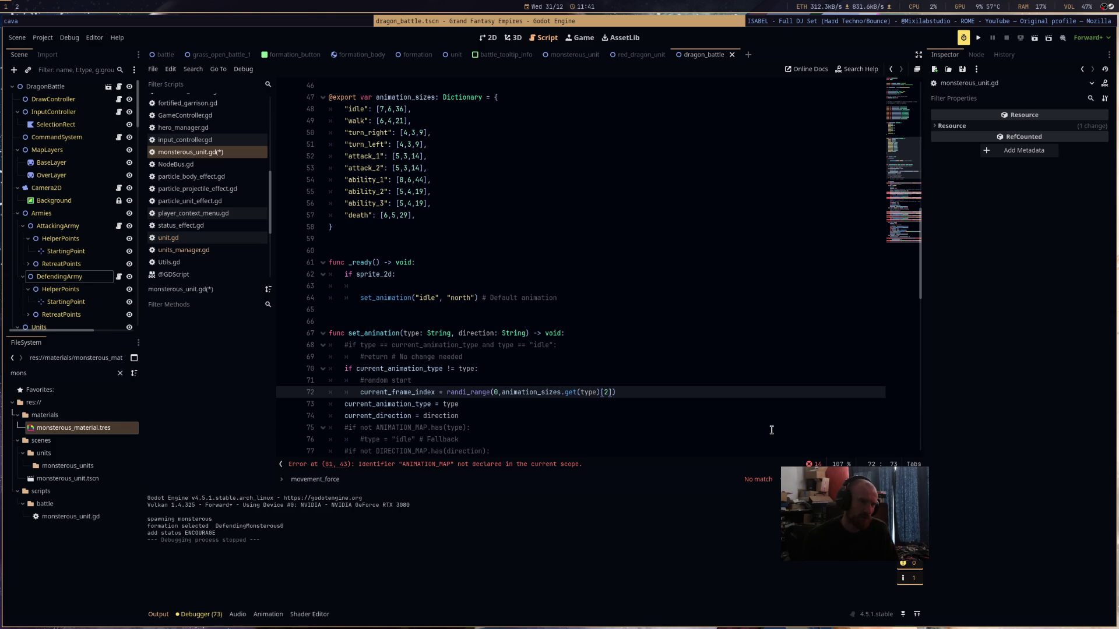
key(End)
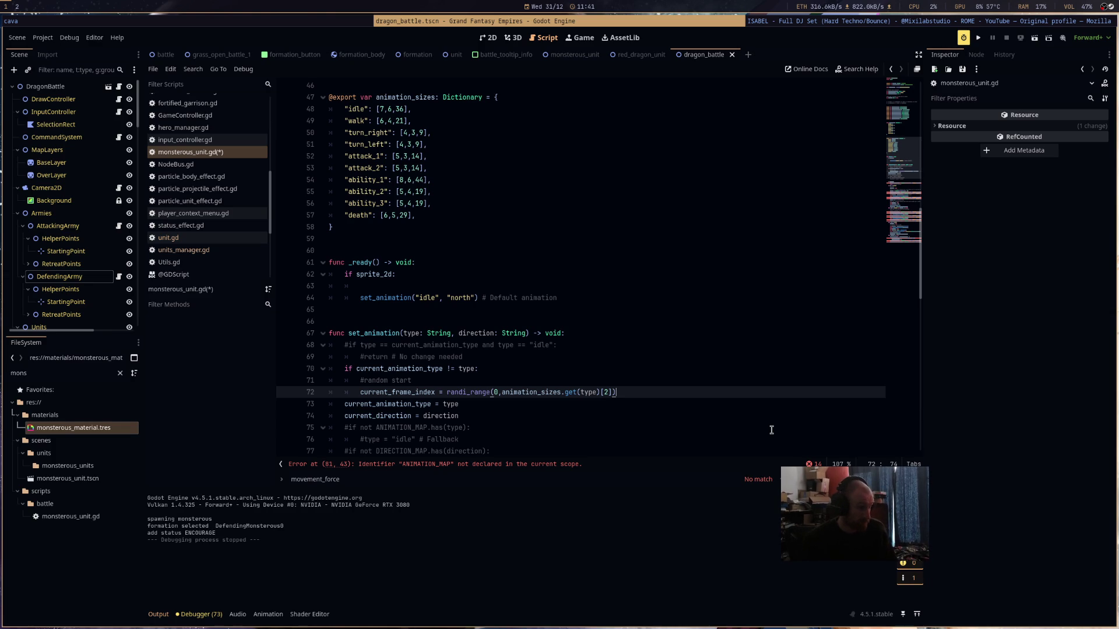
scroll(799, 318, down, 1)
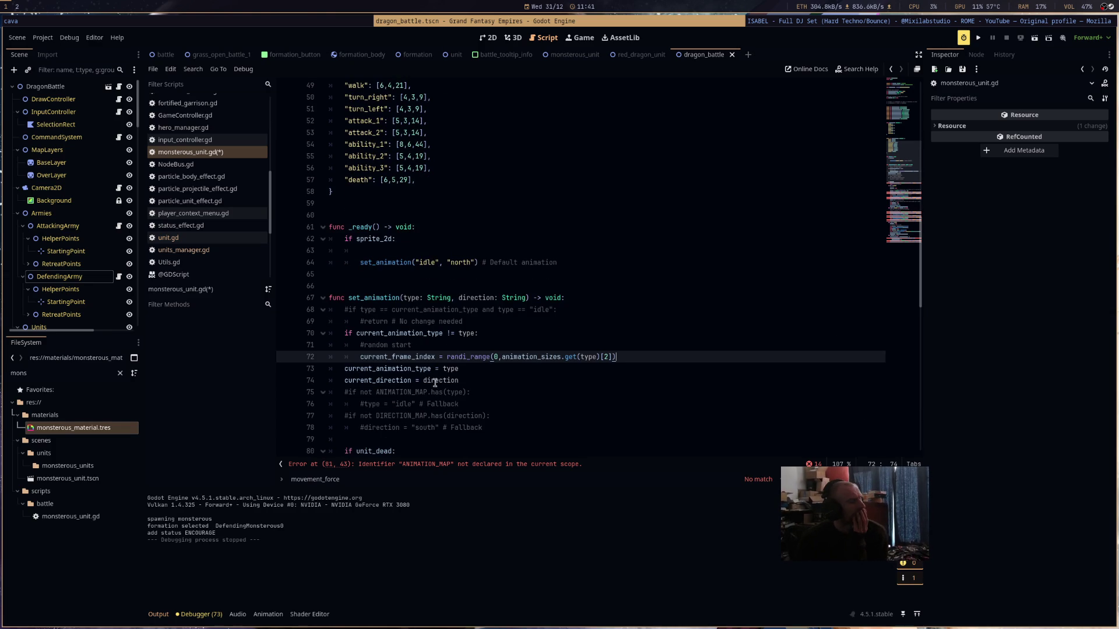
drag(407, 440, 335, 391)
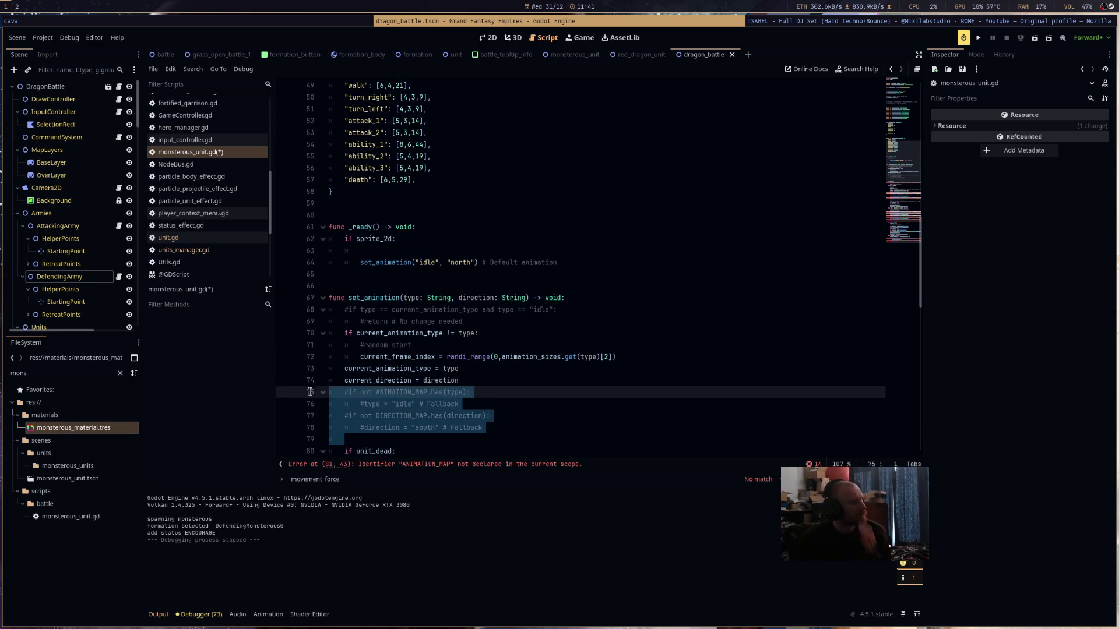
- Delete the commented direction fallback lines 75–78 and the commented type check on lines 68–69
key(BackSpace)
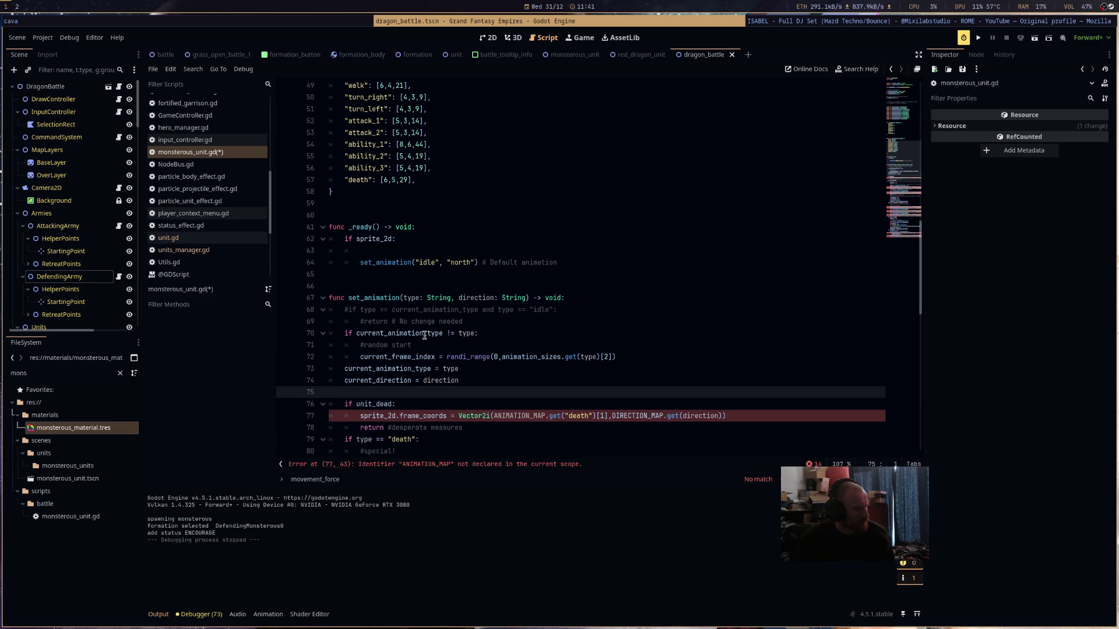
scroll(431, 373, down, 3)
click(466, 215)
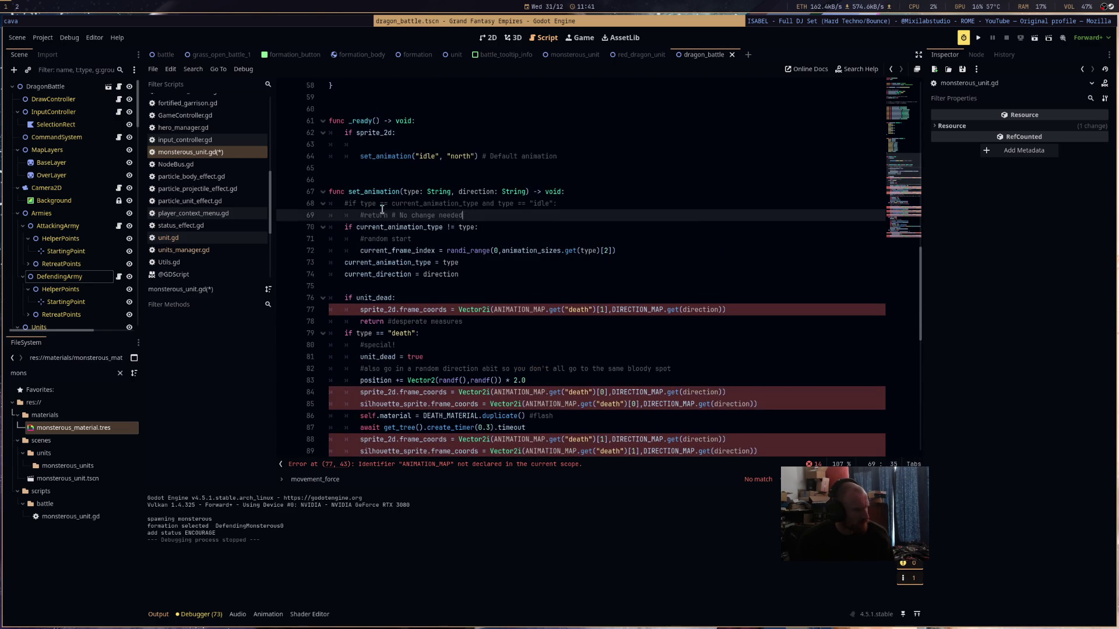
shift+click(568, 192)
key(BackSpace)
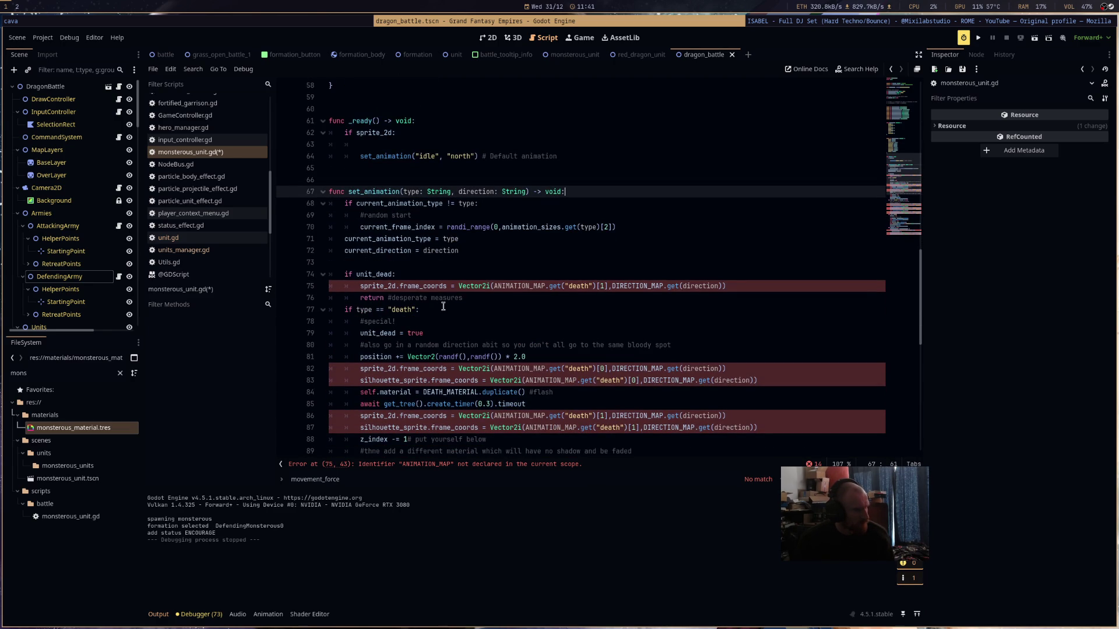
scroll(443, 309, up, 3)
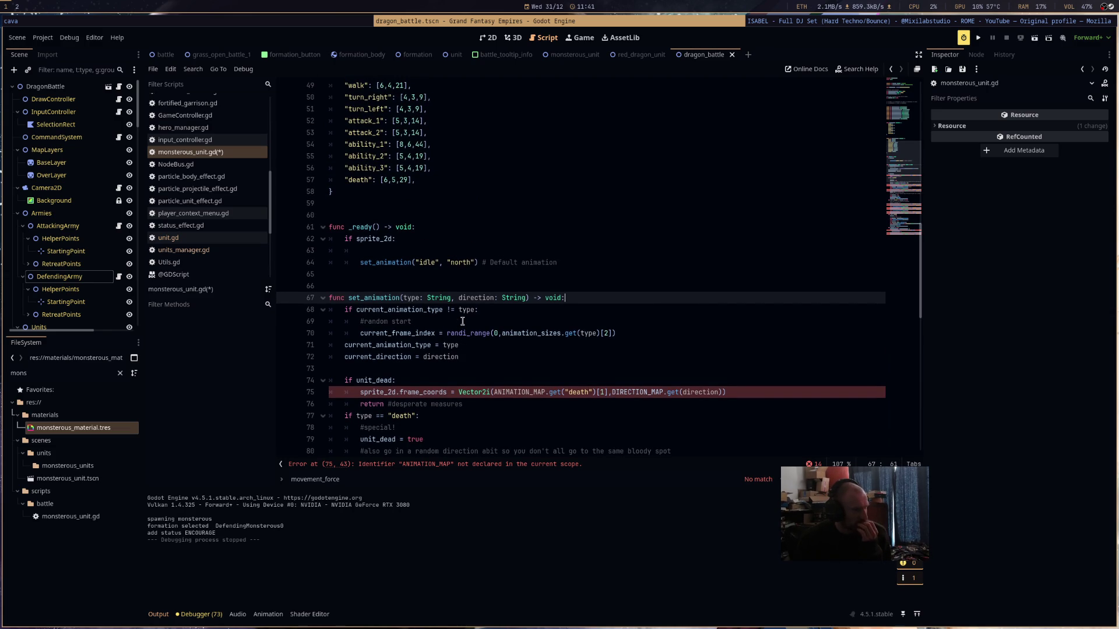
- Select the unit_dead and death-handling block in set_animation
click(442, 370)
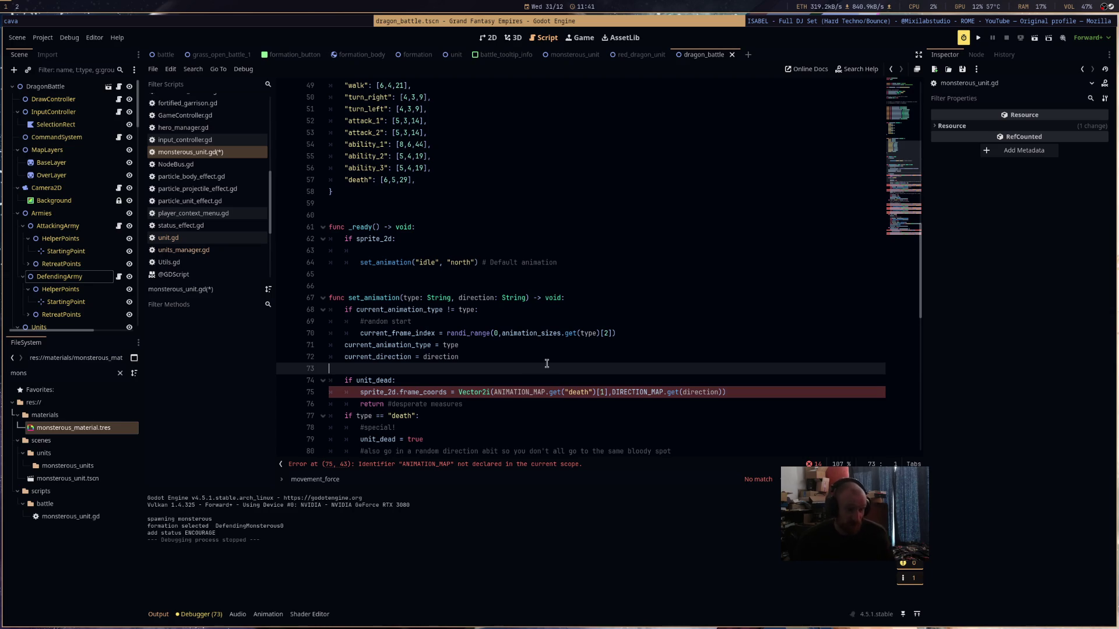
scroll(502, 374, down, 3)
scroll(502, 374, down, 12)
mouse_move(772, 418)
mouse_down()
mouse_move(479, 186)
mouse_move(379, 87)
mouse_move(315, 198)
mouse_move(304, 167)
mouse_up()
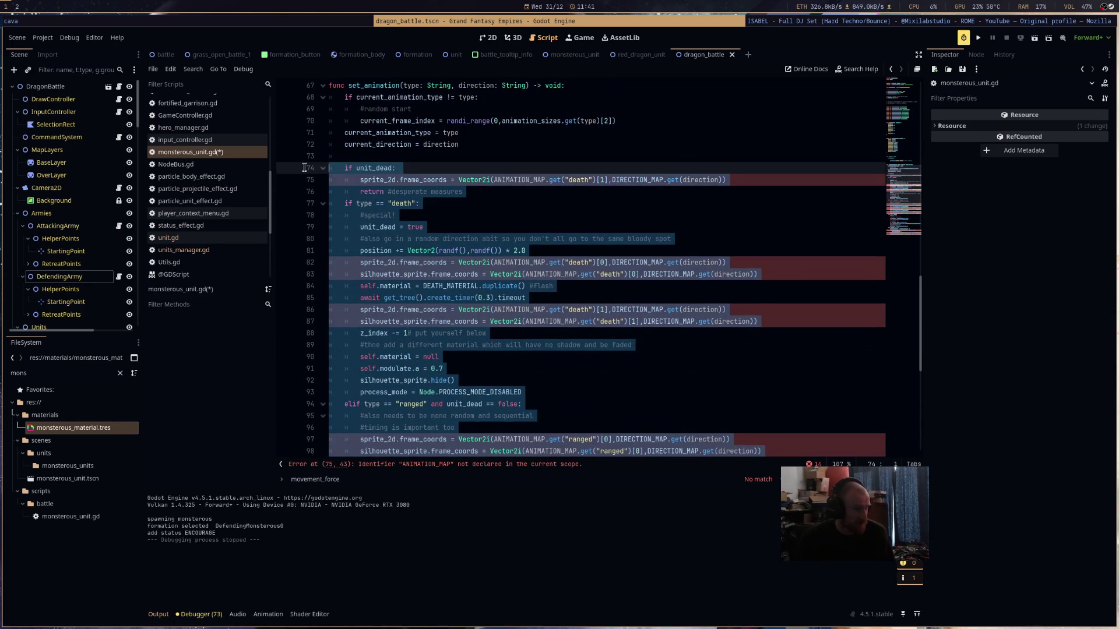
- Comment out the old ANIMATION_MAP death and ranged code, add blank lines below current_direction, and save monsterous_unit.gd
key(ctrl+k)
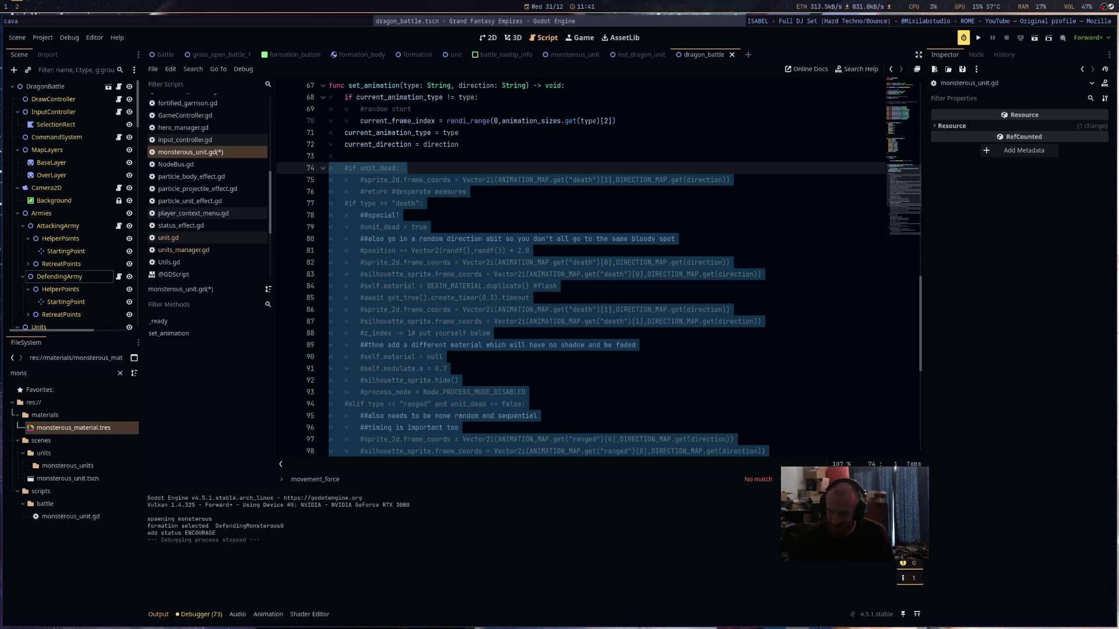
click(407, 144)
key(Return)
key(BackSpace)
key(Return)
key(Return)
key(Return)
key(Up)
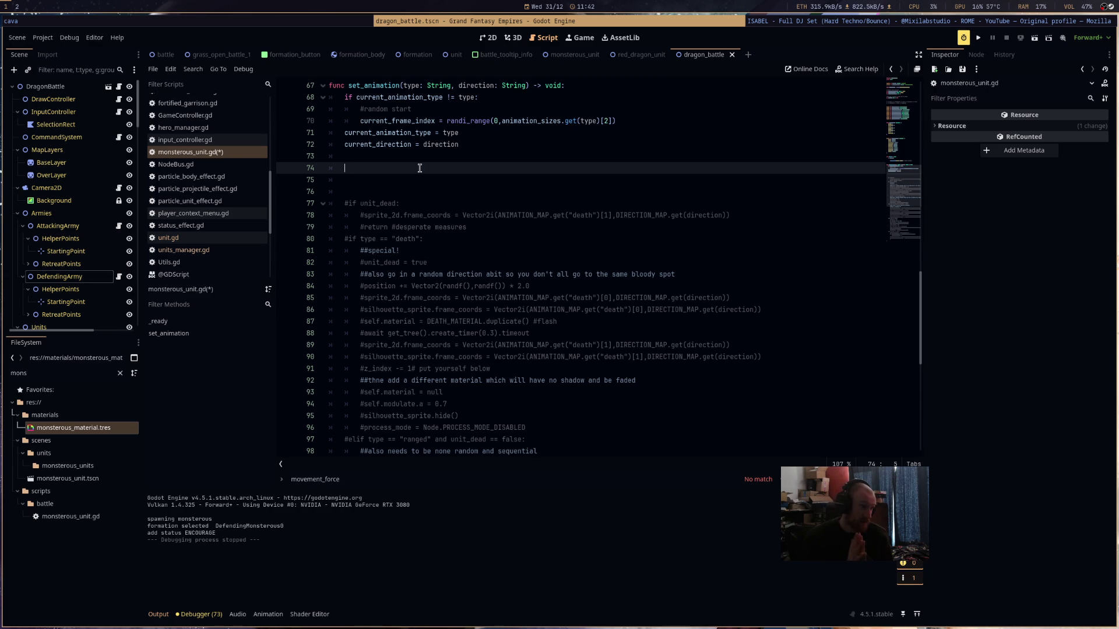
key(ctrl+s)
scroll(419, 168, up, 9)
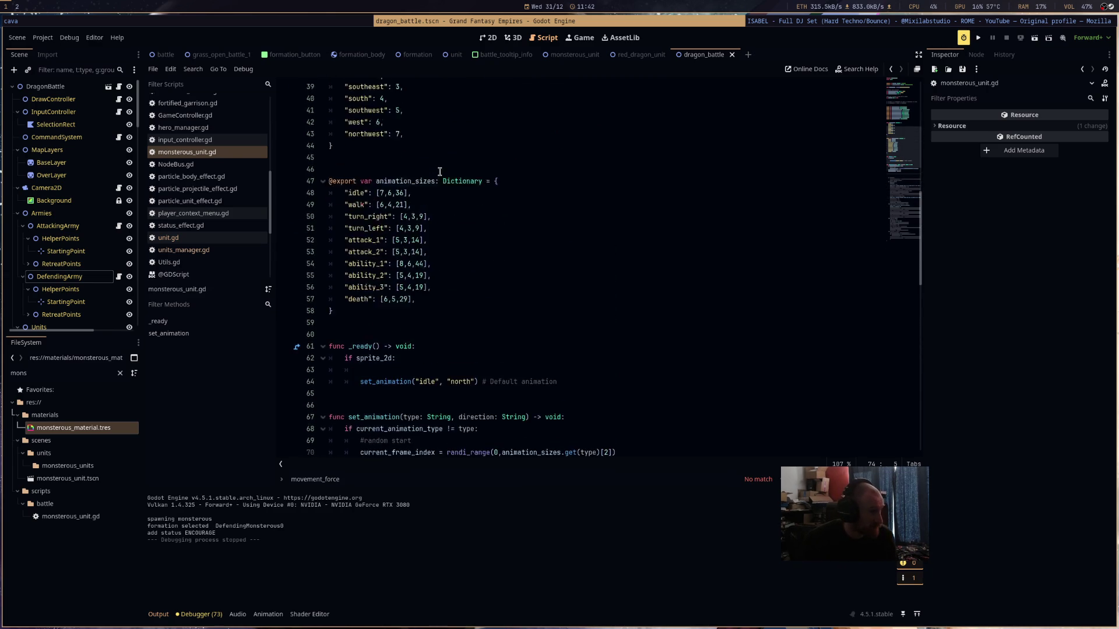
scroll(441, 175, up, 12)
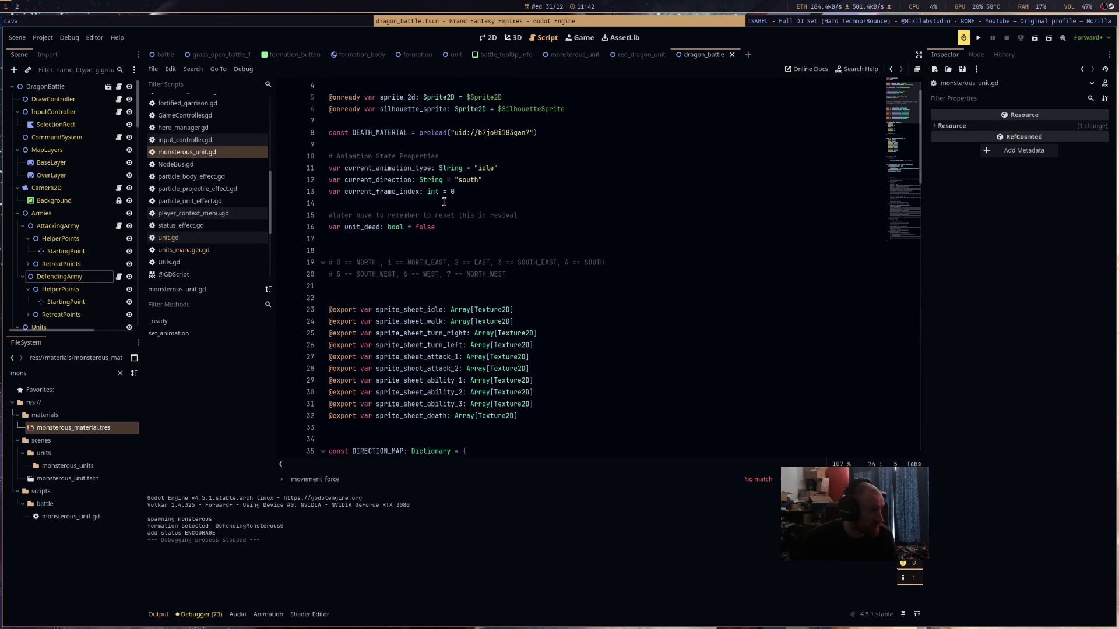
scroll(445, 204, up, 1)
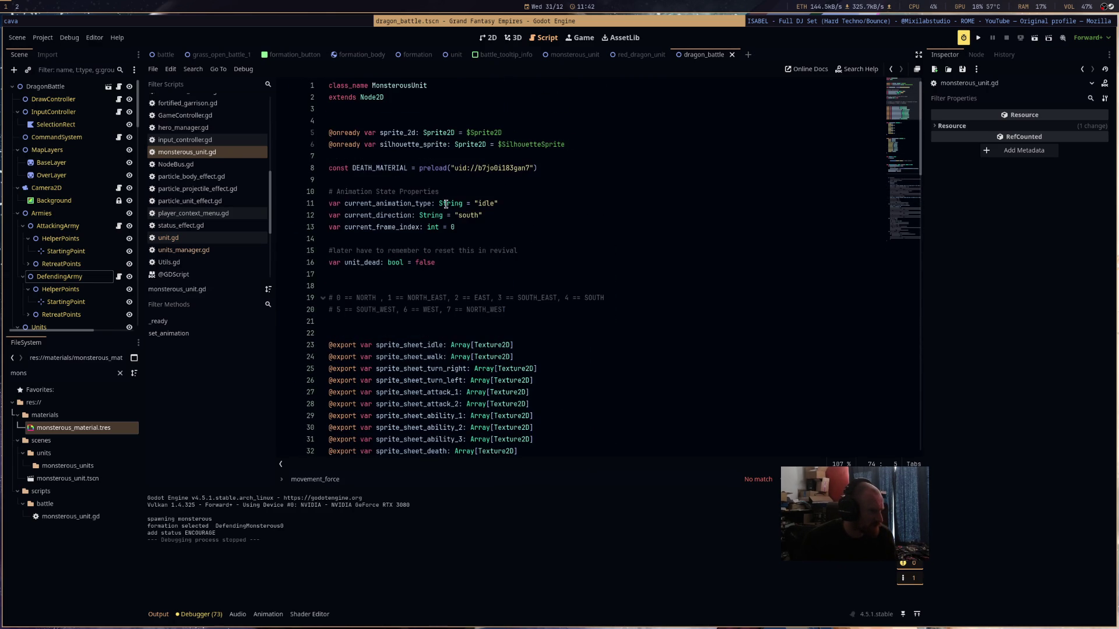
scroll(446, 204, down, 20)
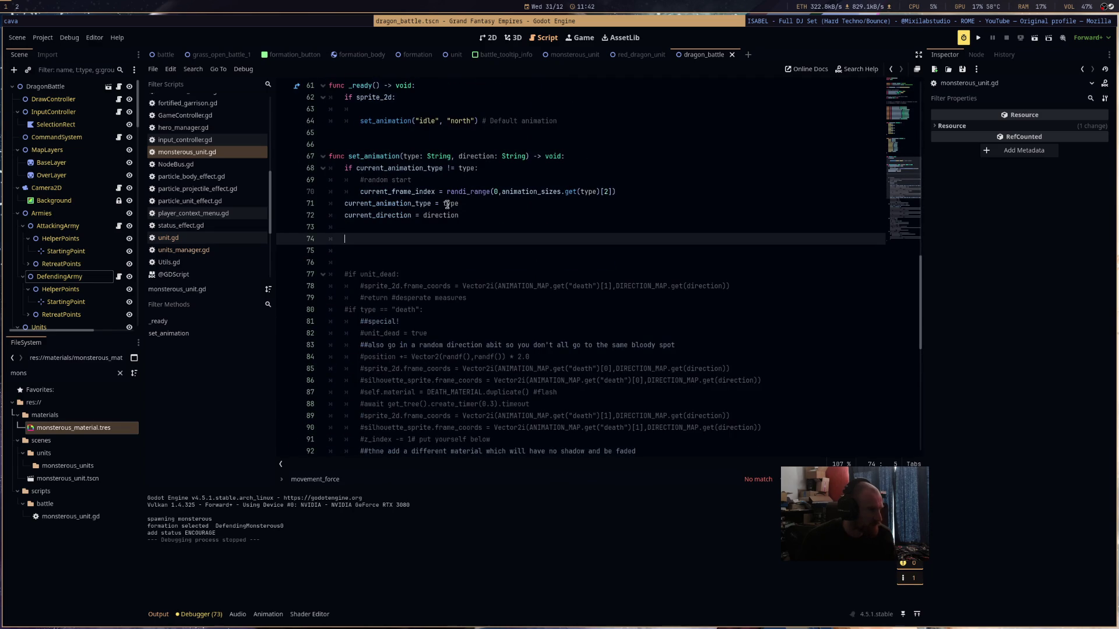
scroll(447, 203, up, 16)
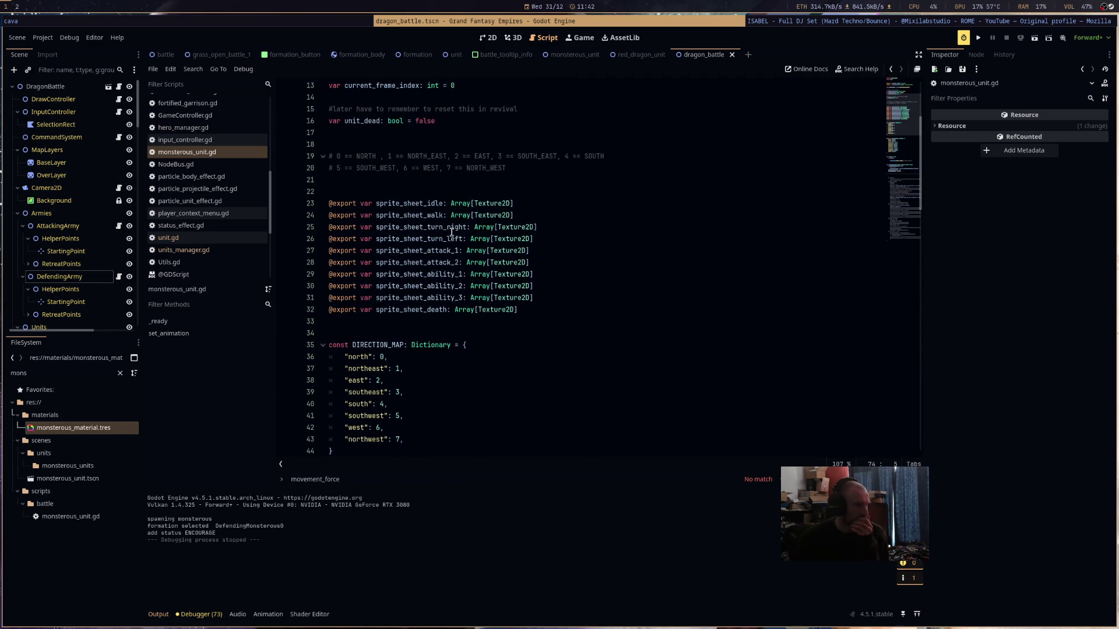
scroll(452, 232, up, 4)
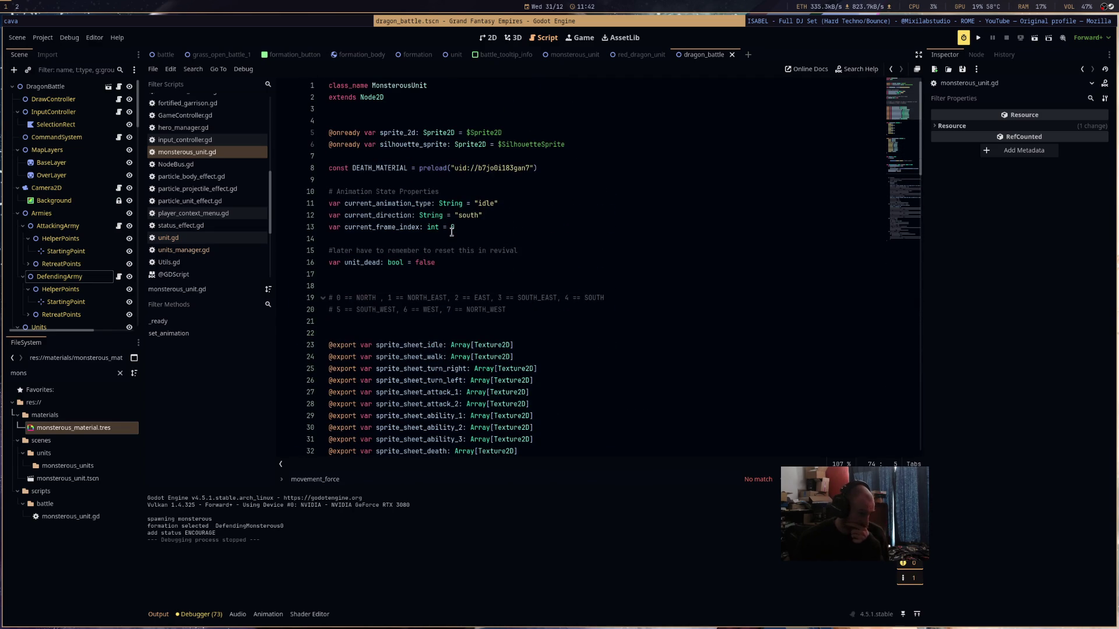
scroll(451, 232, down, 6)
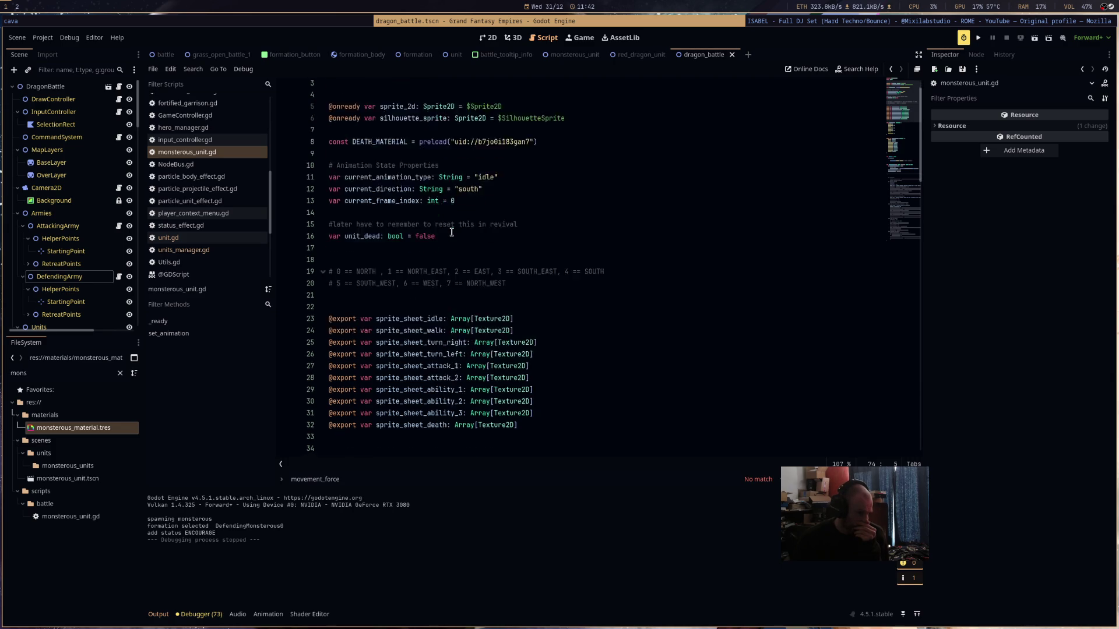
scroll(452, 232, down, 13)
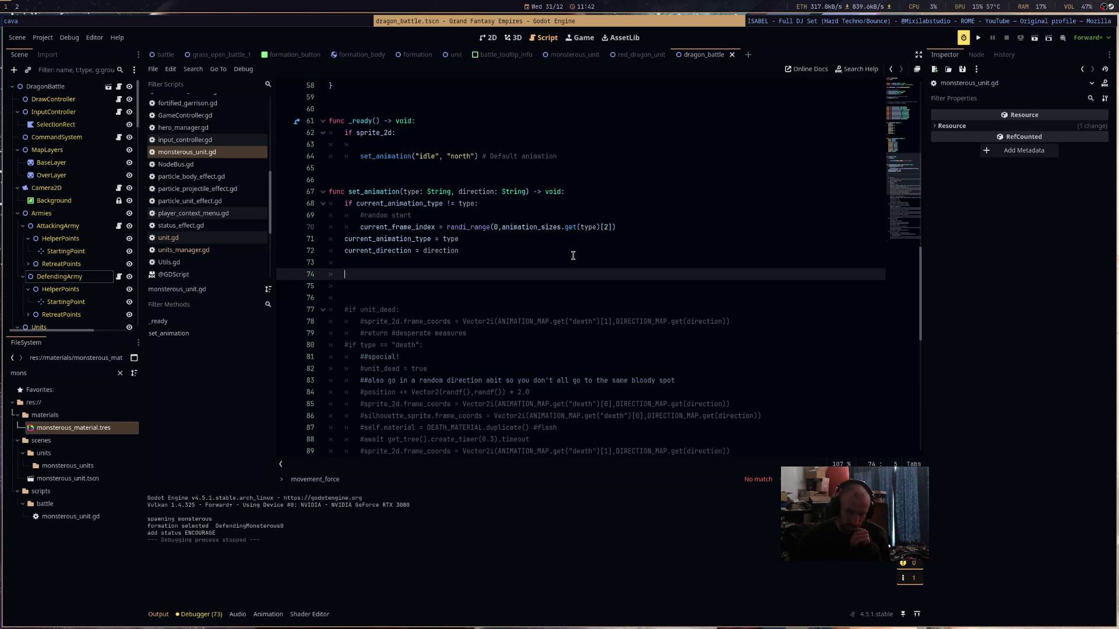
text(car)
key(BackSpace)
key(BackSpace)
- Declare 'var current_sprite_sheet' on line 74 of set_animation, leaving its type unfilled
text(var current_sprite_sheet:)
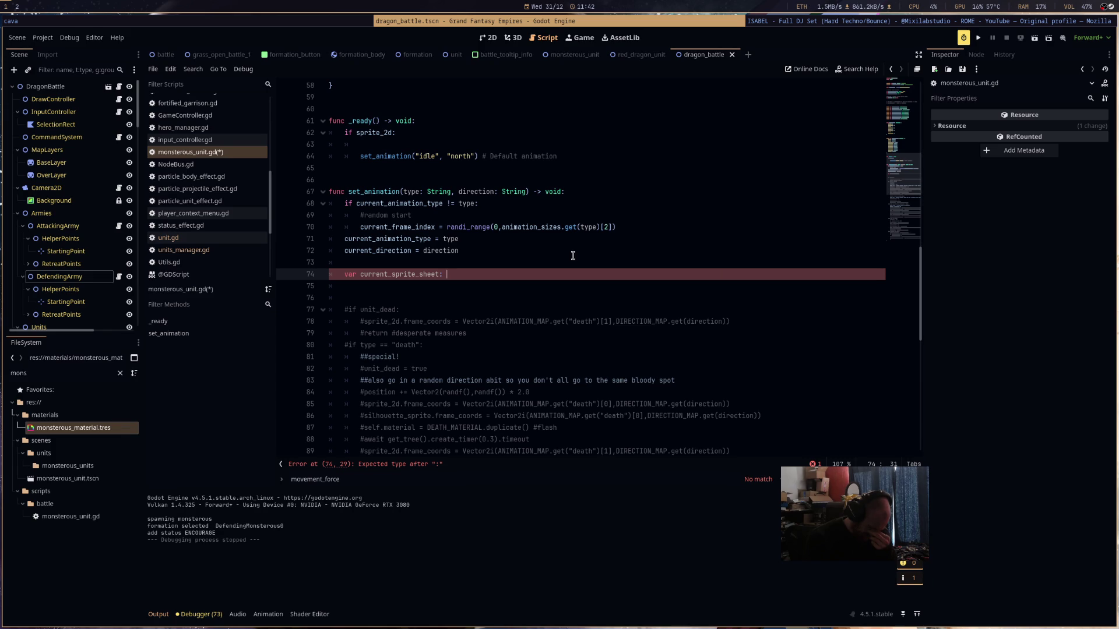
scroll(620, 264, up, 12)
scroll(620, 264, up, 5)
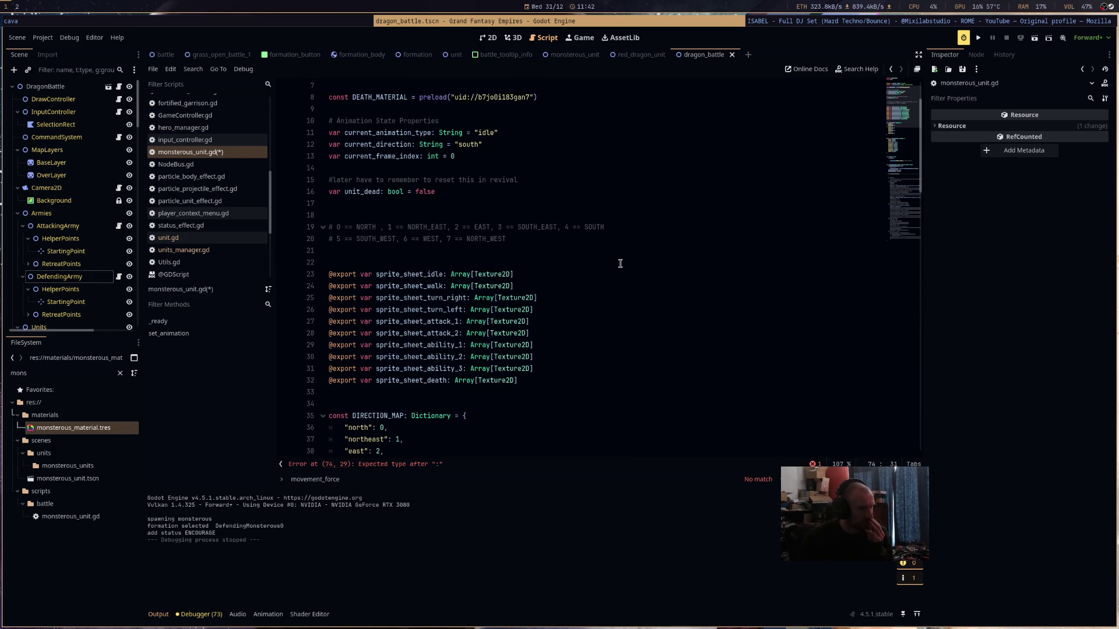
scroll(620, 264, down, 9)
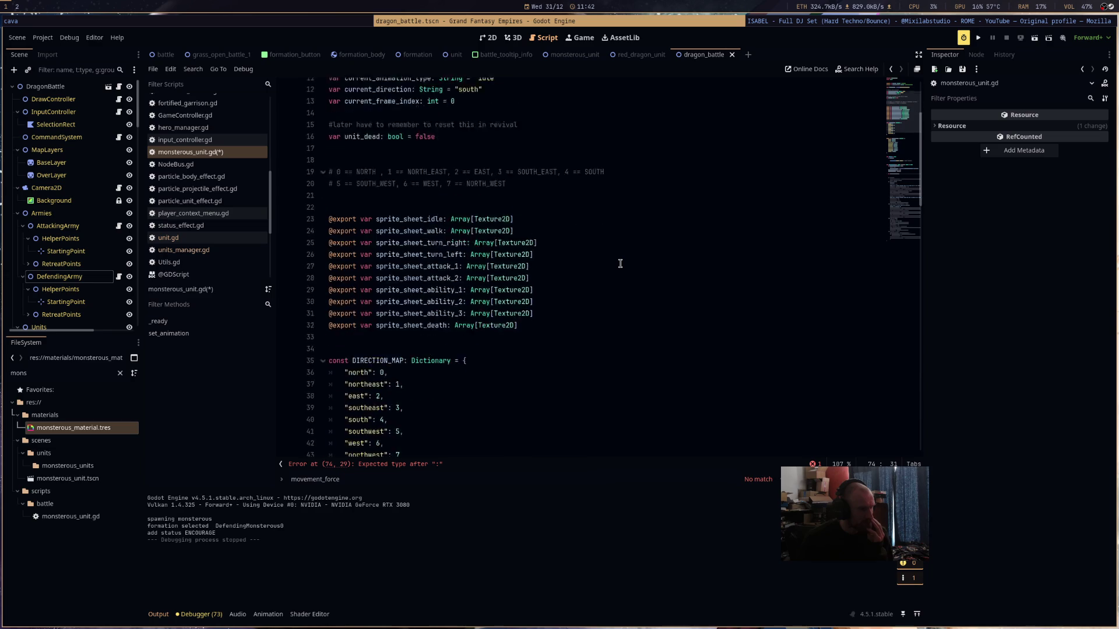
scroll(620, 264, down, 6)
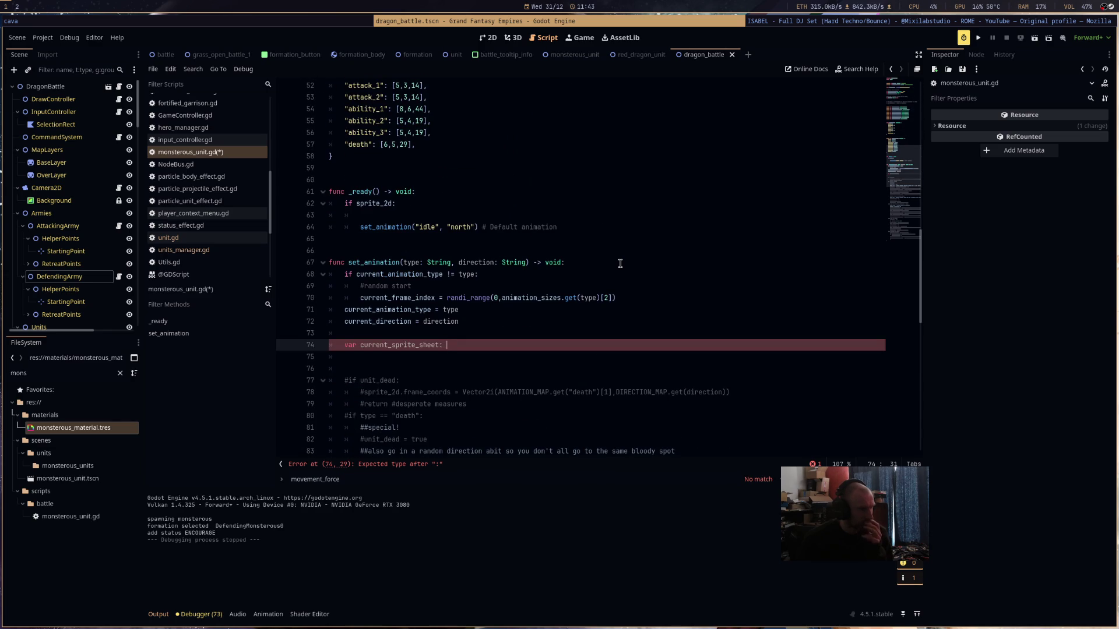
scroll(620, 263, up, 3)
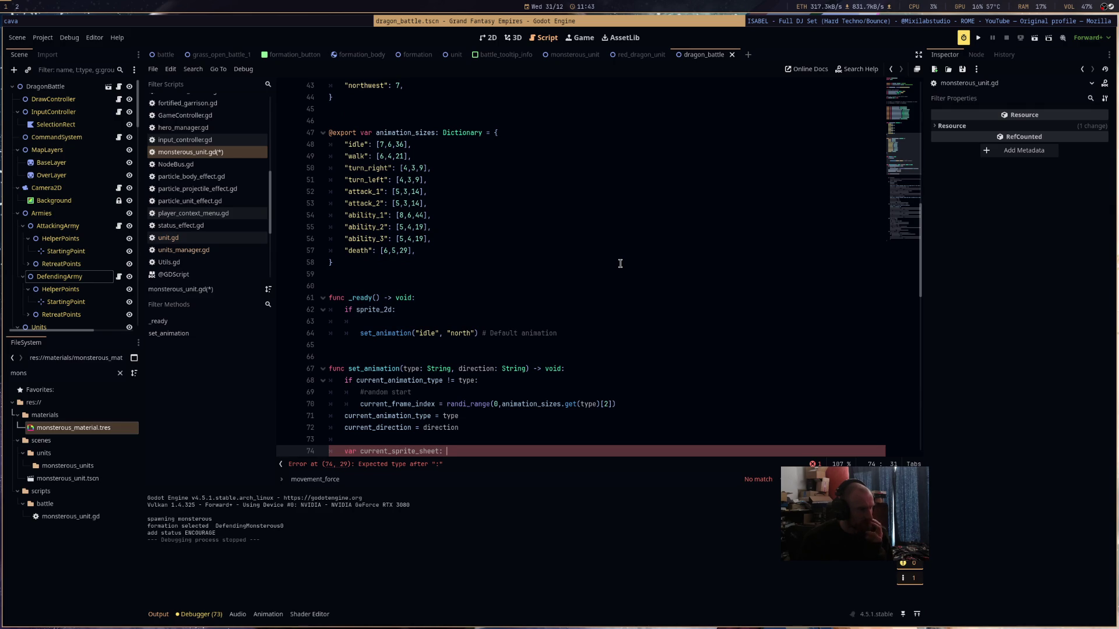
click(588, 328)
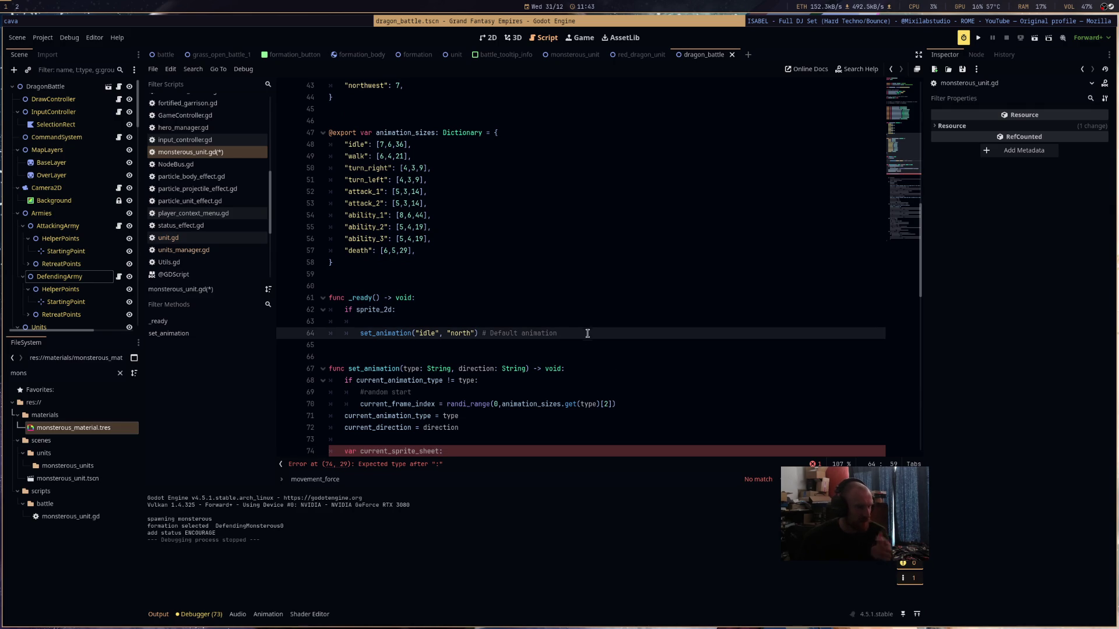
- Add #walk, #attack and #death comment lines under the default animation call in _ready
key(Return)
text(')
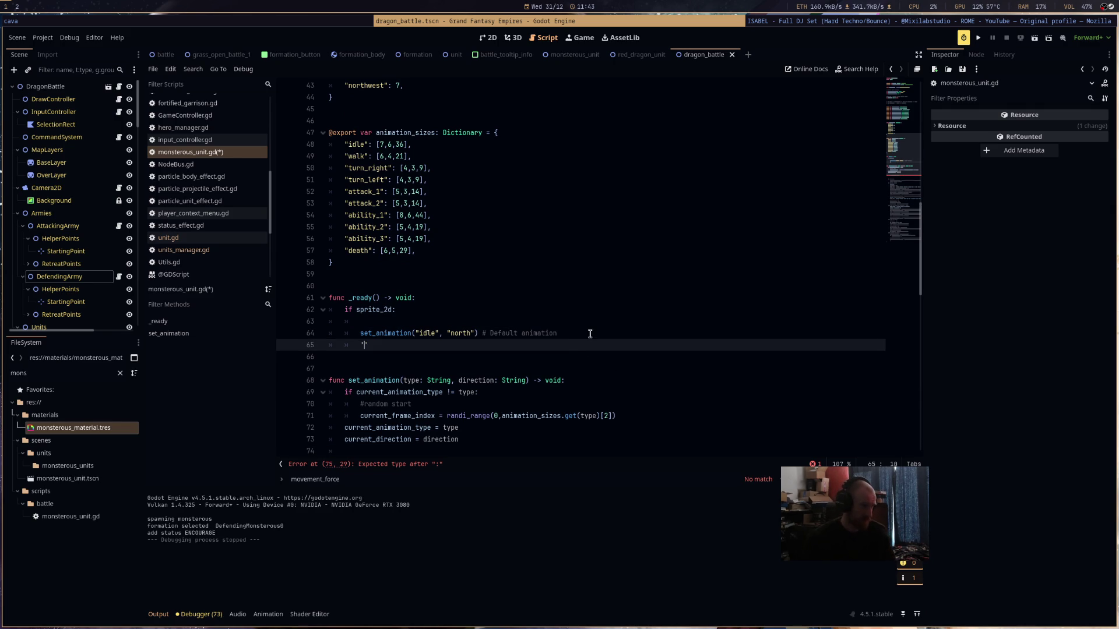
text(walk)
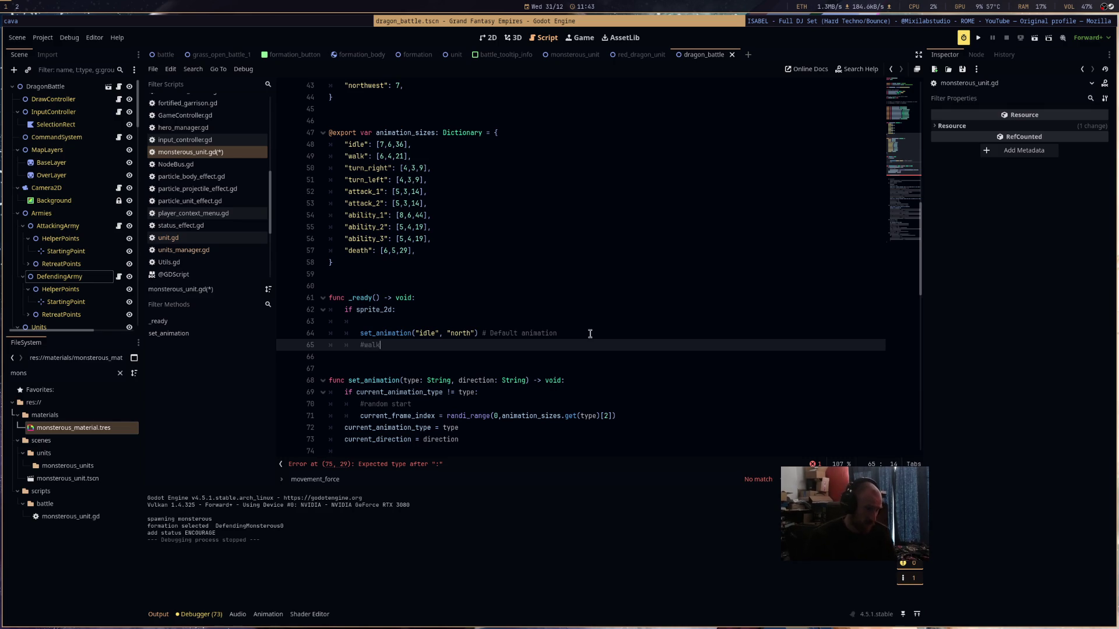
key(Return)
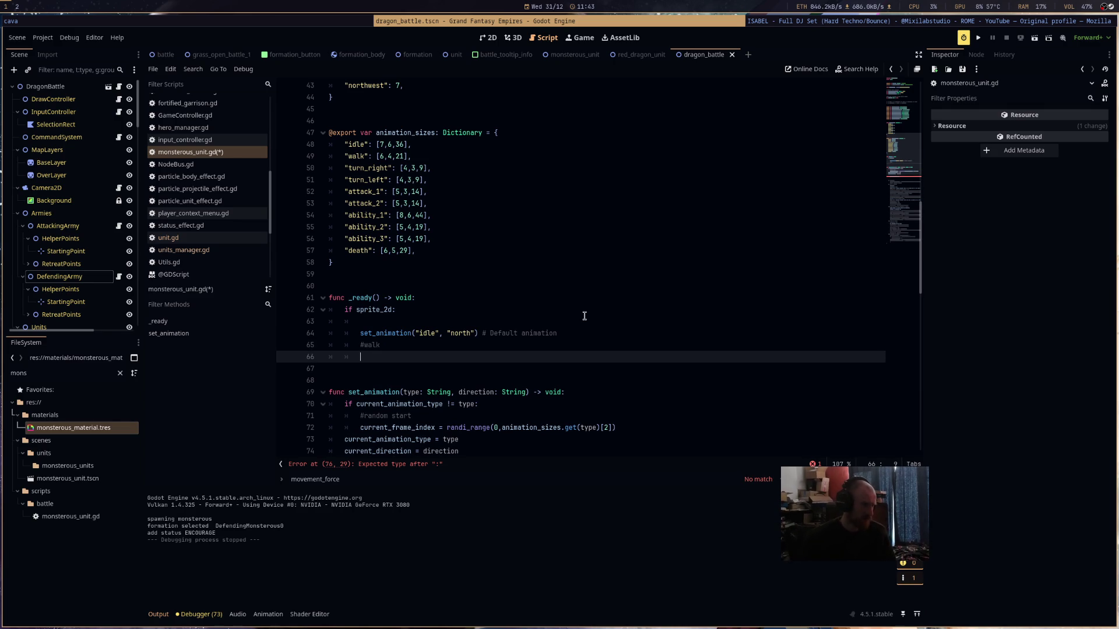
text(#attack)
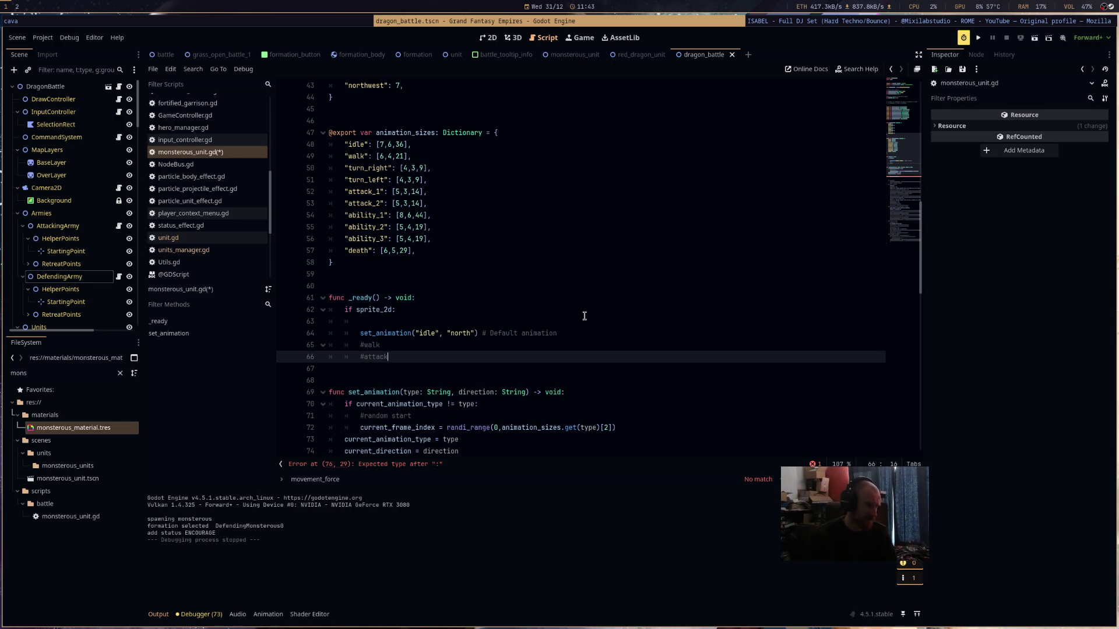
key(Return)
text(#death)
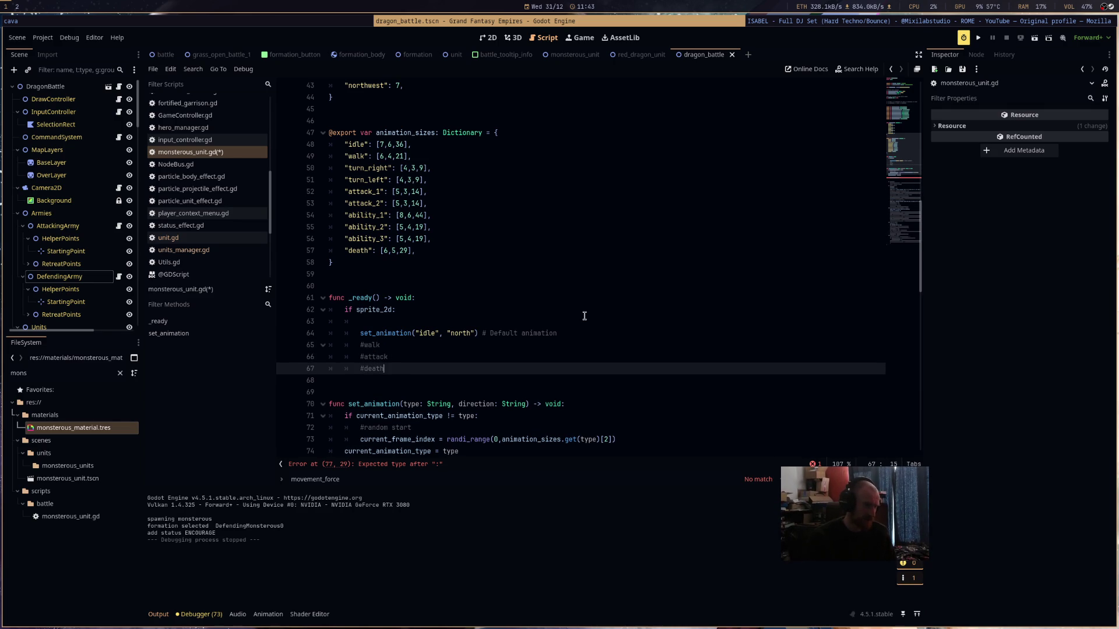
- Save the script and review it, with the parse error now on line 77
key(ctrl+s)
scroll(584, 316, down, 5)
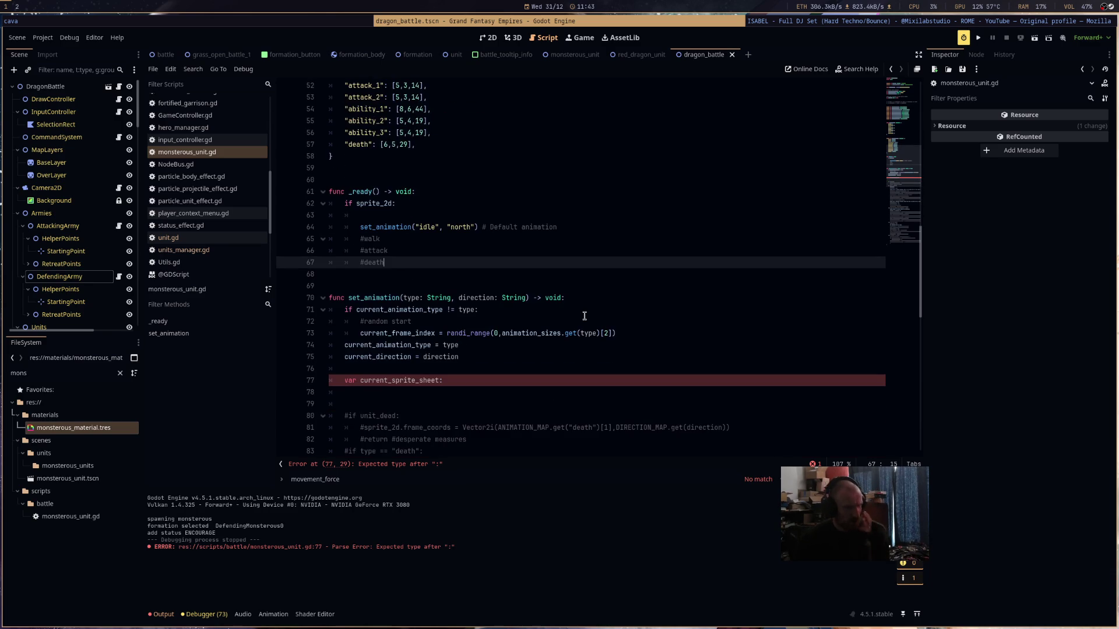
scroll(584, 317, down, 7)
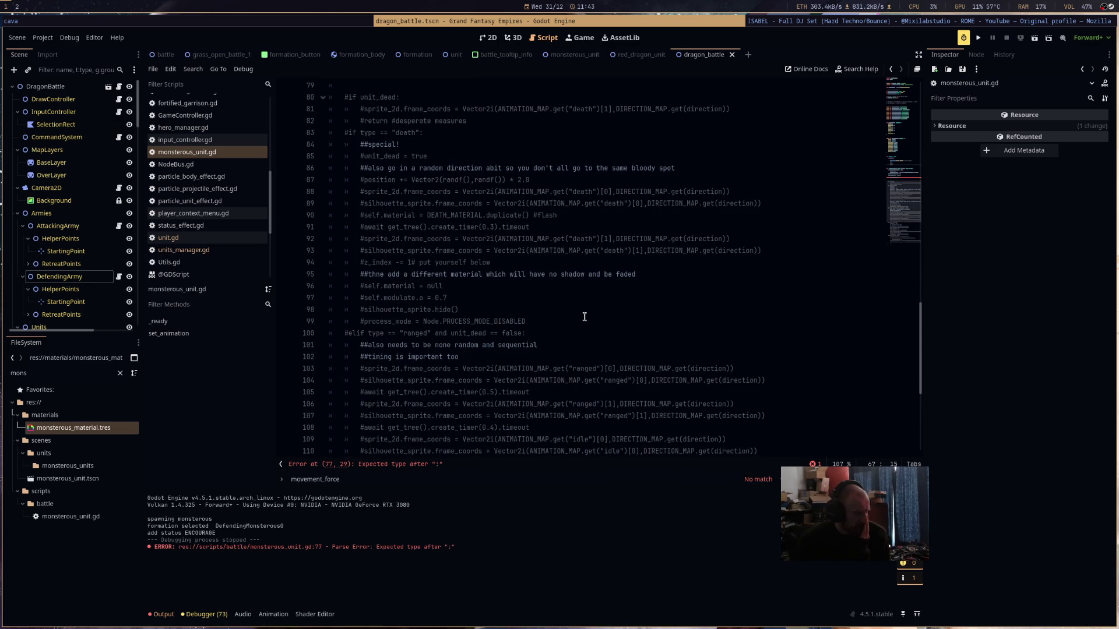
scroll(584, 317, down, 3)
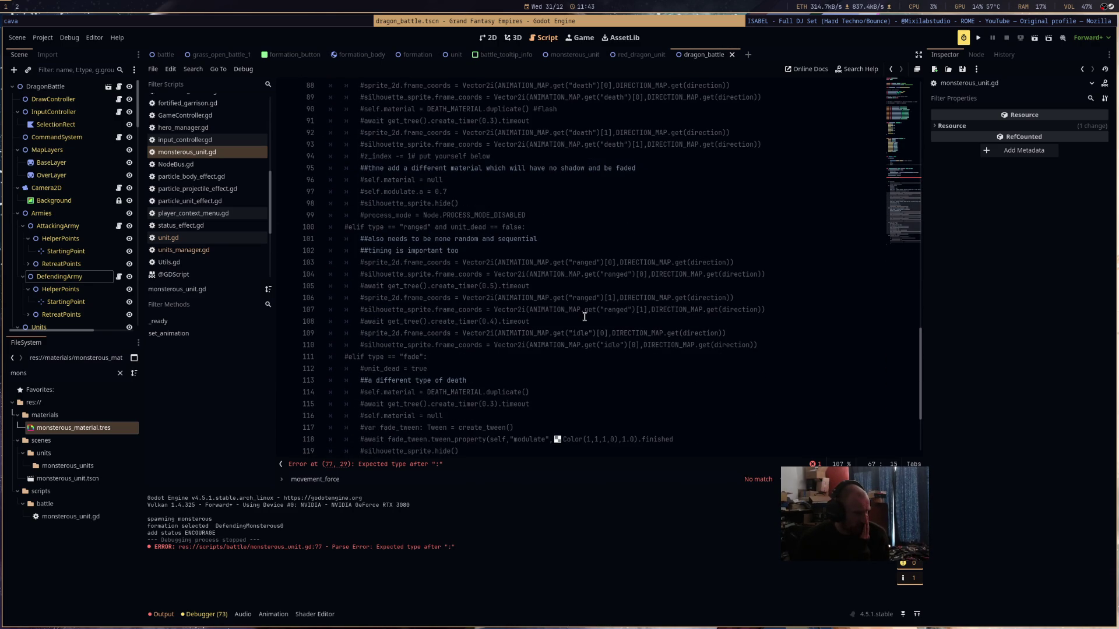
scroll(585, 317, up, 10)
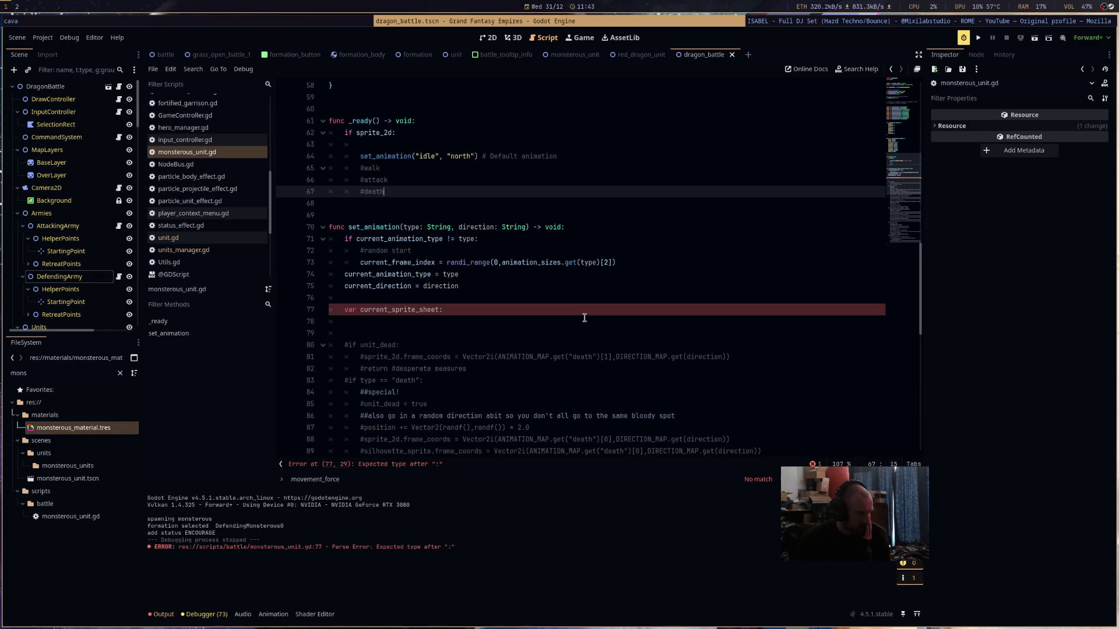
scroll(585, 318, up, 8)
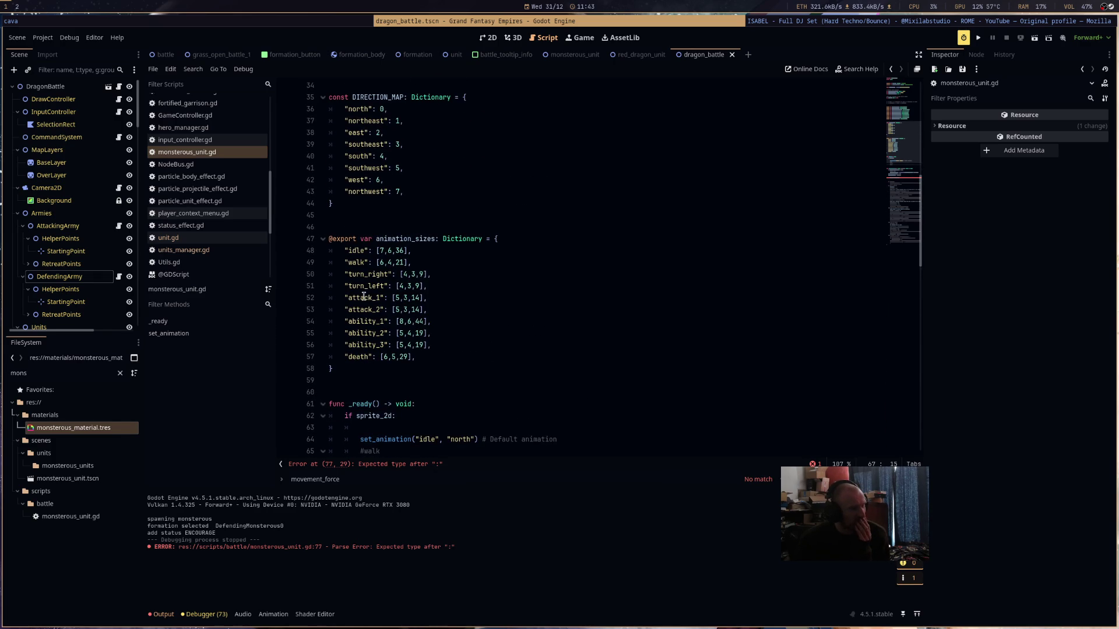
scroll(570, 351, up, 2)
scroll(570, 351, up, 4)
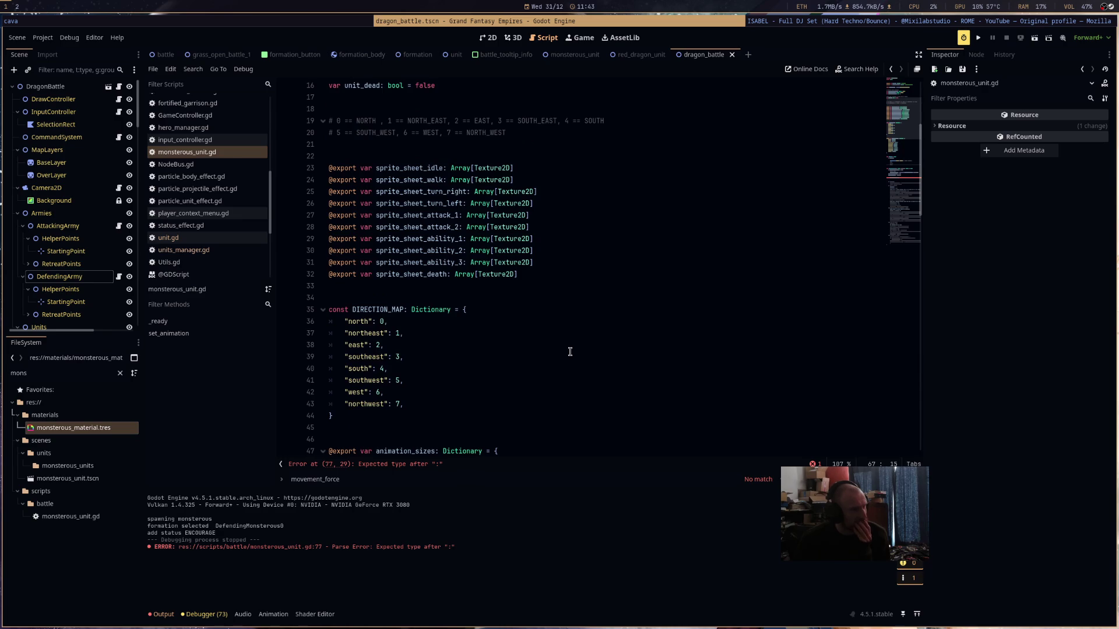
scroll(569, 351, down, 15)
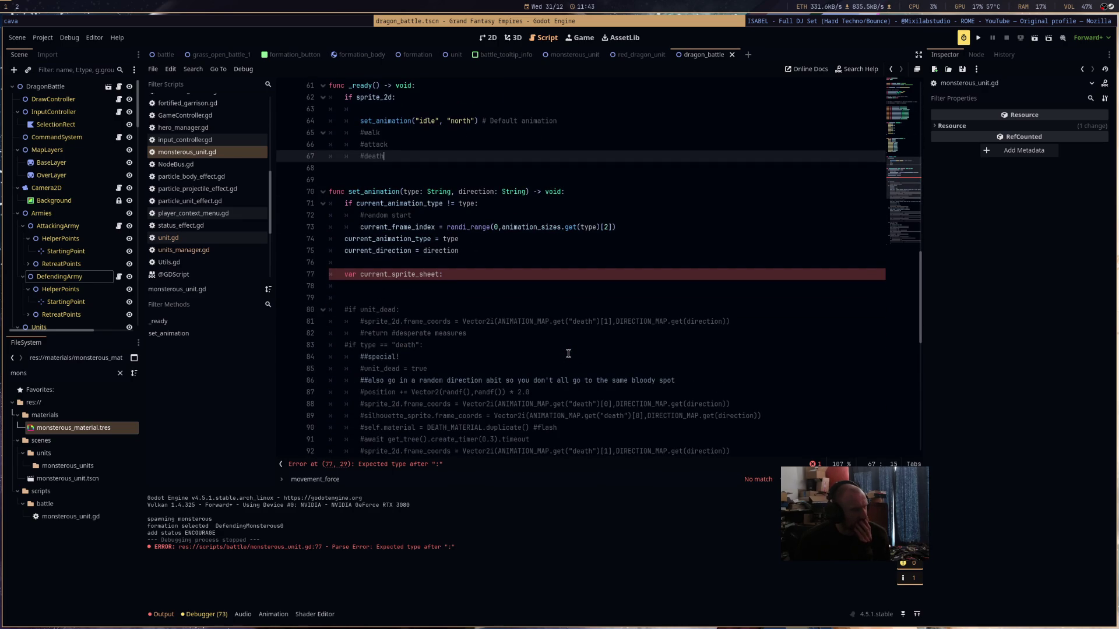
- Type current_sprite_sheet as Texture2D on line 77, add an empty line after it, and save
click(499, 277)
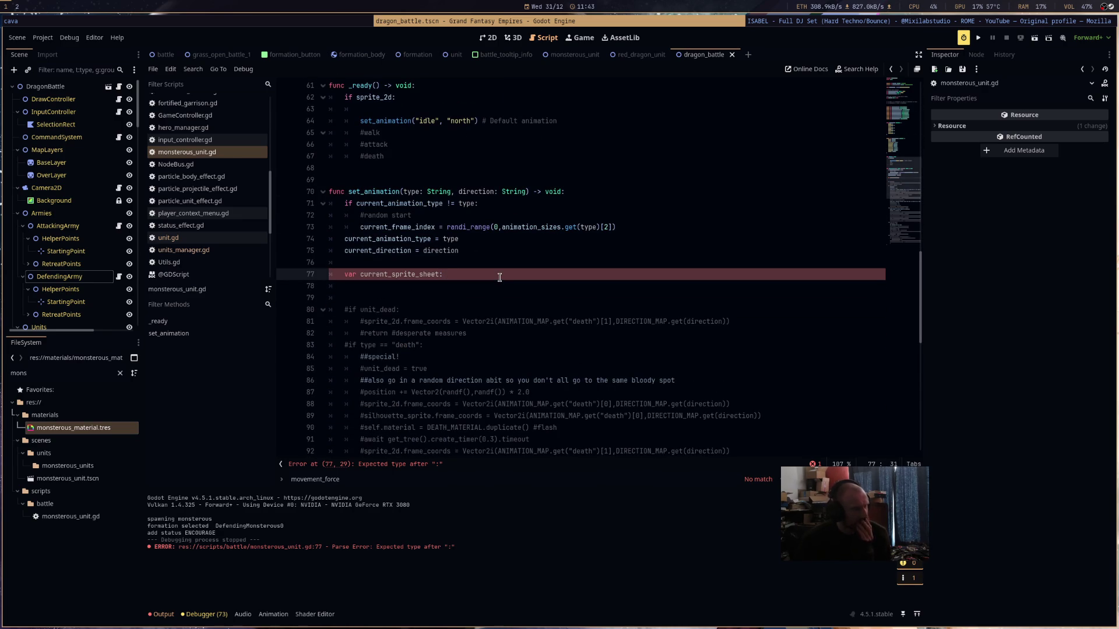
text(Texture)
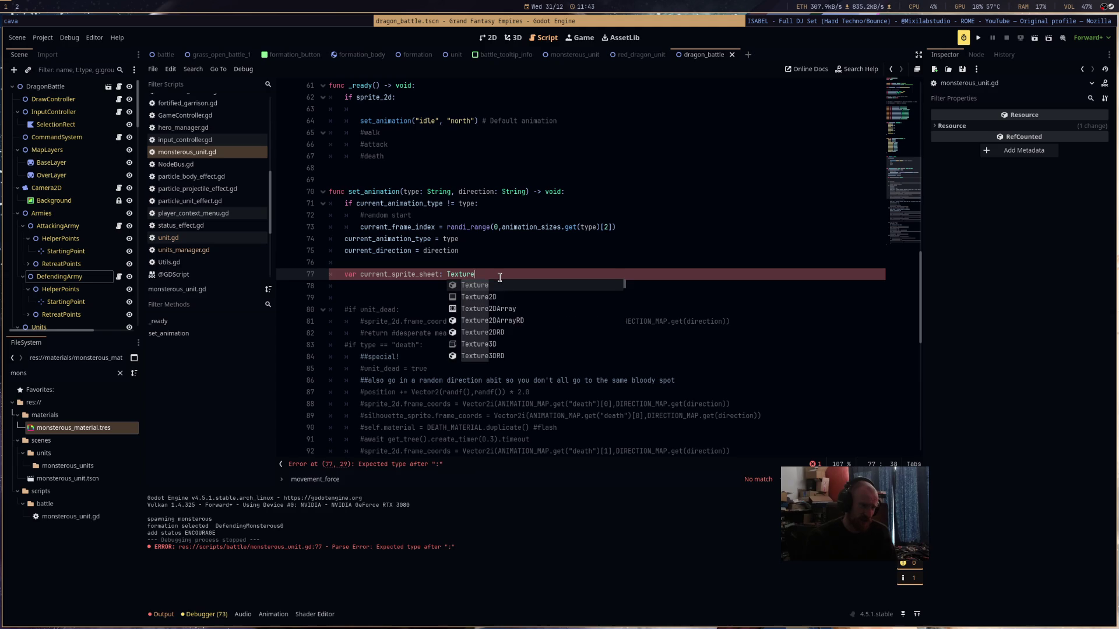
text(2D)
key(Escape)
key(Return)
key(ctrl+s)
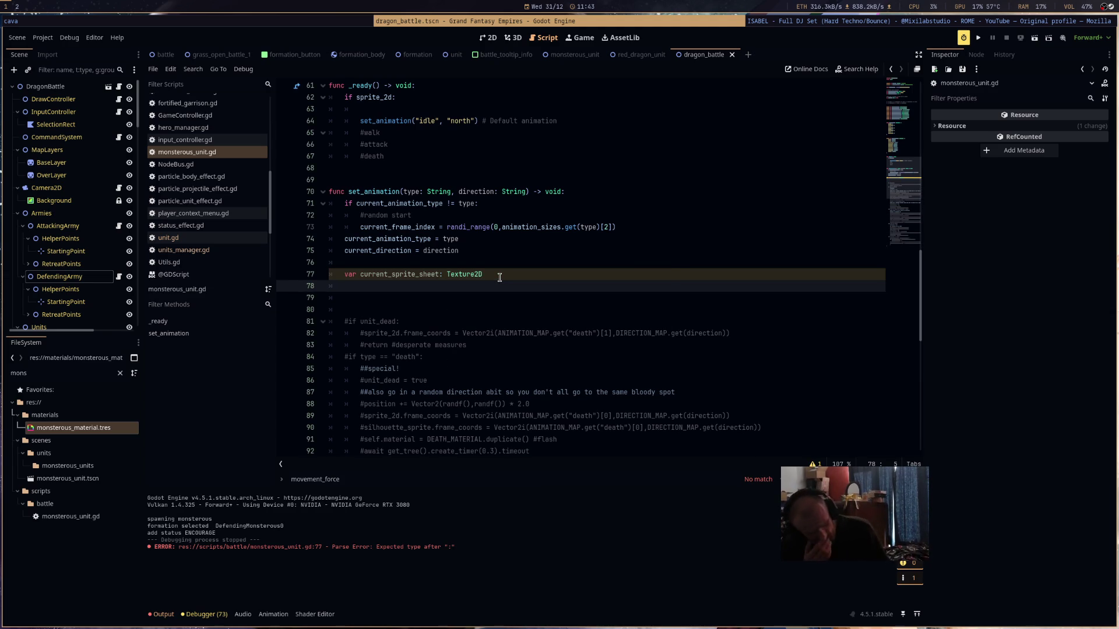
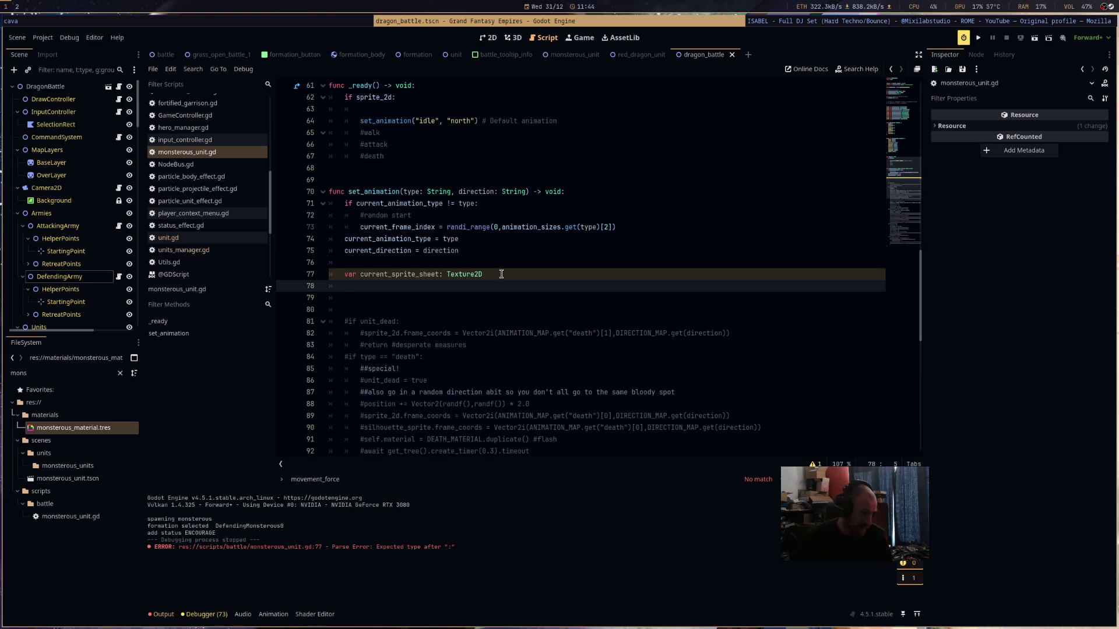
- Insert a blank line 78 below current_direction = direction in set_animation and type match
click(512, 250)
click(514, 261)
key(Return)
key(Return)
key(Return)
click(495, 283)
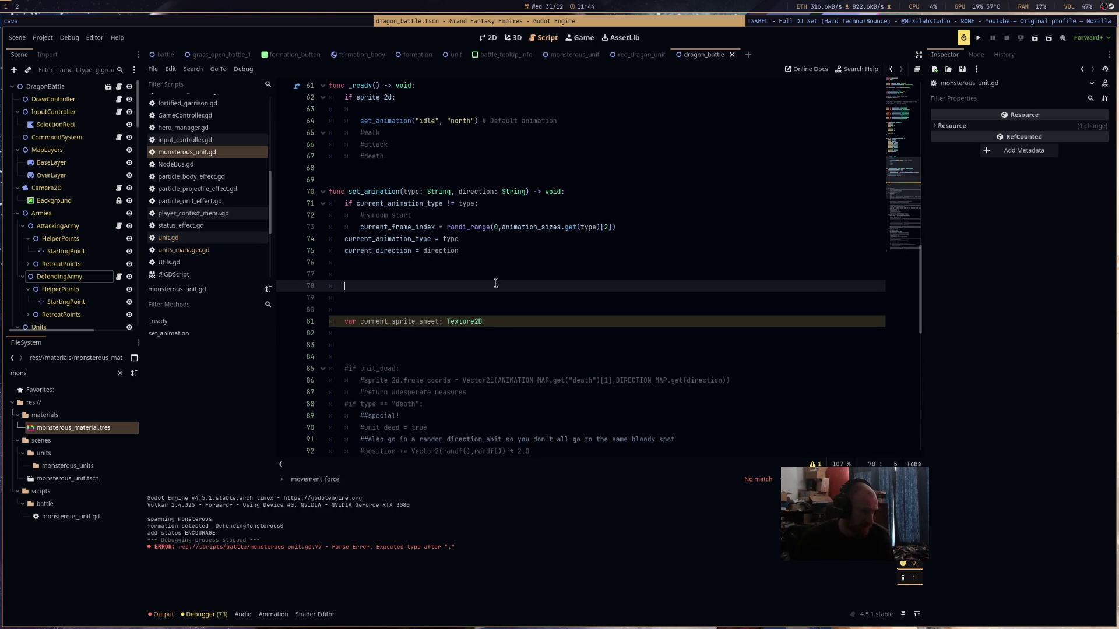
text(match)
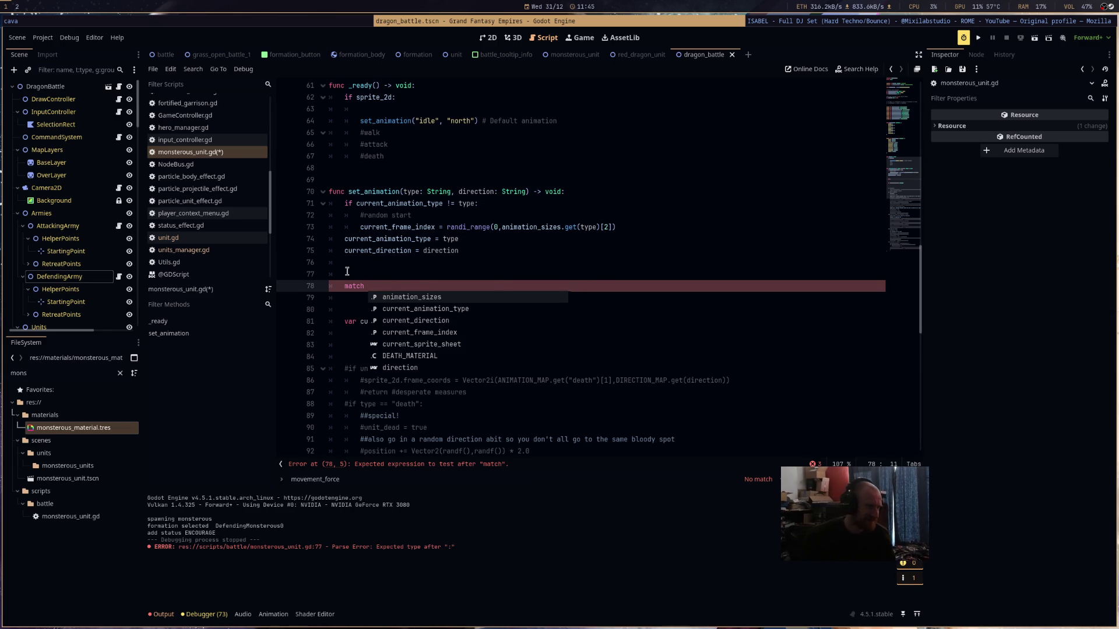
- Complete the line as 'match type:' and type the "idle": pattern on the indented line beneath
click(606, 248)
key(Down)
key(Down)
key(Down)
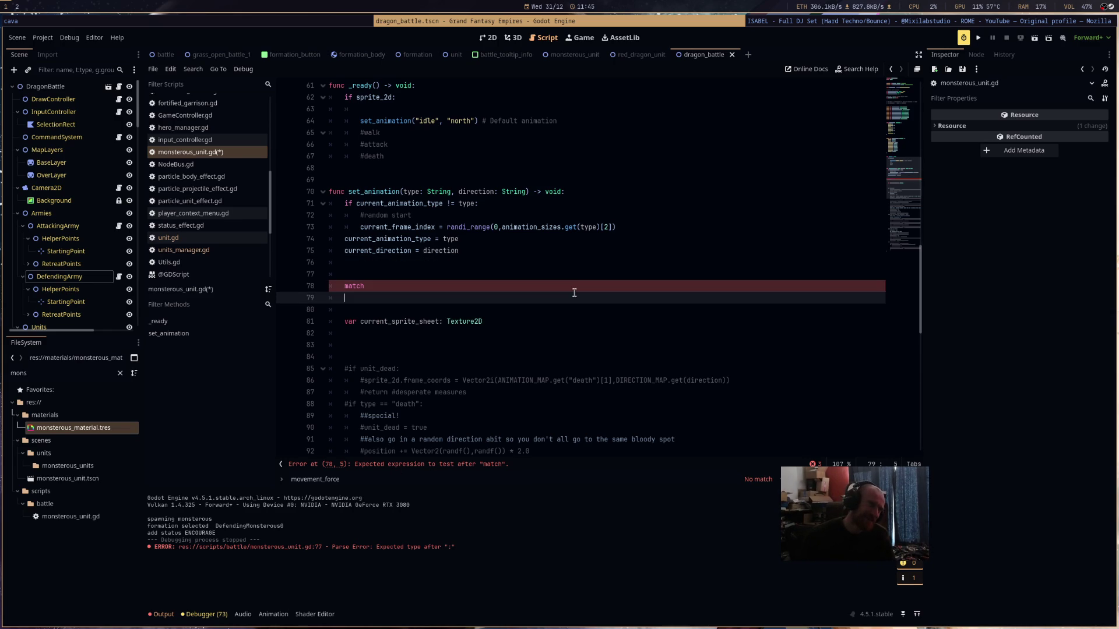
click(581, 284)
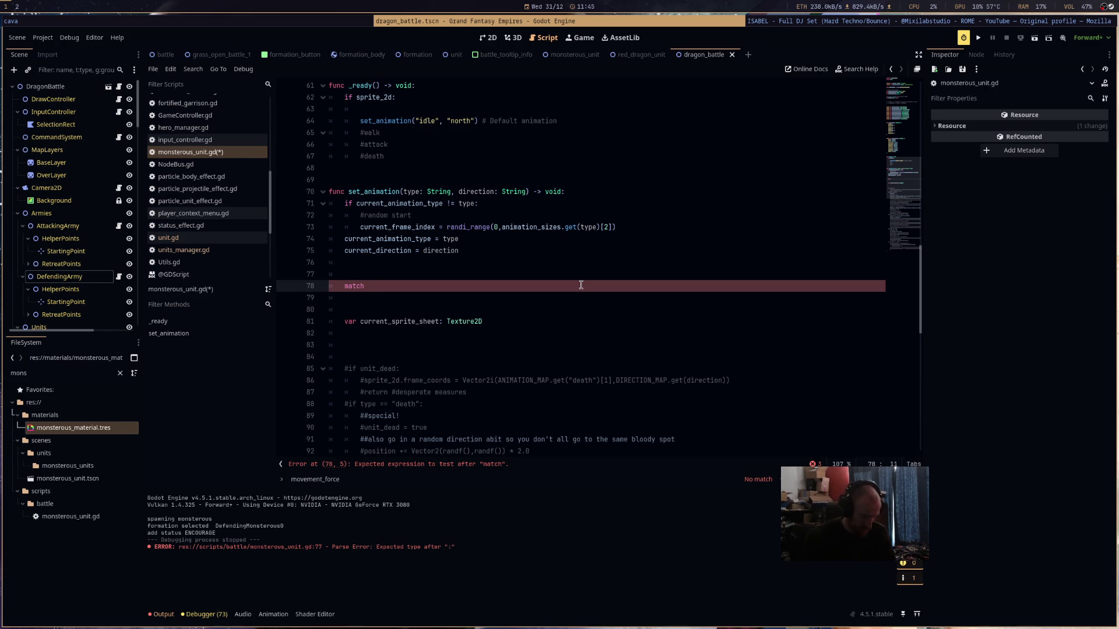
text(type:)
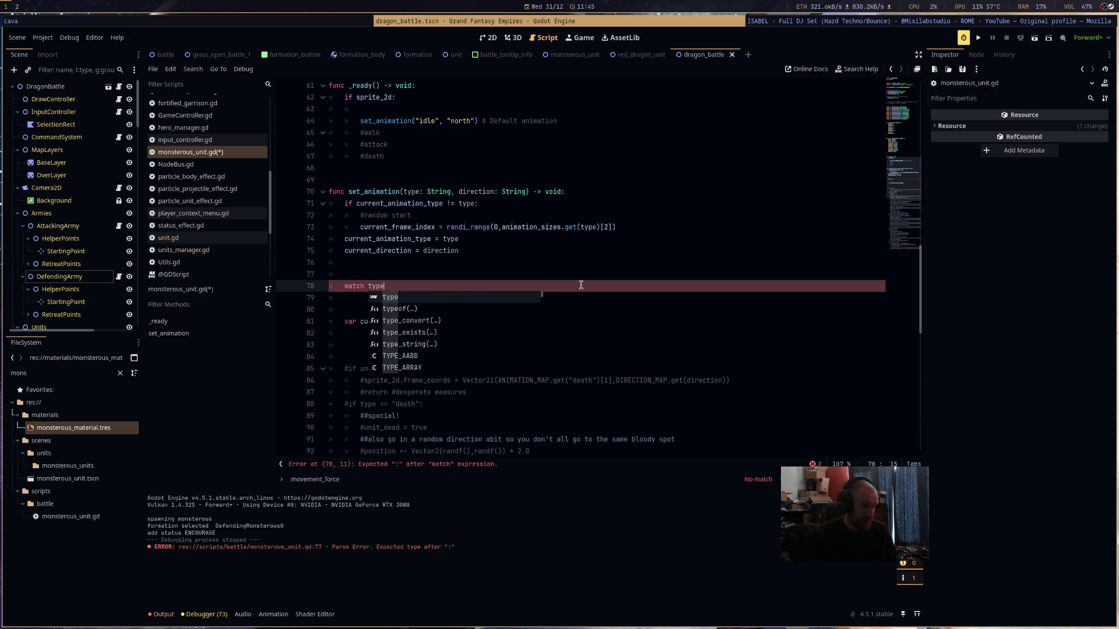
key(Return)
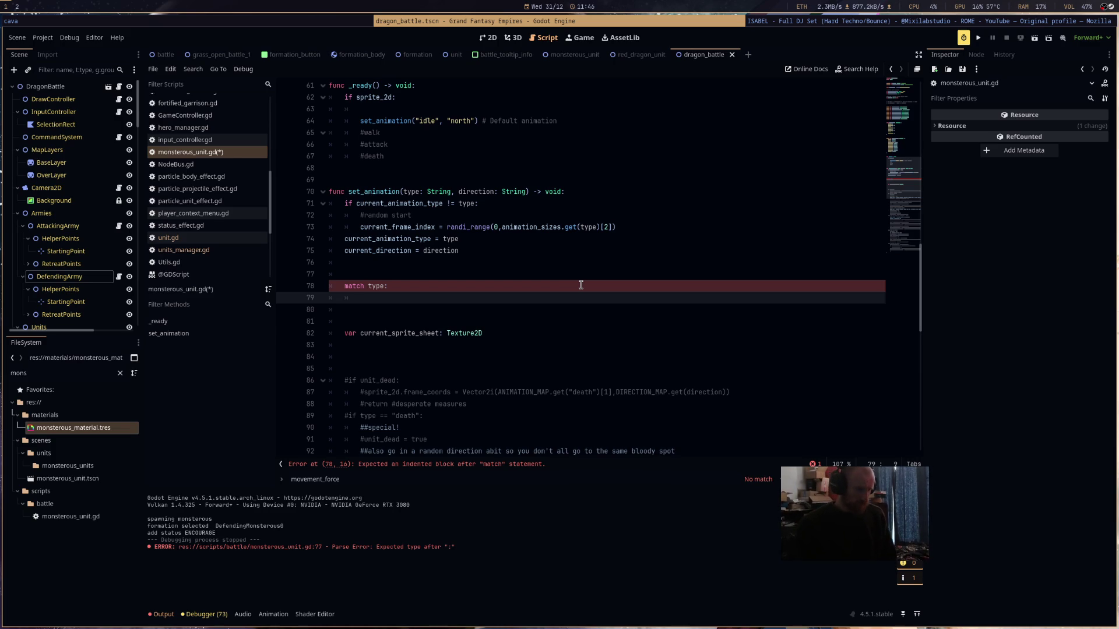
text("idle")
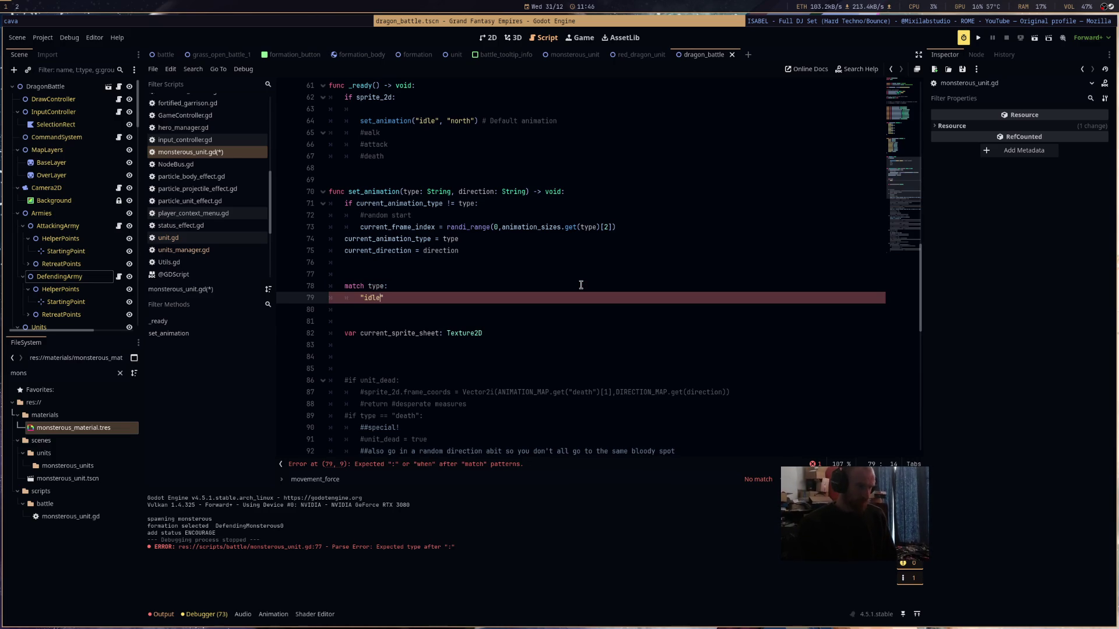
text(:)
- Finish the "idle": case with an empty body line, checking animation_sizes and DIRECTION_MAP above
key(Return)
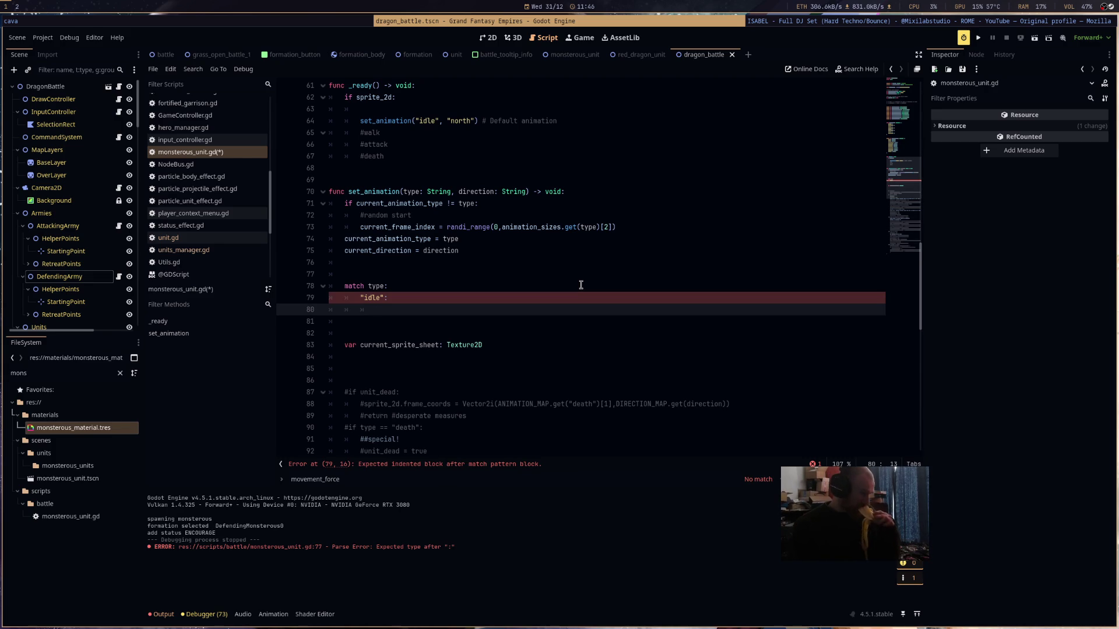
scroll(593, 284, up, 5)
scroll(594, 283, up, 2)
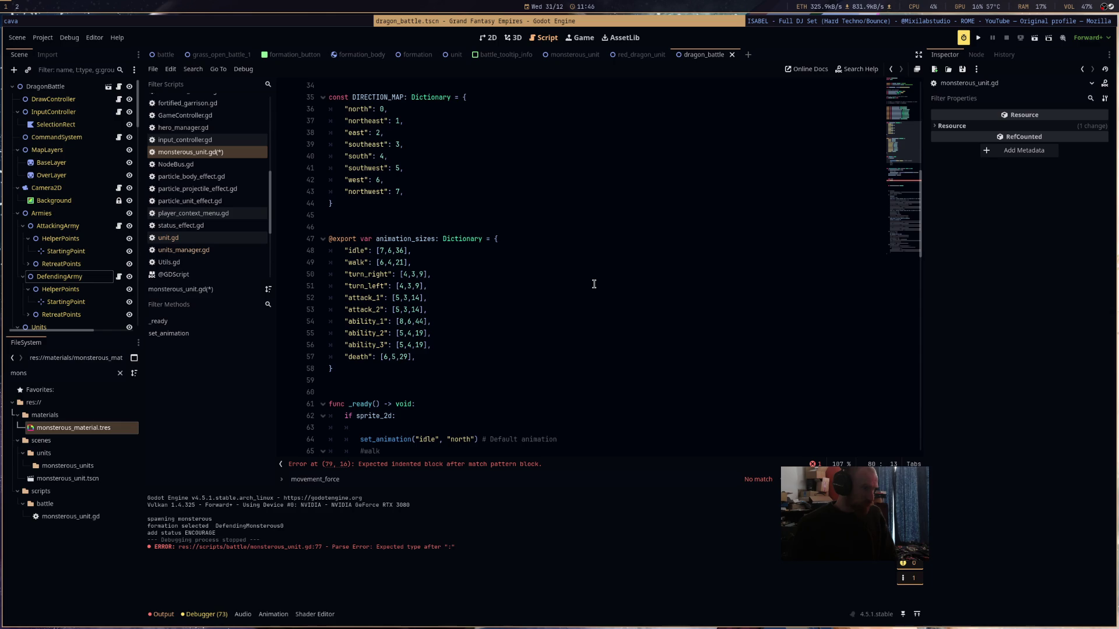
scroll(594, 284, down, 5)
scroll(594, 286, up, 5)
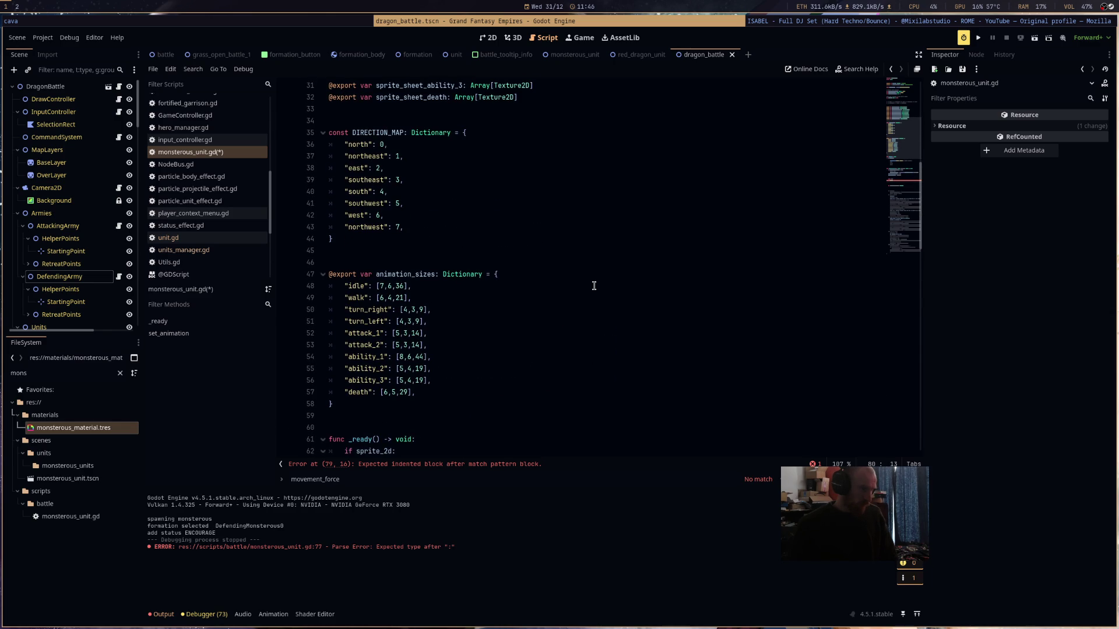
scroll(594, 285, down, 10)
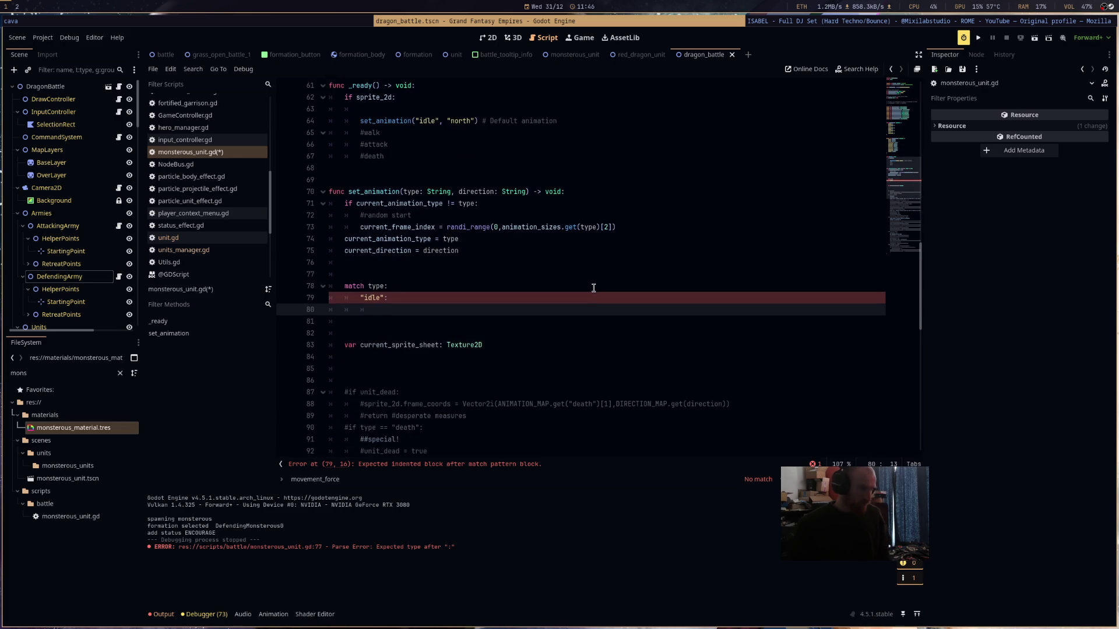
- Move the var current_sprite_sheet declaration above the match statement and unindent it
click(511, 345)
key(shift+Home)
key(shift+Home)
key(ctrl+x)
click(396, 274)
key(ctrl+v)
key(Home)
key(BackSpace)
- In the idle case, start the line current_sprite_sheet = sprite_sheet_idle[ using autocomplete
click(380, 310)
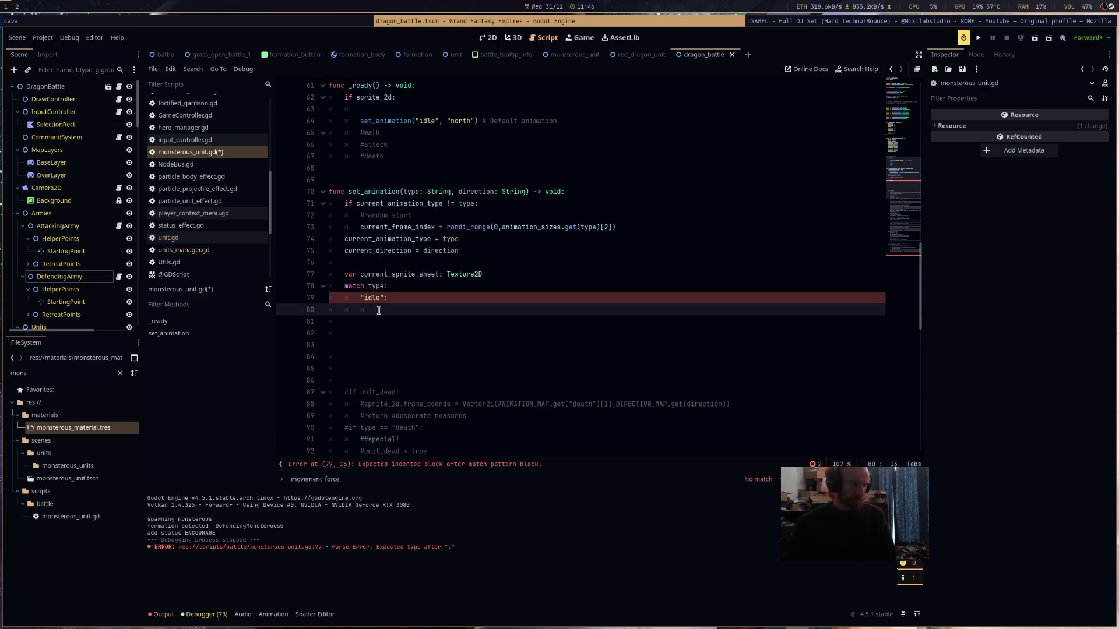
text(c)
key(Down)
key(Down)
key(Down)
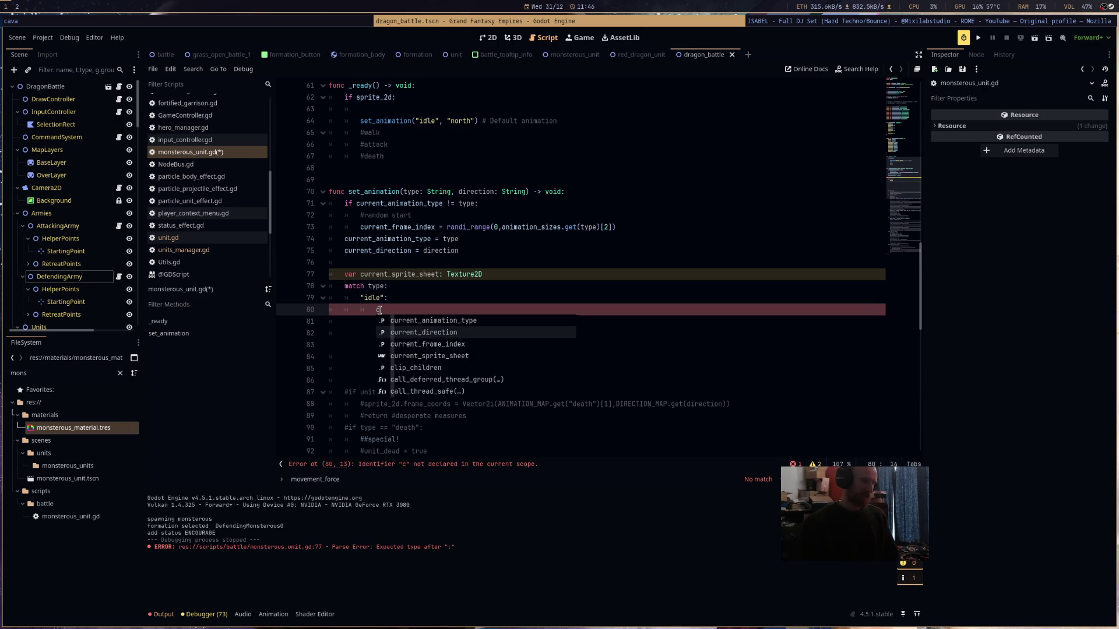
key(Return)
text(= )
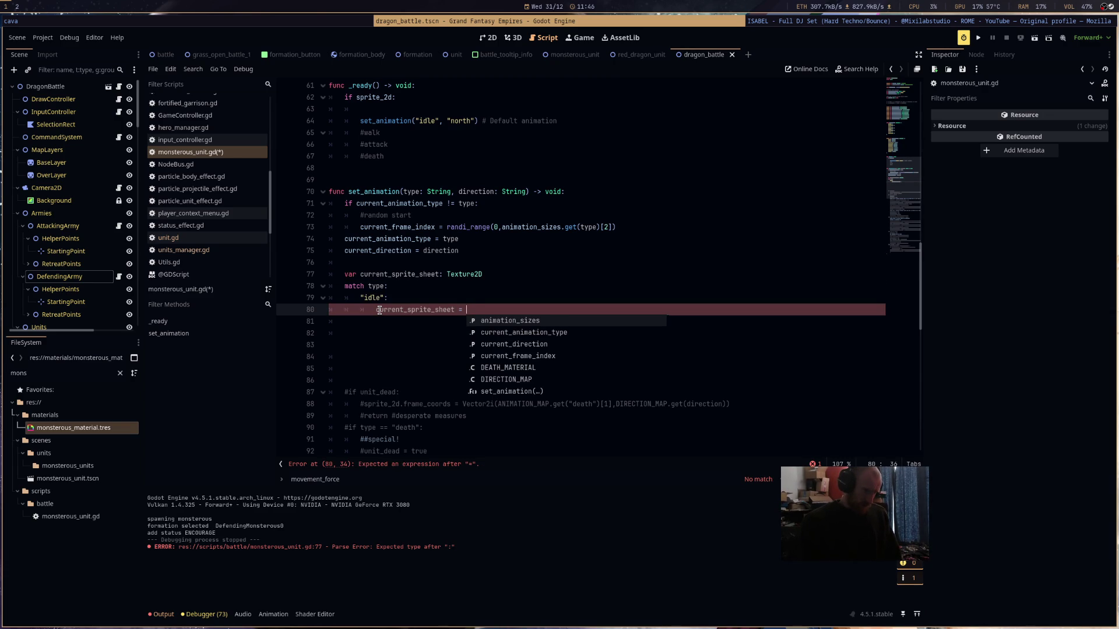
text(animatio)
key(BackSpace)
key(BackSpace)
key(BackSpace)
text(id)
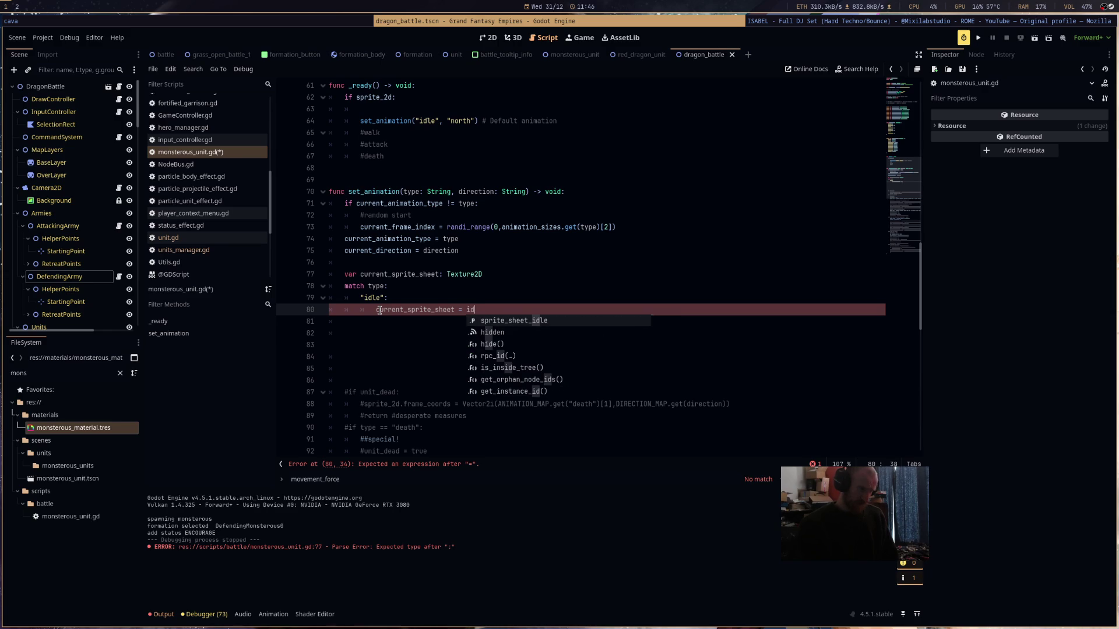
key(Return)
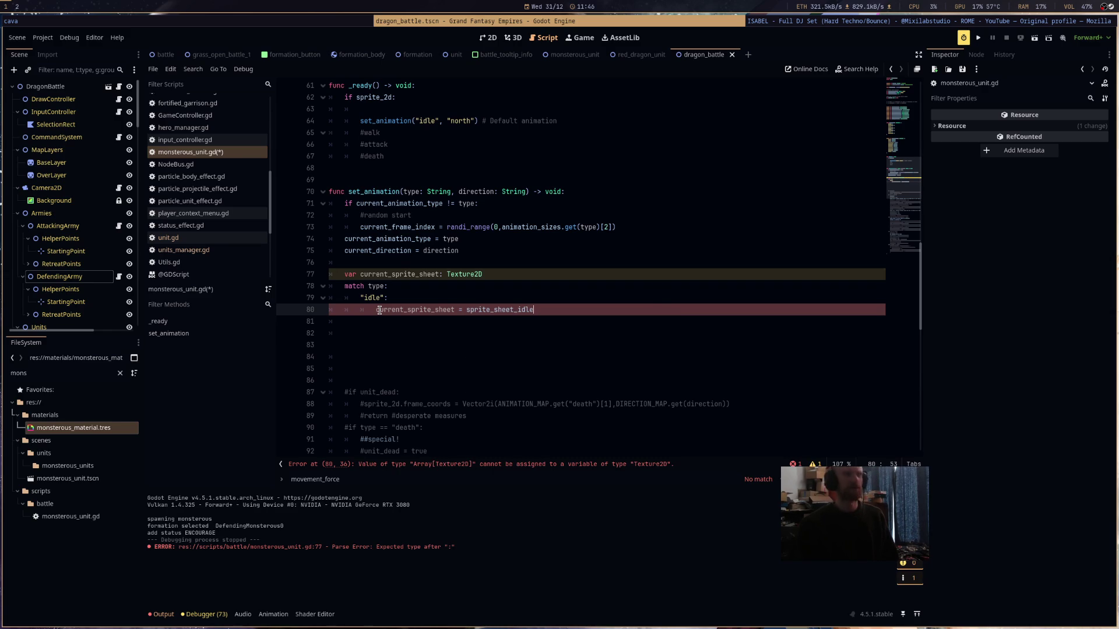
text(.)
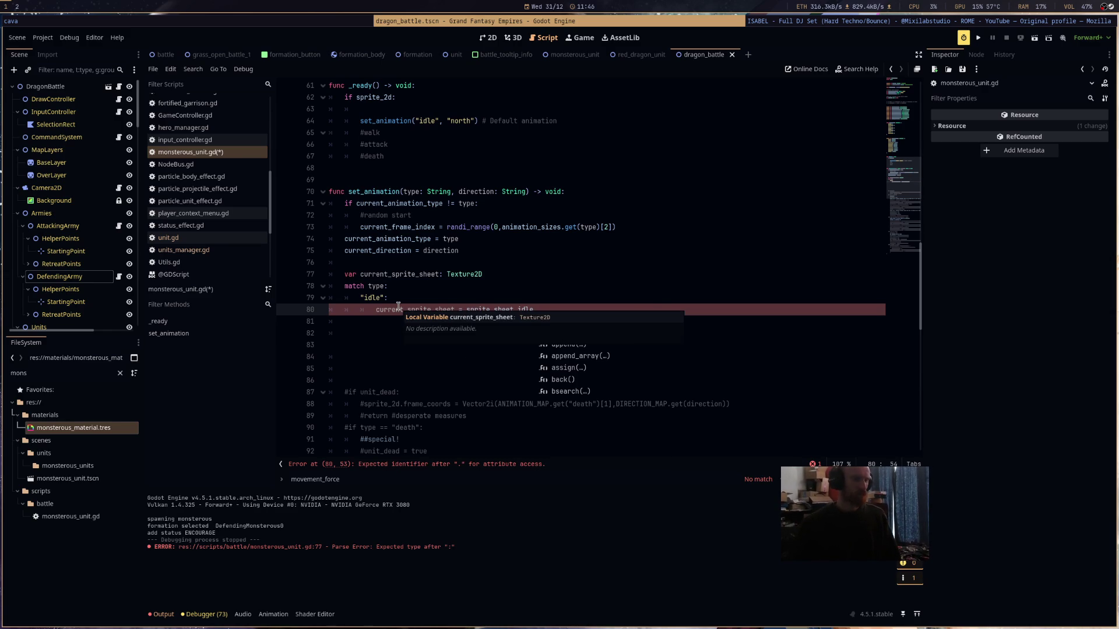
key(BackSpace)
text([)
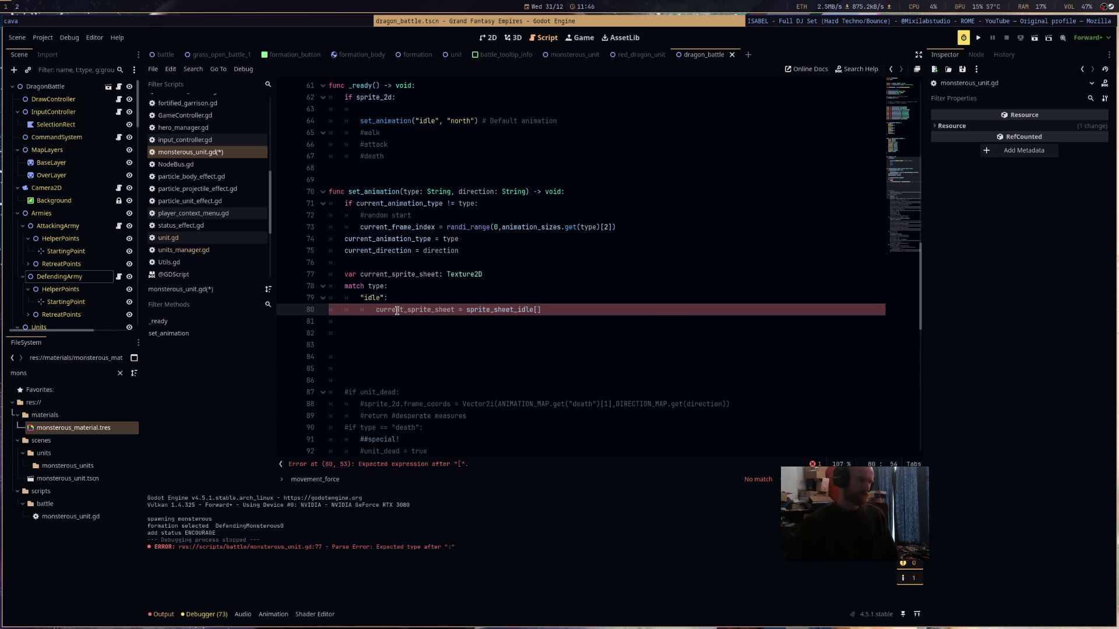
- Complete the index as DIRECTION_MAP.get(direction) to pick the idle sheet for the direction
scroll(397, 311, up, 7)
scroll(514, 298, up, 4)
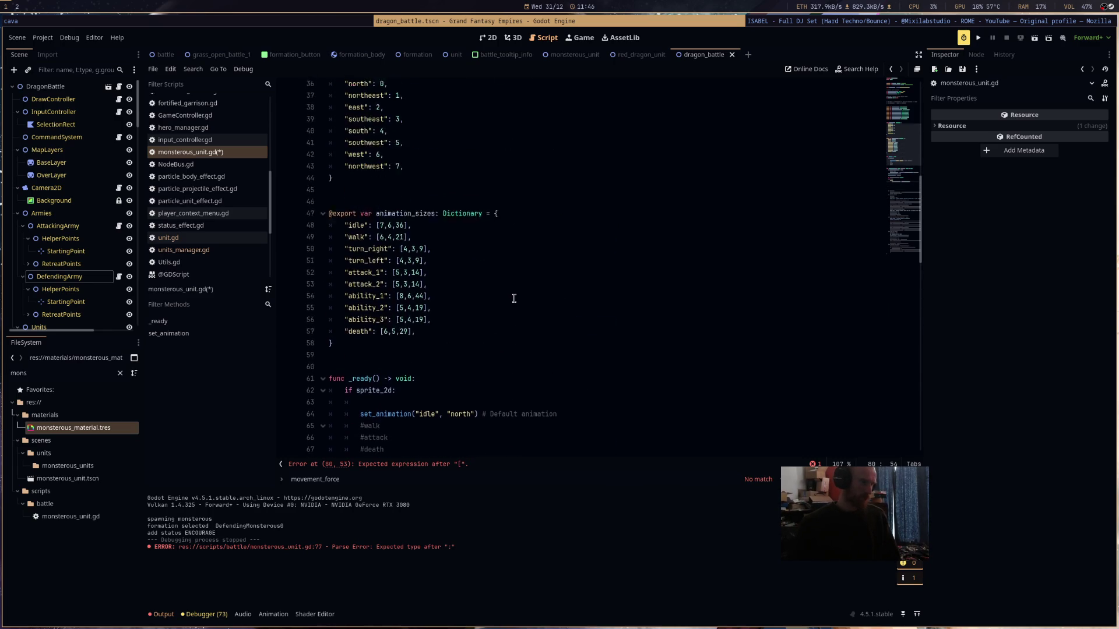
scroll(514, 299, down, 6)
scroll(514, 298, up, 4)
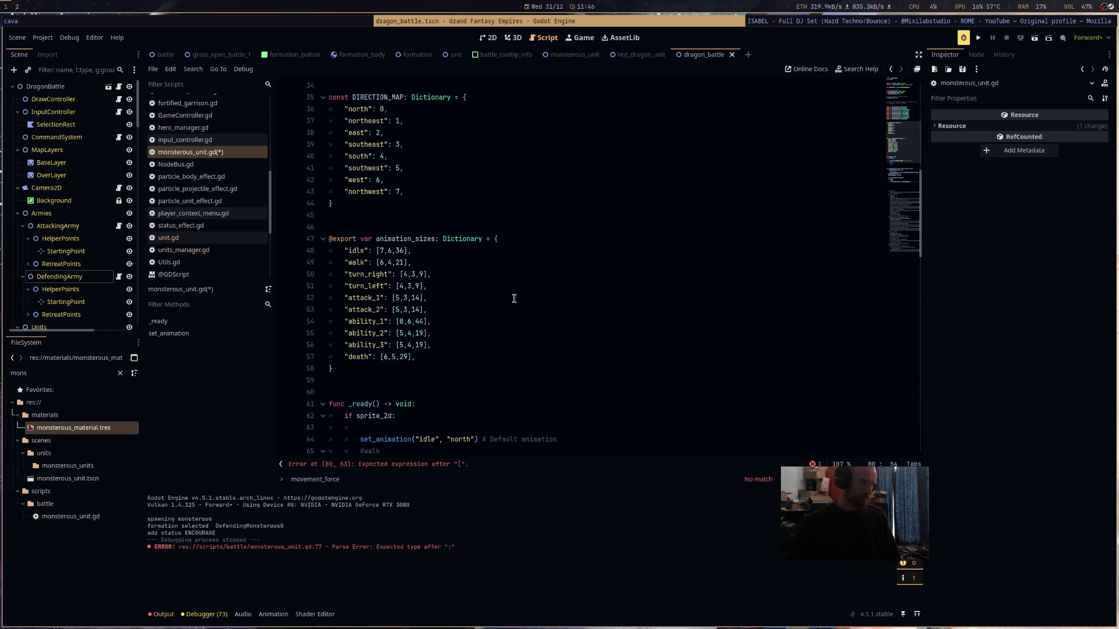
text(DI)
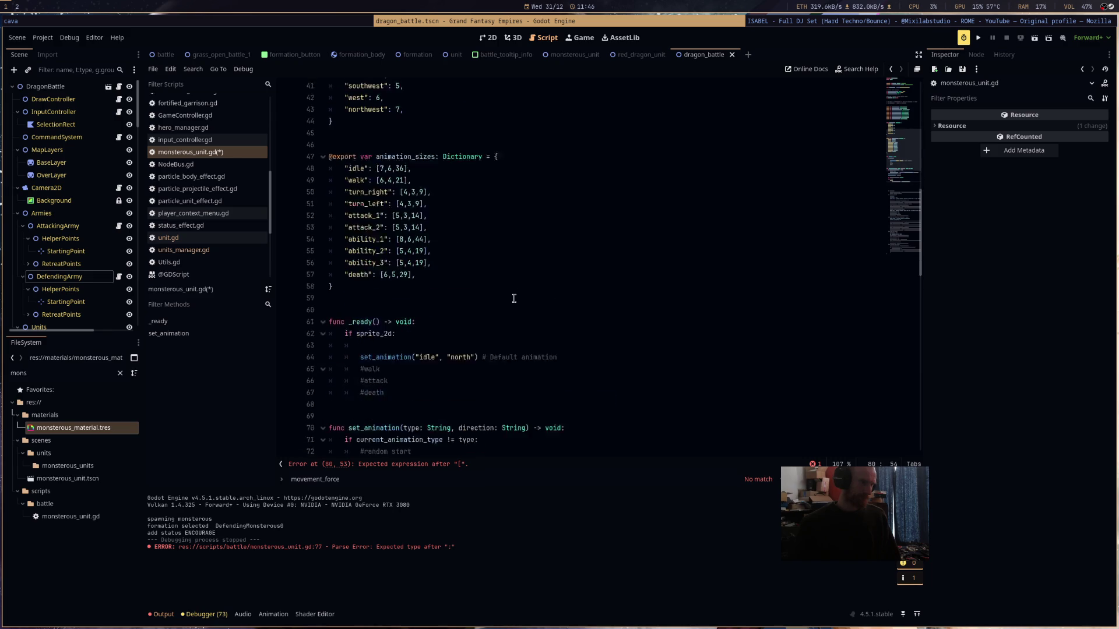
key(Return)
text(.get(direction)
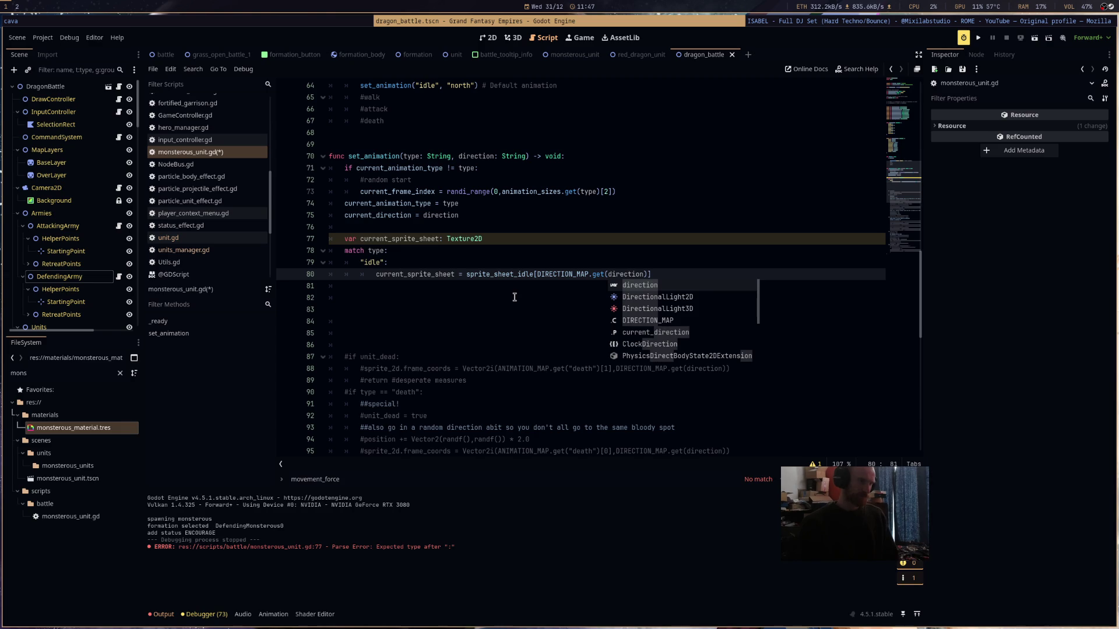
scroll(534, 197, up, 4)
scroll(534, 197, up, 10)
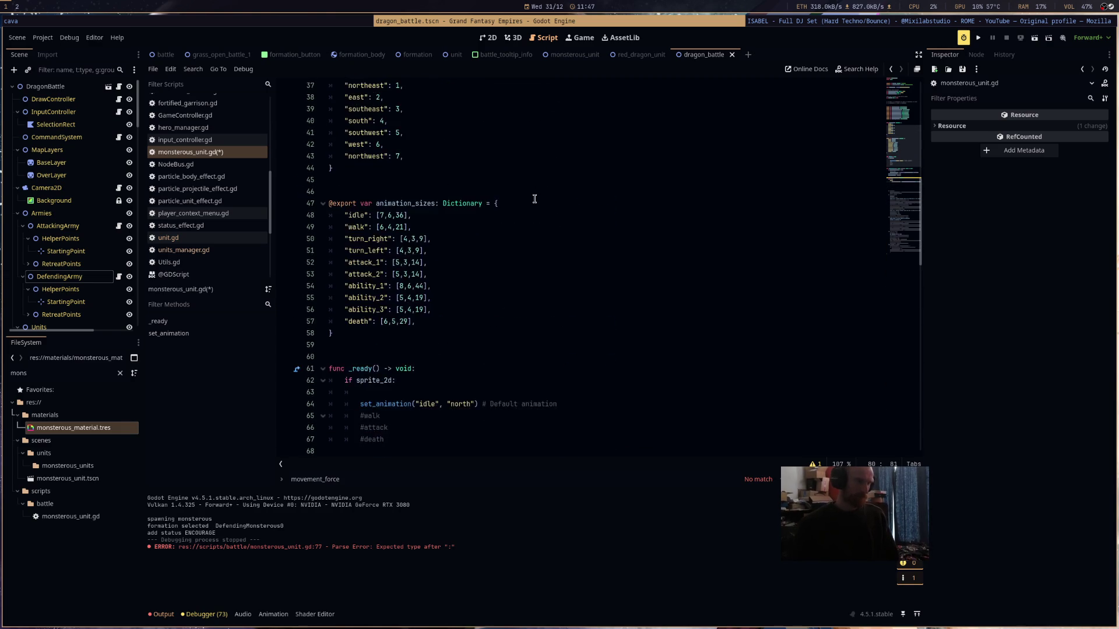
scroll(536, 200, down, 15)
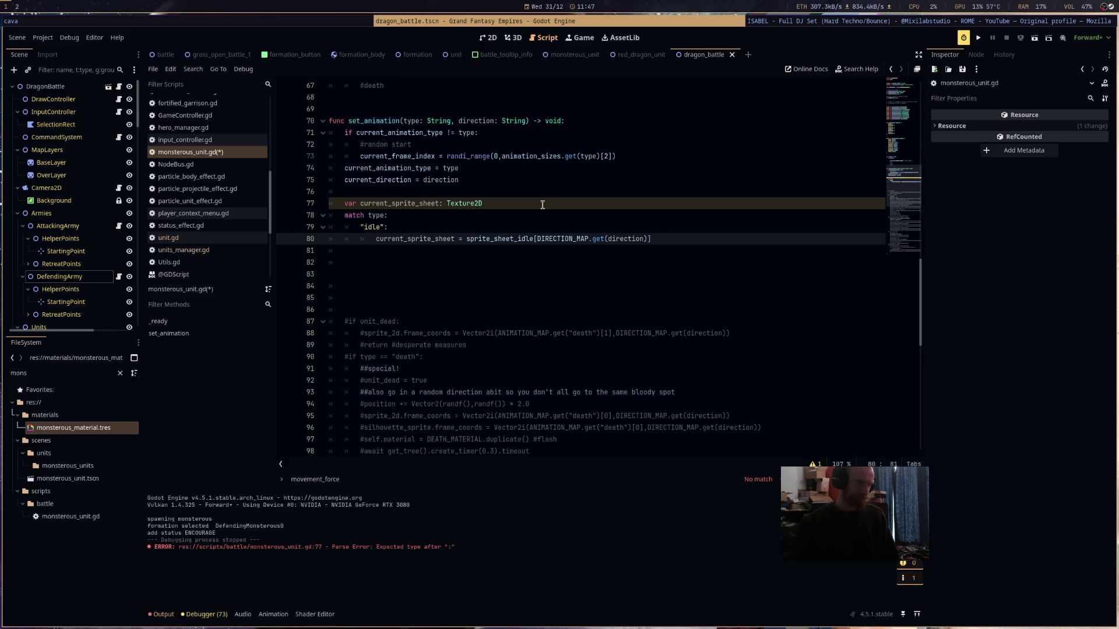
- Add current_frame_index += 1 on the empty line before the sprite sheet declaration
scroll(542, 205, up, 6)
scroll(515, 226, down, 5)
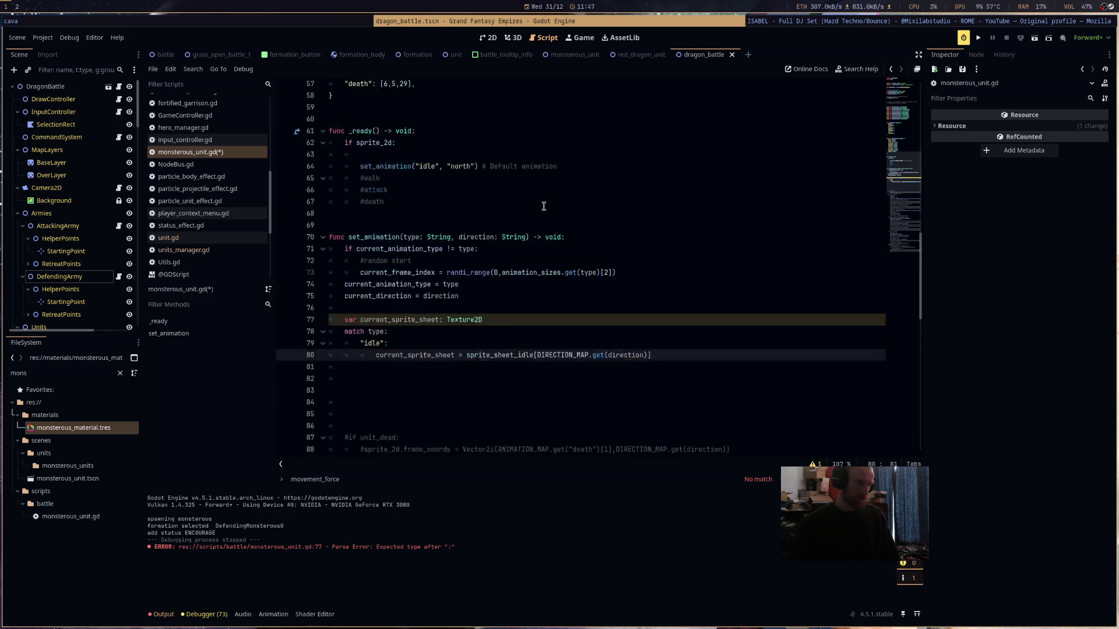
click(516, 224)
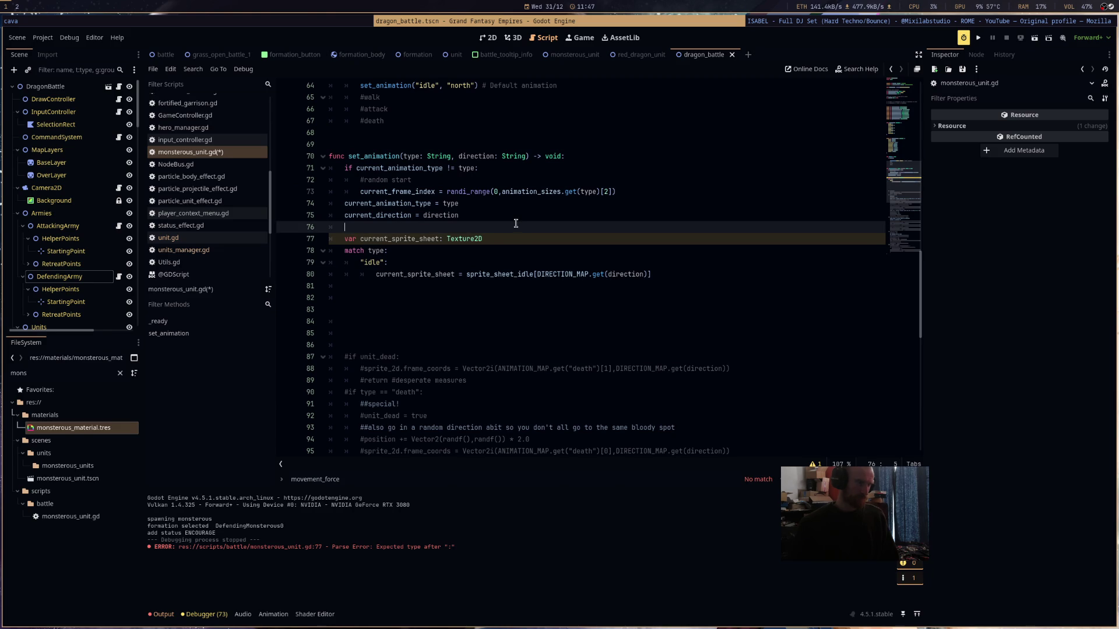
text(cu)
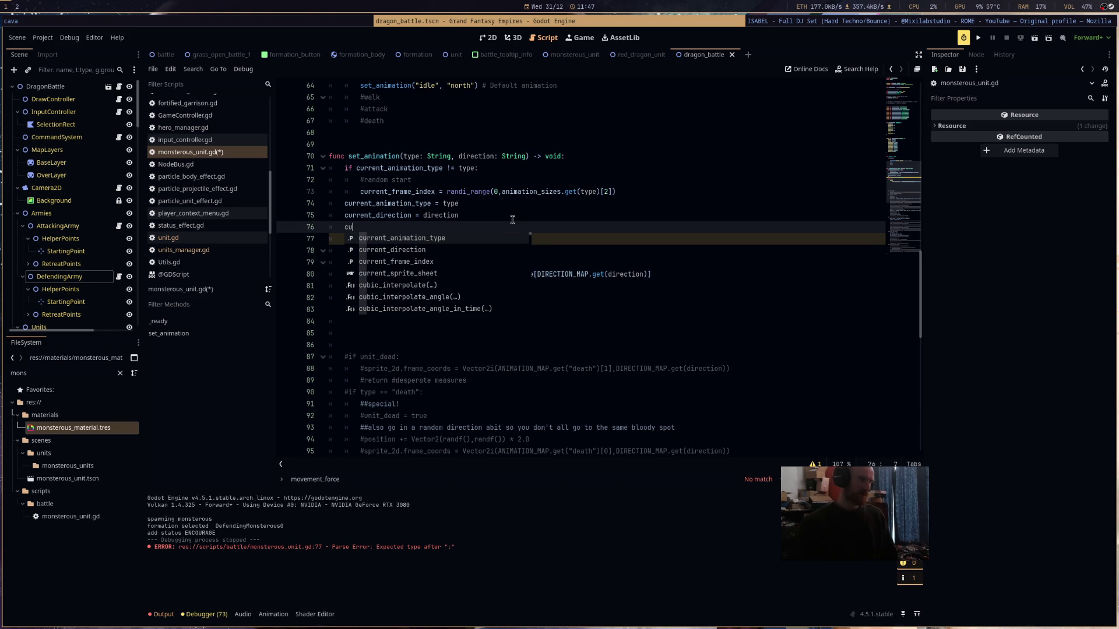
key(Down)
key(Down)
key(Return)
text(+)
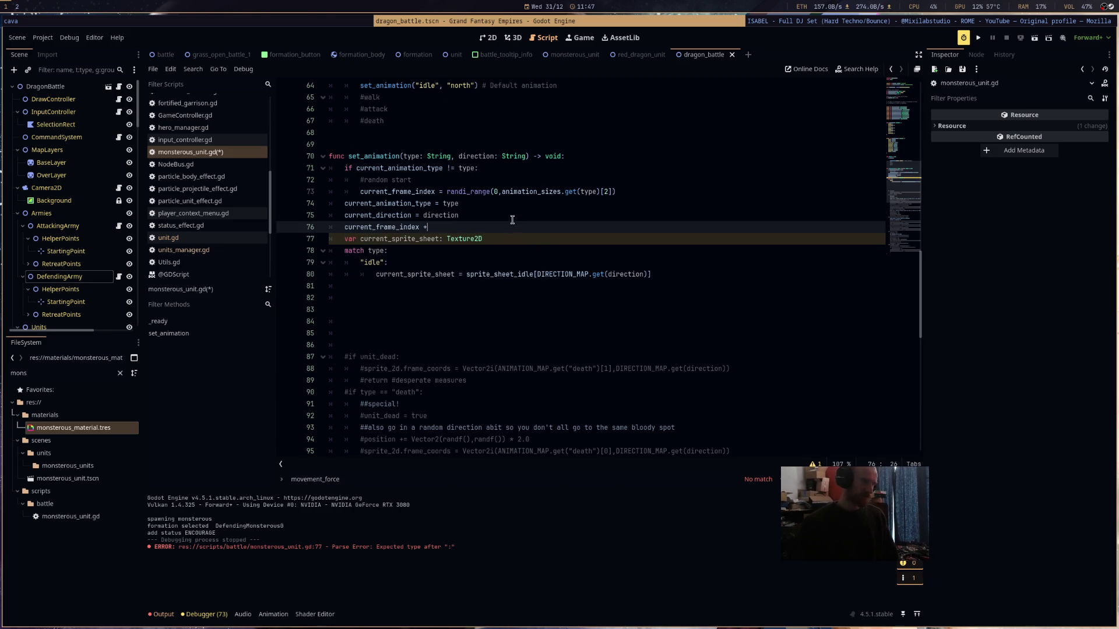
text(= 1)
key(Return)
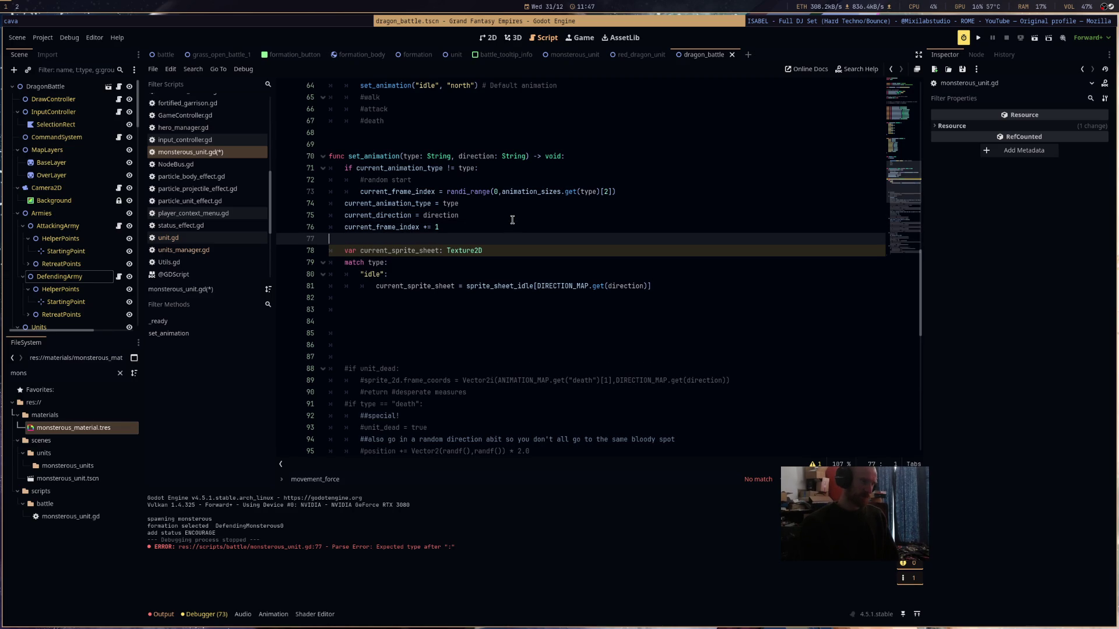
- Begin an if statement on line 82 below the idle branch
click(425, 296)
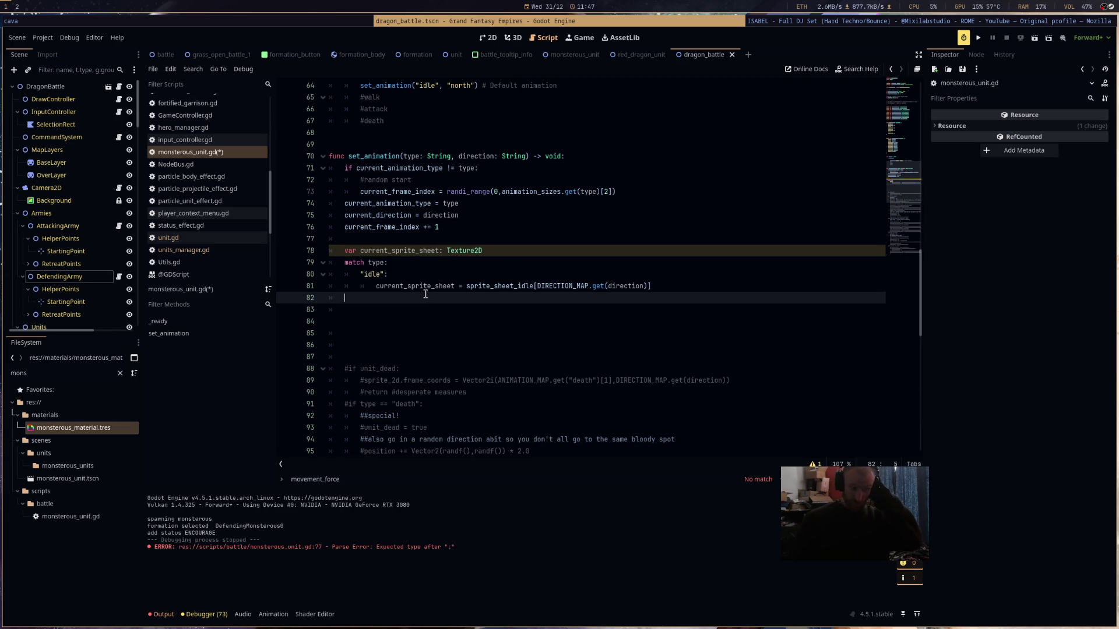
scroll(431, 280, up, 10)
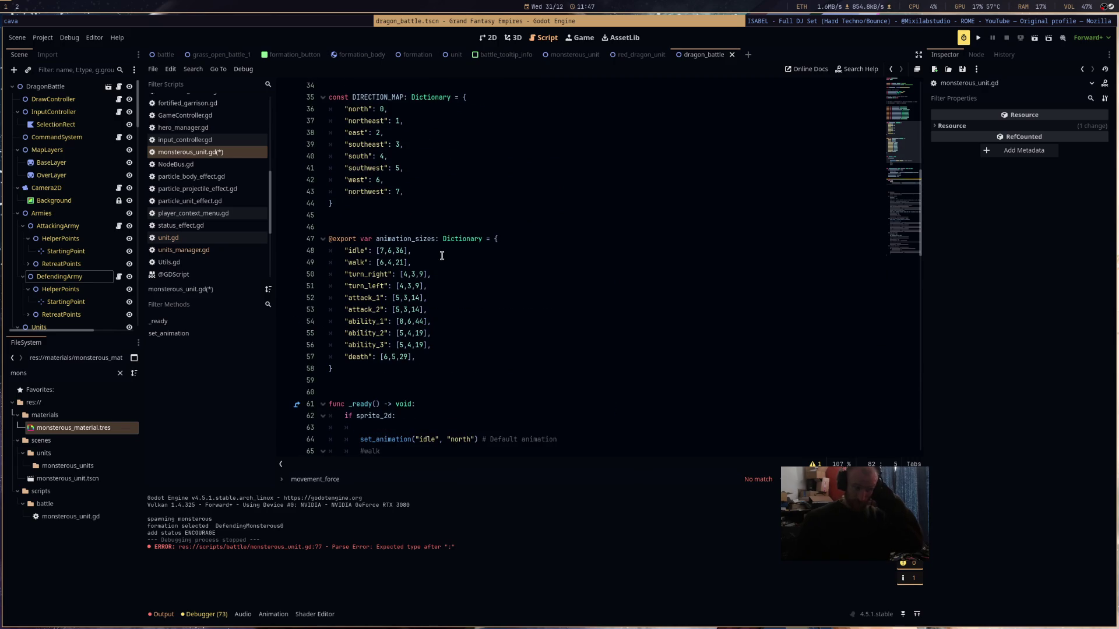
scroll(442, 255, down, 3)
scroll(442, 255, down, 4)
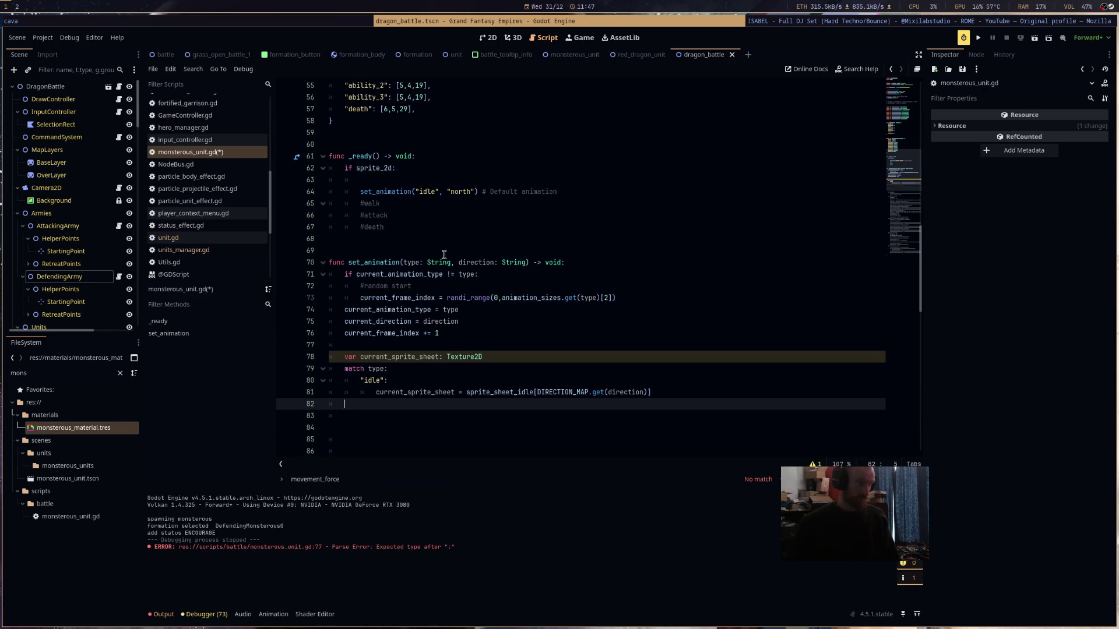
scroll(444, 255, up, 4)
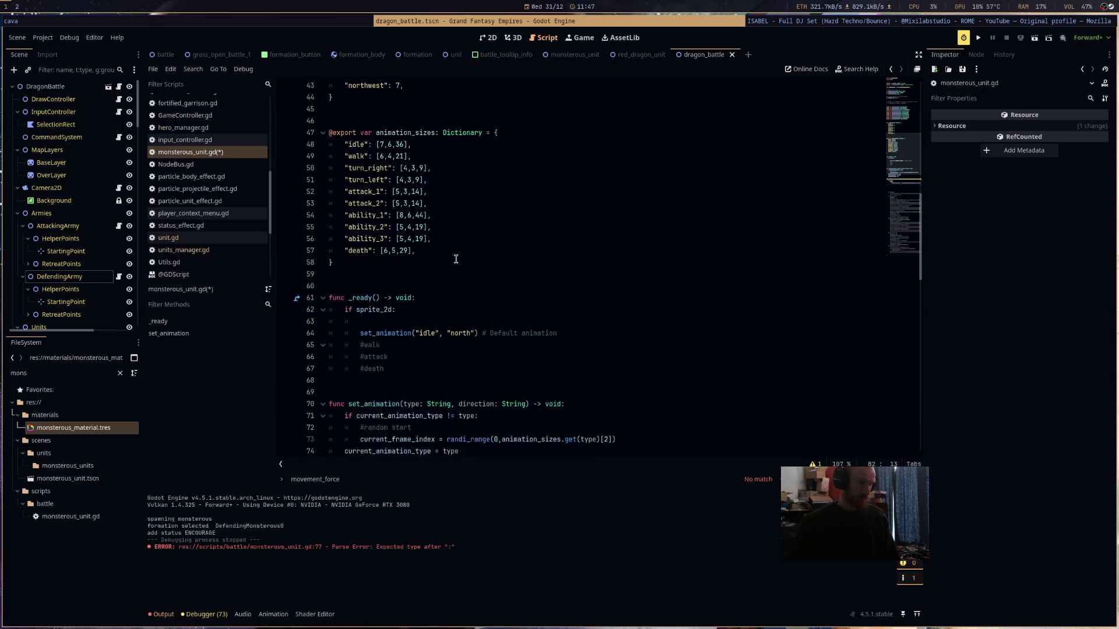
scroll(456, 259, down, 2)
text(if)
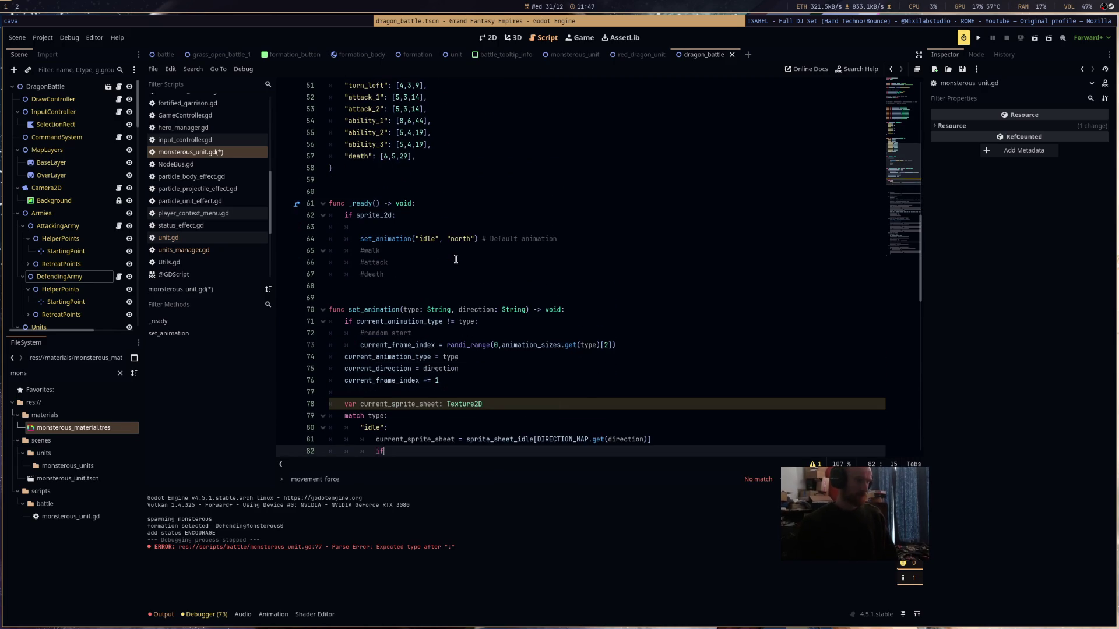
click(564, 216)
scroll(564, 219, up, 3)
scroll(566, 228, down, 6)
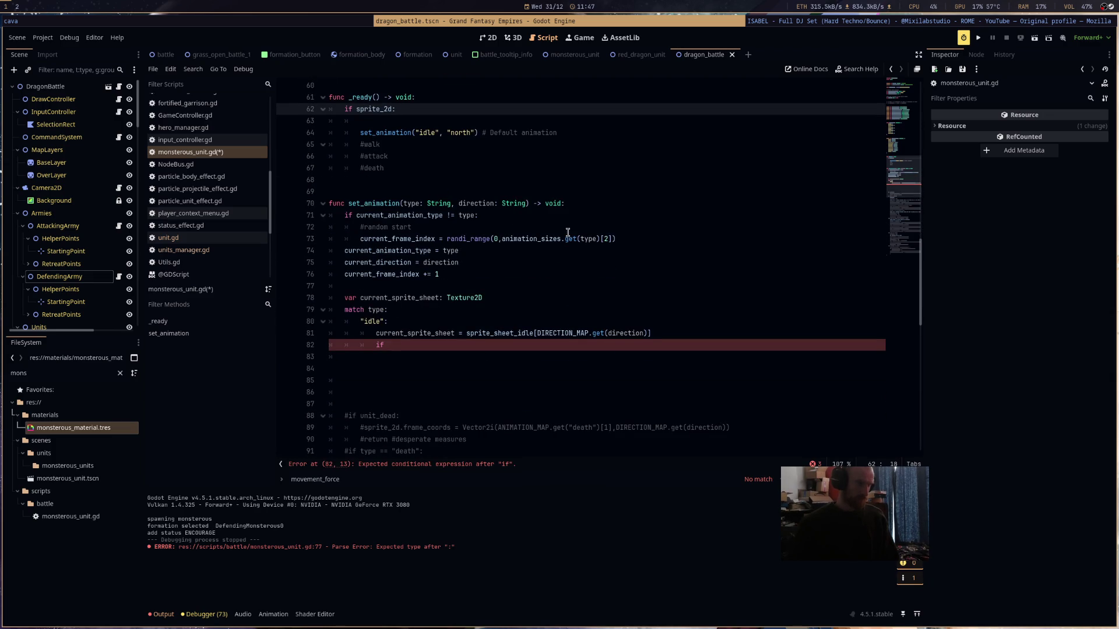
scroll(568, 232, up, 6)
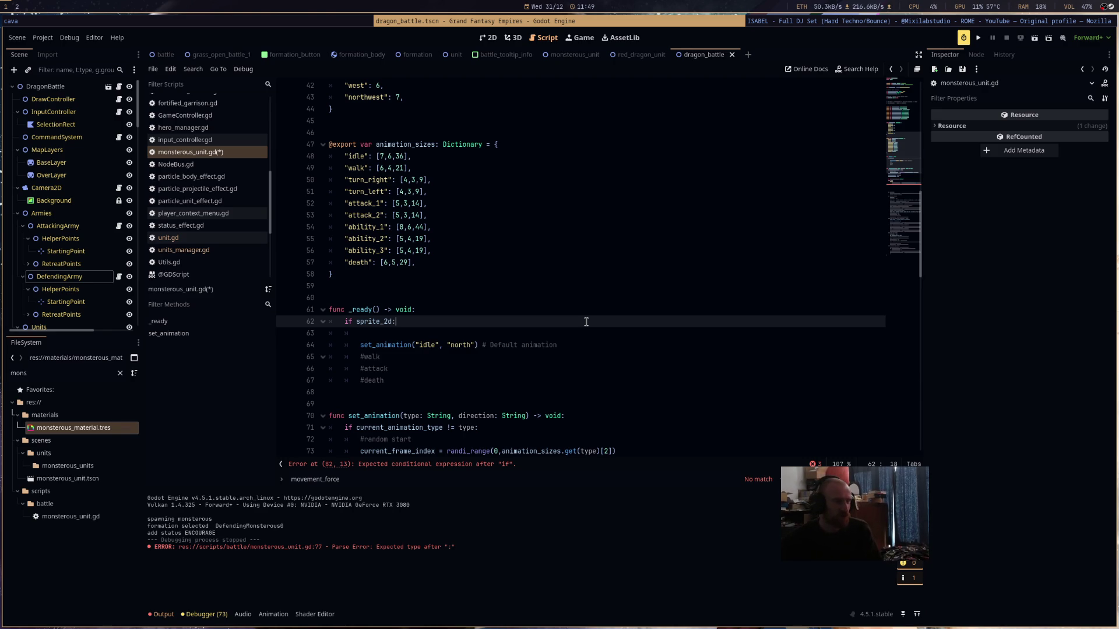
- Delete the unfinished if on line 82 and stop the halted debugging session
click(977, 37)
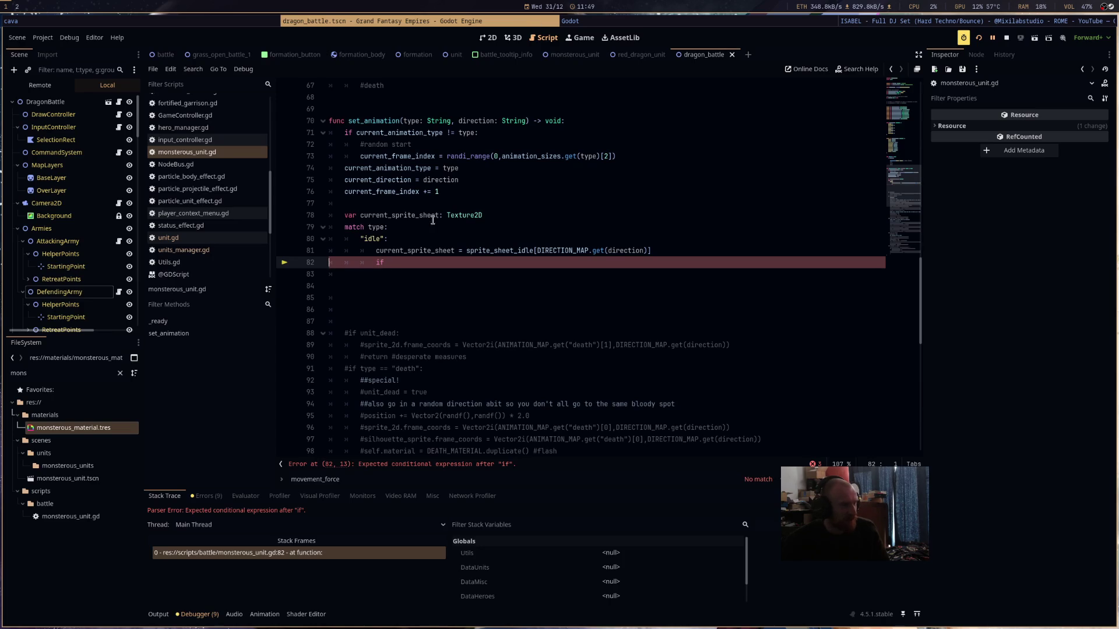
drag(388, 263, 372, 263)
key(BackSpace)
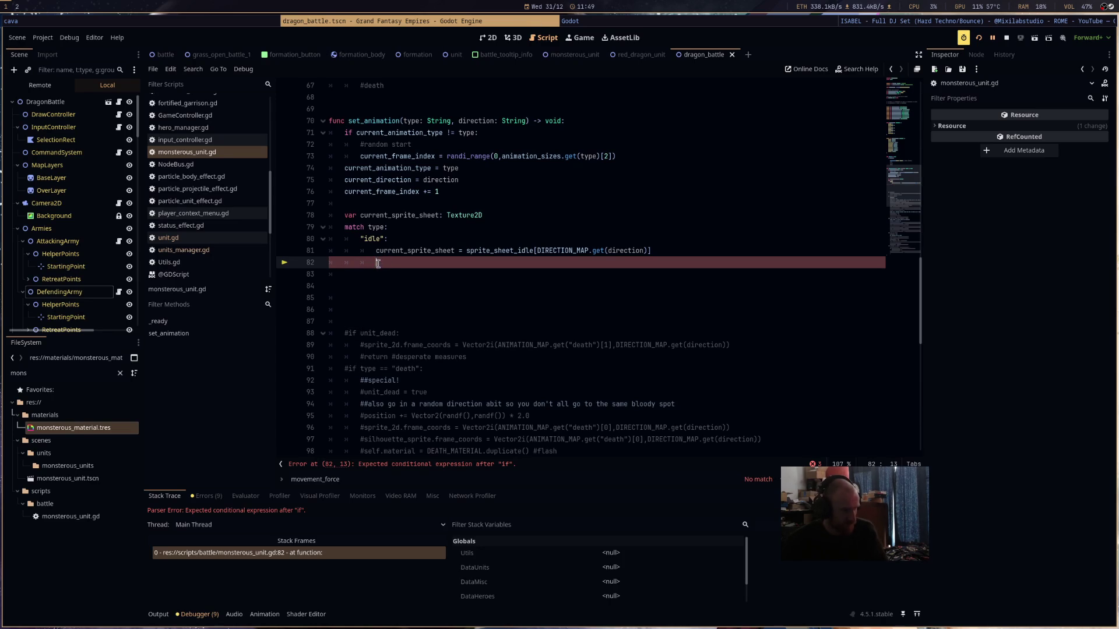
click(981, 40)
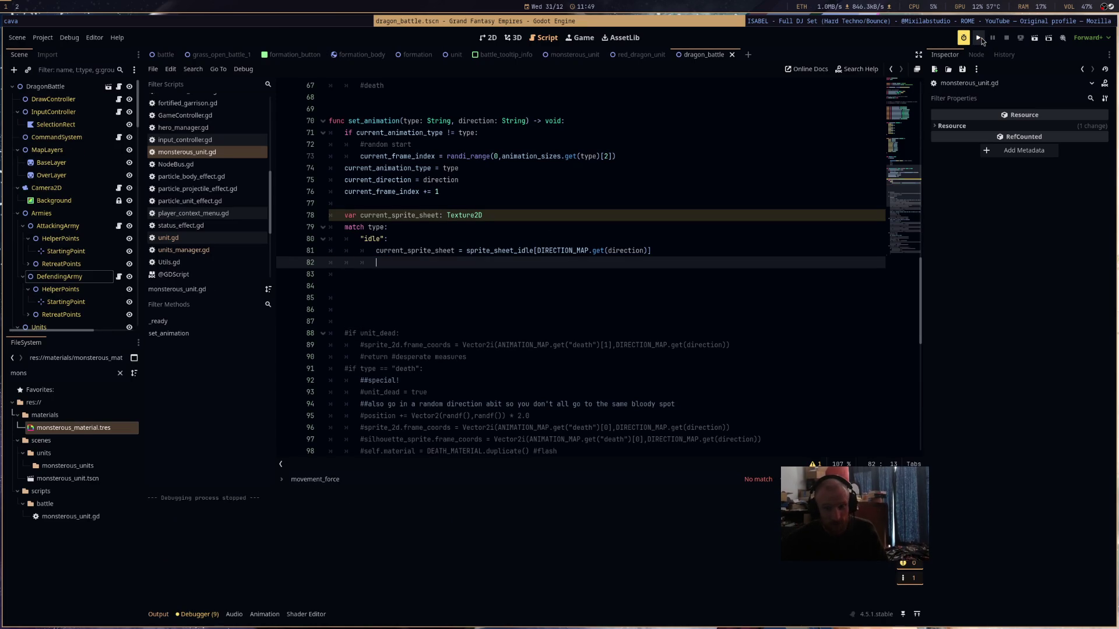
click(982, 40)
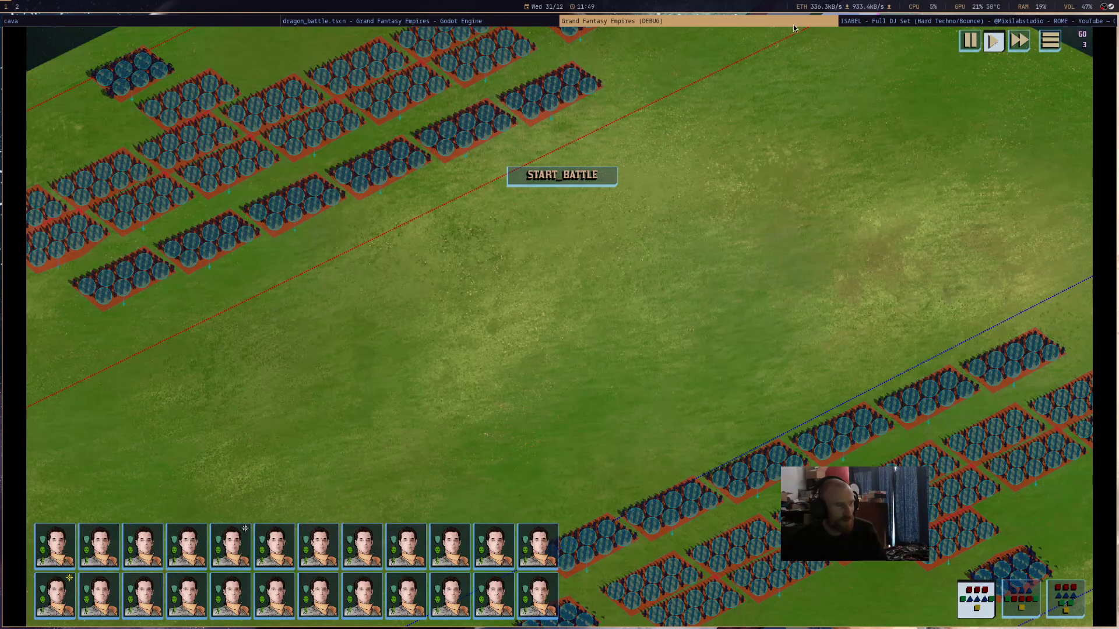
key(F8)
- Relaunch the game with F5 and start the battle
click(69, 37)
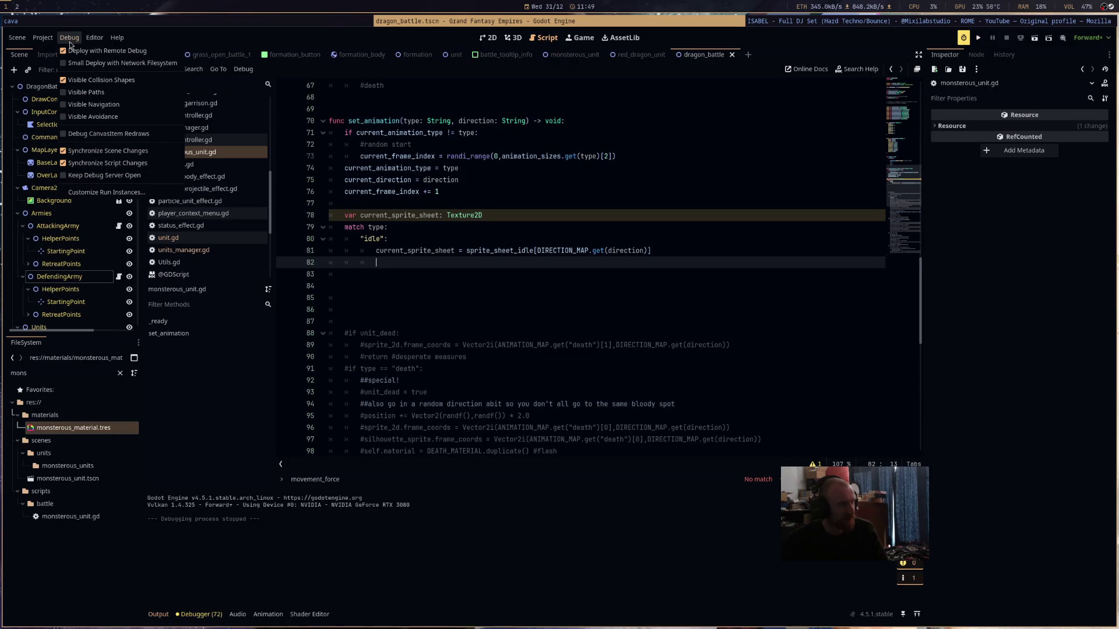
click(92, 93)
key(F5)
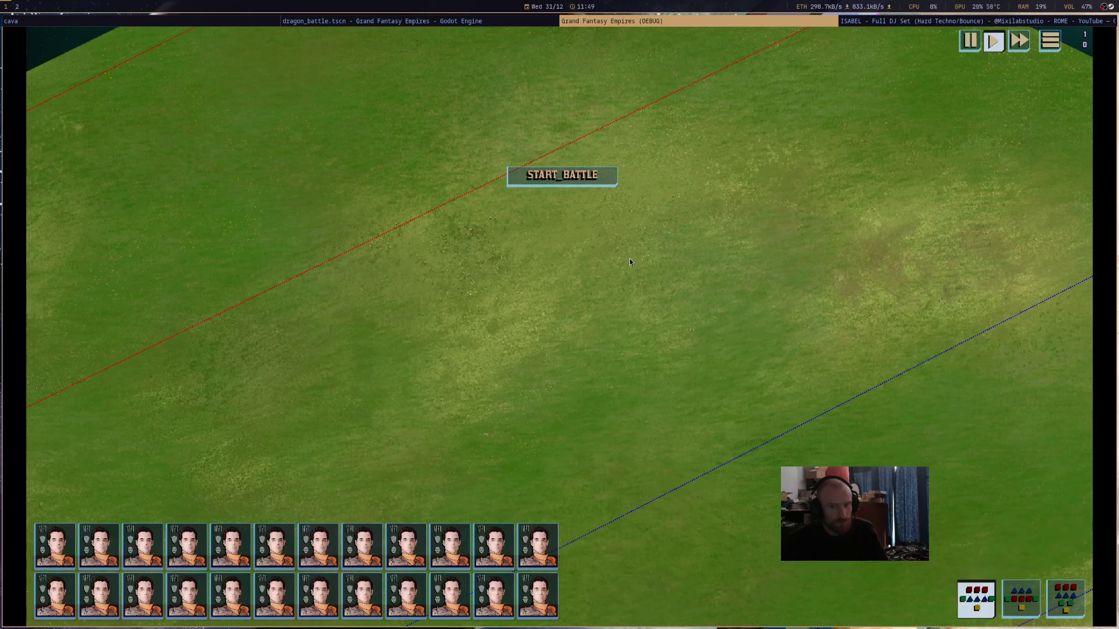
scroll(574, 324, down, 5)
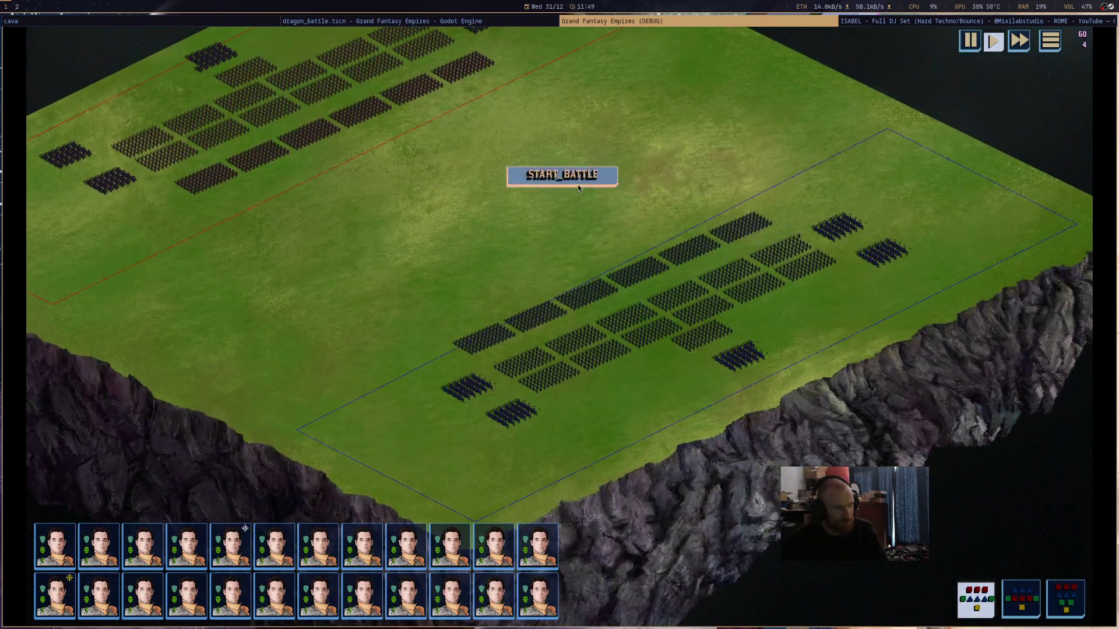
click(562, 176)
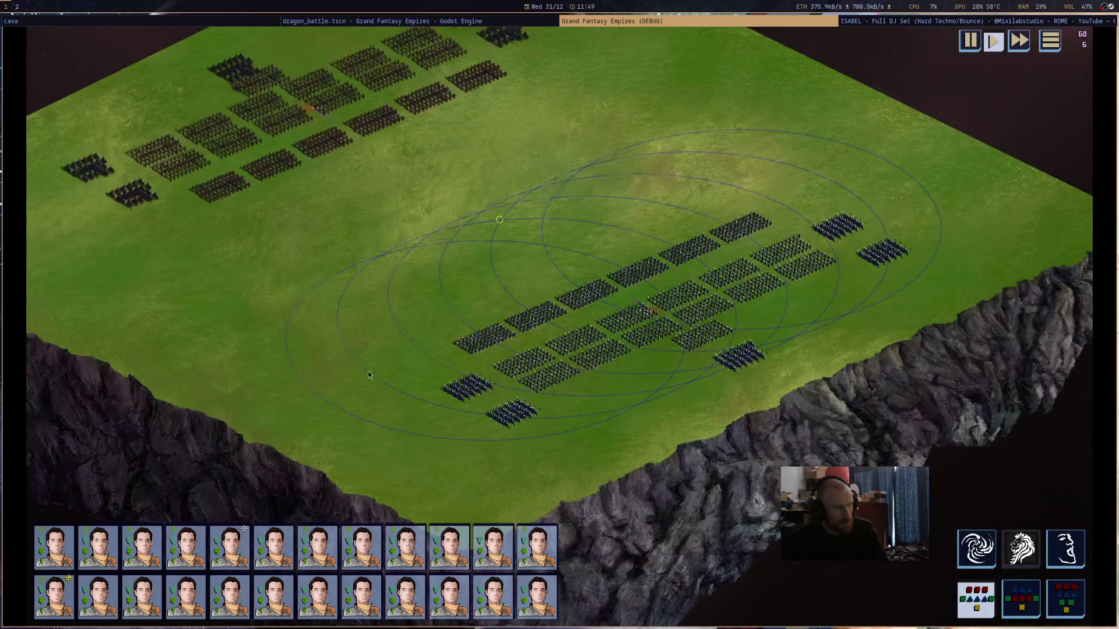
- Select groups of units and pan across the battlefield to watch them move
scroll(384, 373, down, 2)
mouse_move(186, 432)
mouse_down()
mouse_move(369, 336)
mouse_move(1003, 83)
mouse_up()
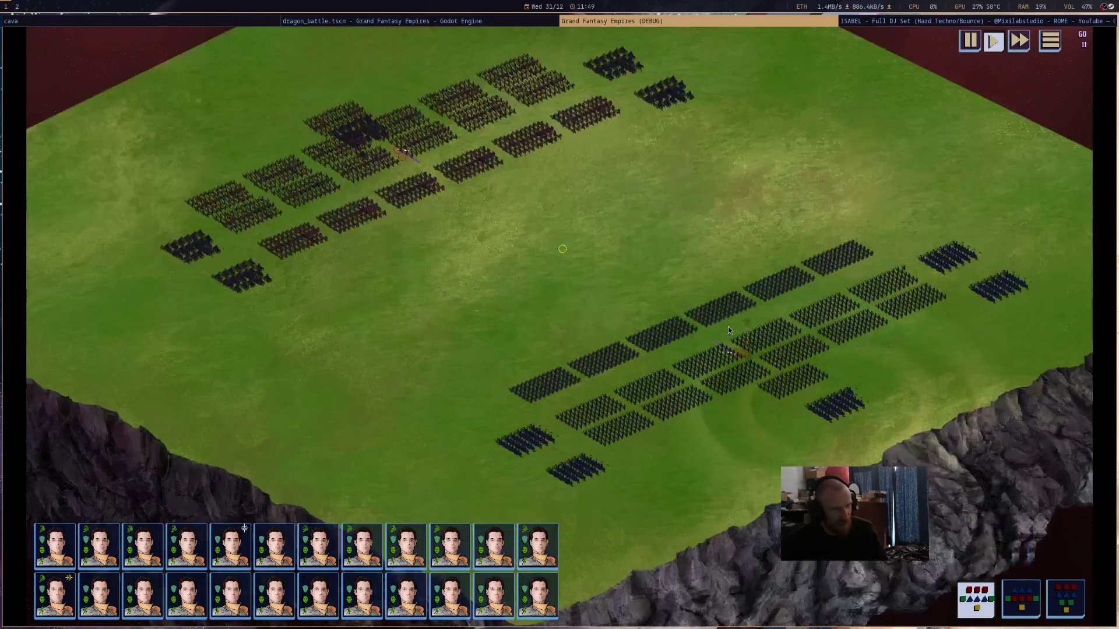
scroll(728, 327, up, 3)
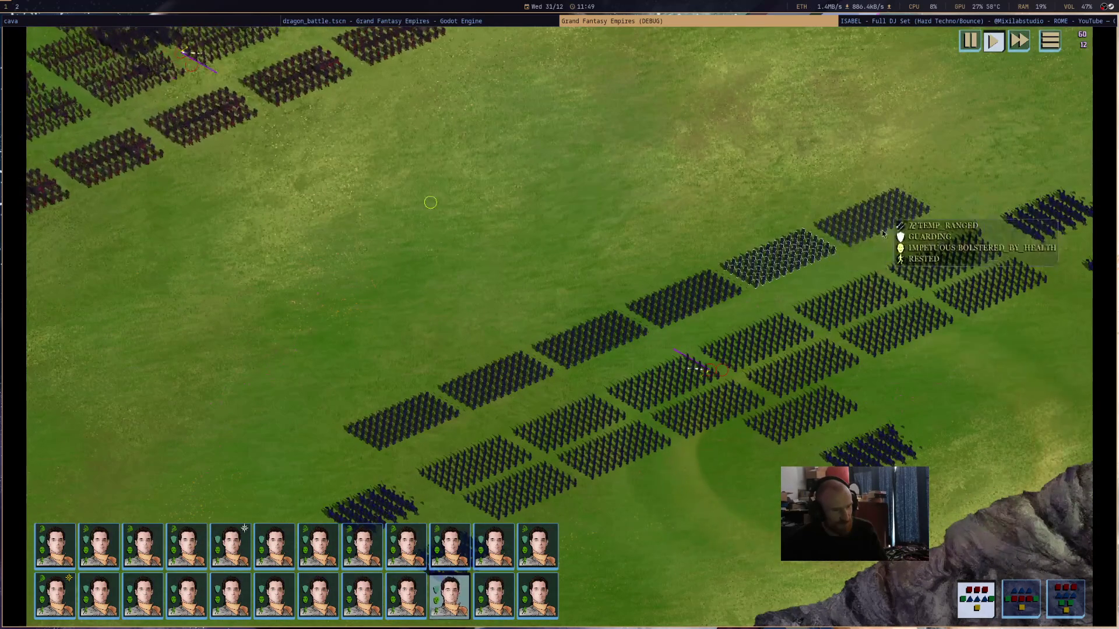
key(d)
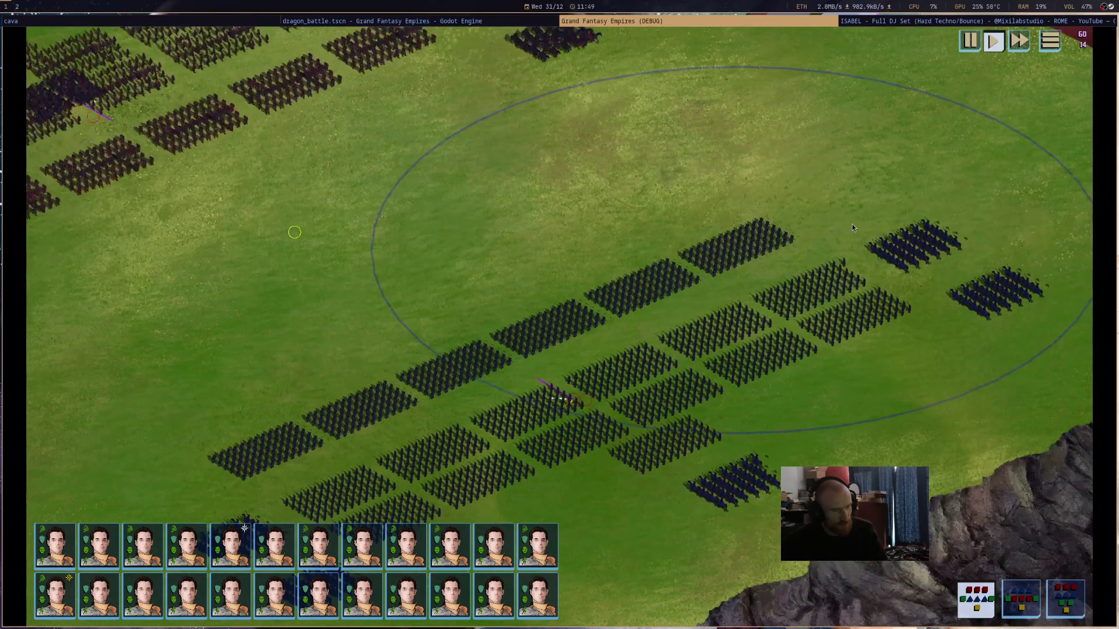
key(d)
scroll(577, 190, down, 3)
scroll(670, 234, up, 3)
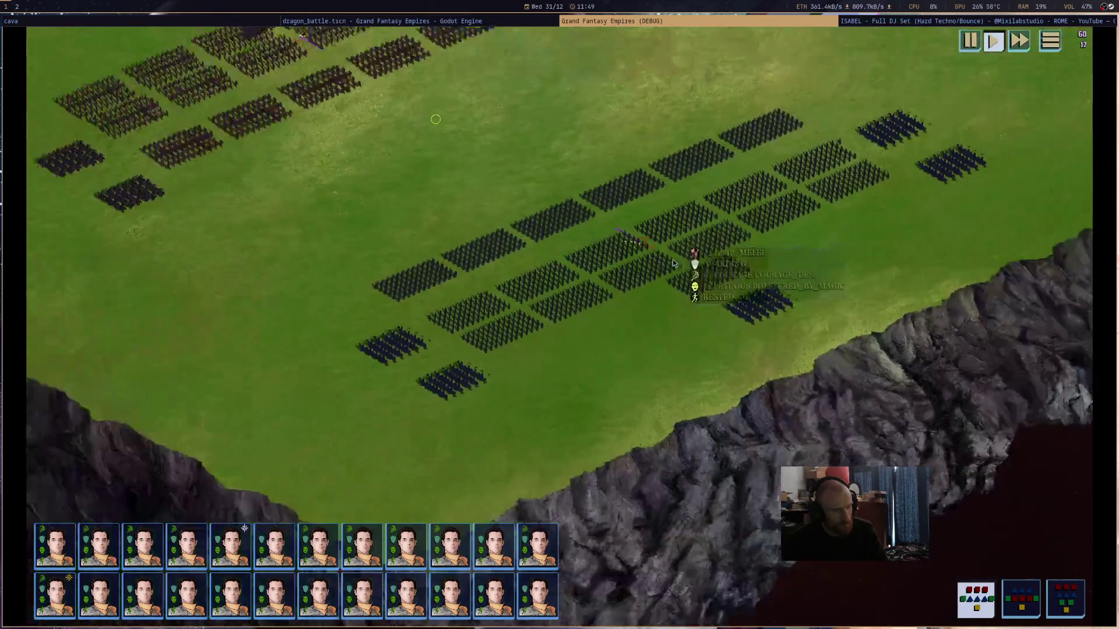
scroll(672, 262, down, 5)
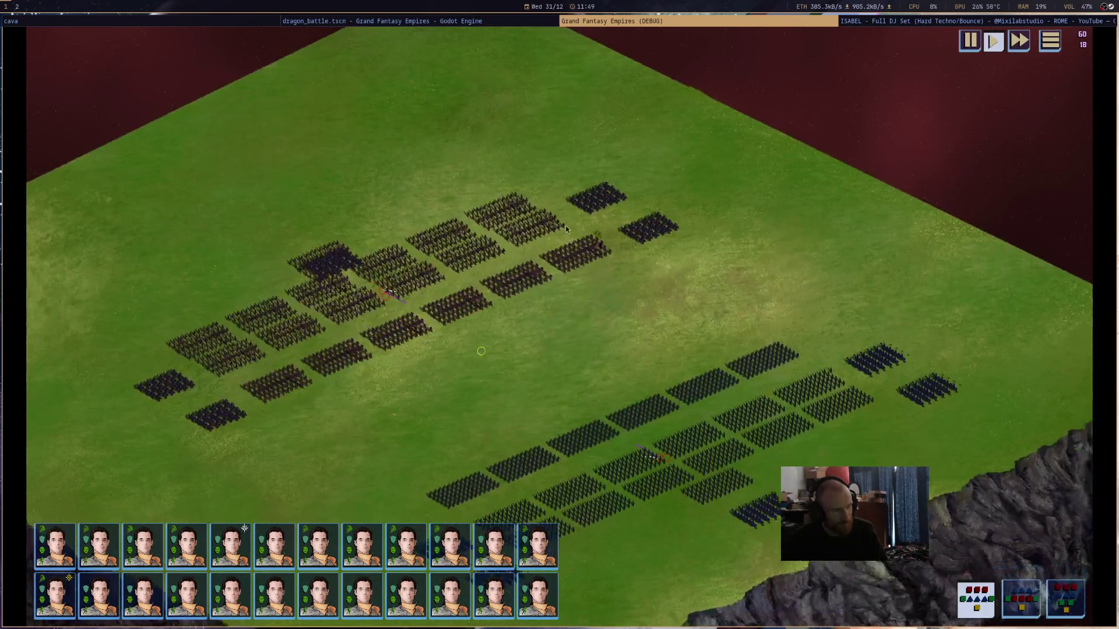
scroll(844, 333, up, 3)
scroll(732, 370, up, 4)
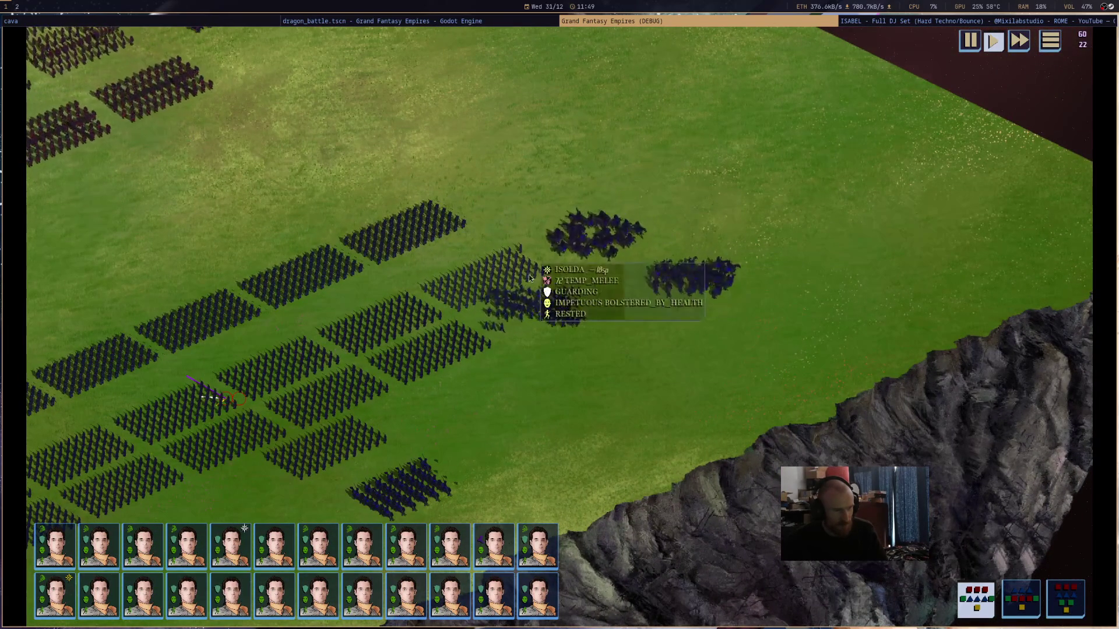
click(445, 243)
scroll(641, 320, down, 2)
click(752, 399)
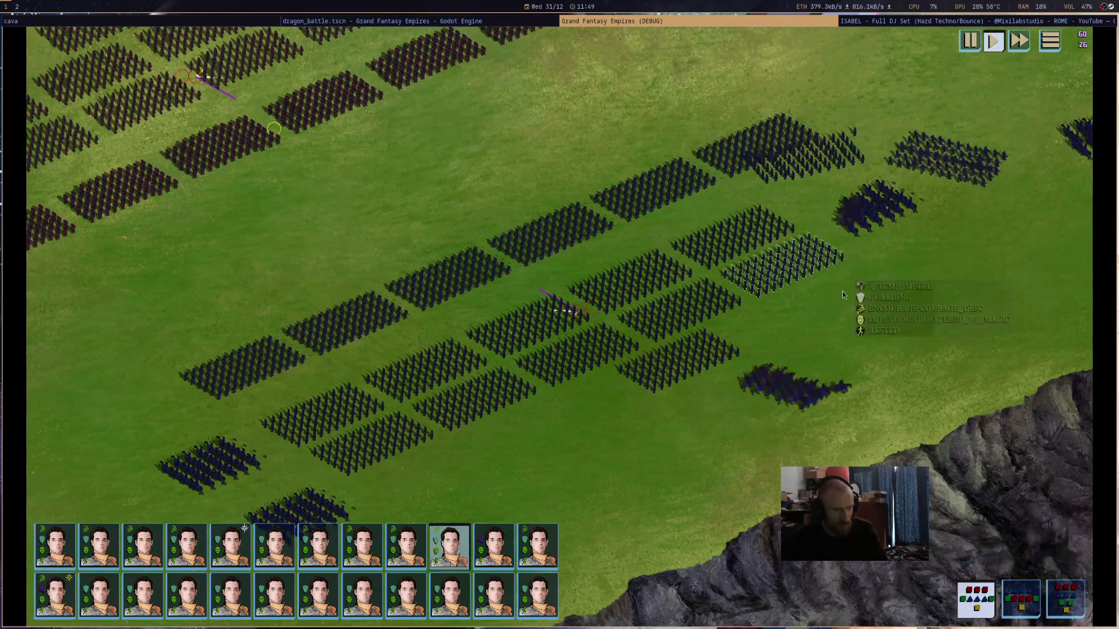
click(750, 247)
click(736, 200)
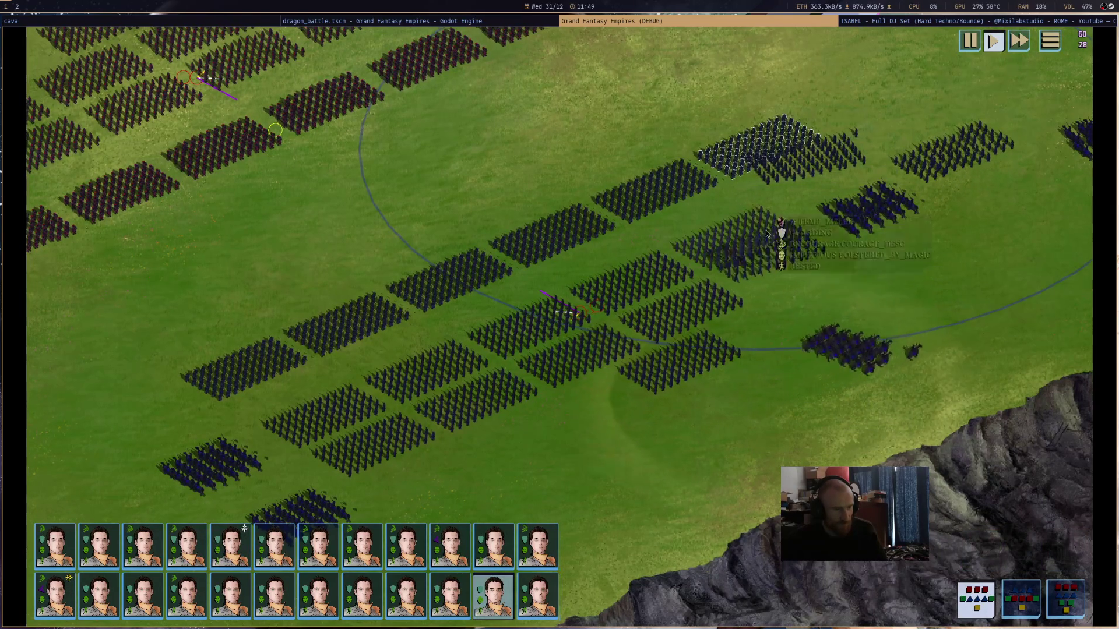
scroll(753, 216, up, 2)
scroll(956, 438, down, 2)
- Cast blizzard on the blue units with a hero, then quit back to the editor
click(341, 251)
scroll(341, 250, up, 2)
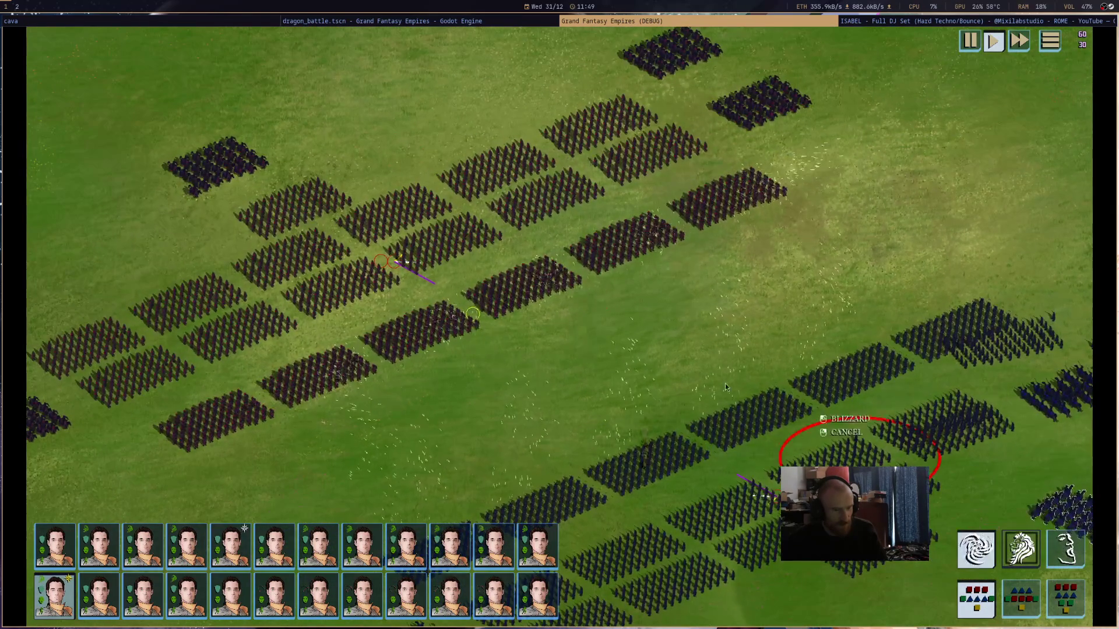
click(384, 241)
click(1018, 324)
scroll(973, 312, up, 1)
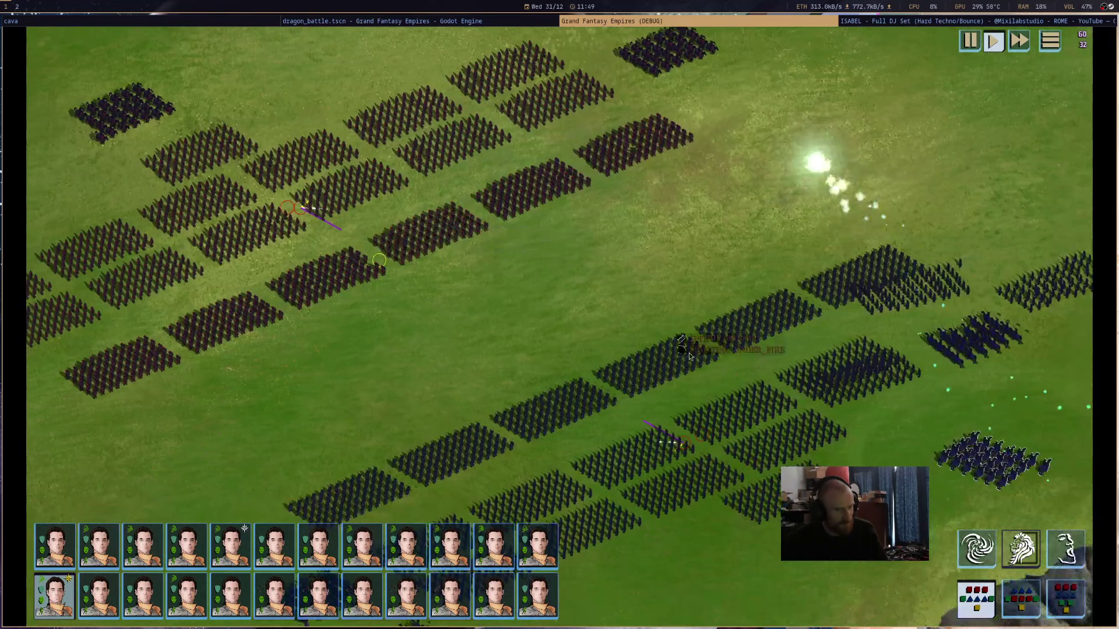
click(909, 350)
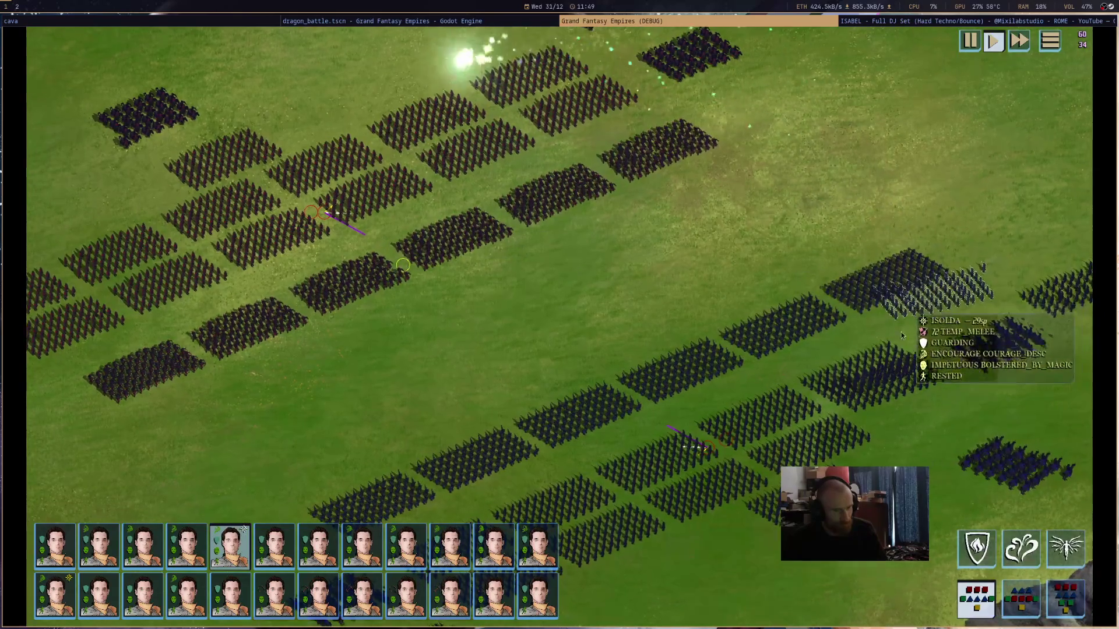
scroll(863, 424, down, 1)
scroll(882, 356, up, 2)
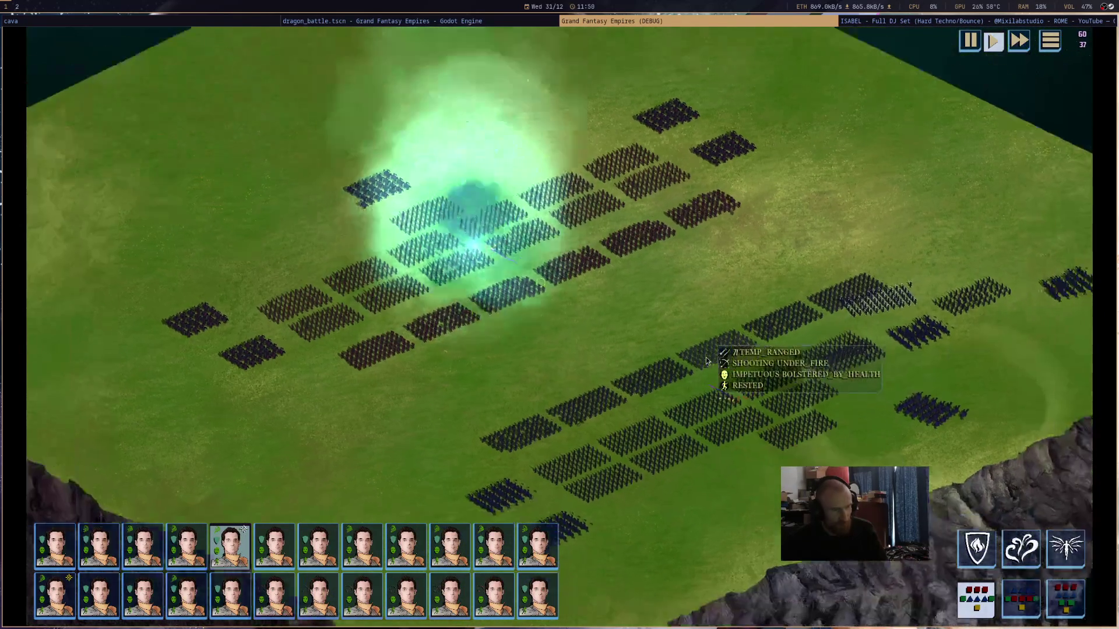
scroll(707, 355, down, 1)
click(735, 295)
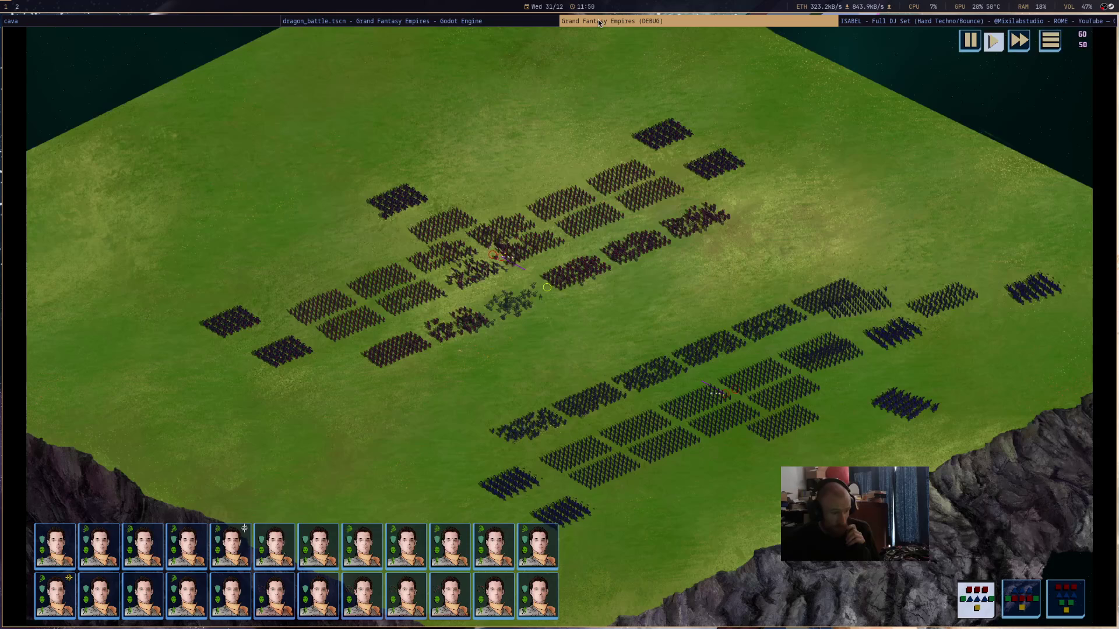
key(super+shift+q)
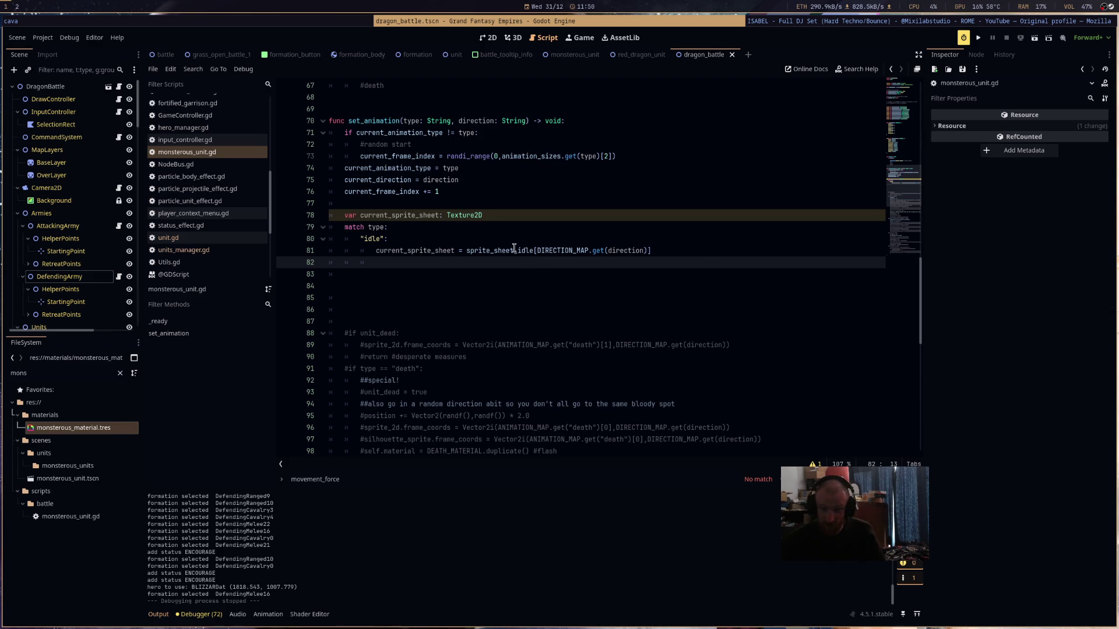
- Review the idle branch's current_sprite_sheet assignment and place the caret on blank line 82
mouse_move(514, 249)
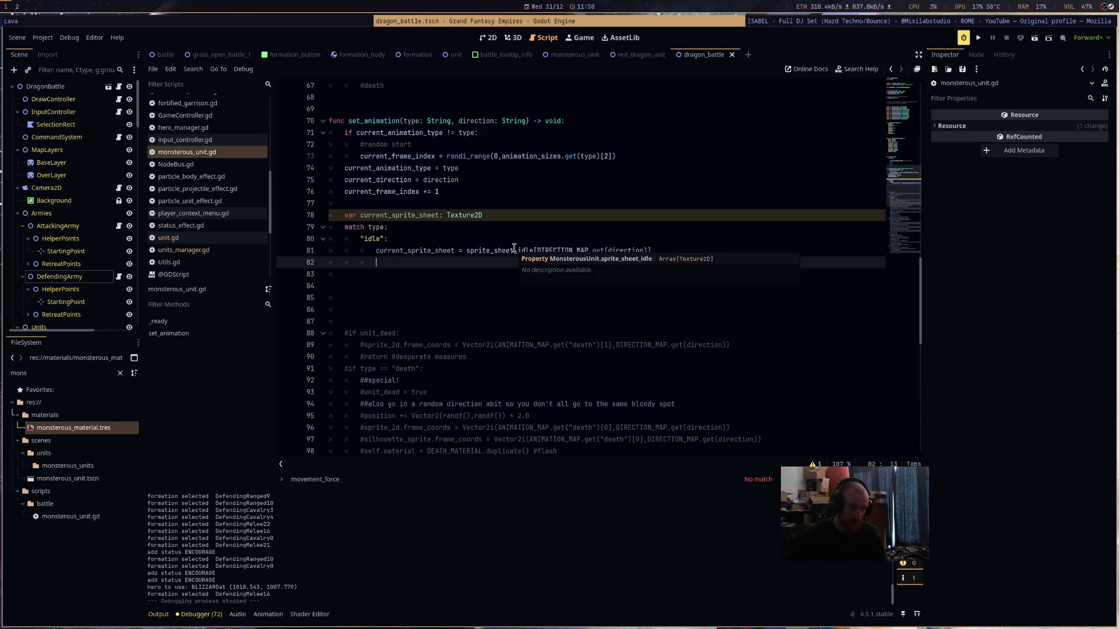
click(563, 239)
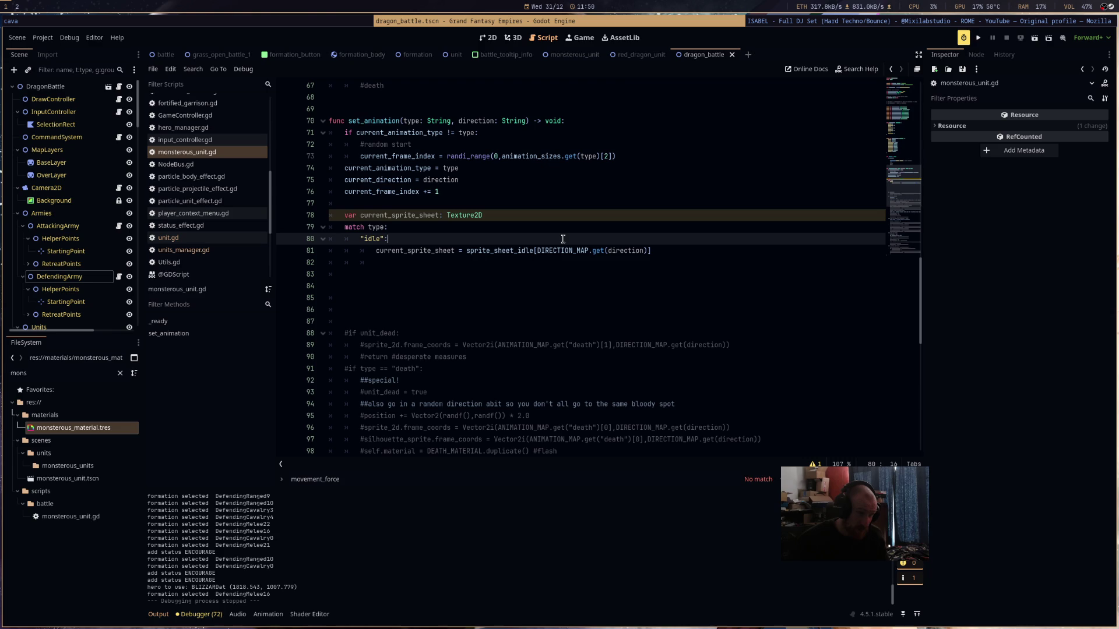
click(539, 263)
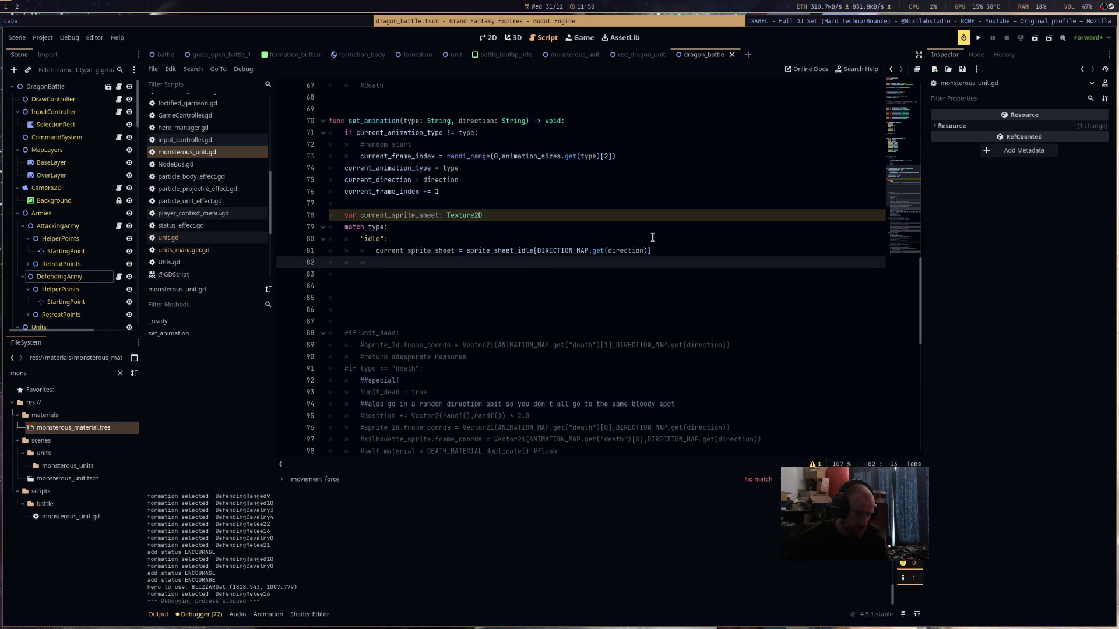
drag(650, 251, 376, 250)
click(420, 271)
key(Up)
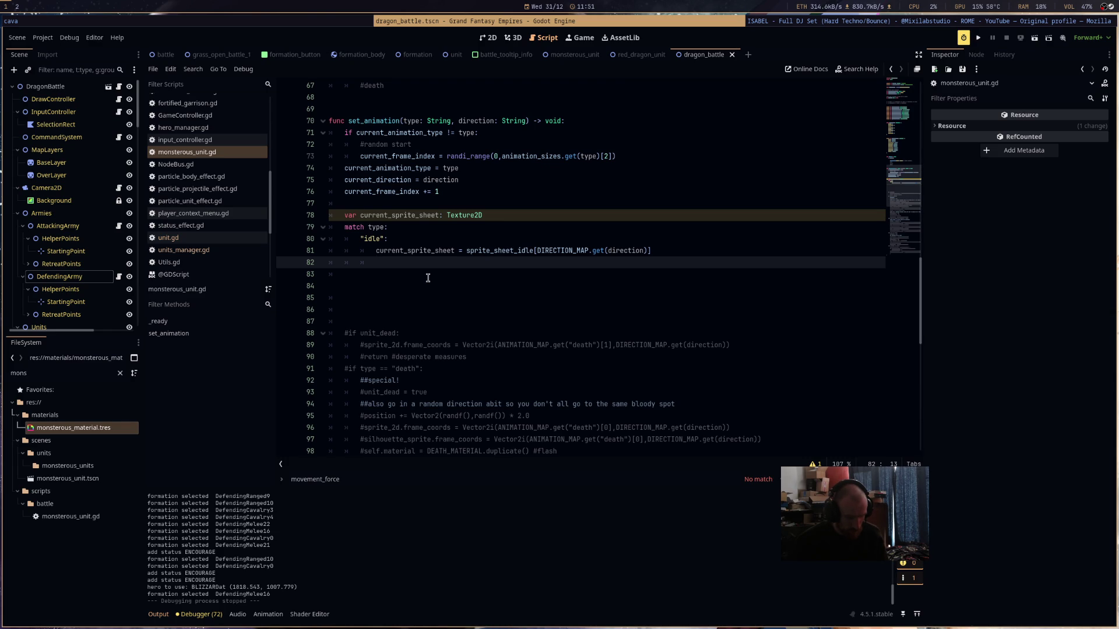
scroll(428, 291, up, 3)
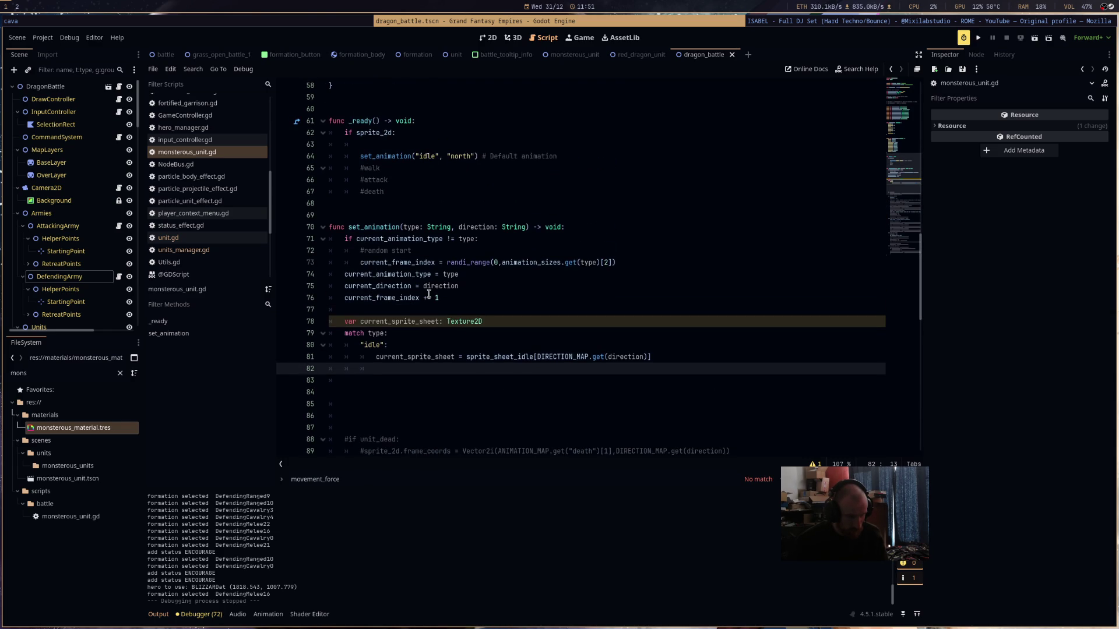
scroll(429, 294, up, 5)
scroll(427, 292, down, 4)
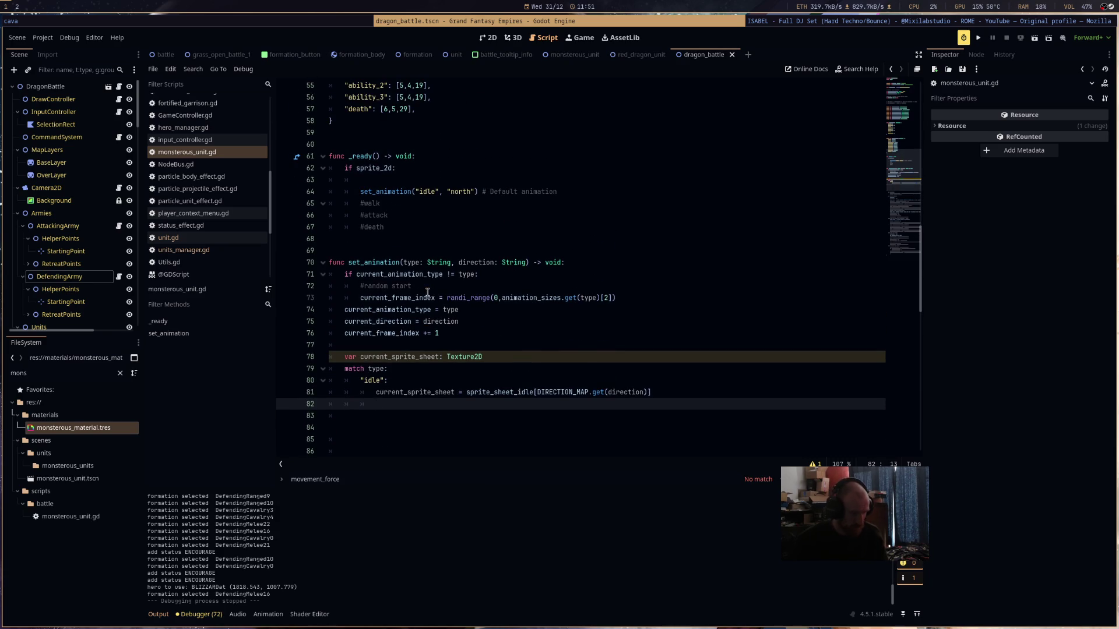
- Replace the stray if on line 82 with sprite_2d.hframes = using autocomplete
scroll(575, 313, up, 5)
text(if)
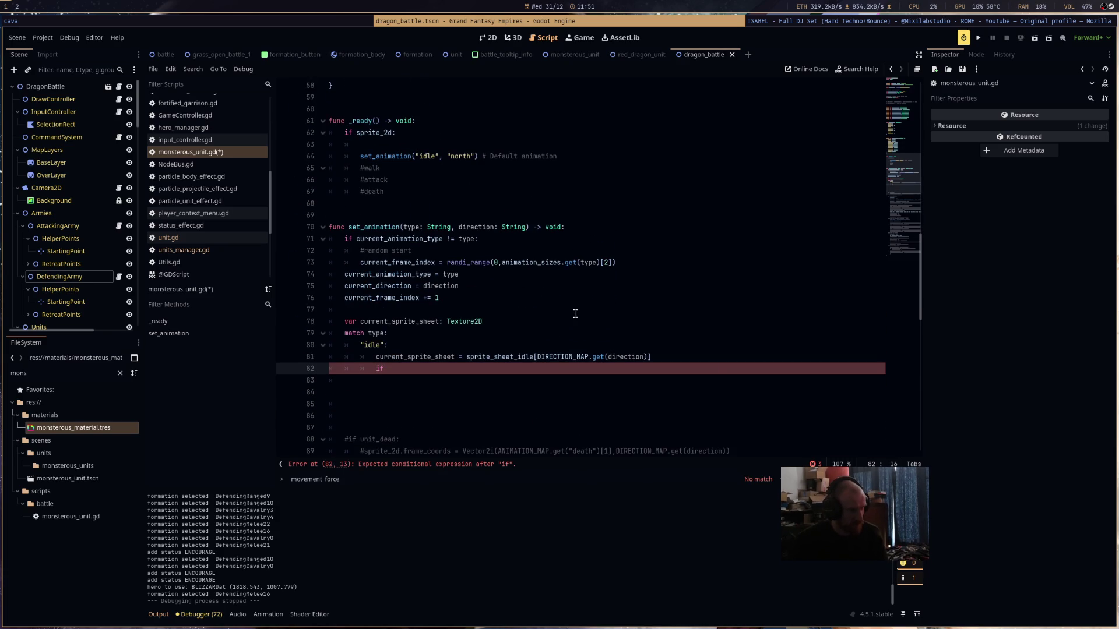
key(ctrl+shift+Left)
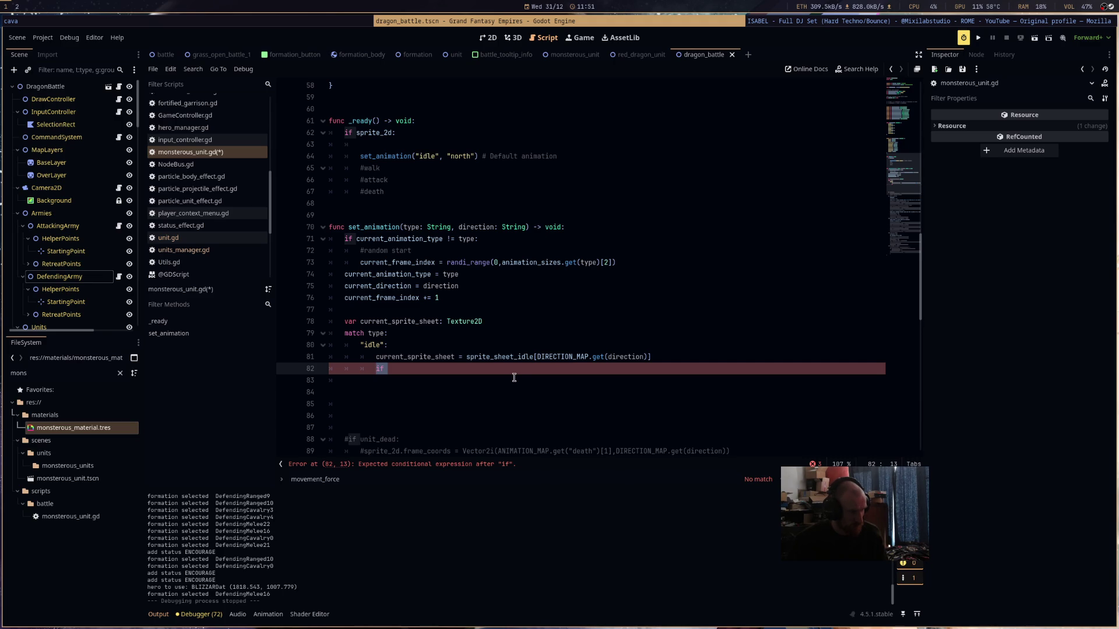
text(sp)
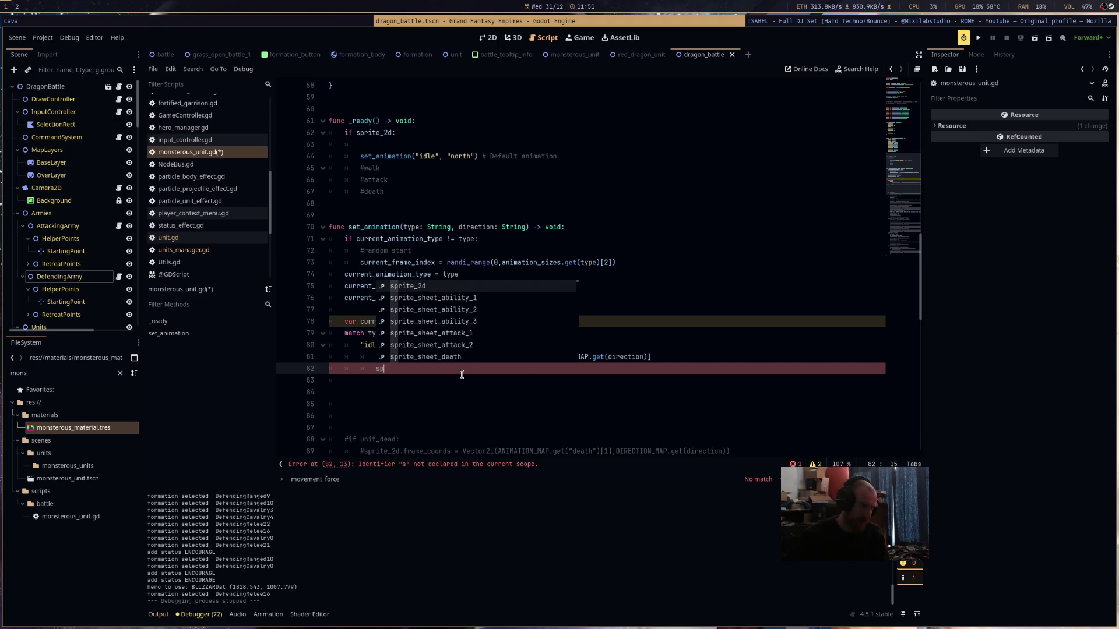
key(Return)
text(.)
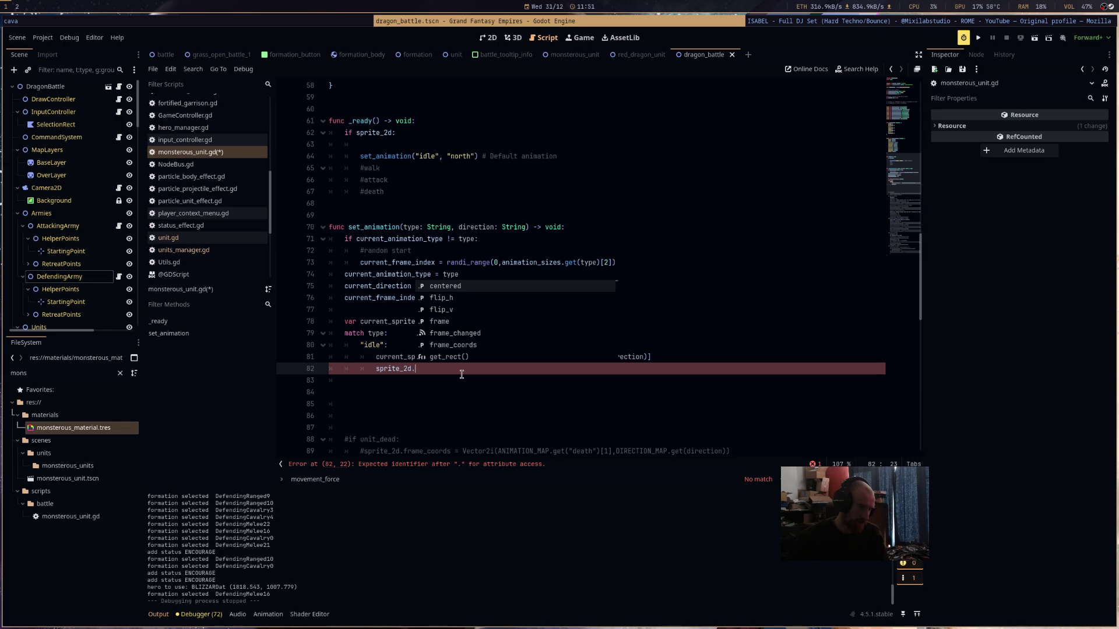
text(h)
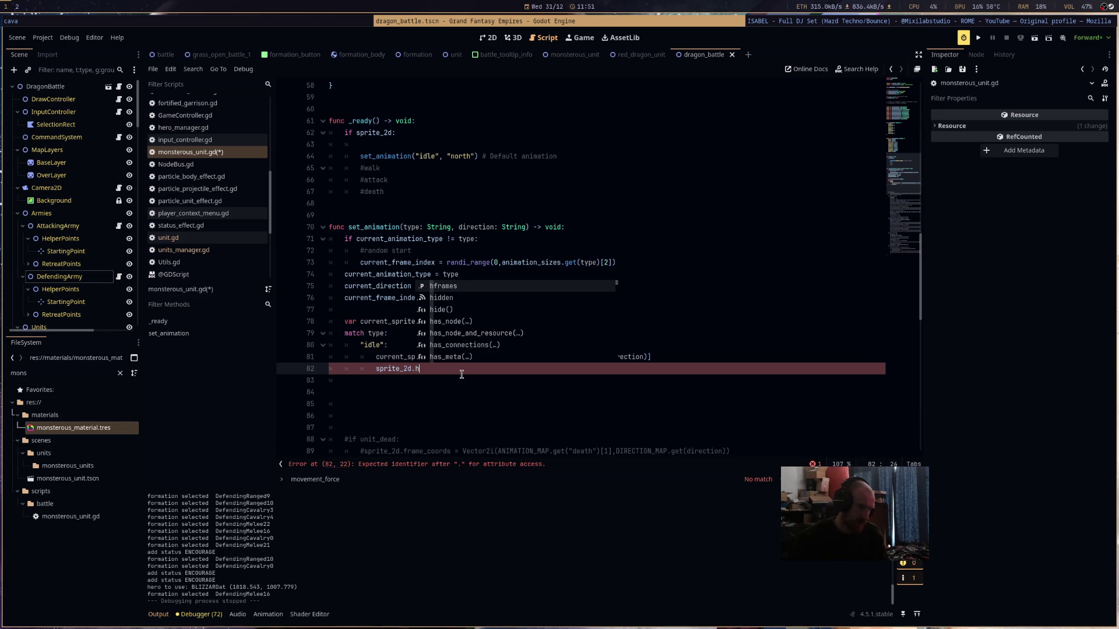
key(Return)
text(=)
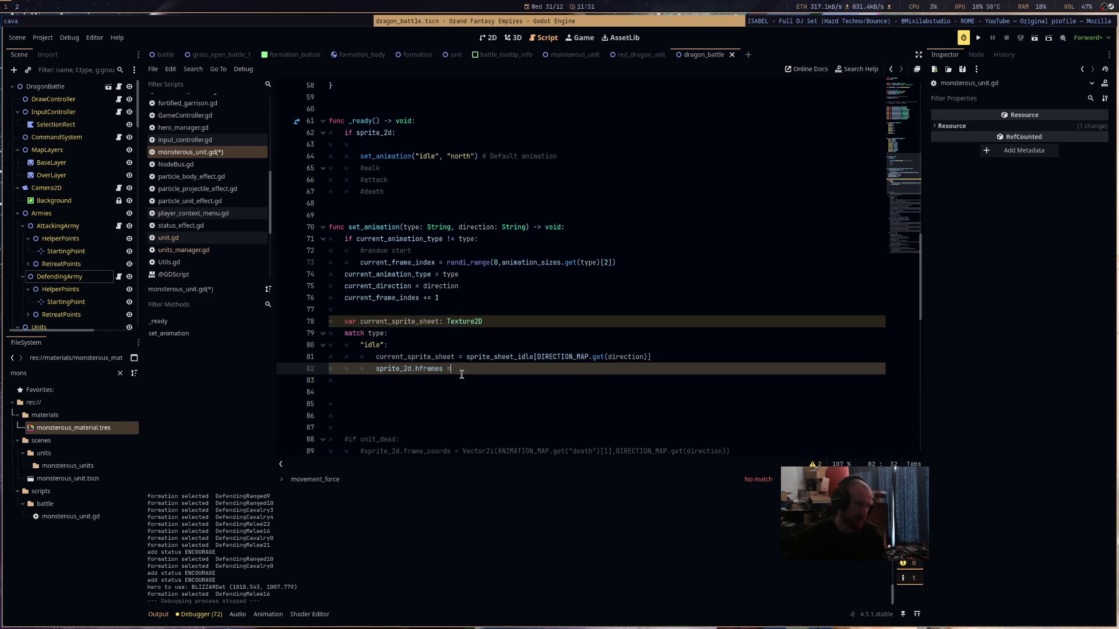
- Extend the right side with animation_sizes.get and select the hframes line
scroll(461, 374, up, 6)
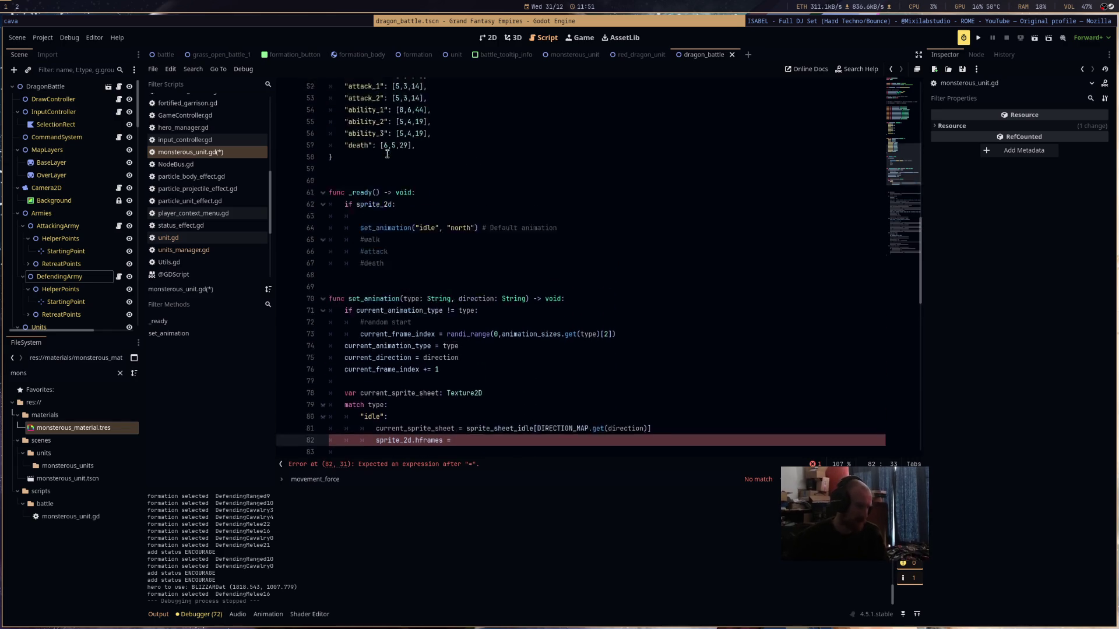
scroll(489, 276, down, 7)
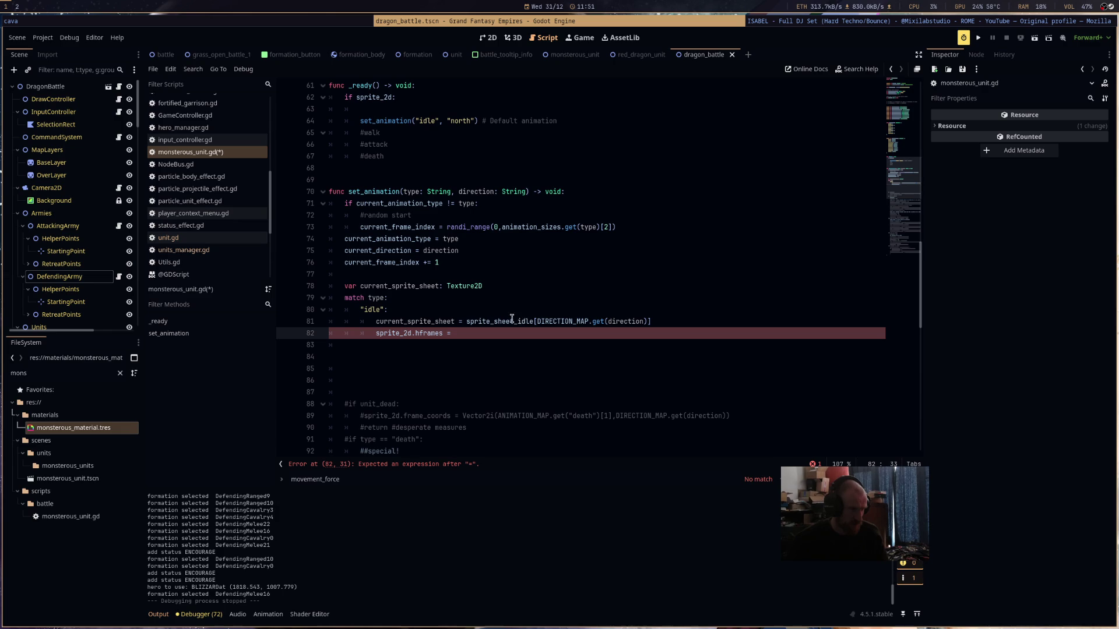
text(ani)
key(Return)
text(.get)
key(Return)
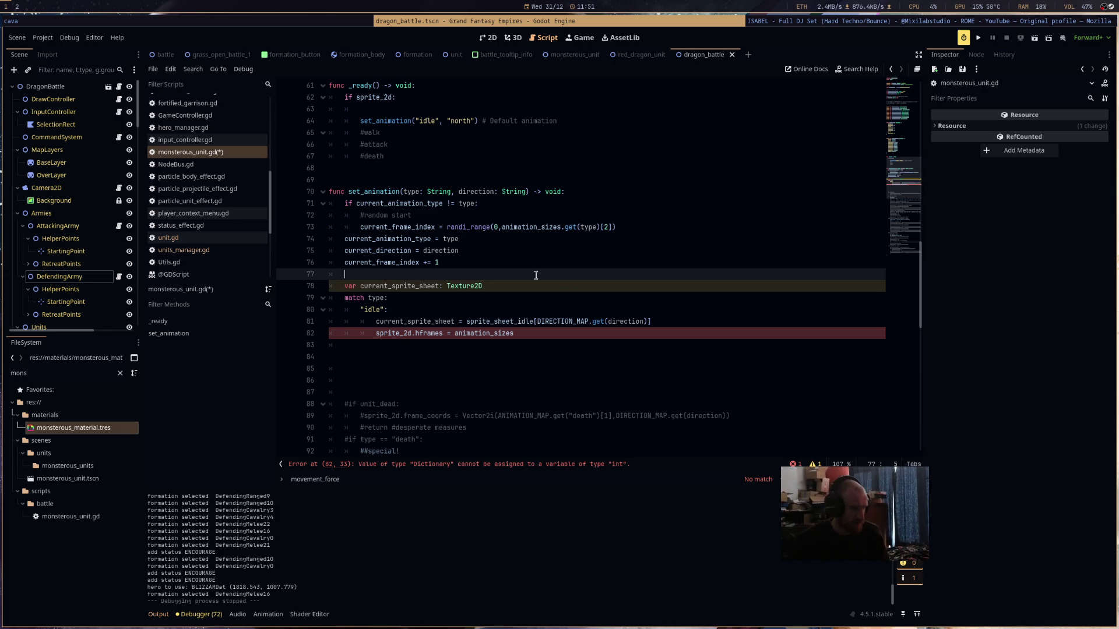
click(384, 343)
drag(376, 334, 514, 333)
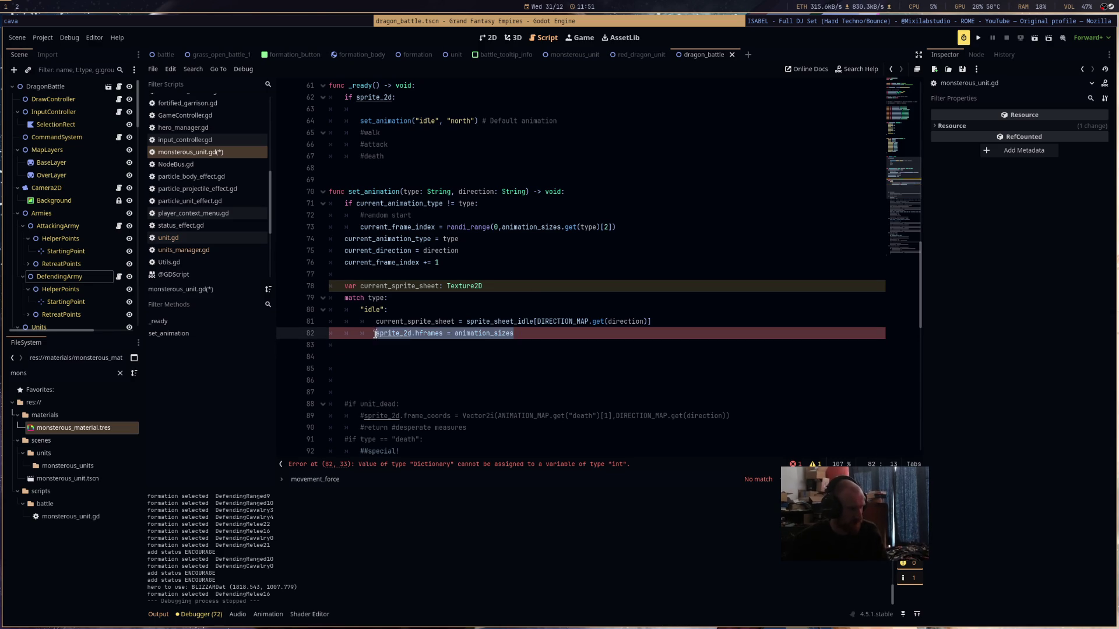
- Move the hframes line above the sprite-sheet var and complete it as animation_sizes.get(type)[0]
key(ctrl+x)
click(488, 275)
key(ctrl+v)
text(.g)
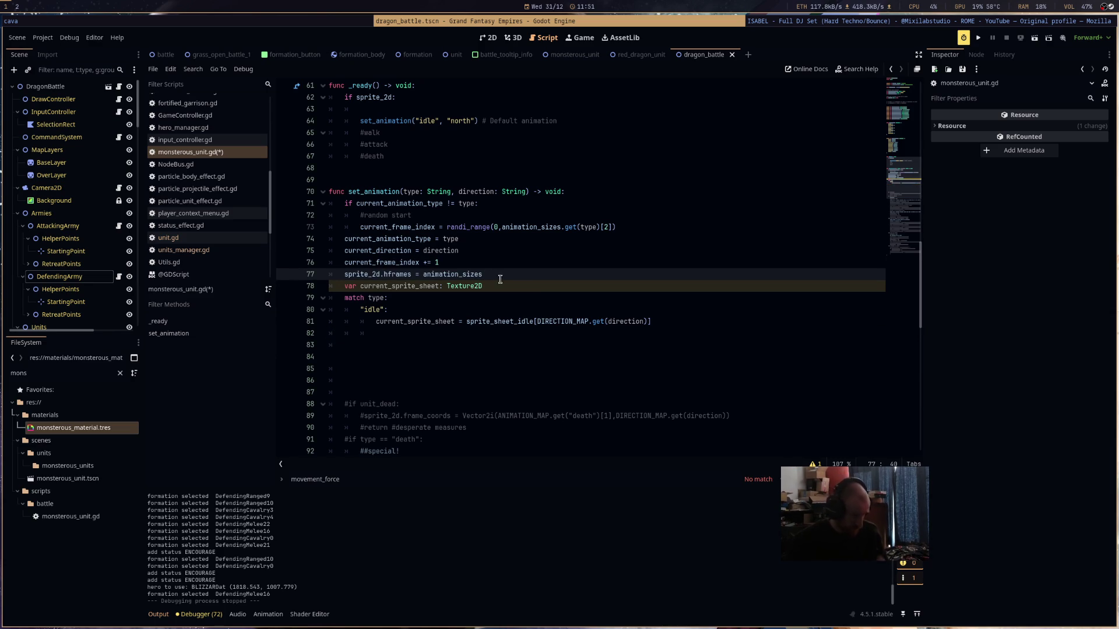
text(et(type)[)
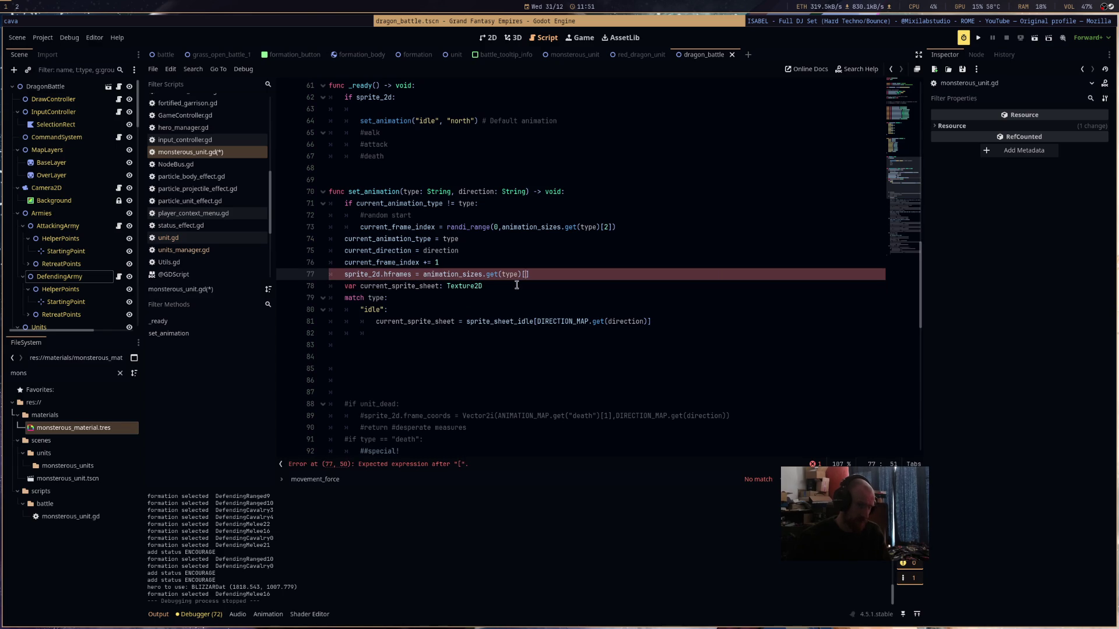
text(0)
key(End)
key(Return)
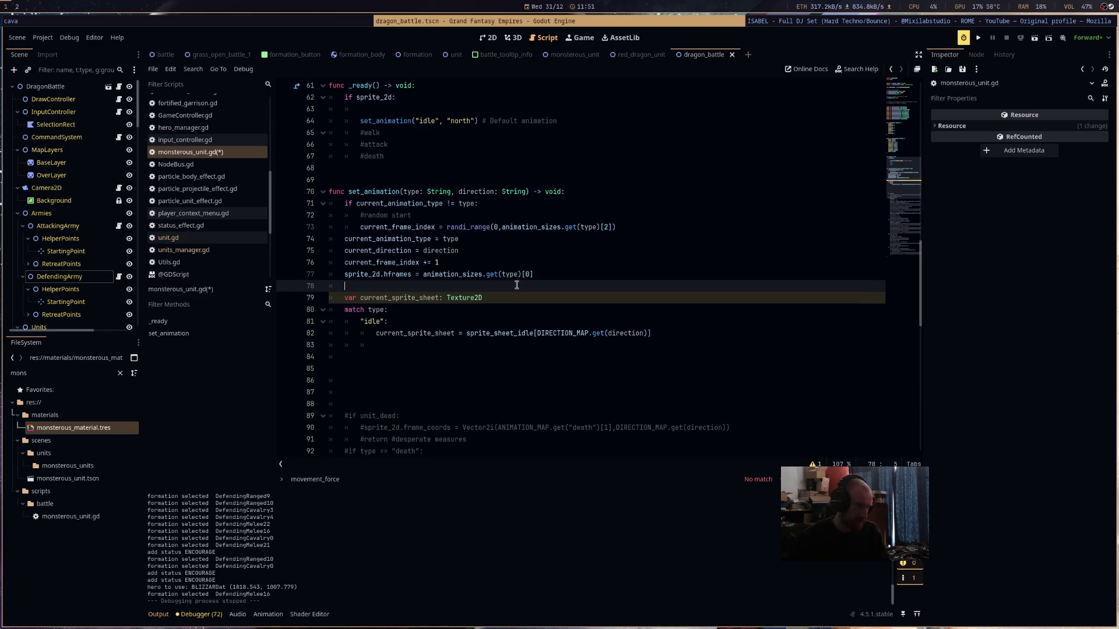
- Duplicate it as sprite_2d.vframes = animation_sizes.get(type)[1] on the next line
drag(532, 274, 339, 274)
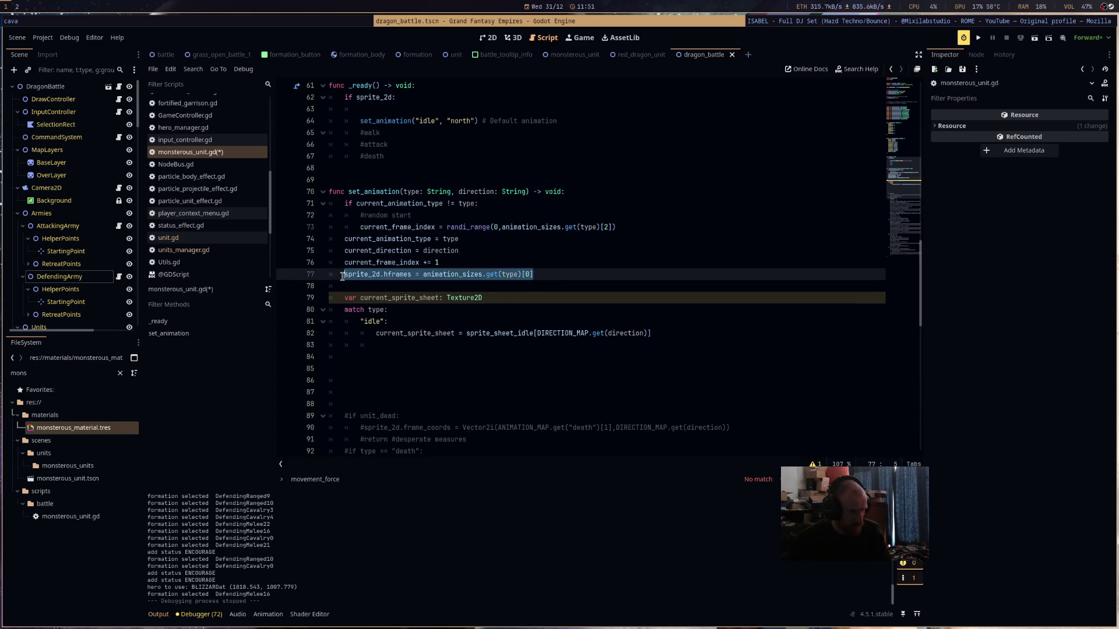
click(350, 284)
key(ctrl+v)
key(shift+Right)
text(v)
click(528, 286)
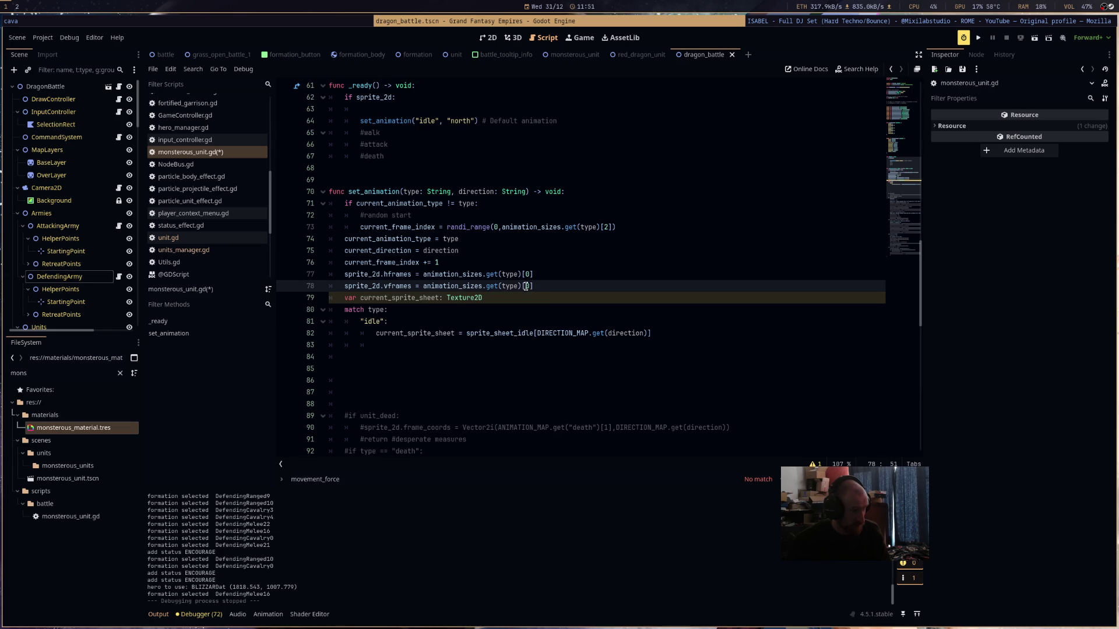
text(1)
key(End)
key(Return)
- Insert a new line above the hframes line beginning with current_frame_index
click(500, 268)
key(Return)
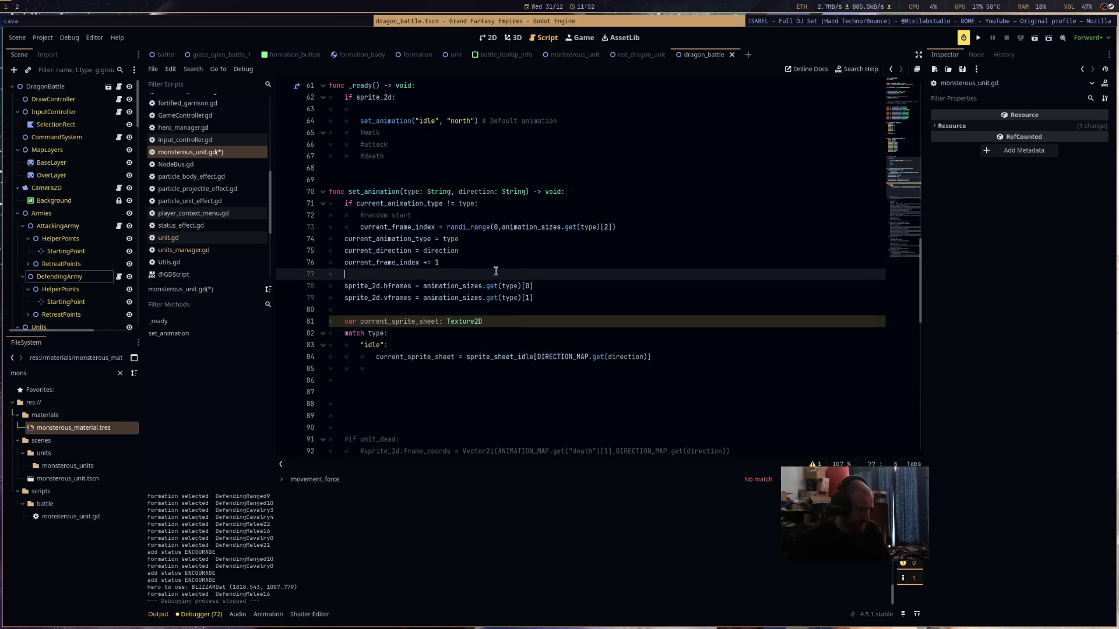
drag(536, 286, 360, 291)
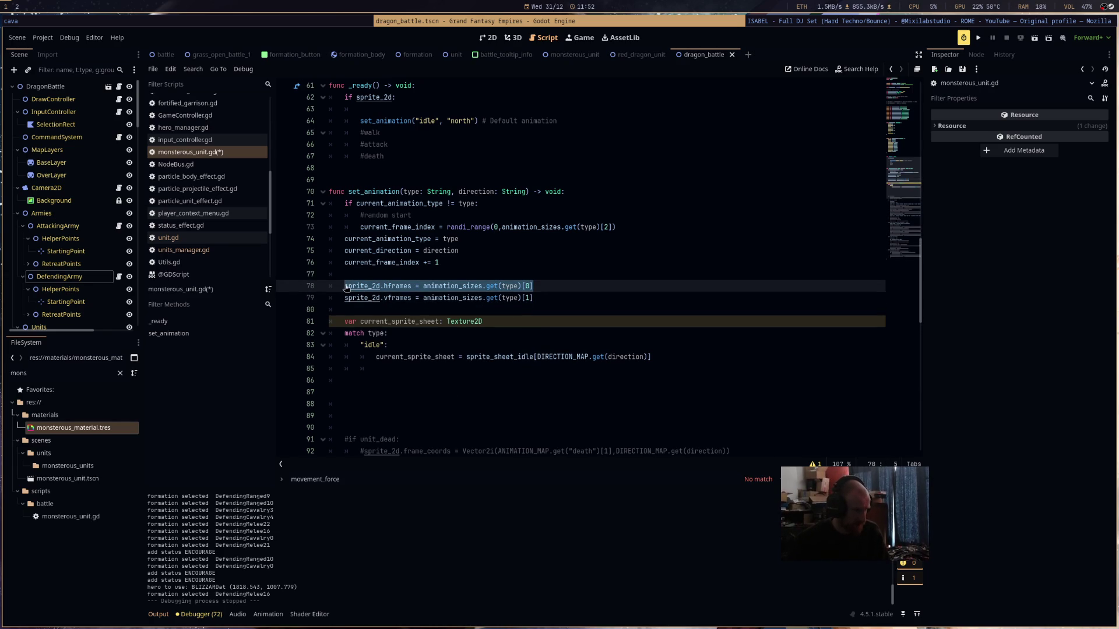
click(358, 274)
text(current_frame_index >=)
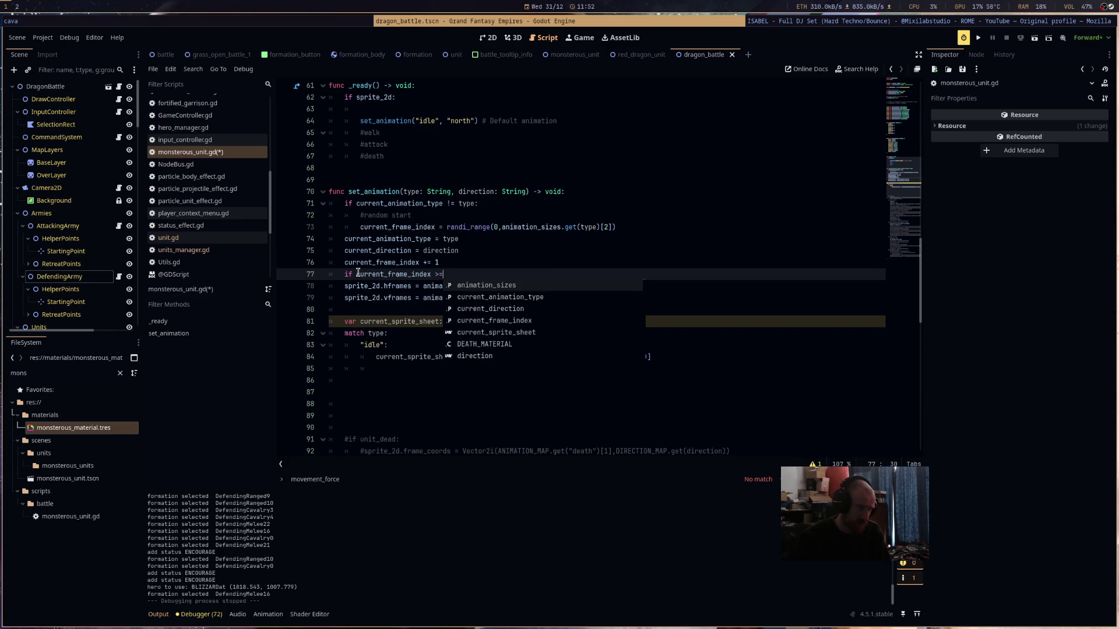
- Complete the wrap-around check so current_frame_index resets at animation_sizes.get(type)[3]
click(497, 239)
click(435, 285)
drag(520, 290, 525, 286)
key(ctrl+c)
click(550, 274)
key(ctrl+v)
text([3]:)
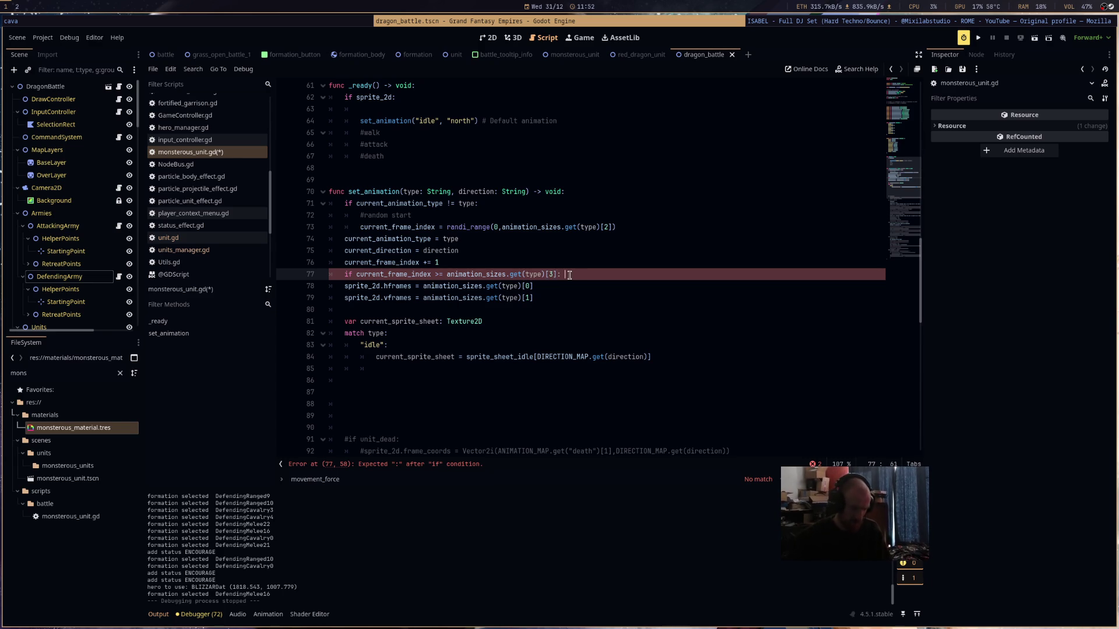
text( cur)
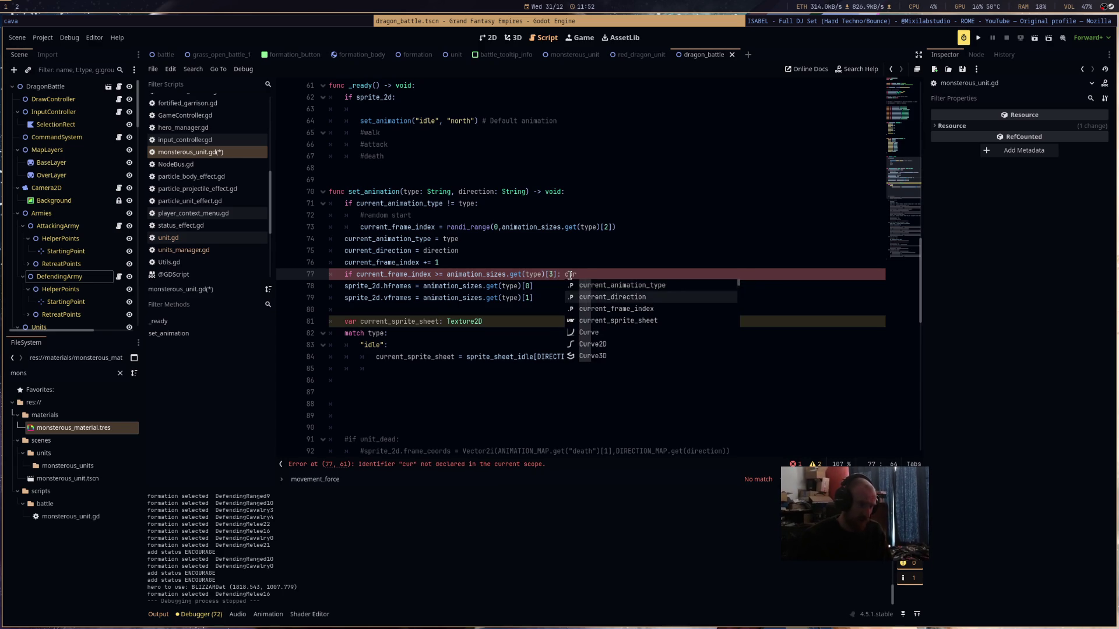
key(Down)
key(Return)
text(= 0)
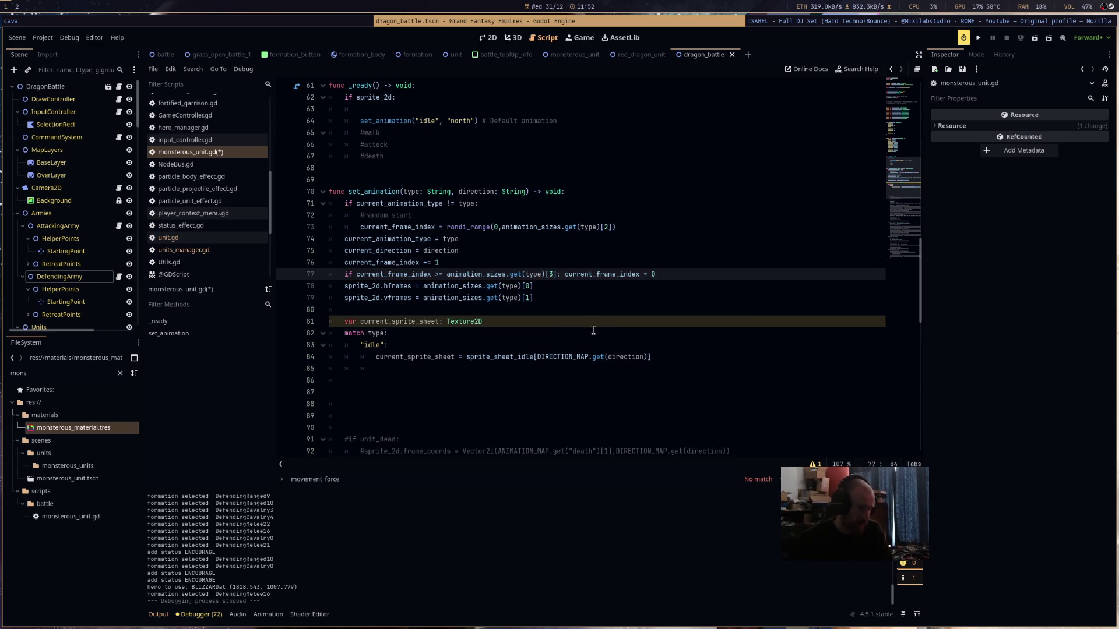
click(591, 327)
- Delete the empty line 80 and select the idle sprite-sheet assignment on line 83
click(485, 310)
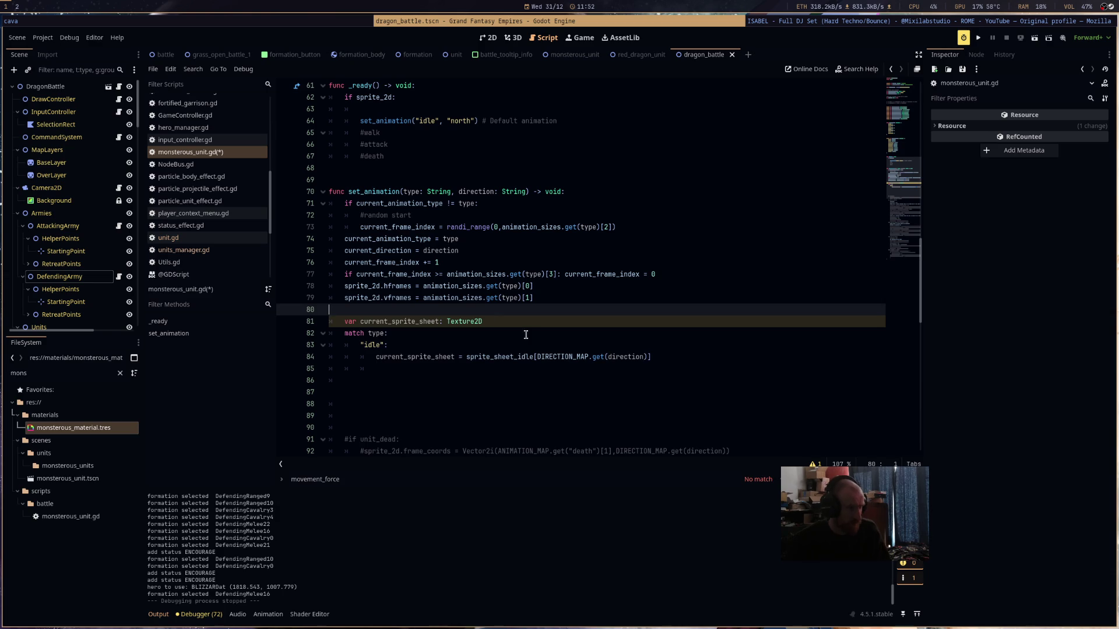
key(BackSpace)
key(BackSpace)
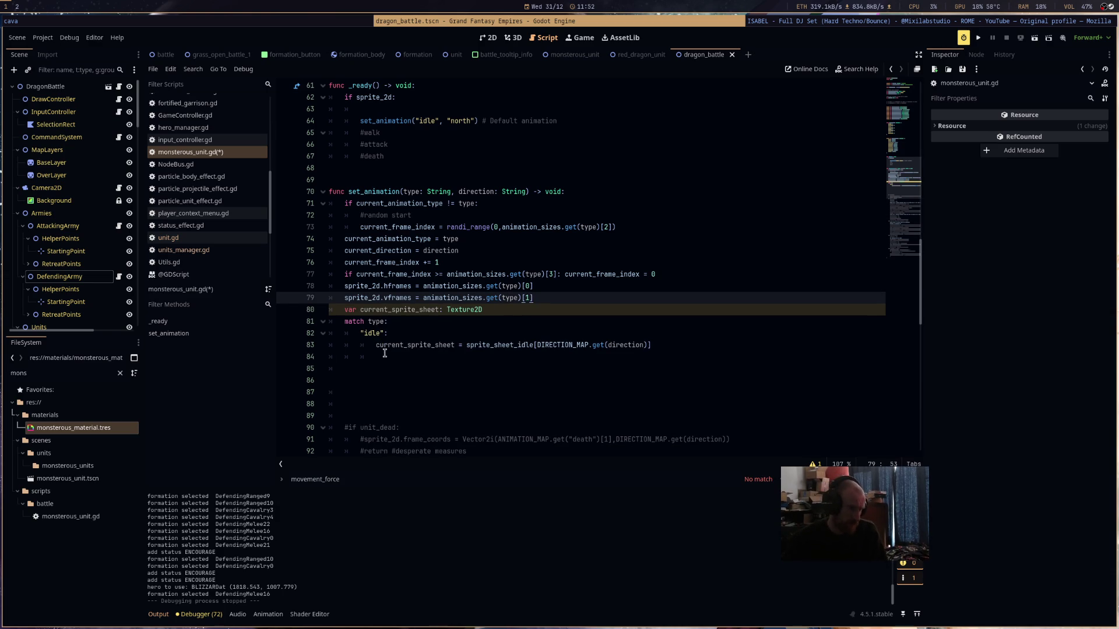
click(385, 356)
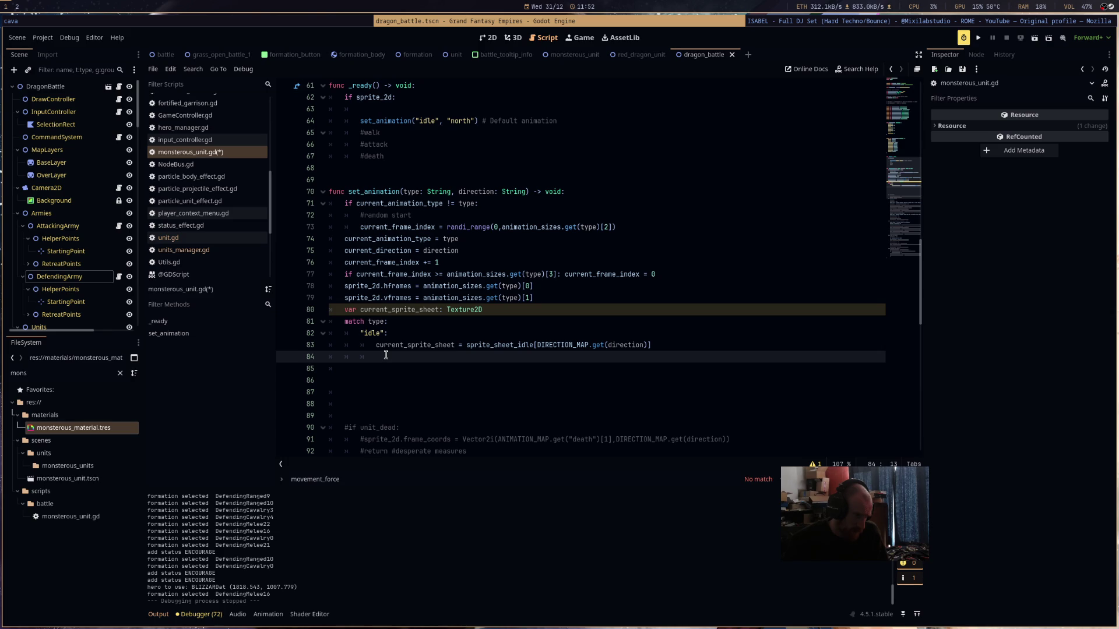
drag(377, 345, 711, 345)
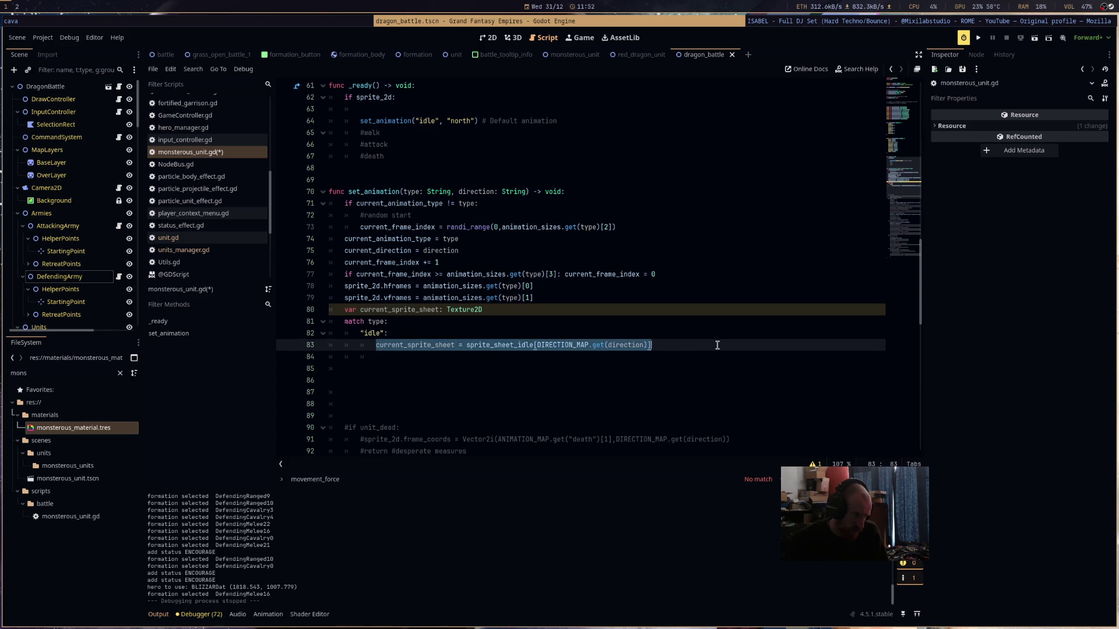
- Add the idle-branch check if sprite_2d.texture != current_sprite_sheet
click(675, 355)
text(if )
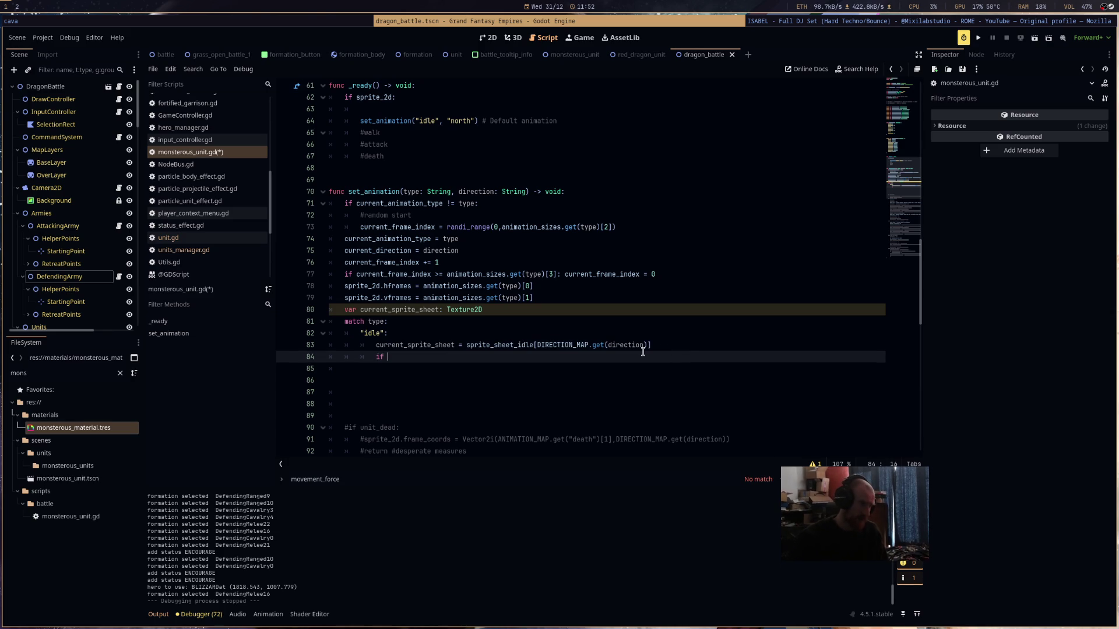
text(sprite_2d.)
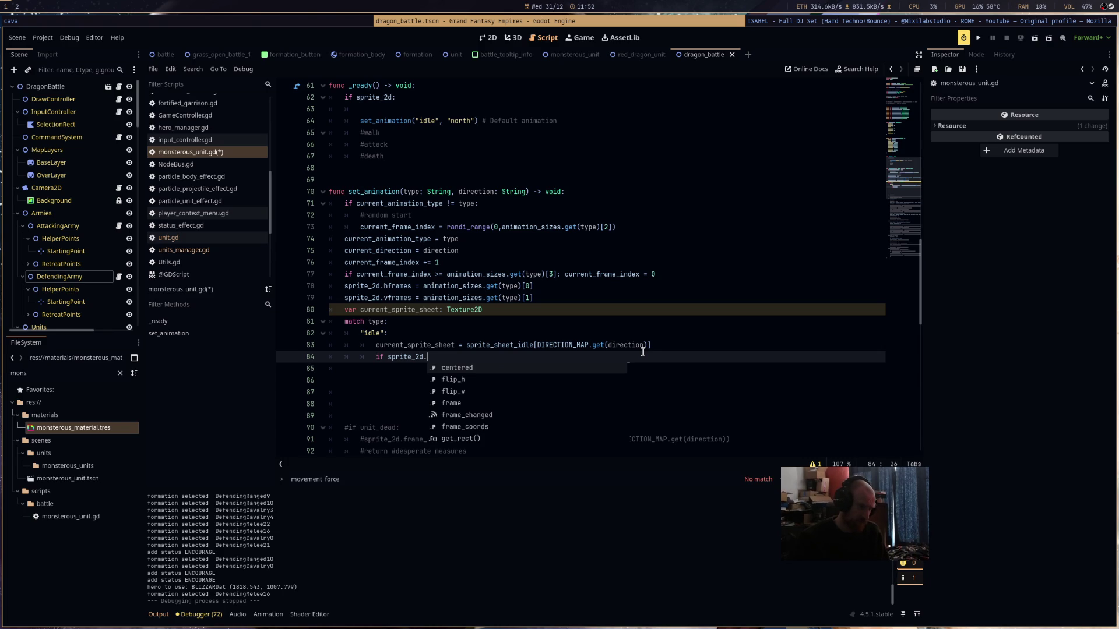
text(texture != cur)
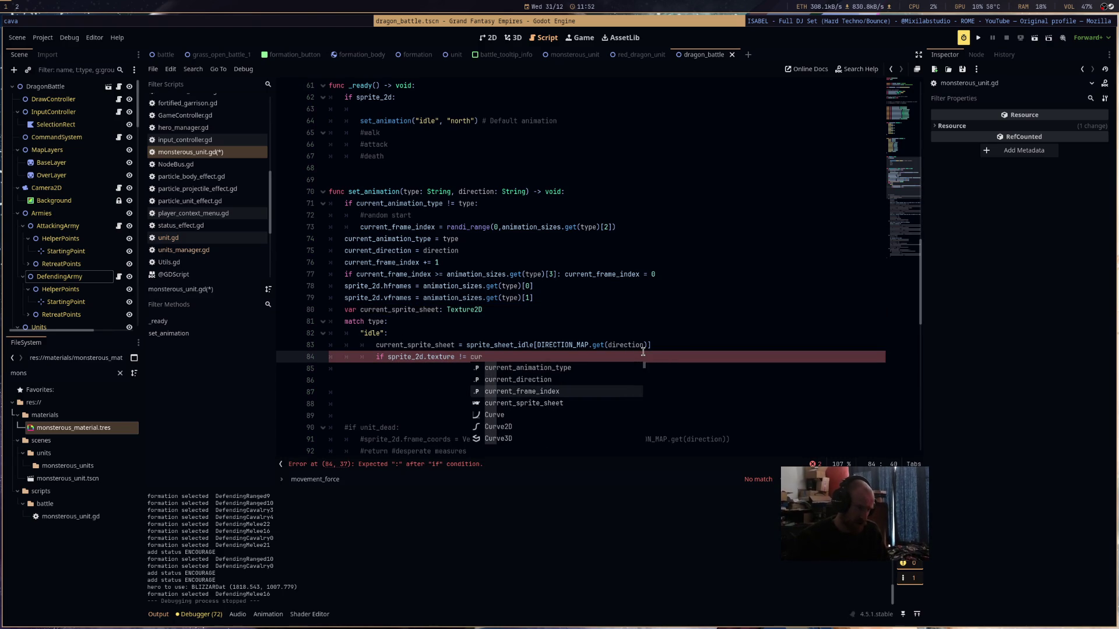
key(Down)
key(Down)
key(Return)
key(Return)
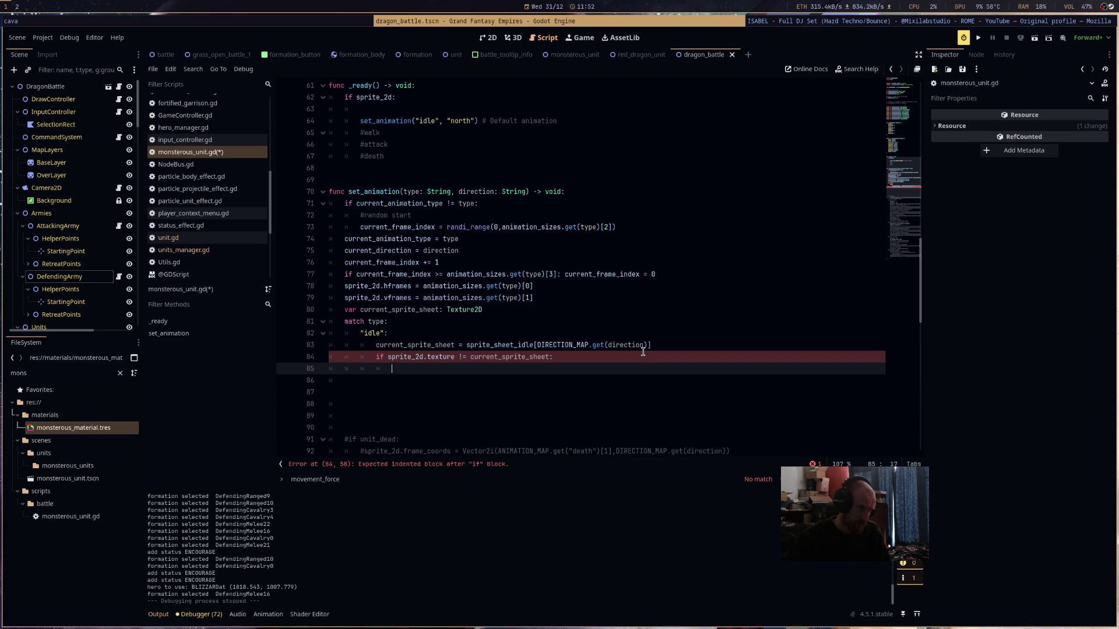
- Assign current_sprite_sheet to both sprite_2d.texture and silhouette_sprite.texture inside the check
text(sp)
key(Return)
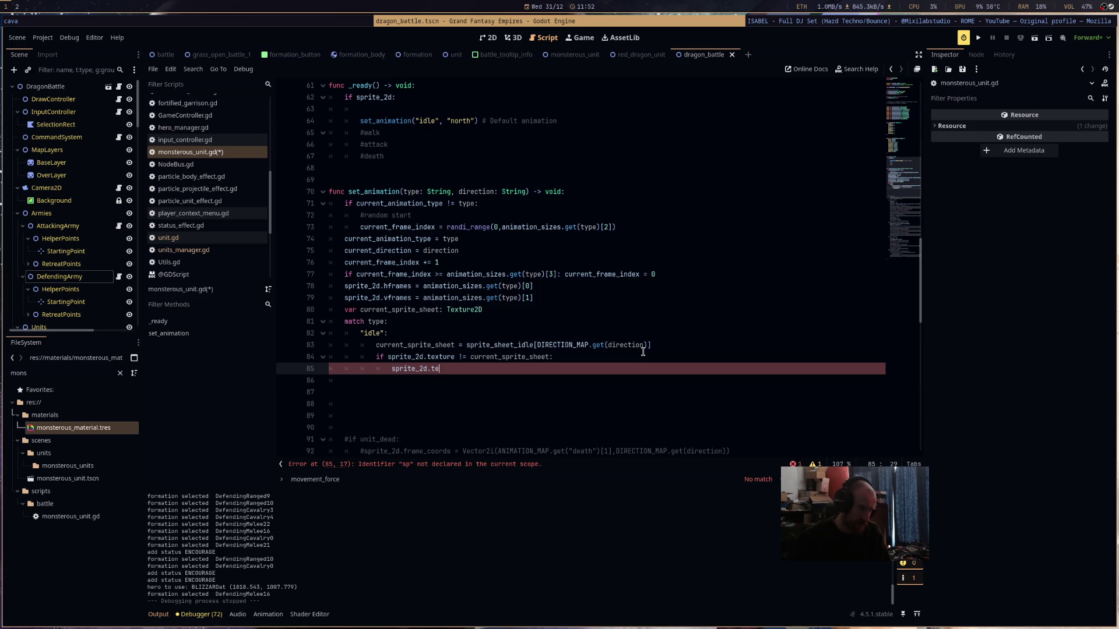
text(xture == curr)
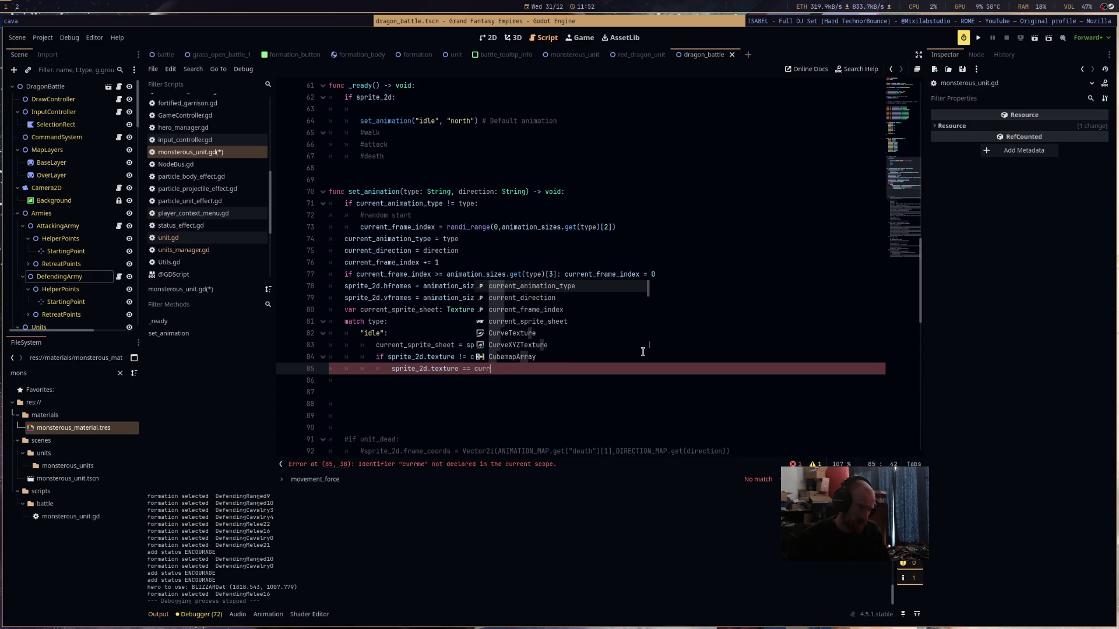
key(Down)
key(Down)
key(Down)
key(Return)
key(Return)
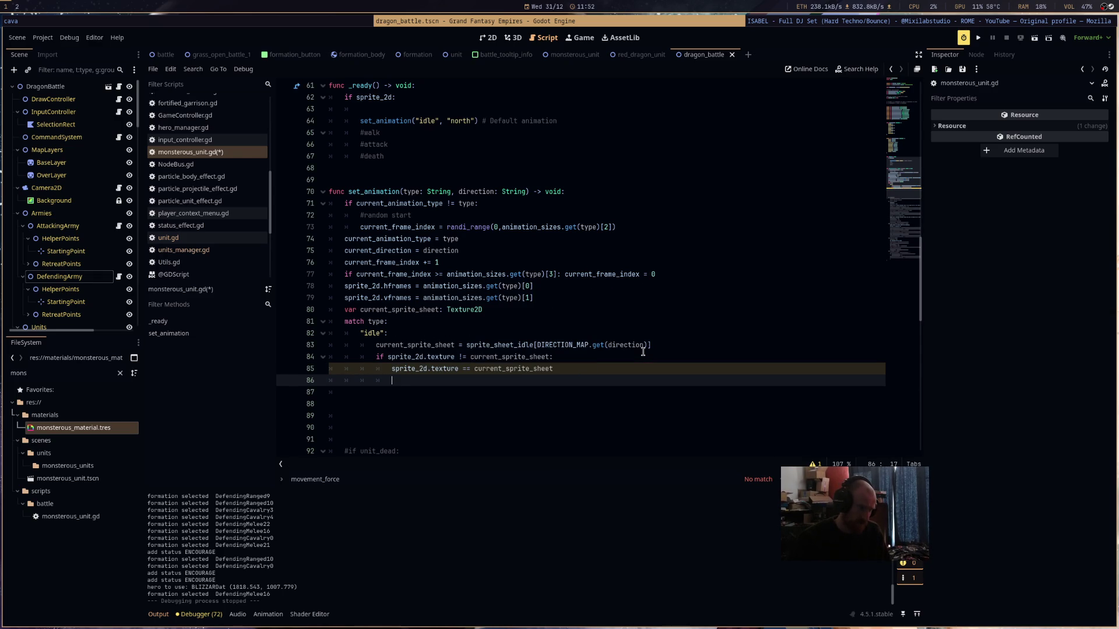
text(si)
key(Return)
text(ture = )
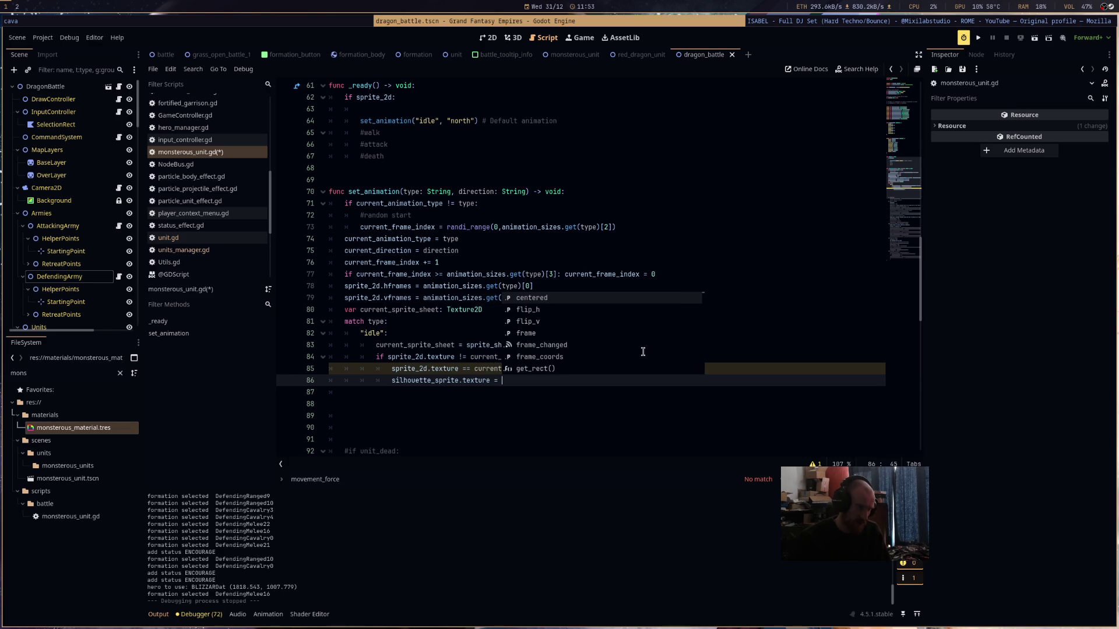
text(cur)
key(Down)
key(Down)
key(Down)
key(Return)
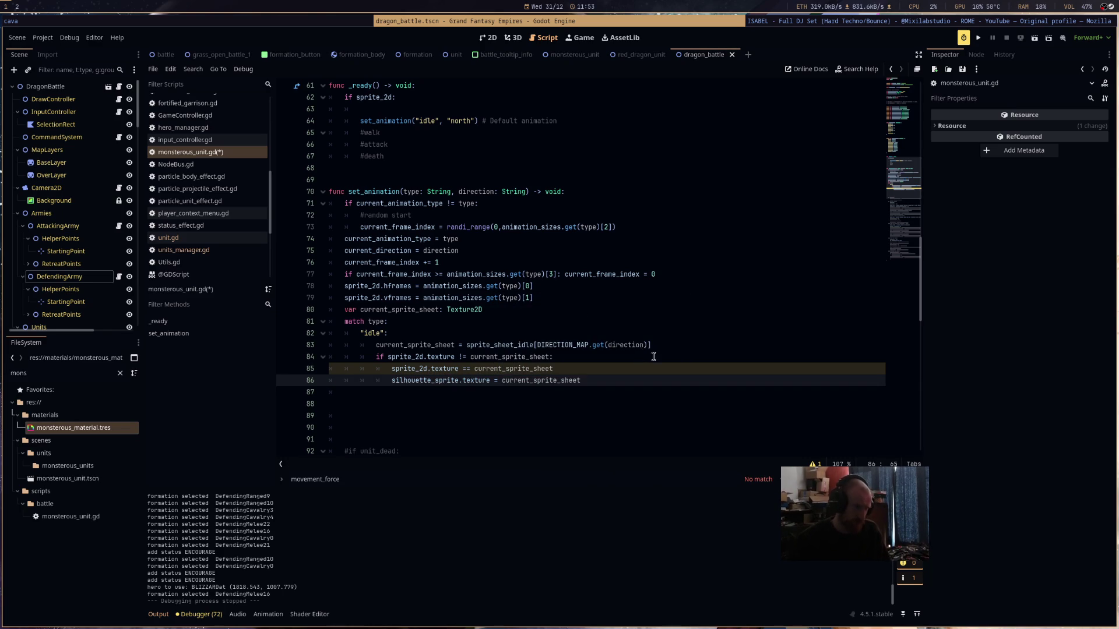
click(470, 369)
key(BackSpace)
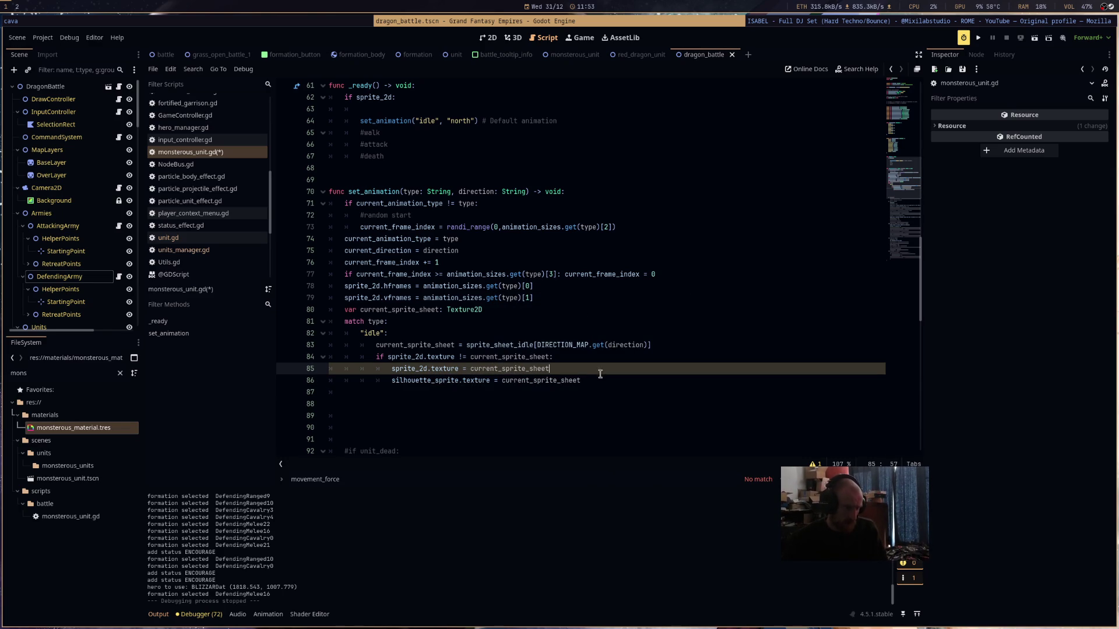
- Start a new line 87 and save monsterous_unit.gd
click(603, 380)
key(Return)
key(ctrl+s)
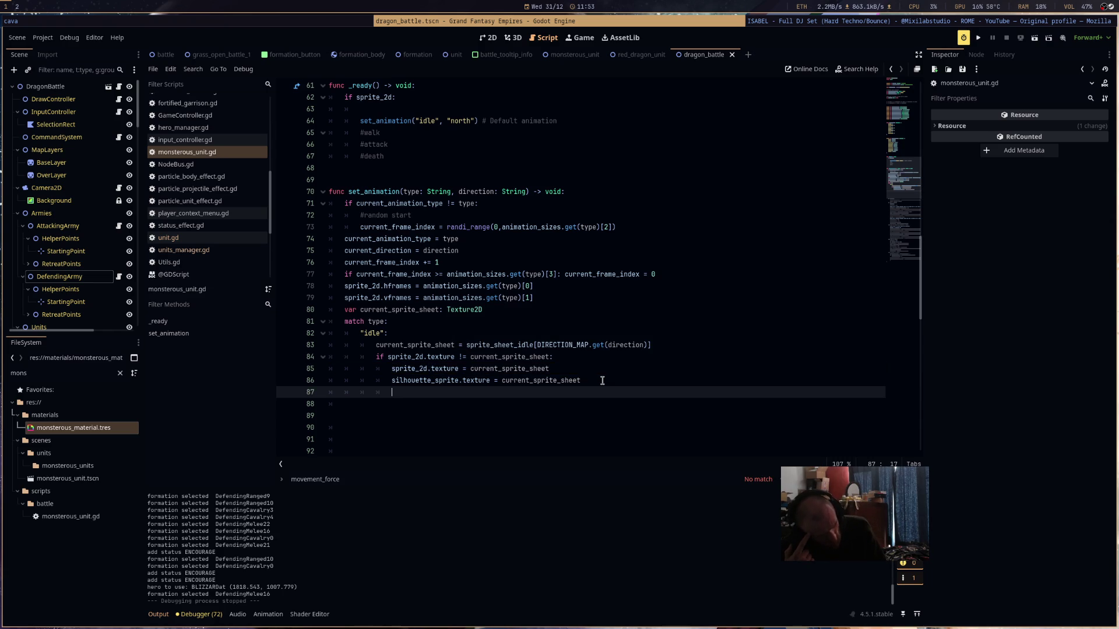
- Set sprite_2d.frame = current_frame_index on line 87
key(BackSpace)
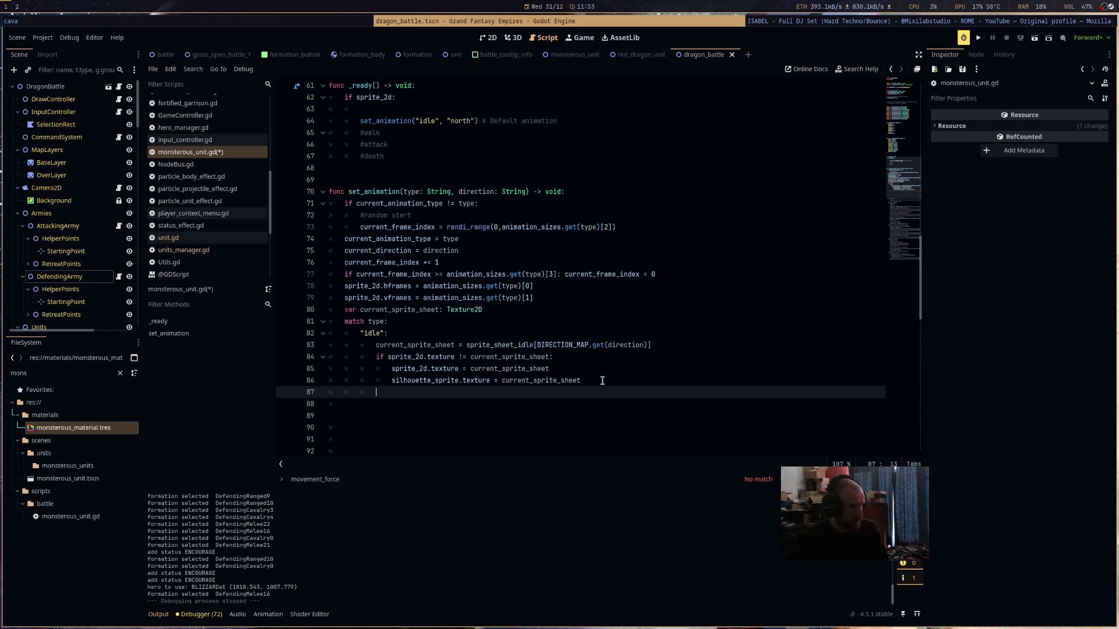
text(cu)
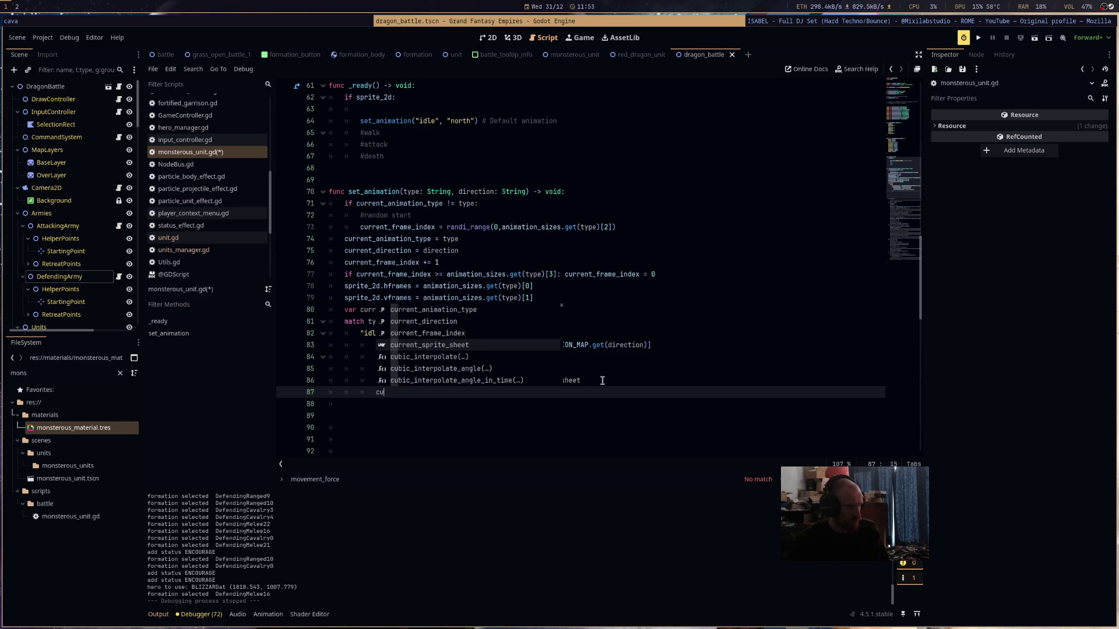
key(BackSpace)
key(BackSpace)
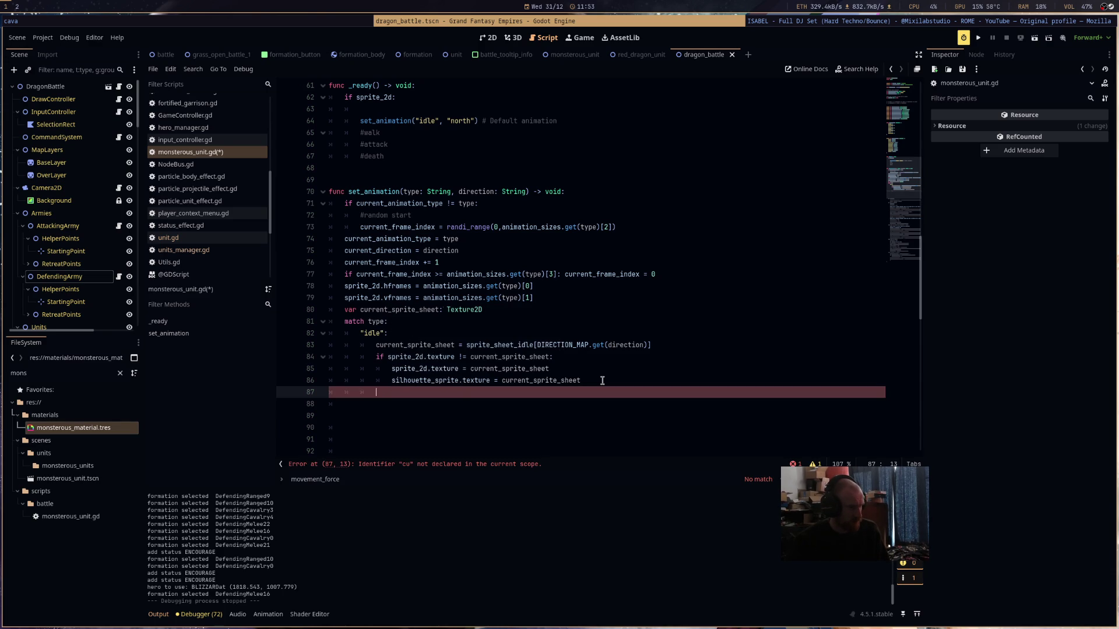
text(sp)
key(Return)
text(.)
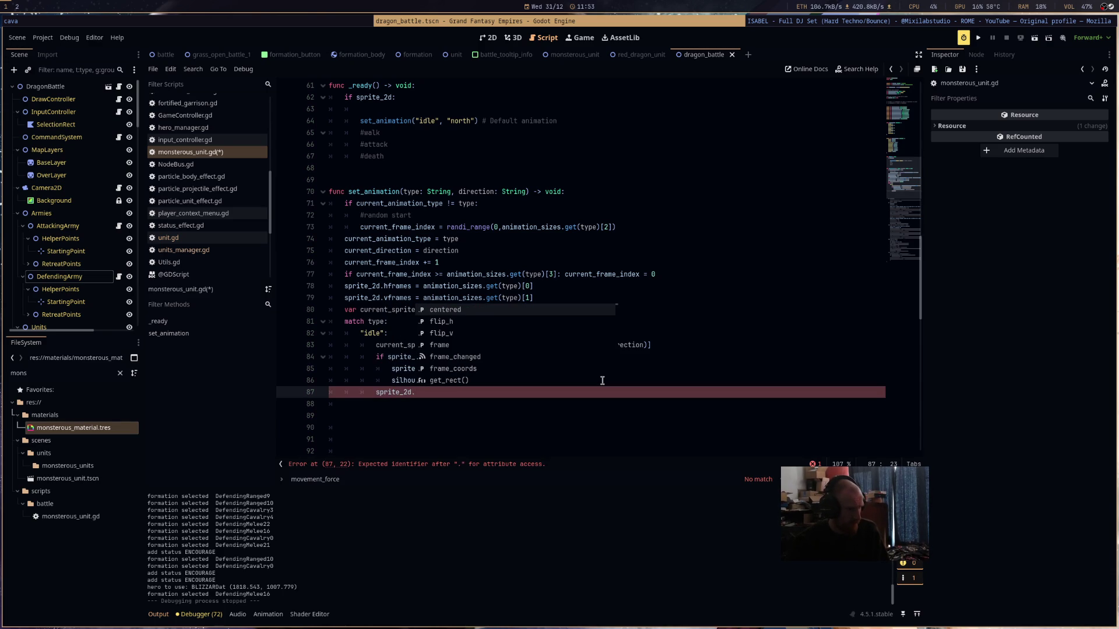
key(Down)
key(Down)
key(Down)
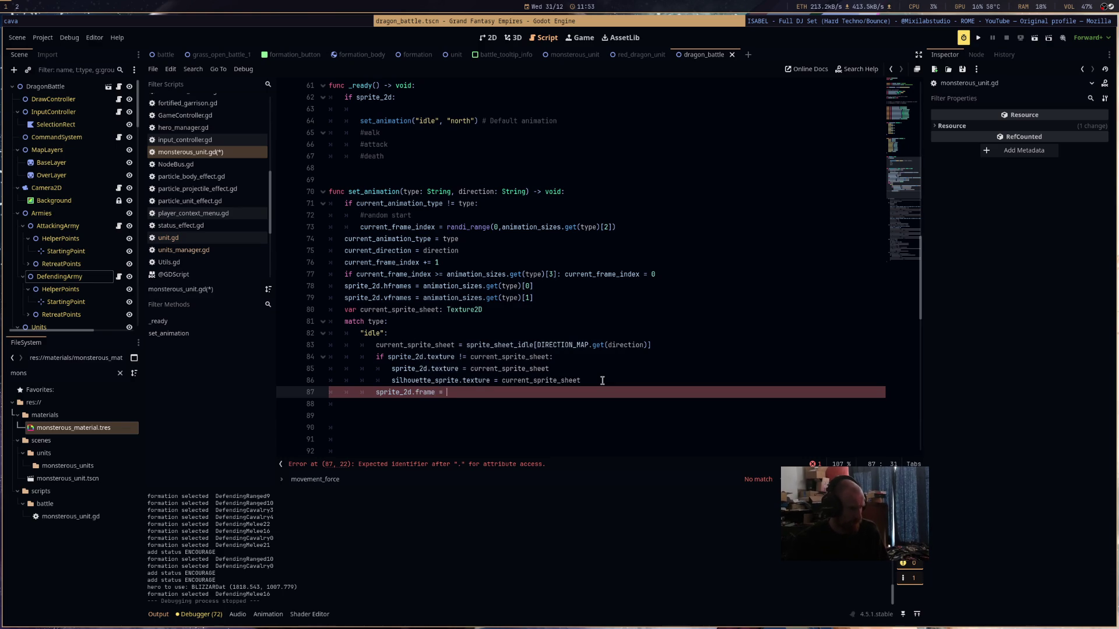
text(cur)
key(Down)
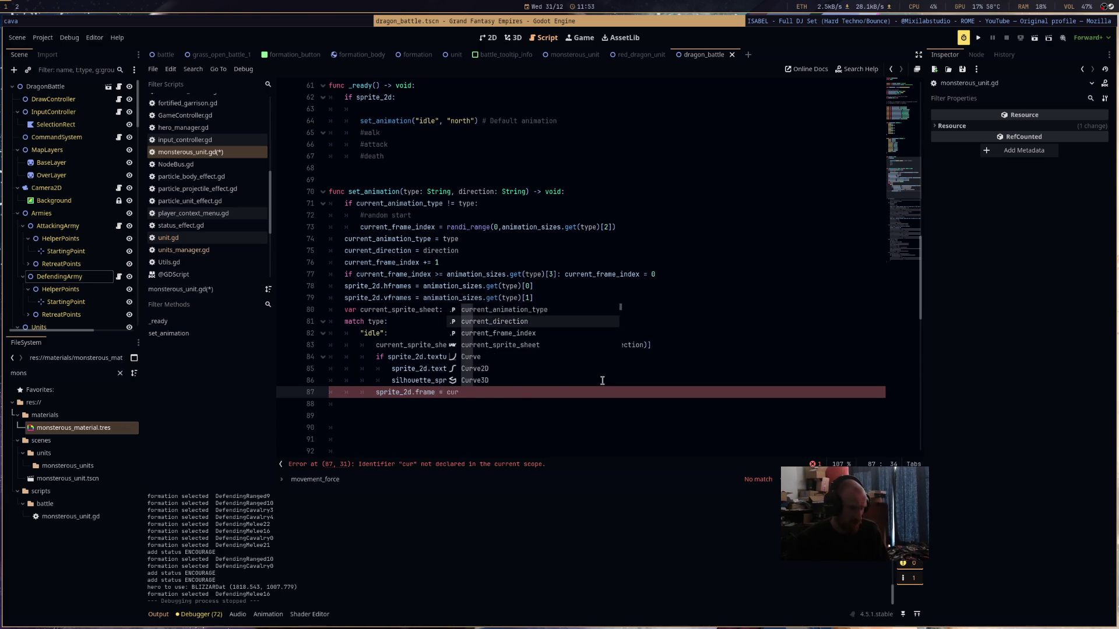
key(Down)
key(Return)
- Add silhouette_sprite.frame = current_frame_index on line 88 and save the script
key(Return)
text(sil)
key(Return)
text(cu)
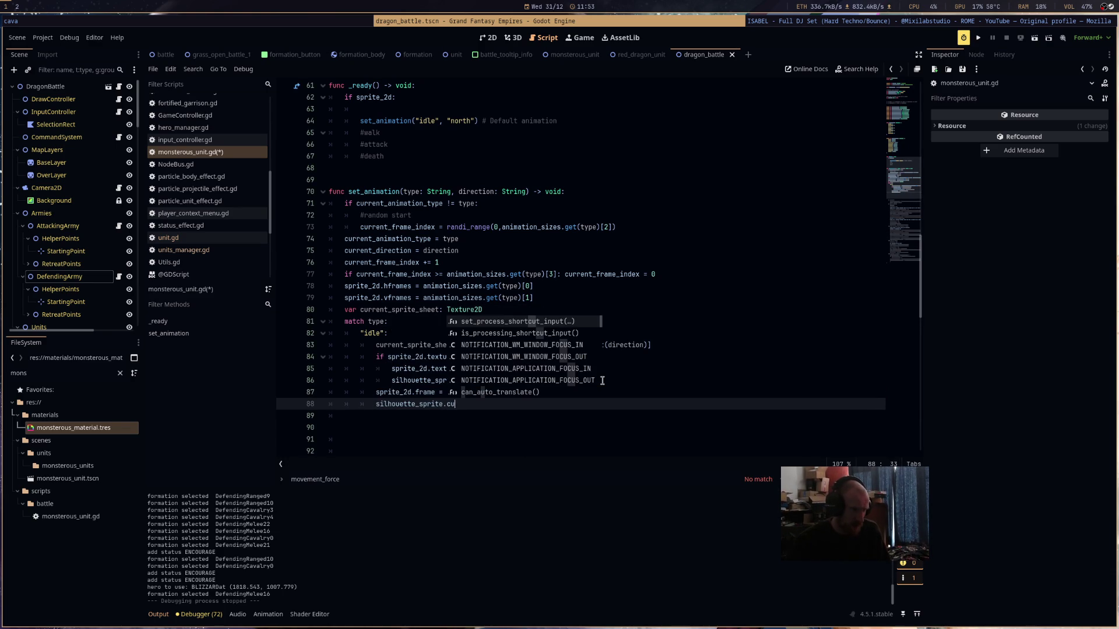
key(BackSpace)
key(BackSpace)
text(f)
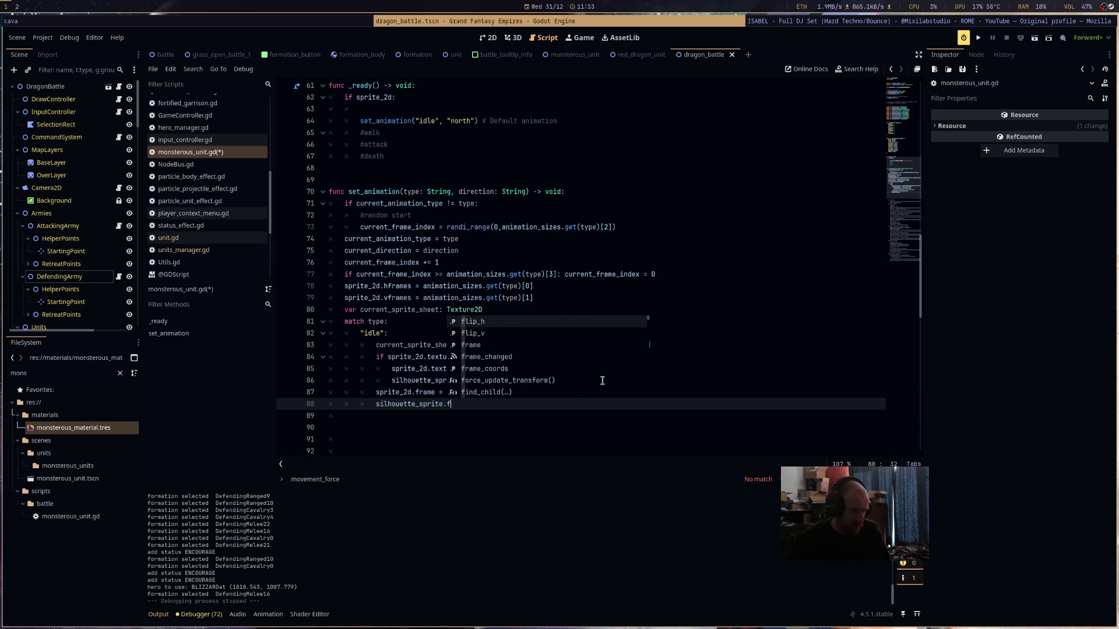
text(rame = curr)
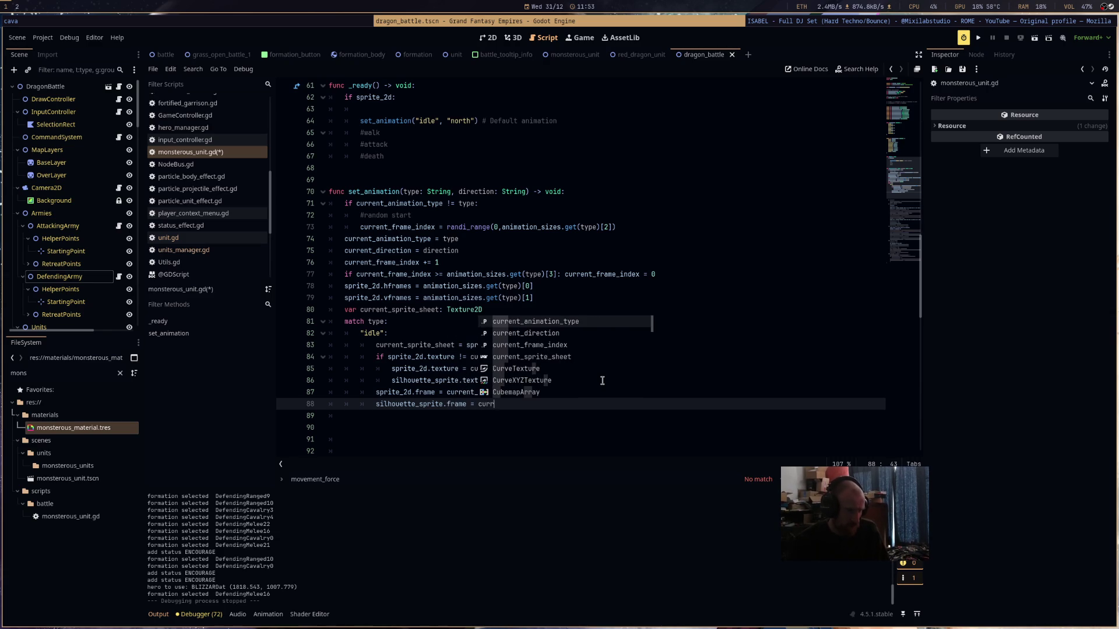
key(Down)
key(Down)
key(Return)
key(ctrl+s)
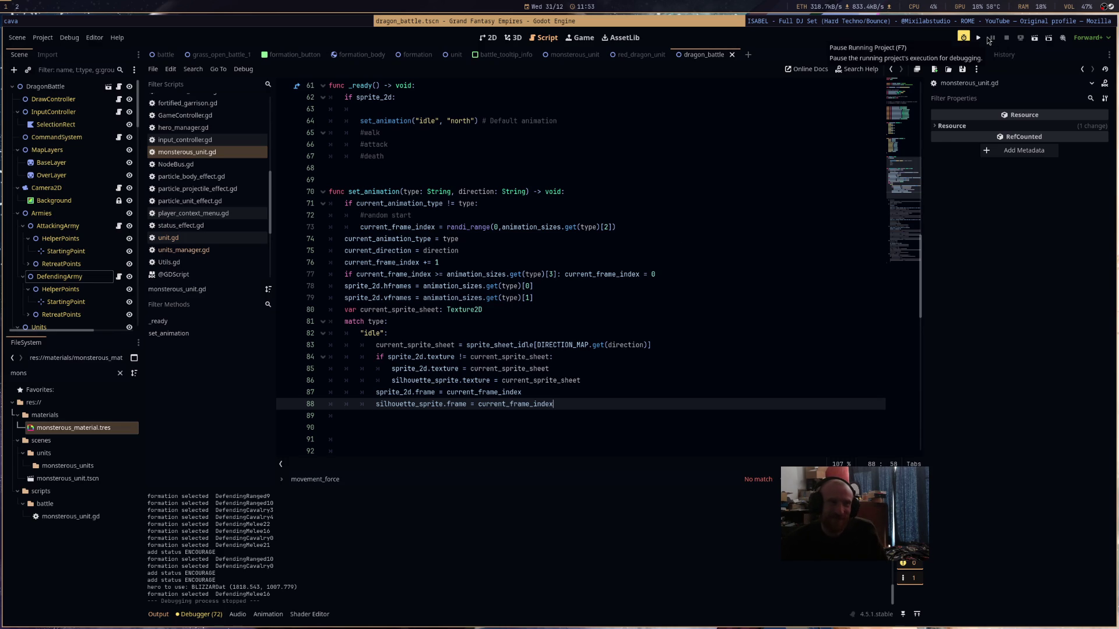
- Run the game, check the array index error at line 77, then stop and relaunch
click(1032, 38)
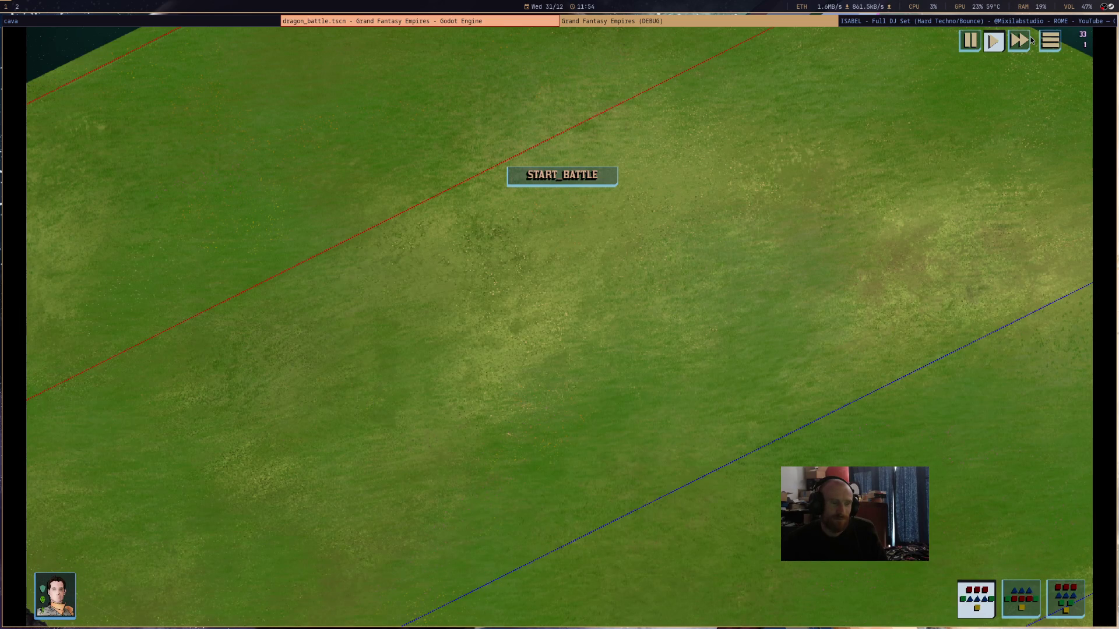
click(524, 24)
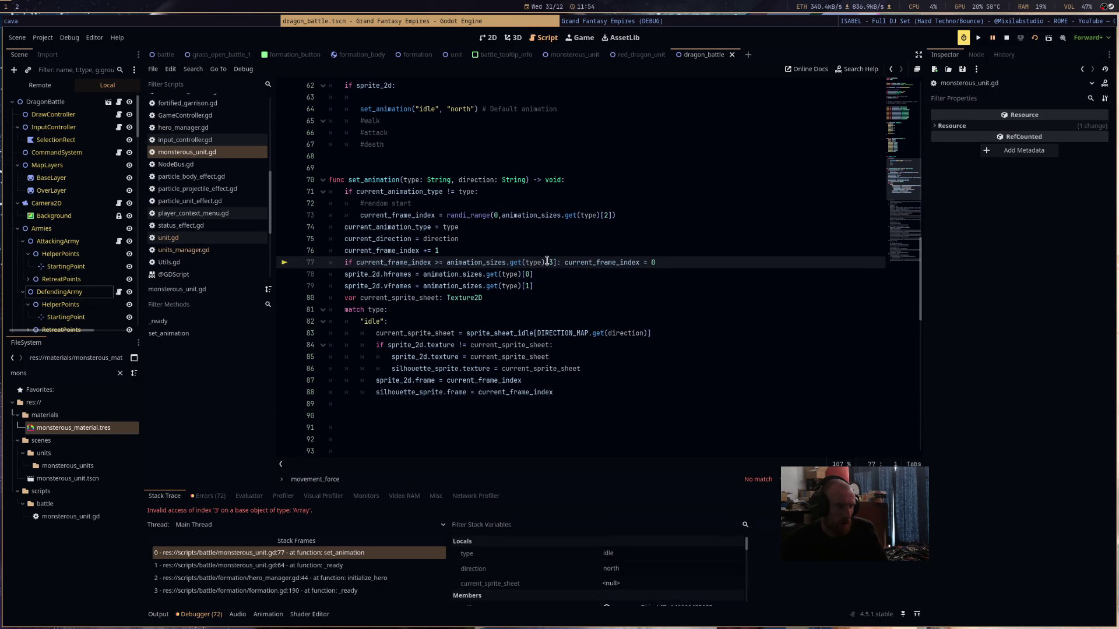
click(1035, 38)
click(1035, 39)
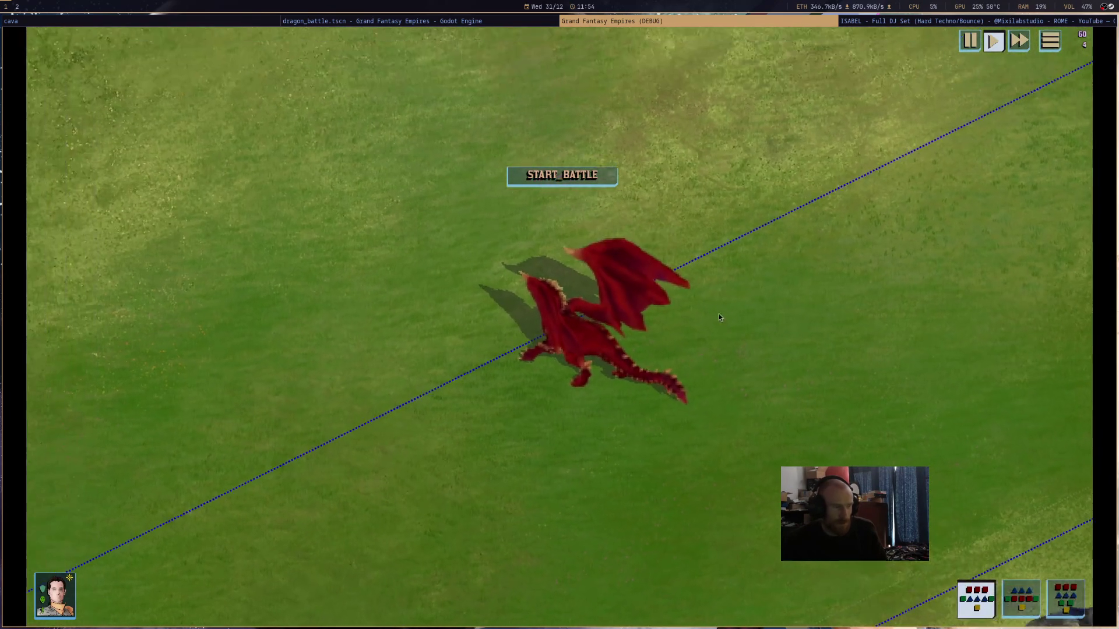
- Select the red dragon and order it to fly to several spots on the field
click(665, 366)
right_click(823, 371)
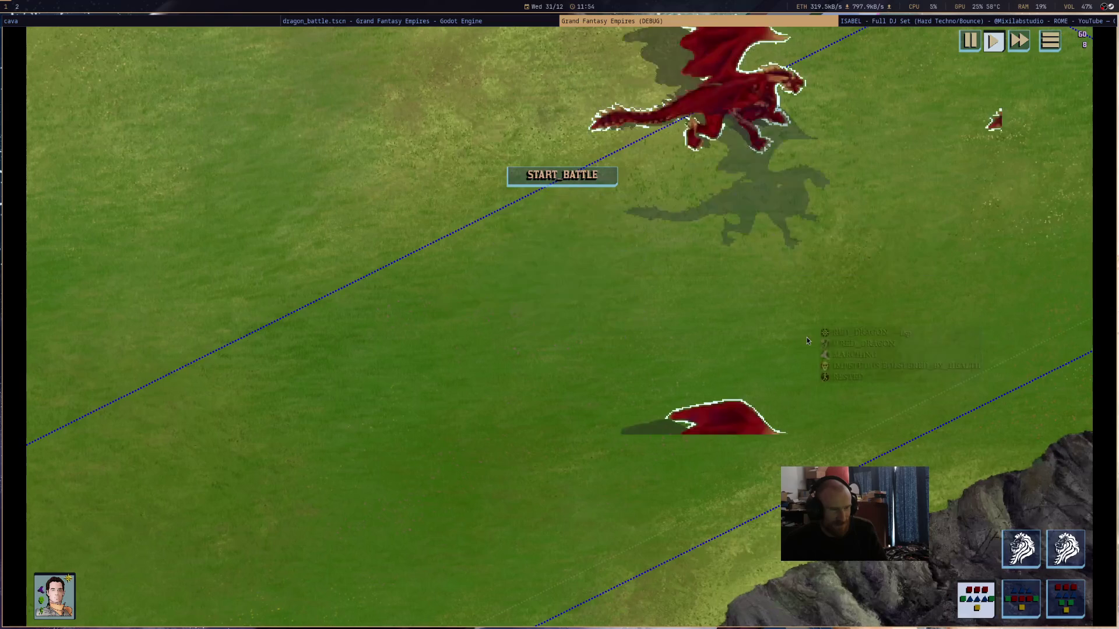
right_click(641, 370)
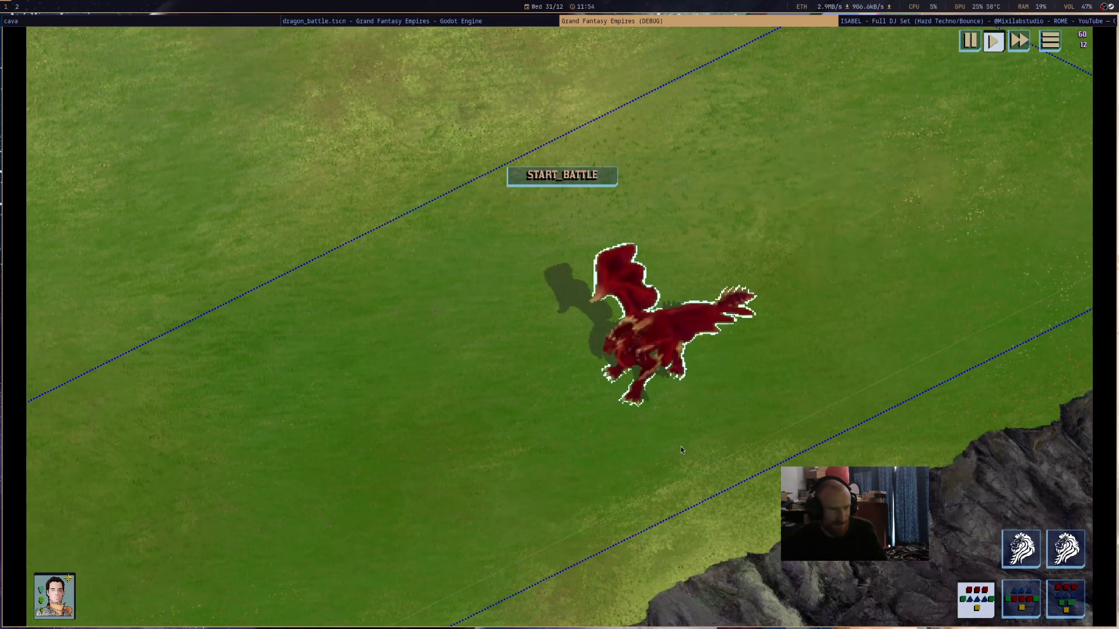
right_click(789, 354)
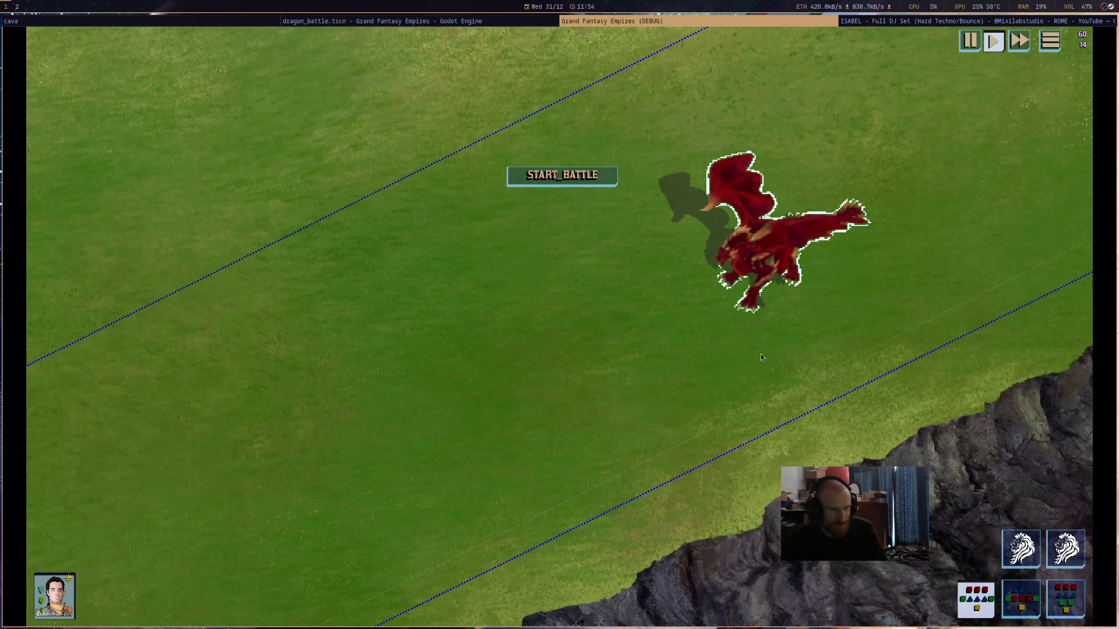
click(617, 346)
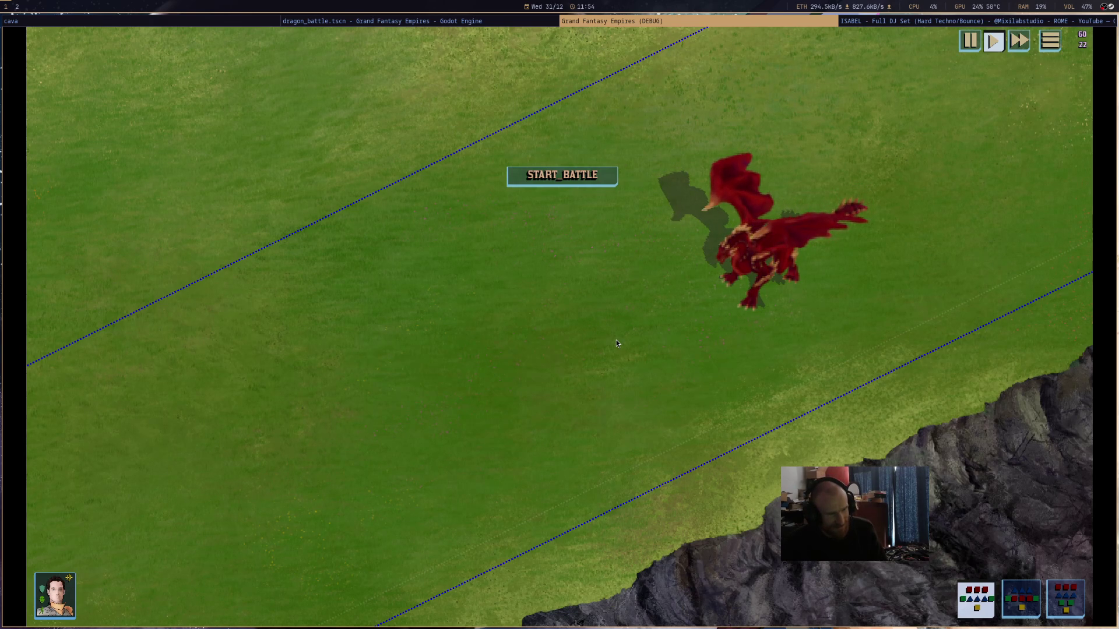
- Pan to follow the dragon and order it to walk downward
scroll(617, 343, down, 3)
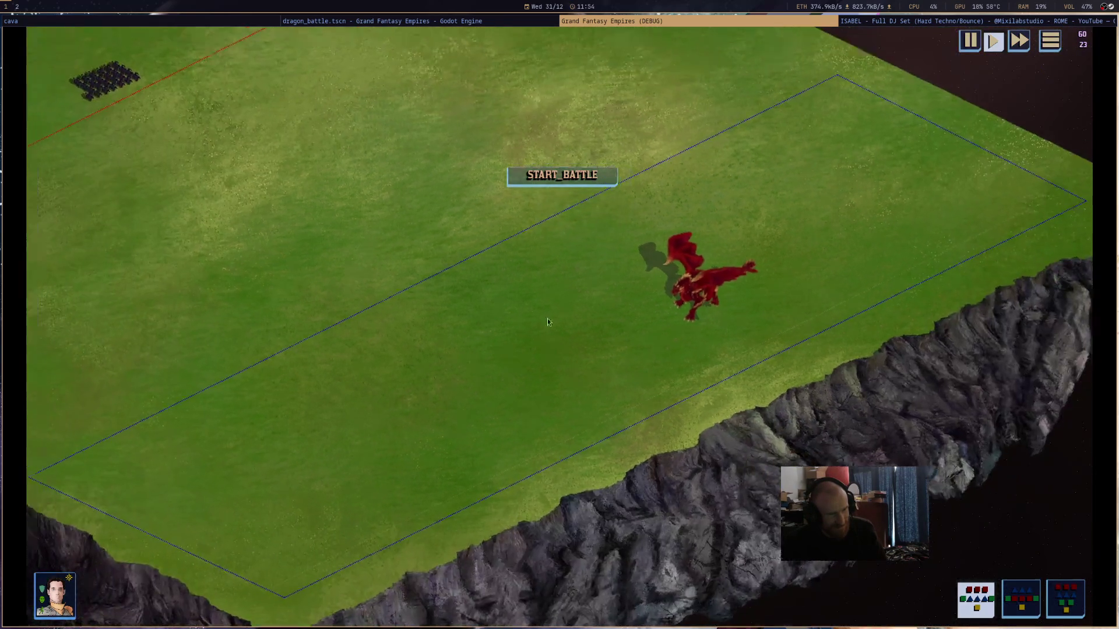
scroll(749, 367, up, 2)
click(758, 364)
scroll(809, 306, up, 2)
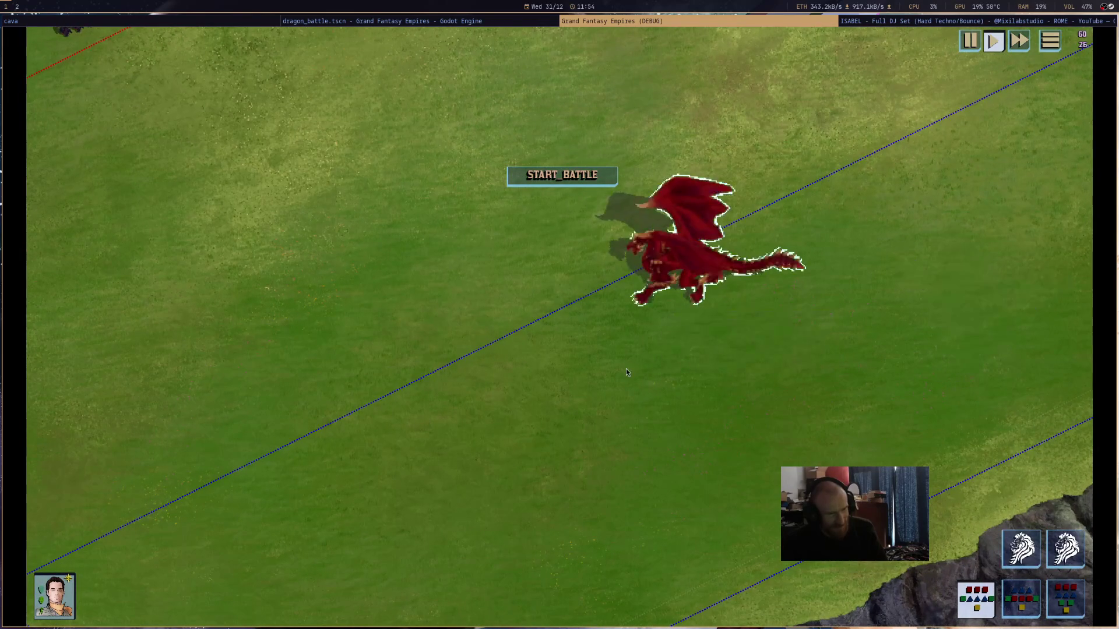
drag(617, 333, 771, 323)
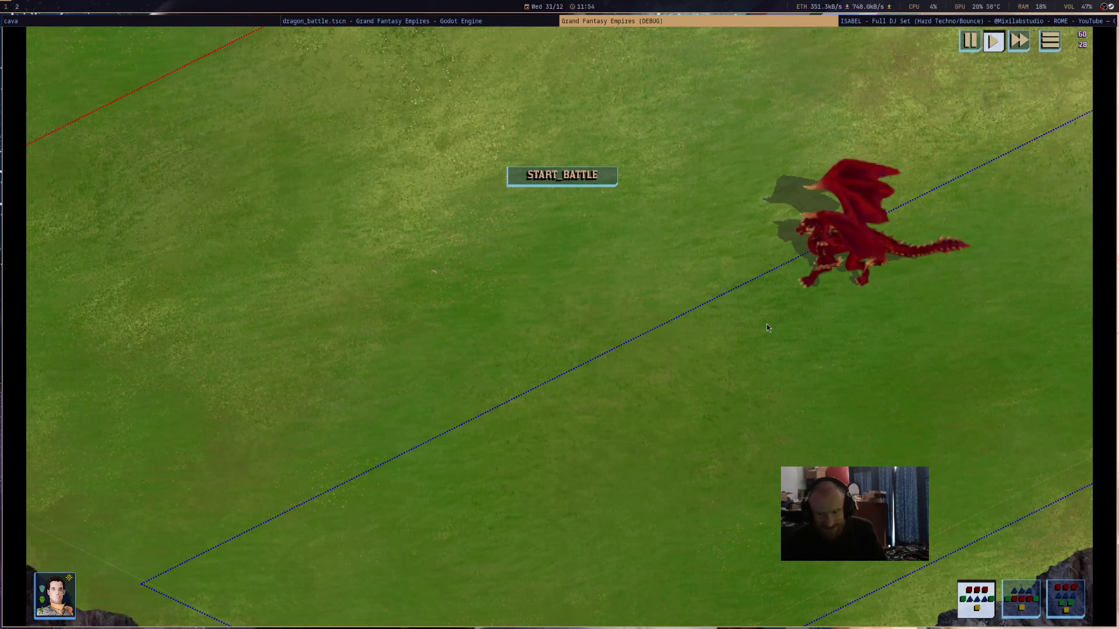
scroll(766, 326, down, 3)
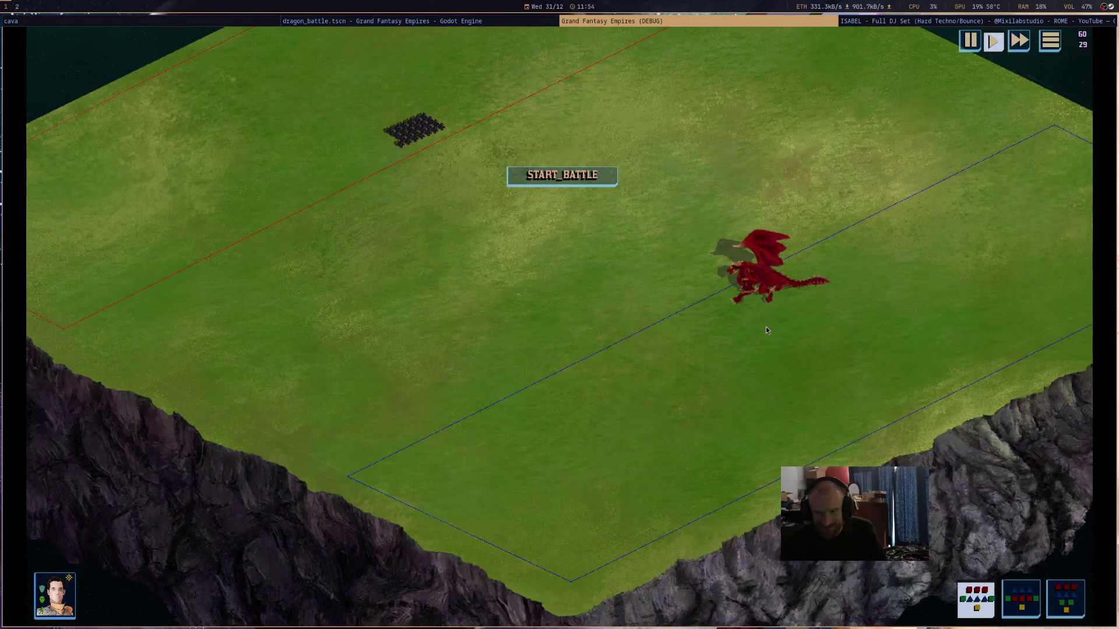
mouse_move(766, 330)
mouse_down()
mouse_move(874, 366)
mouse_move(837, 451)
mouse_up()
click(835, 452)
scroll(835, 452, up, 3)
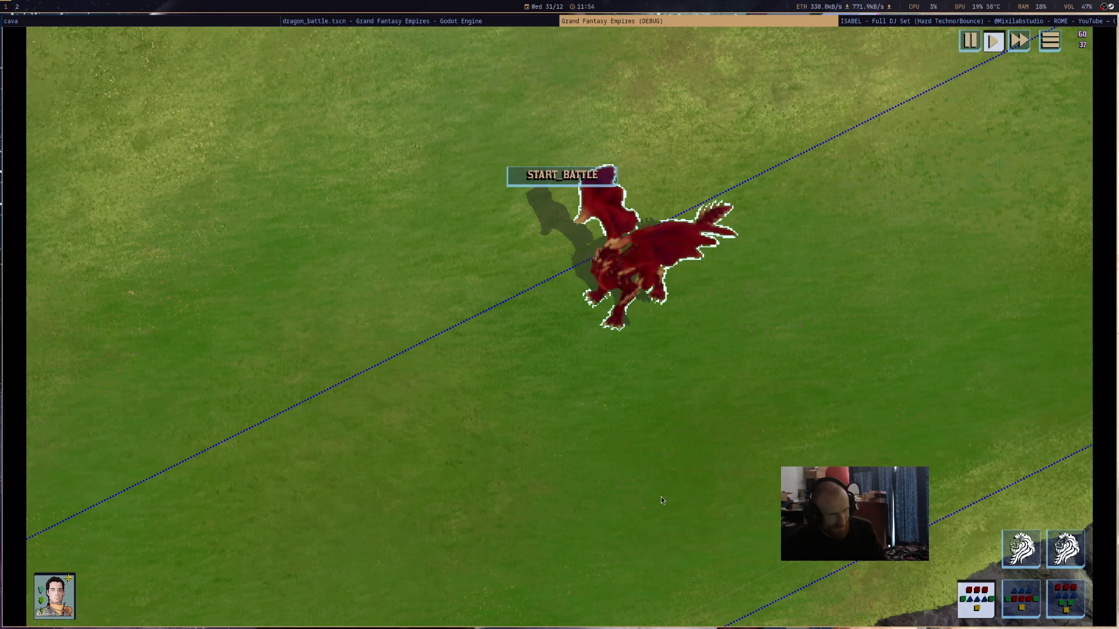
right_click(661, 500)
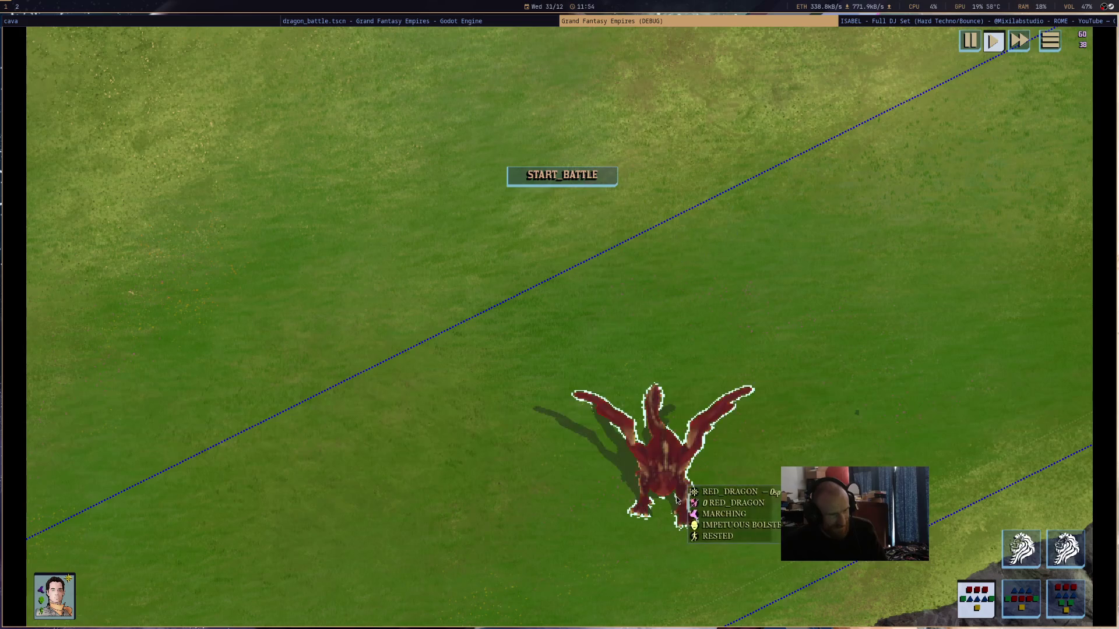
drag(775, 466, 807, 251)
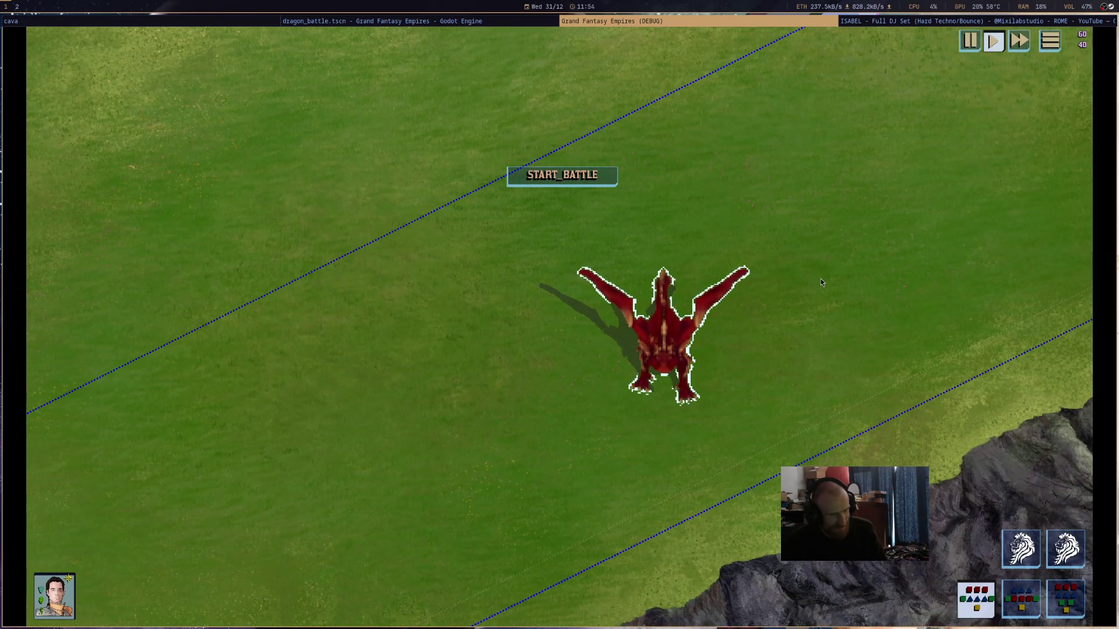
click(820, 278)
- Select the dragon again and send it walking right
scroll(818, 282, down, 3)
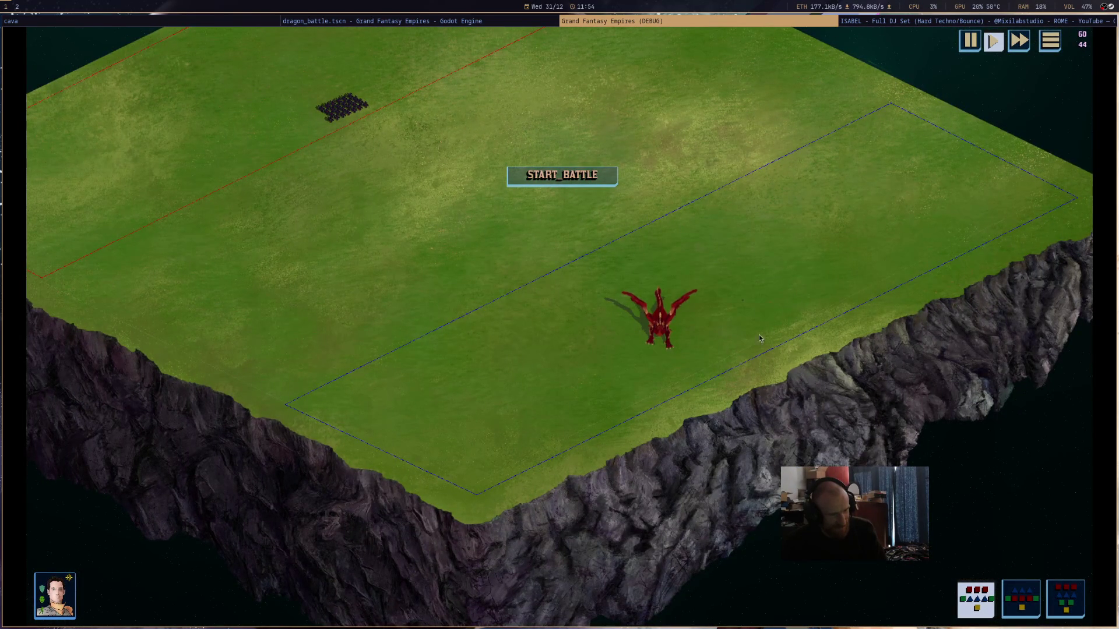
scroll(720, 354, up, 3)
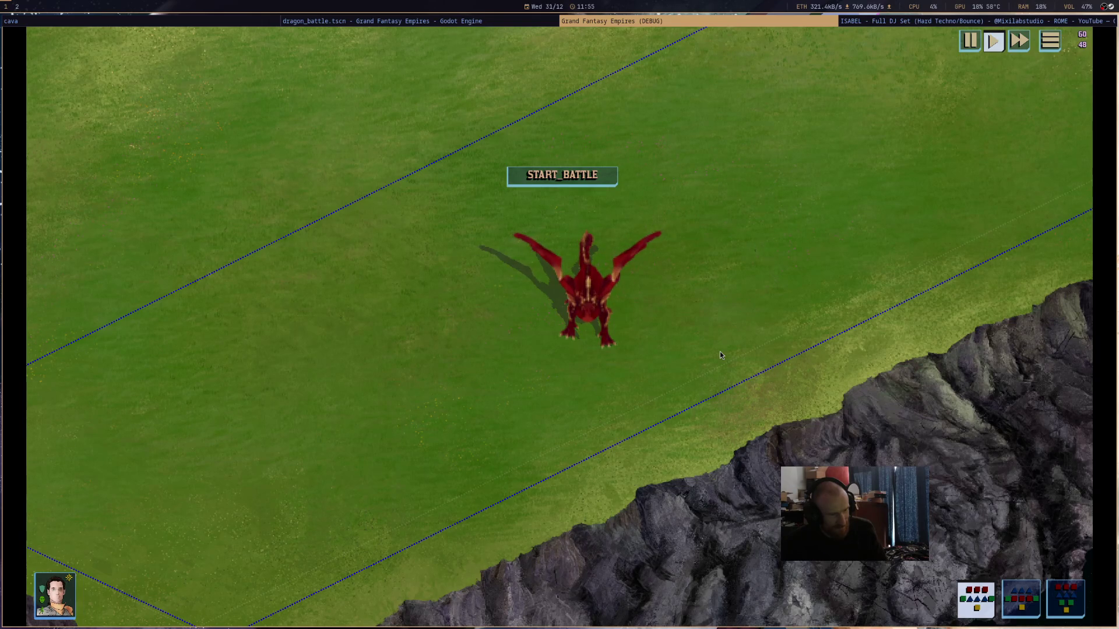
click(578, 318)
click(768, 257)
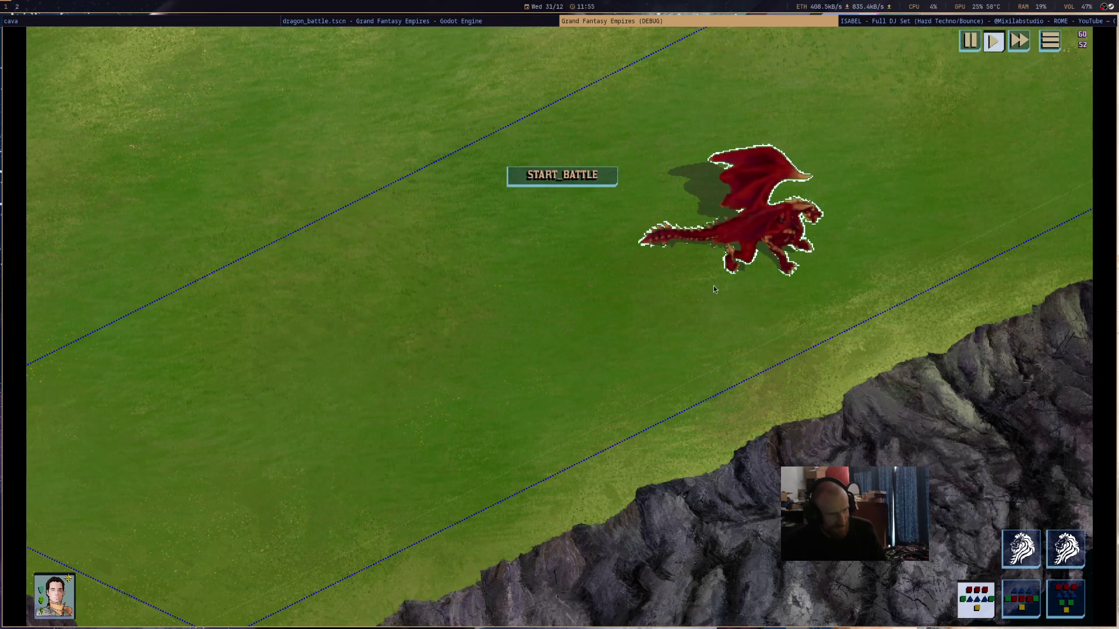
click(824, 393)
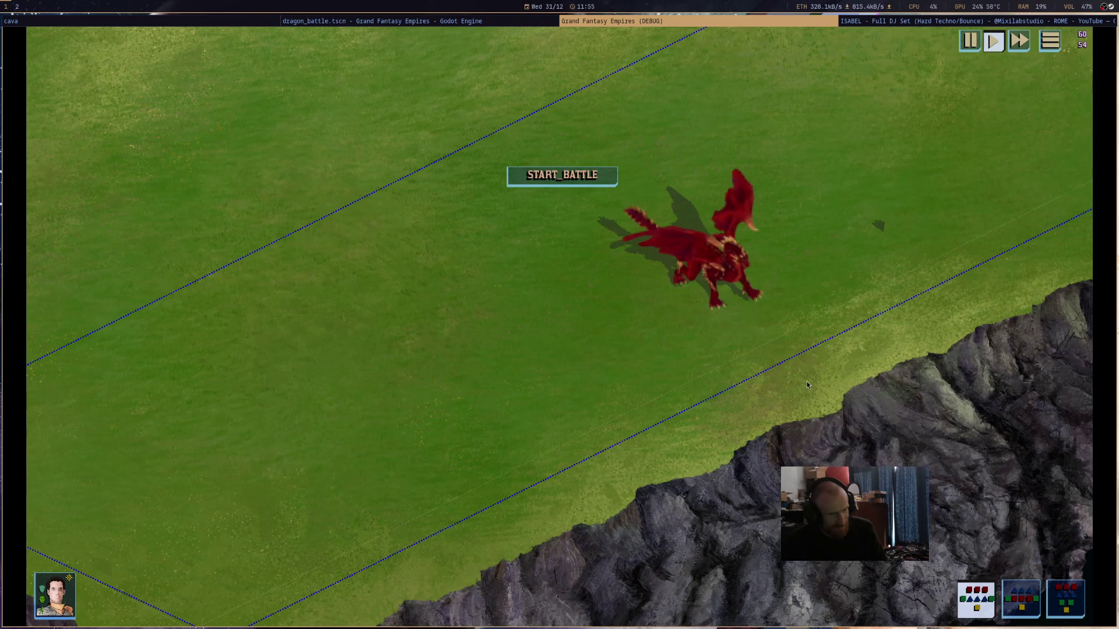
scroll(789, 378, down, 5)
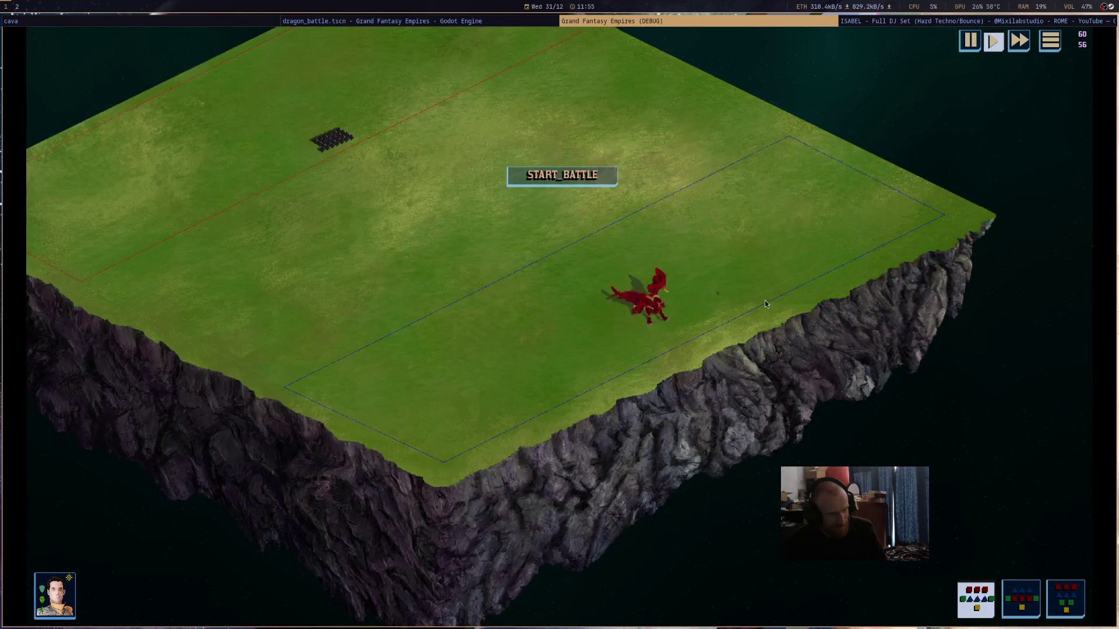
scroll(909, 363, up, 1)
- Select the dragon to view its info, then stop the game with F8
click(786, 364)
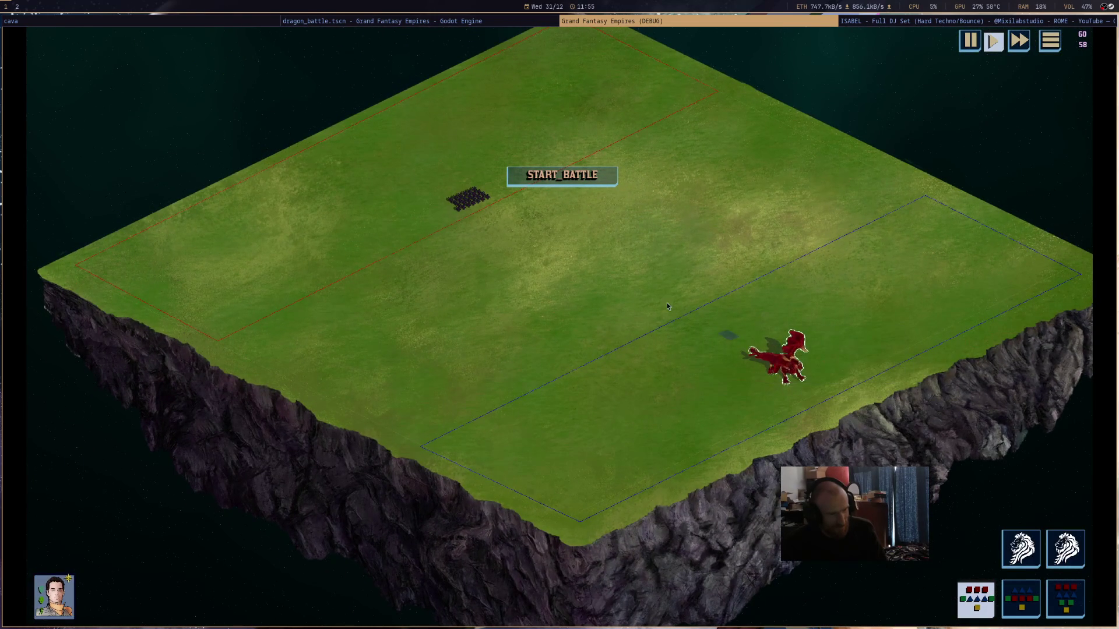
click(609, 399)
scroll(629, 381, up, 3)
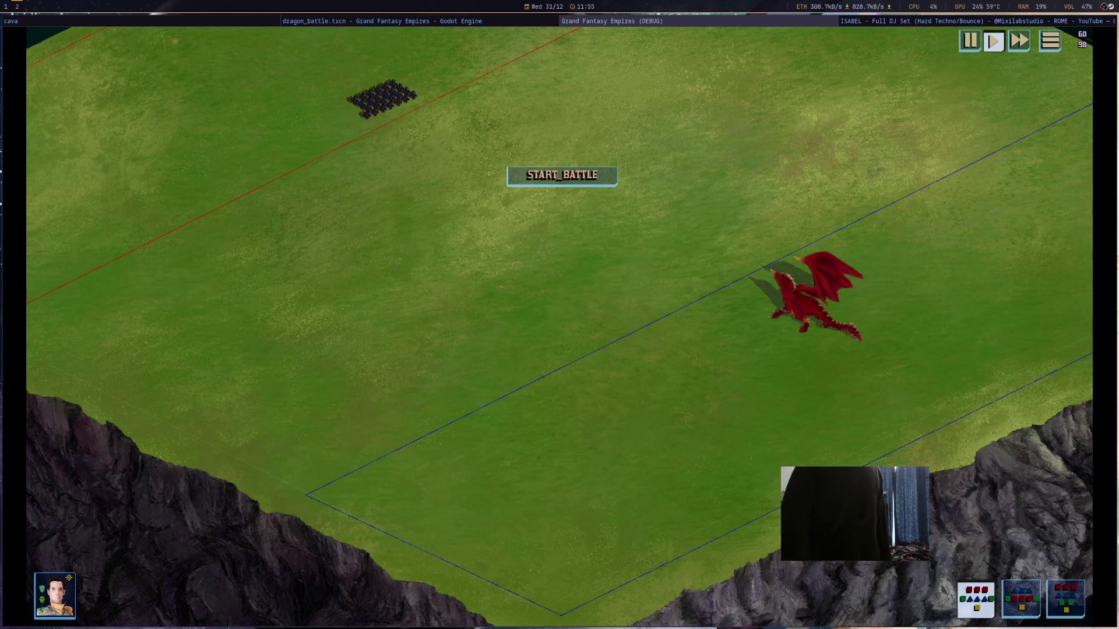
click(562, 175)
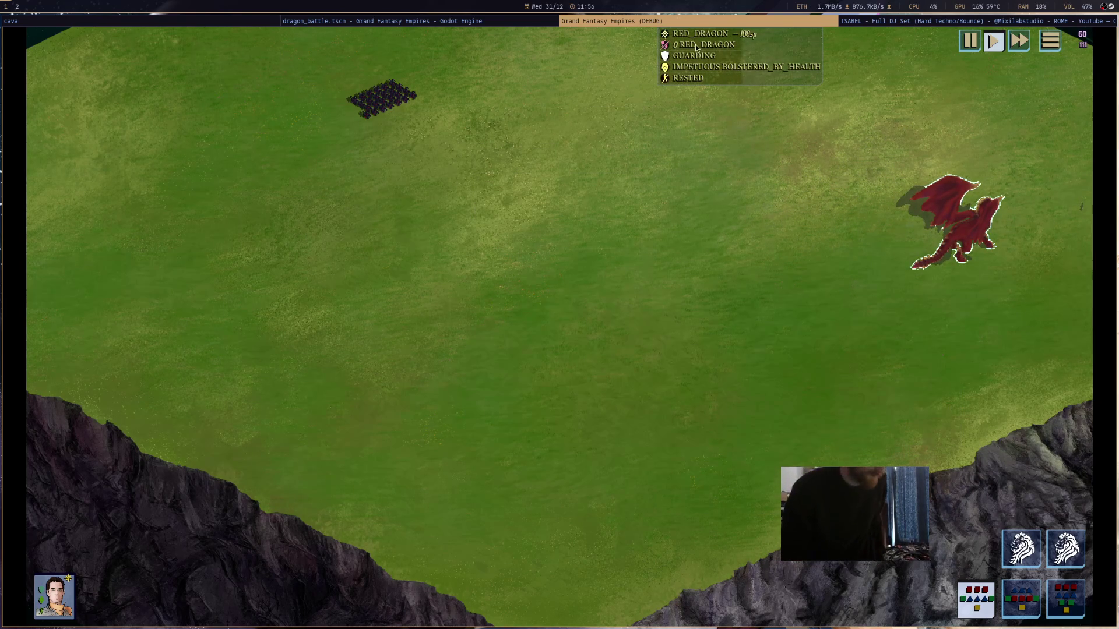
key(F8)
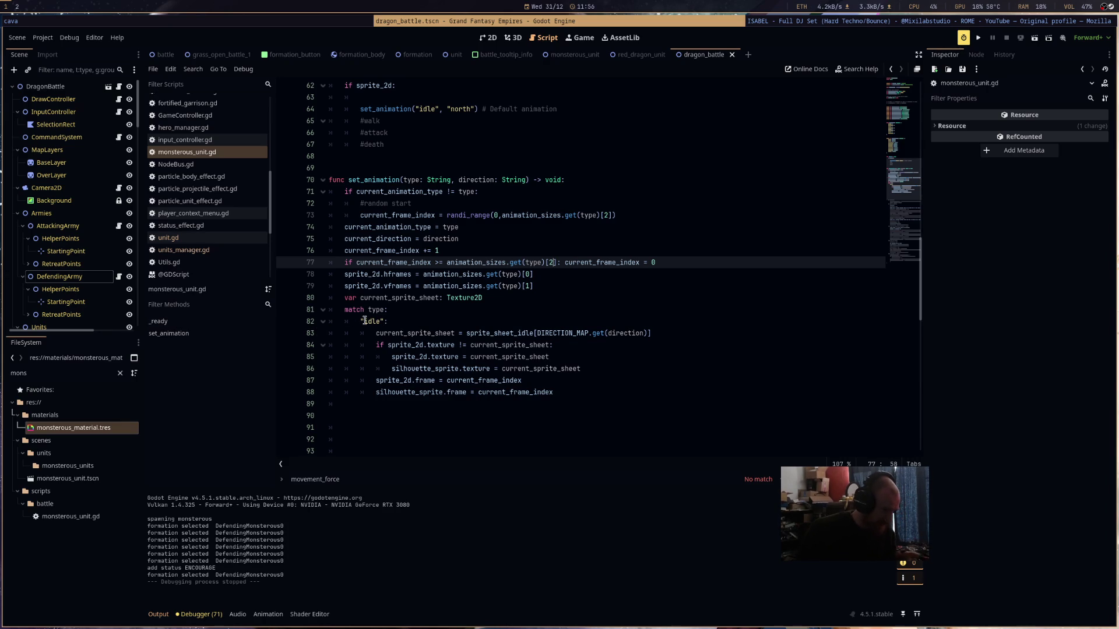
double_click(367, 321)
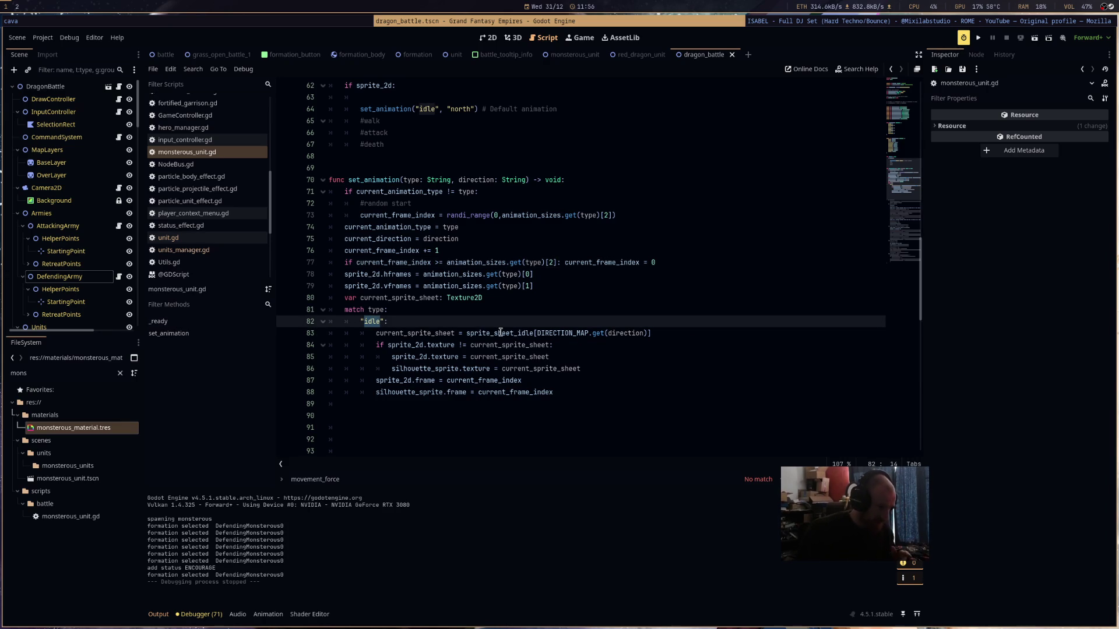
scroll(647, 318, up, 9)
scroll(645, 319, up, 7)
scroll(644, 320, down, 4)
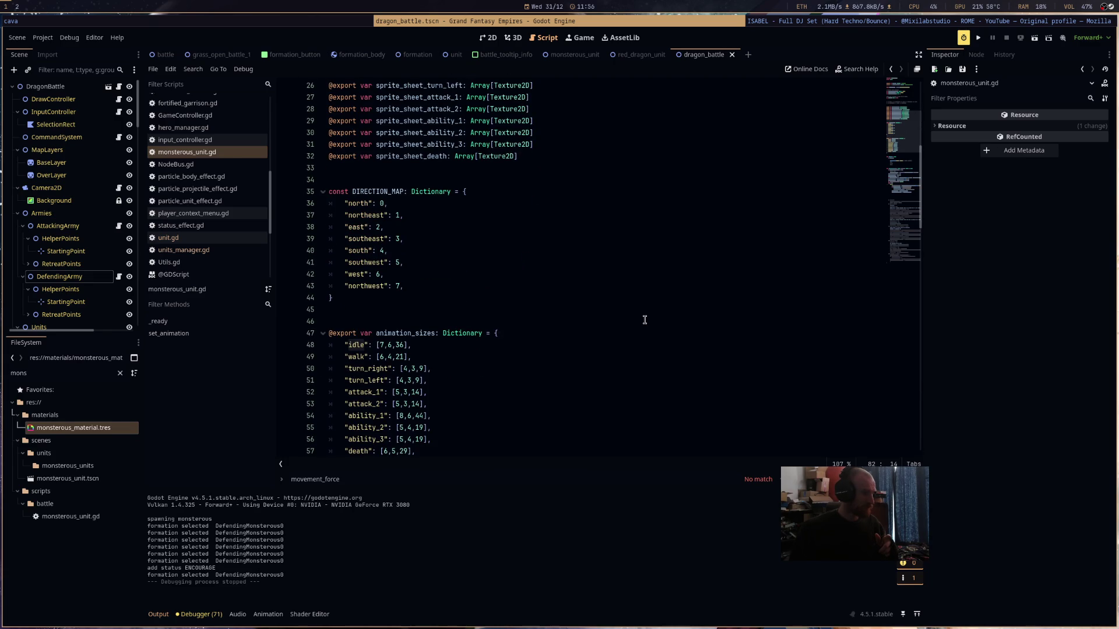
click(469, 320)
key(Return)
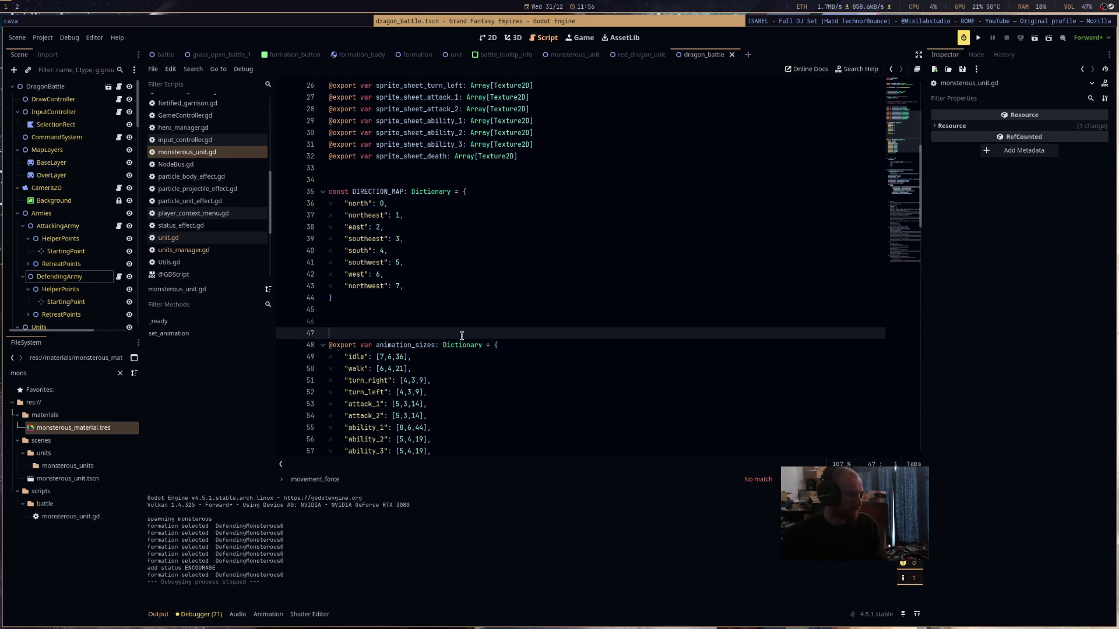
click(488, 325)
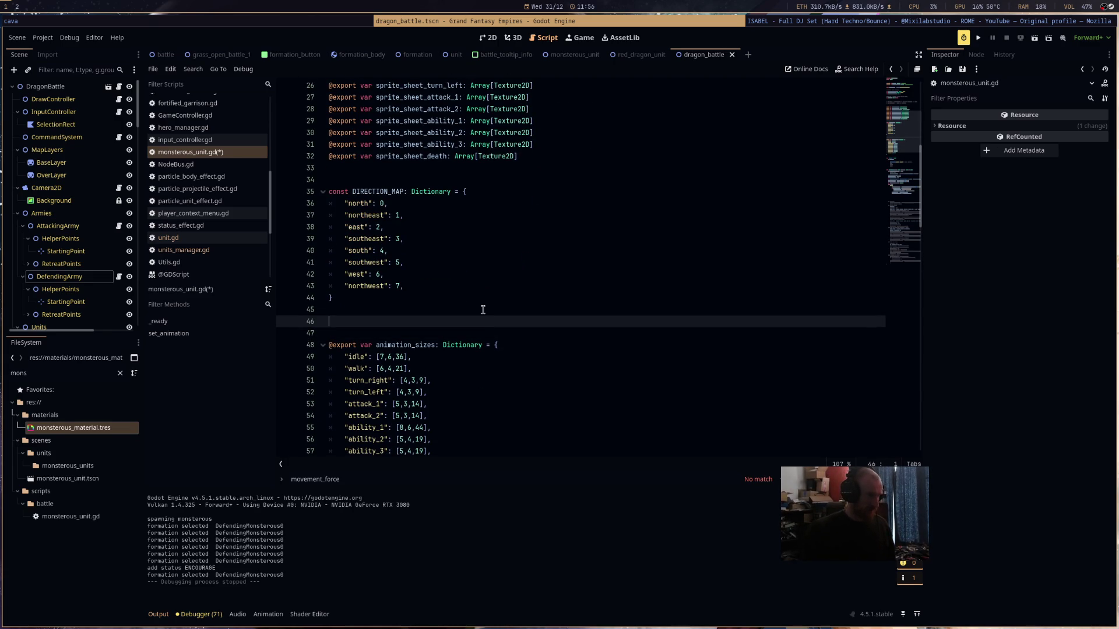
text(c)
key(ctrl+z)
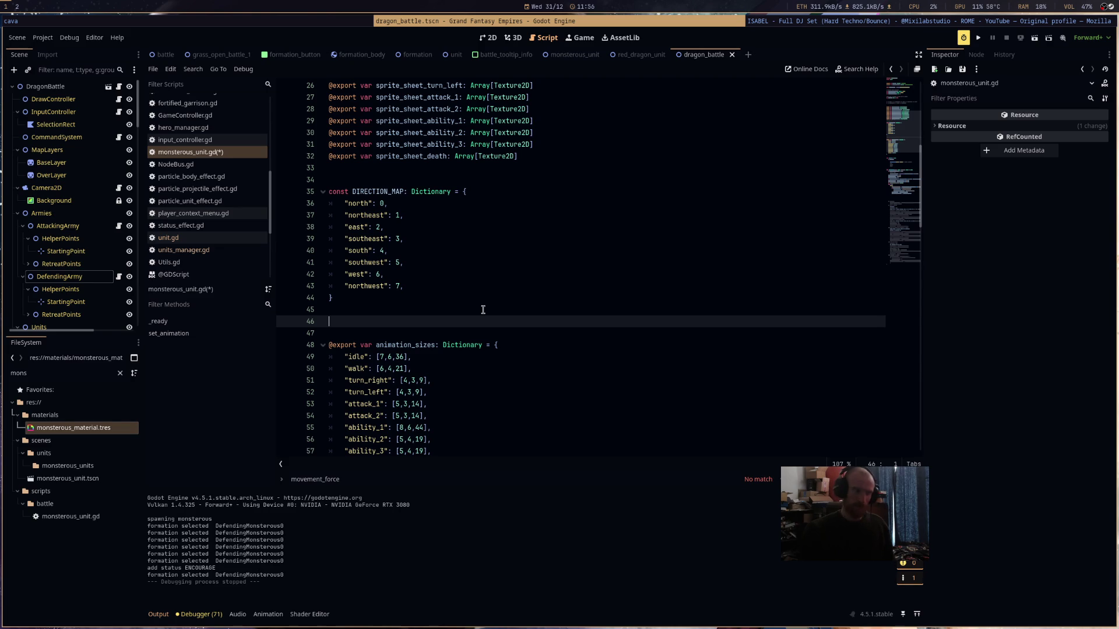
- Type const SPRITE_SHEET_MAP: Dictionary = { with an "idle" = entry
text(const)
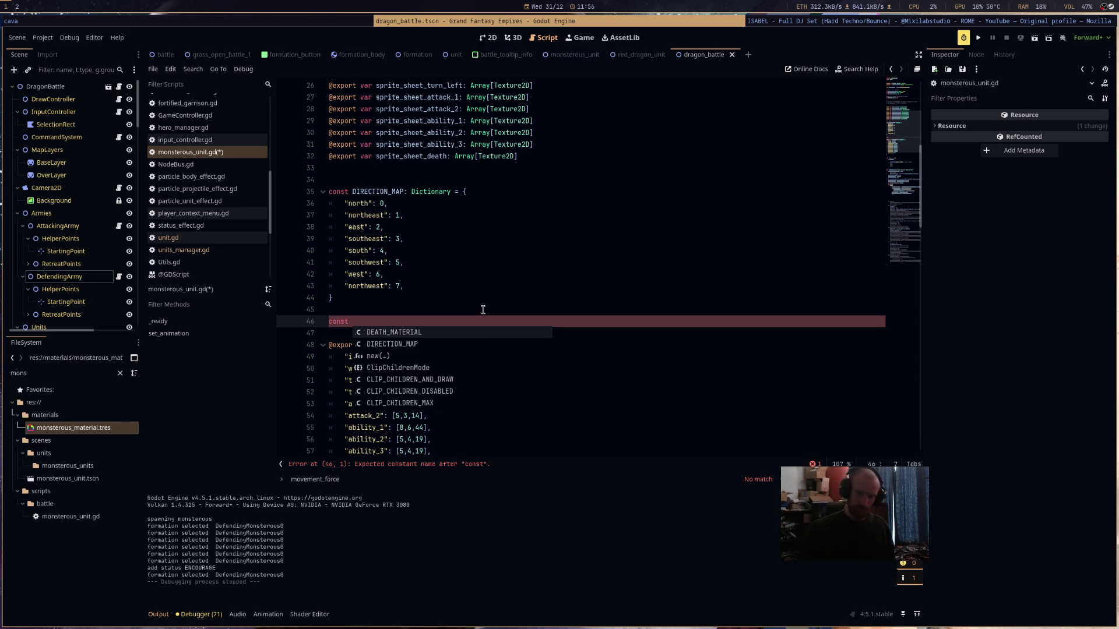
text( SHEET)
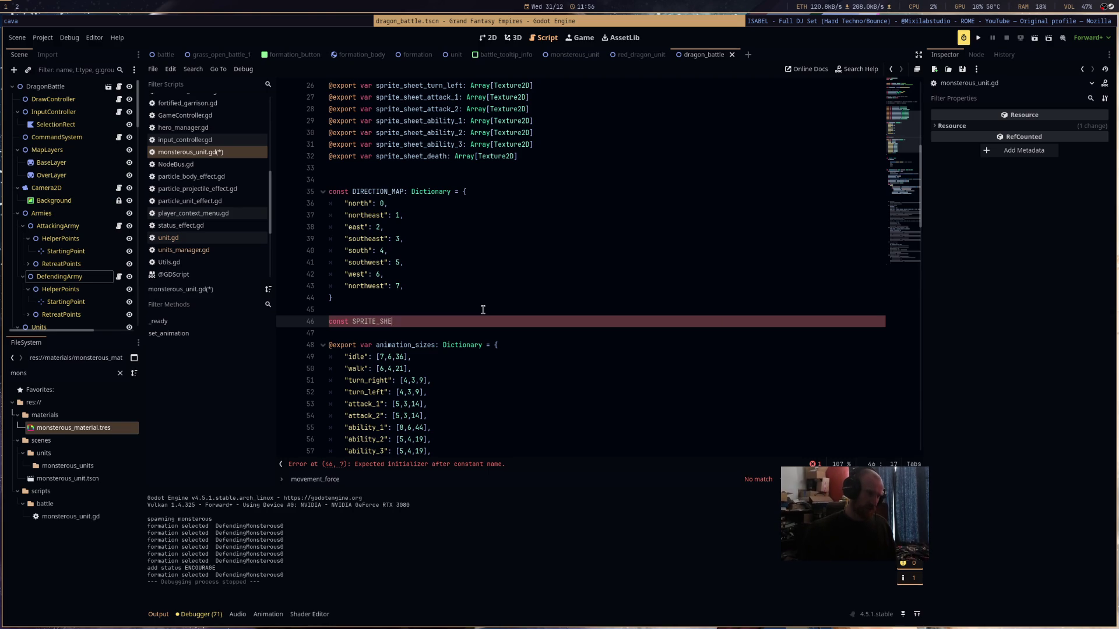
text(Dictionary = {)
key(Return)
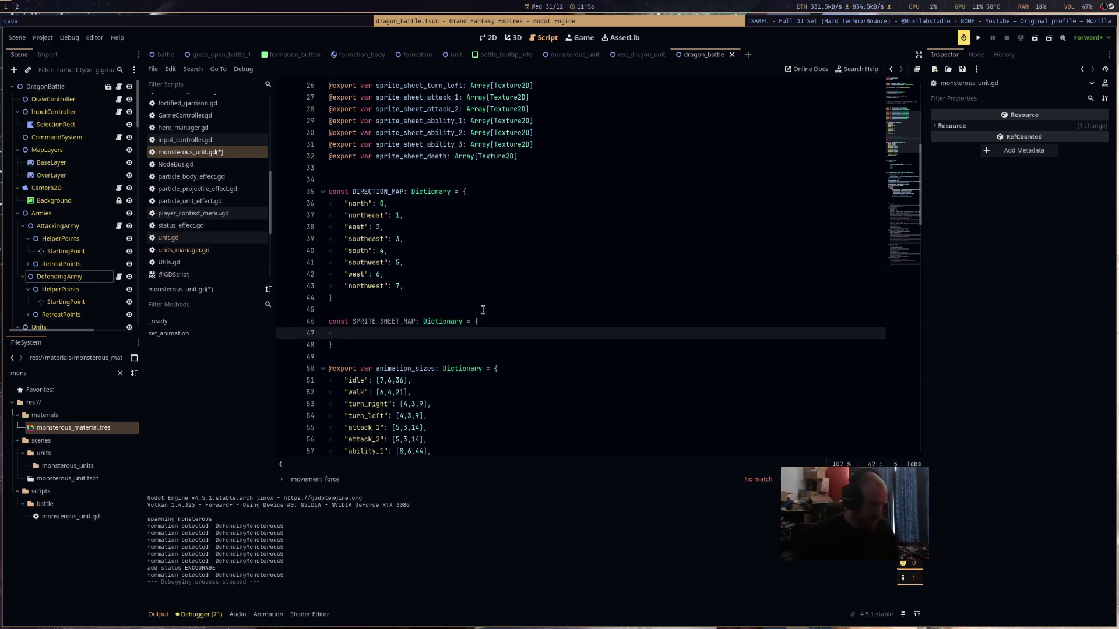
text("idle" =)
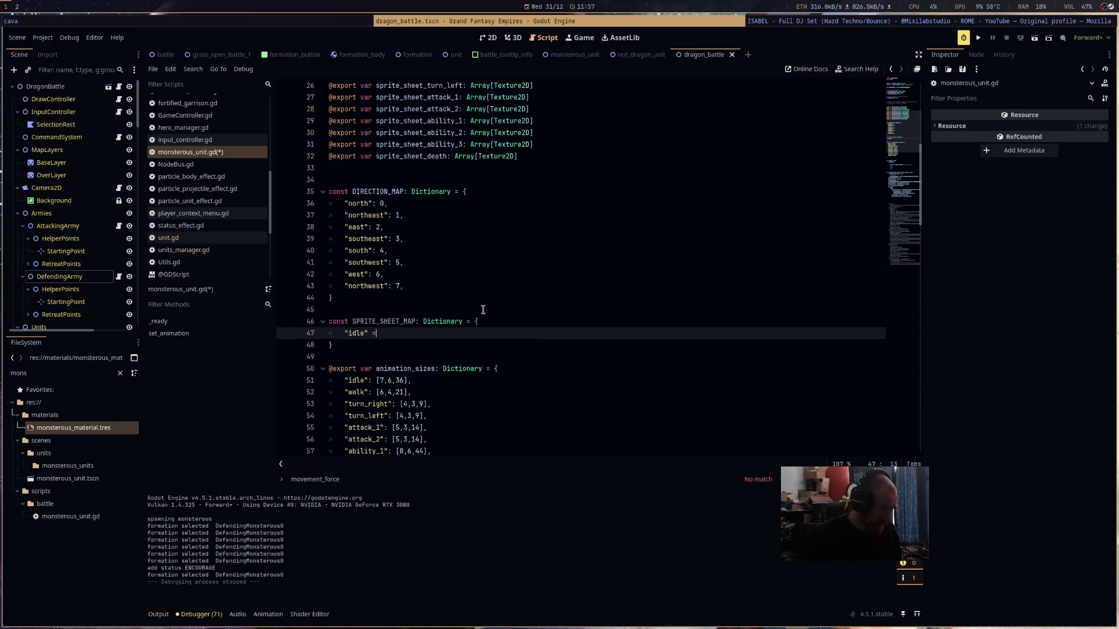
click(599, 192)
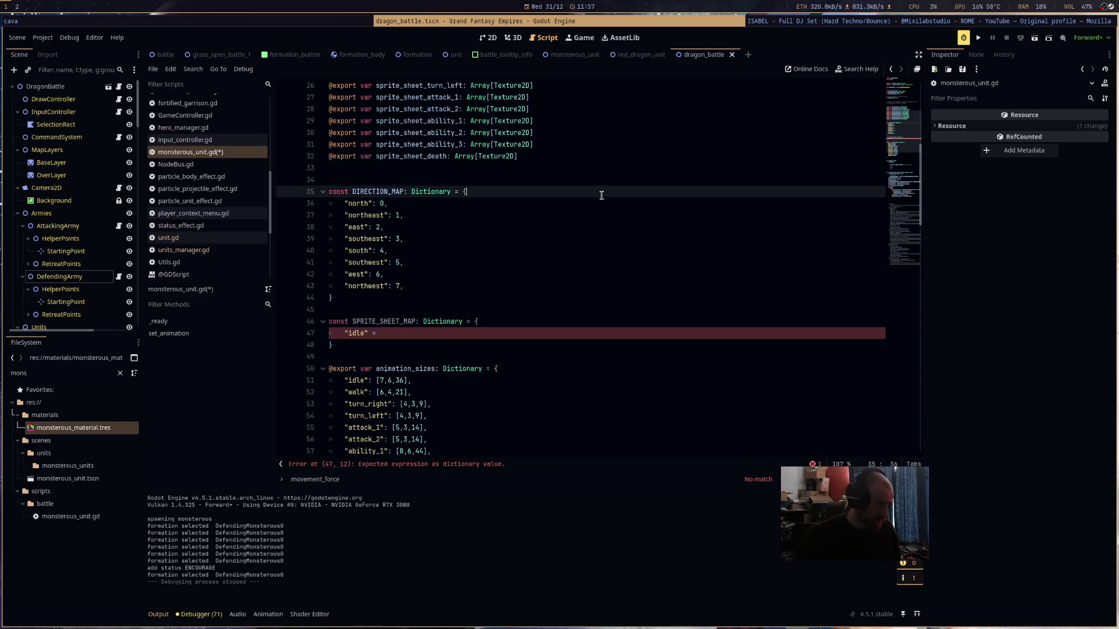
- Copy sprite_sheet_idle from line 23 and paste it as the "idle" value
scroll(586, 275, down, 10)
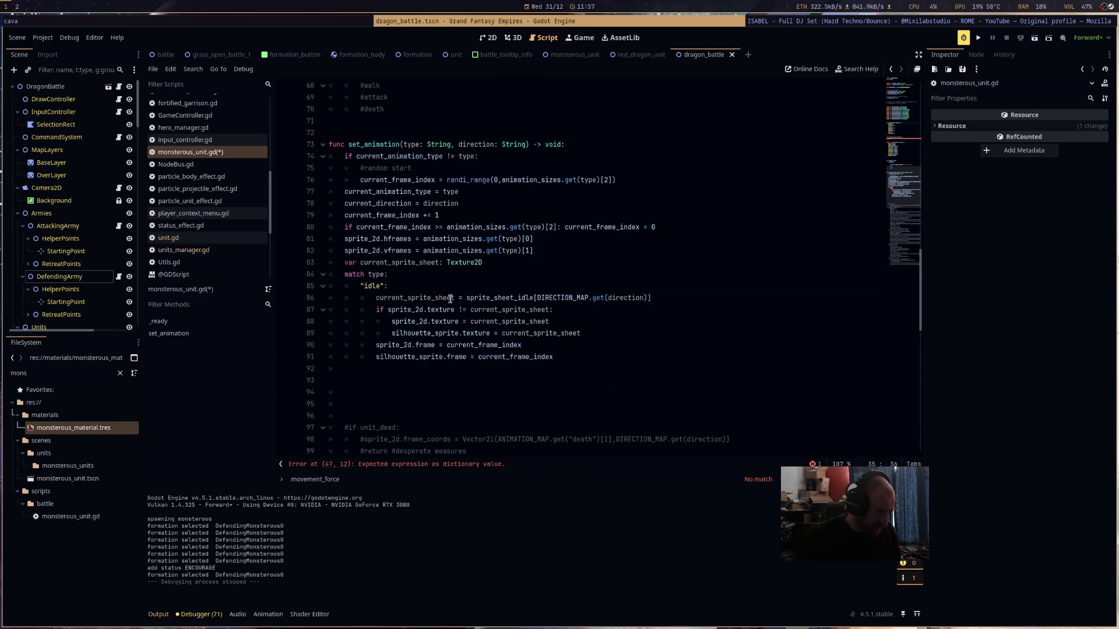
scroll(479, 301, up, 10)
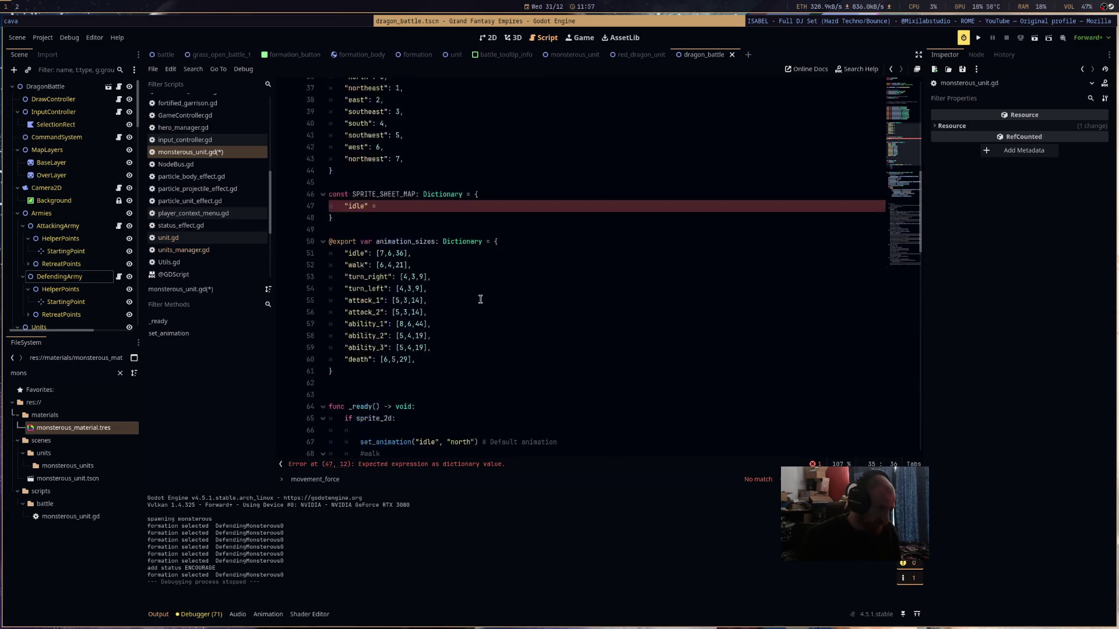
scroll(432, 313, up, 3)
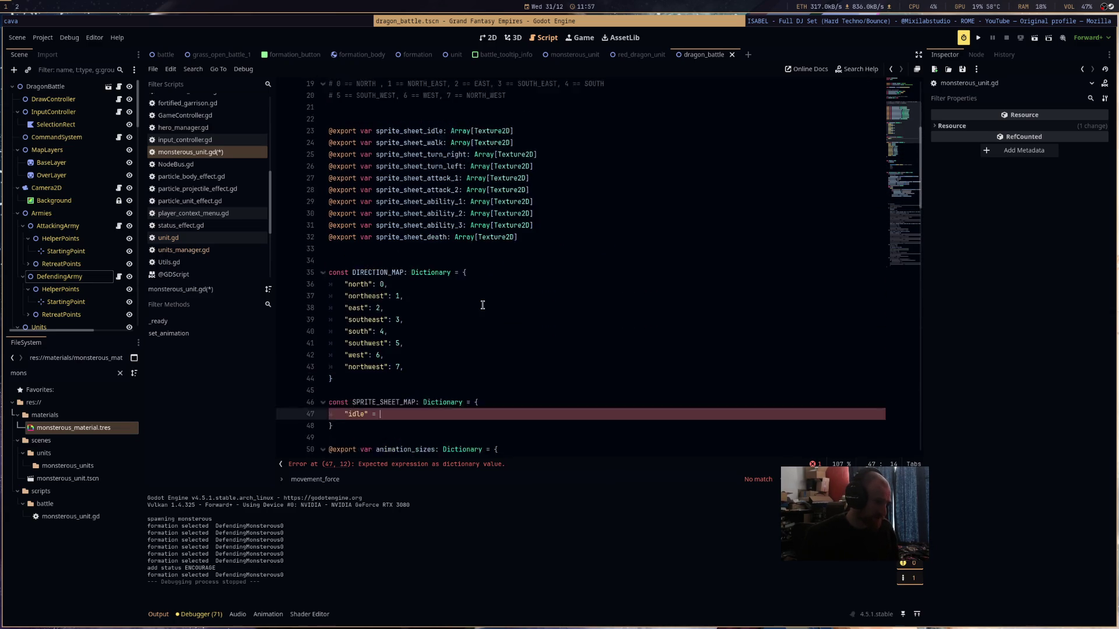
double_click(432, 191)
key(ctrl+c)
scroll(480, 229, down, 3)
click(440, 333)
key(ctrl+v)
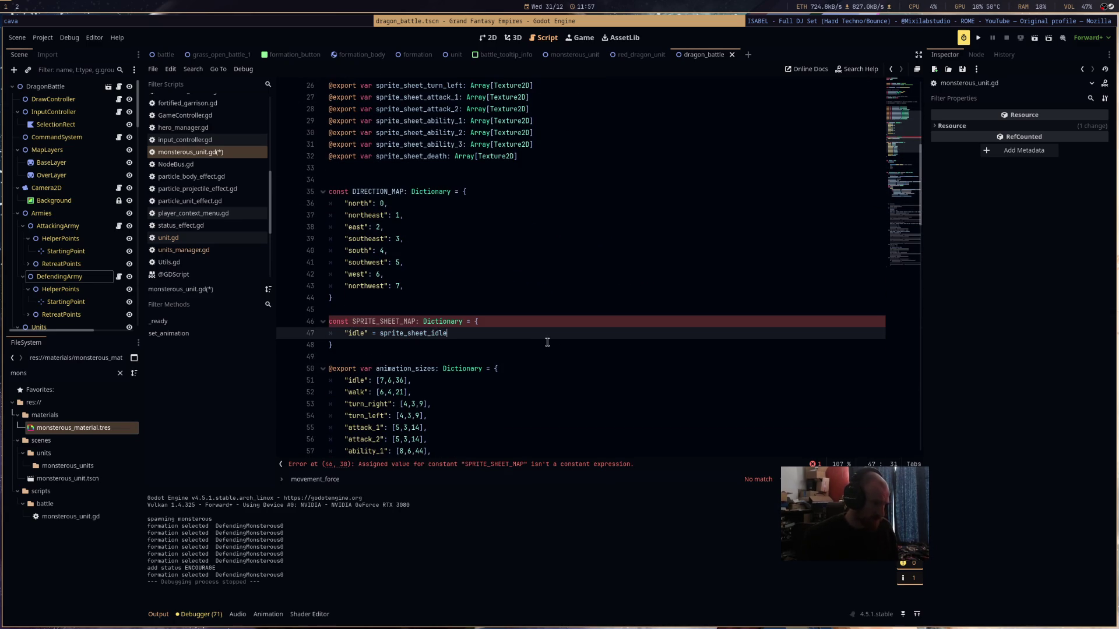
text(,)
click(546, 288)
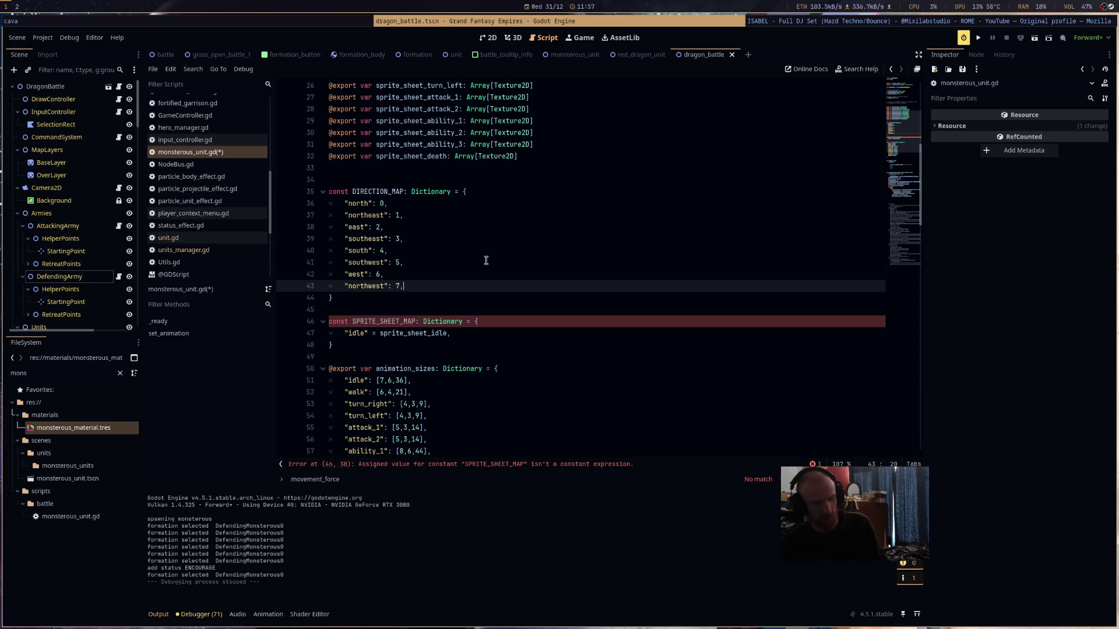
- Wrap the value as ["sprite_sheet_idle"], add a comma and start a new entry line
double_click(406, 331)
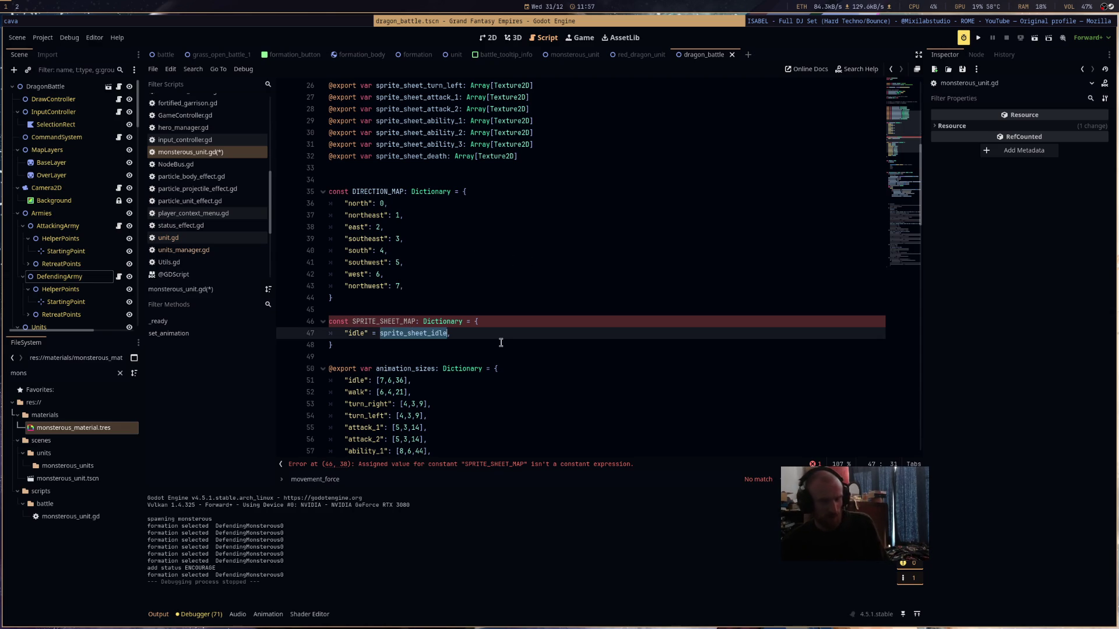
text(")
key(Return)
scroll(524, 335, up, 1)
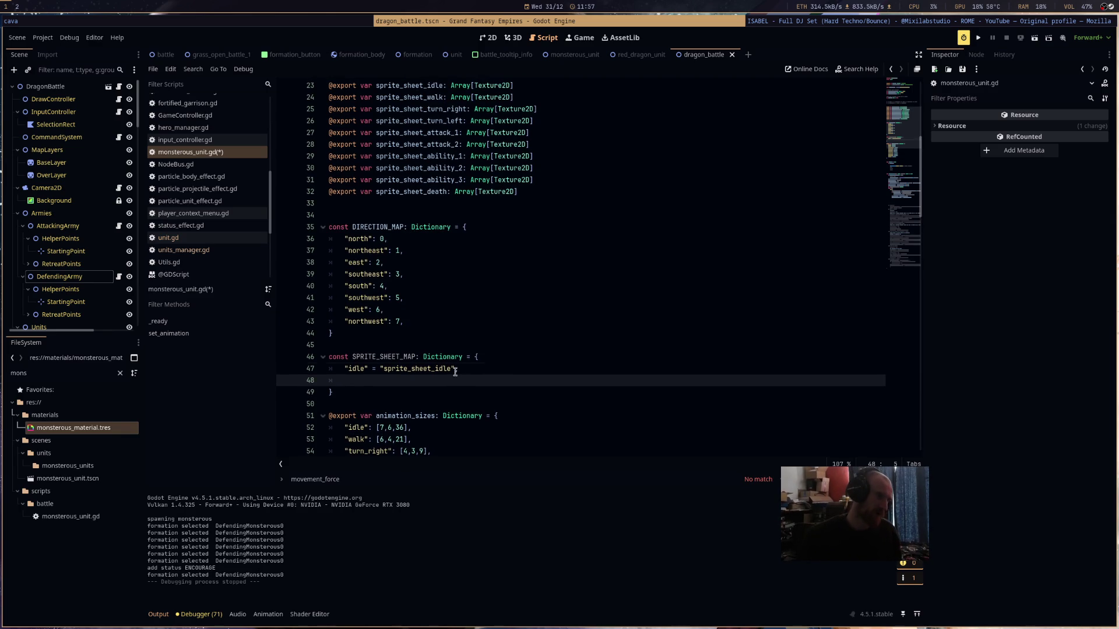
drag(454, 372, 384, 373)
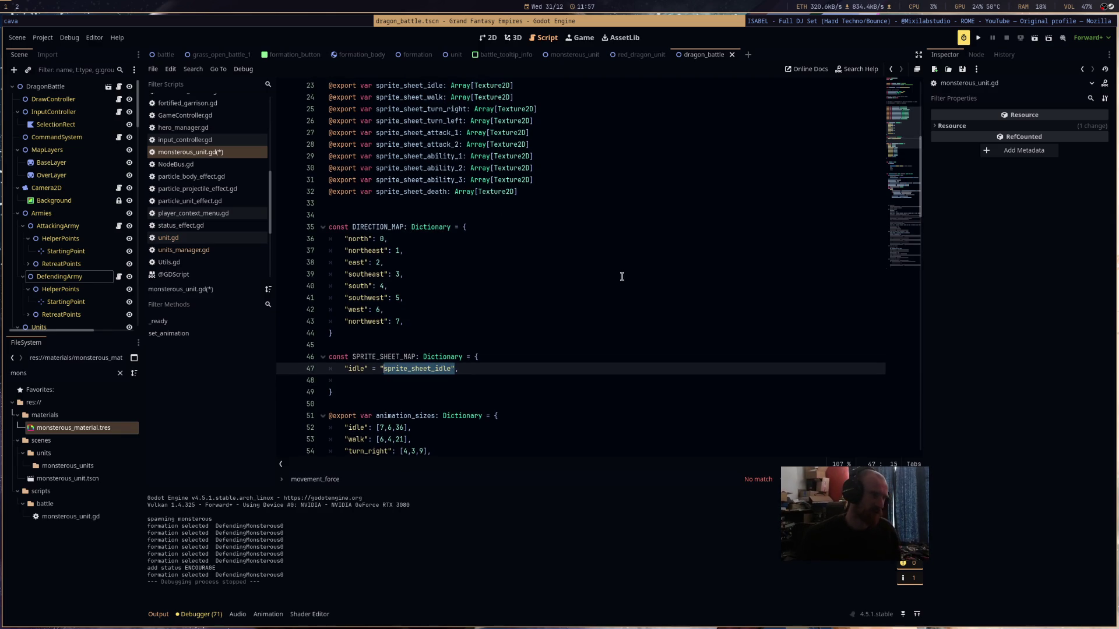
click(398, 346)
drag(379, 369, 456, 368)
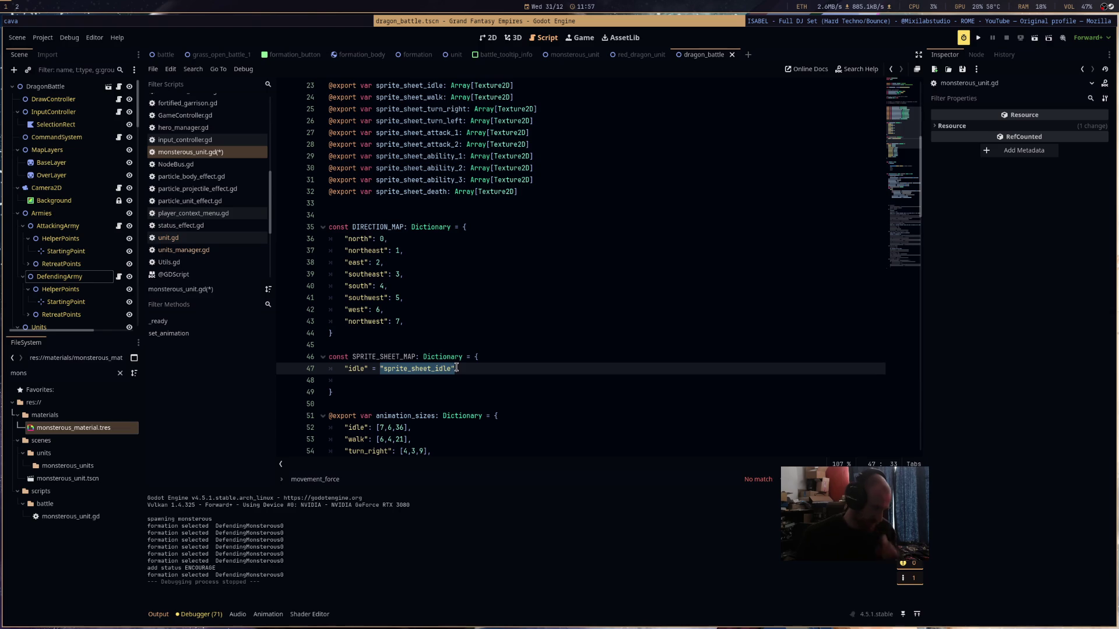
text([],)
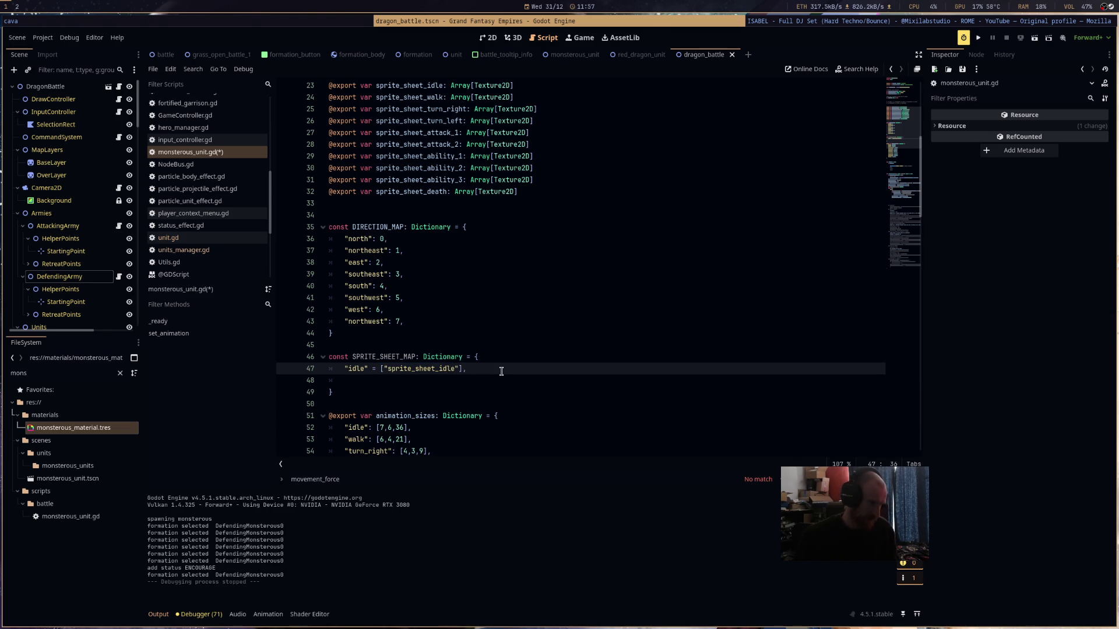
key(Return)
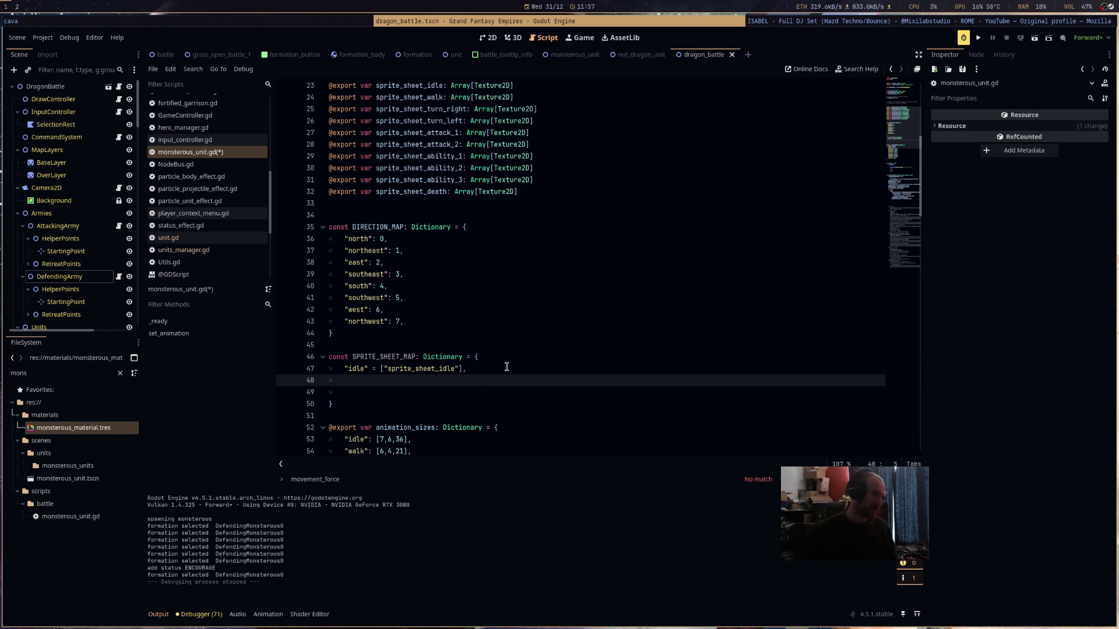
- Insert blank lines above the texture-swap if-block in set_animation, leaving those lines unchanged
scroll(508, 364, down, 15)
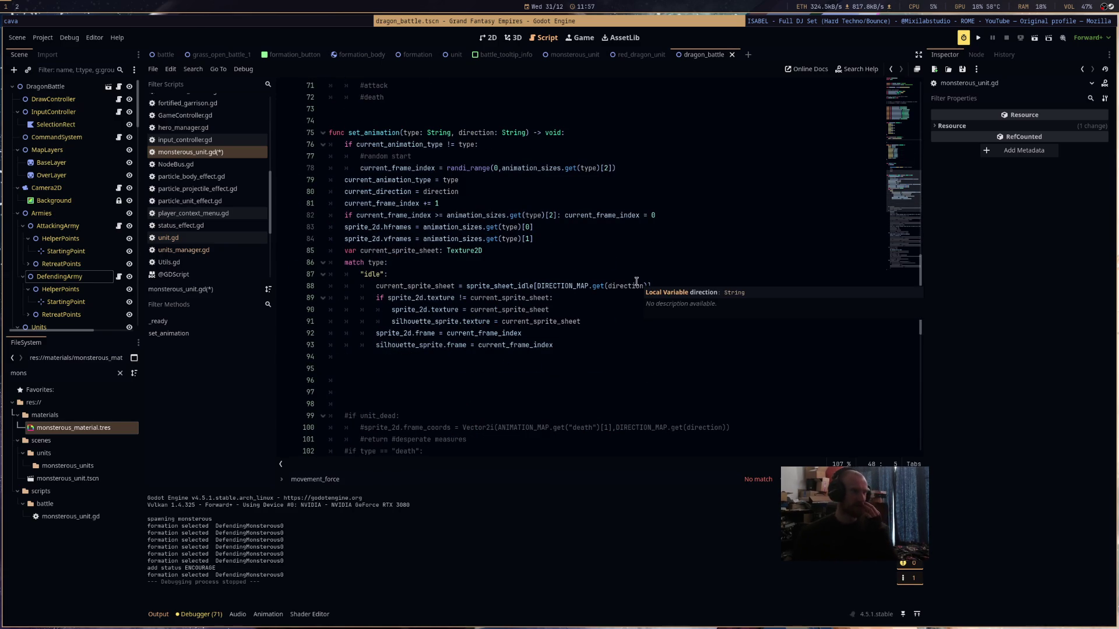
mouse_move(636, 287)
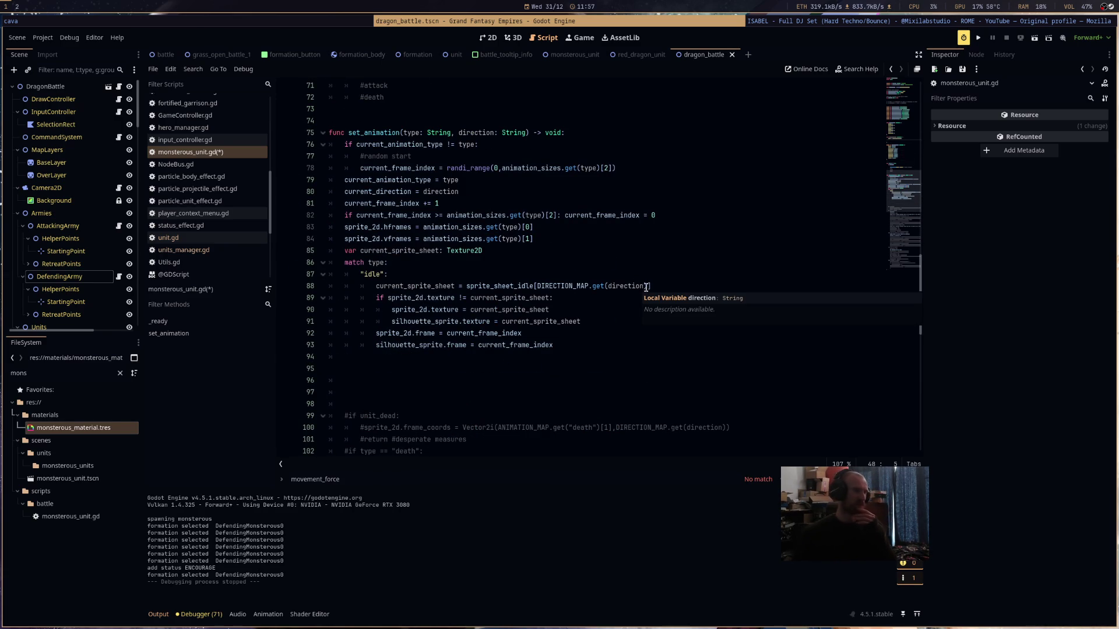
scroll(588, 250, up, 10)
scroll(581, 240, down, 10)
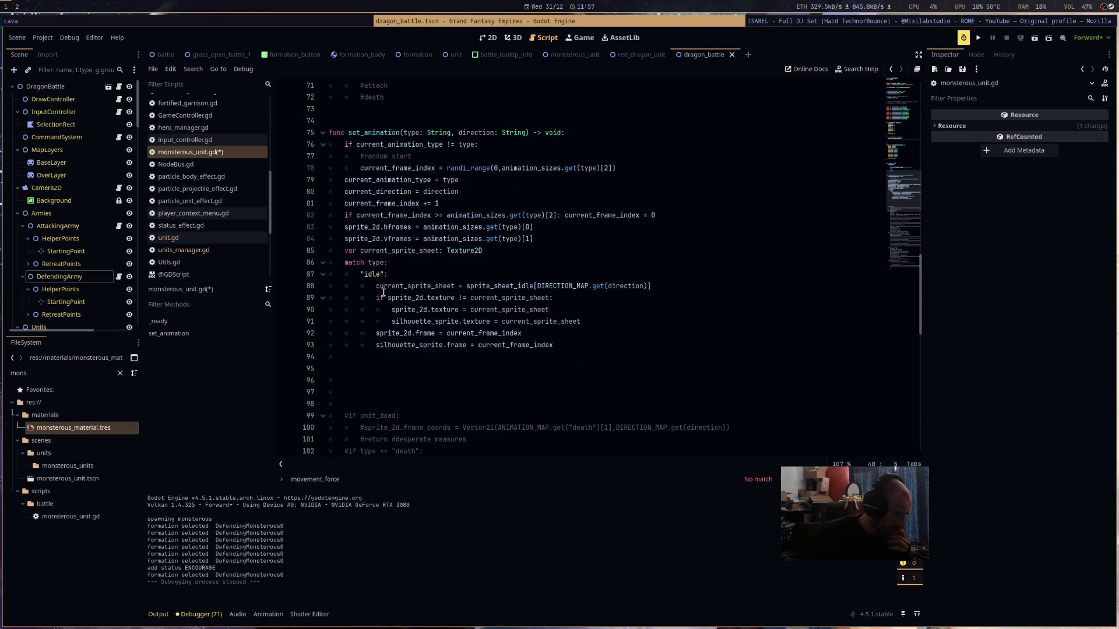
mouse_move(564, 351)
mouse_down()
mouse_move(349, 298)
mouse_move(297, 295)
mouse_up()
key(shift+Tab)
key(shift+Tab)
key(Delete)
key(ctrl+z)
click(338, 301)
key(Return)
key(Return)
key(Return)
click(361, 274)
- Cut the SPRITE_SHEET_MAP dictionary entries out of monsterous_unit.gd
scroll(614, 300, up, 2)
scroll(614, 301, up, 14)
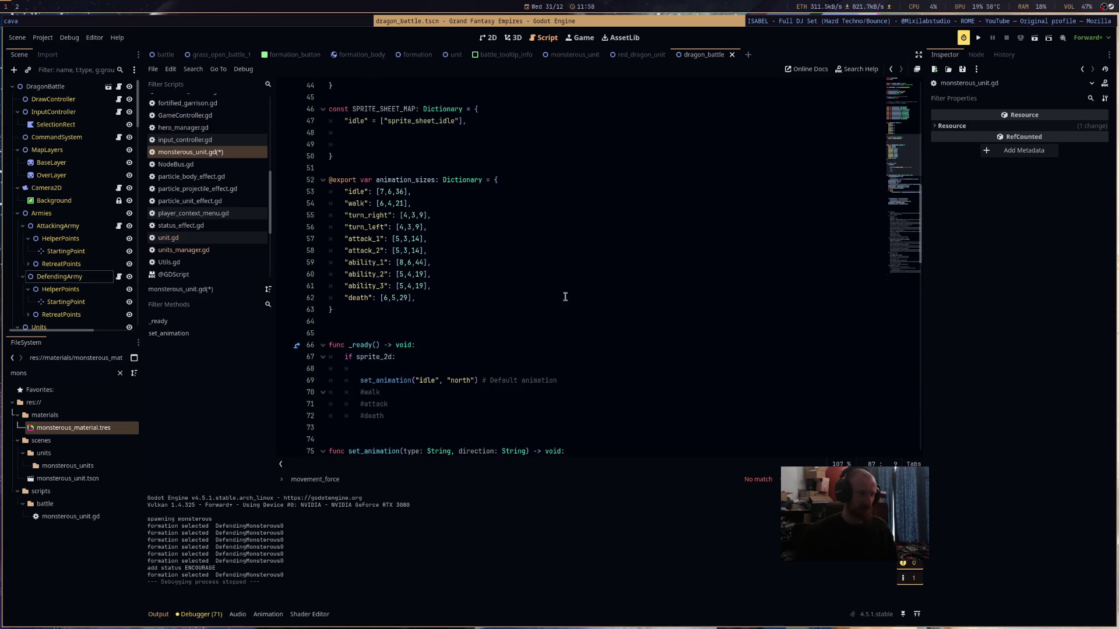
drag(335, 404, 278, 361)
key(ctrl+x)
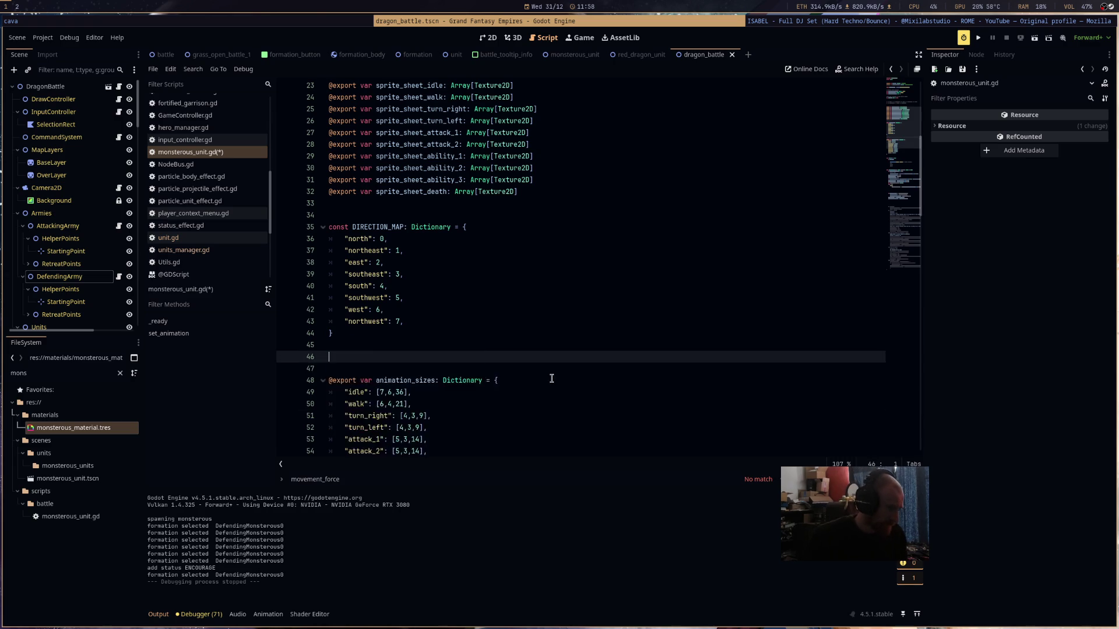
- Add a "walk": case below idle and paste the idle sprite sheet assignment into it
scroll(443, 364, down, 13)
click(443, 364)
click(450, 356)
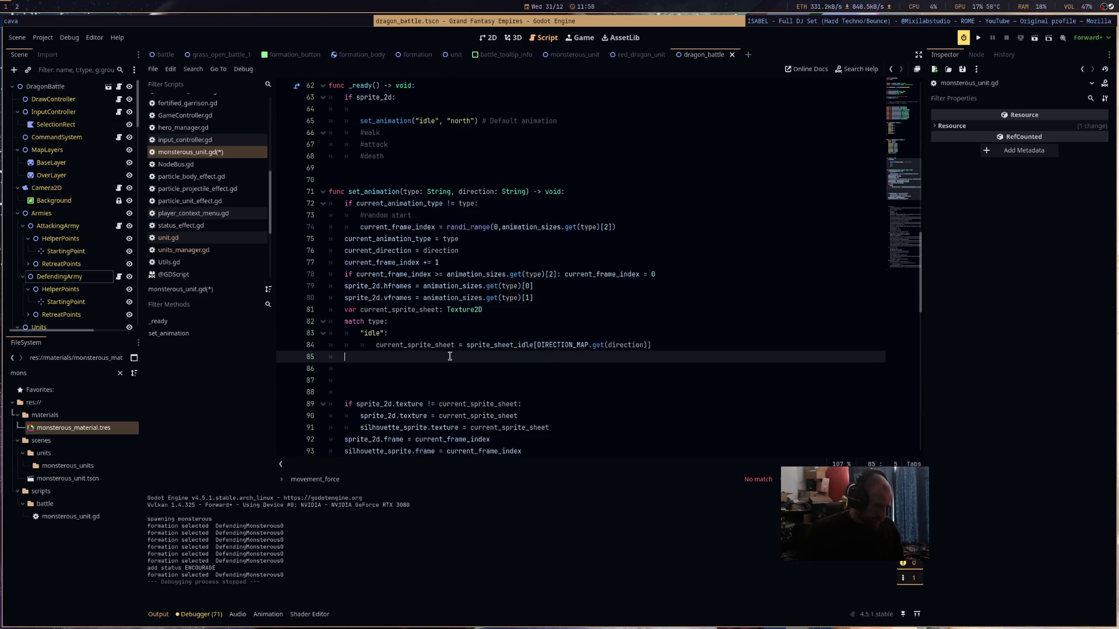
text("walk")
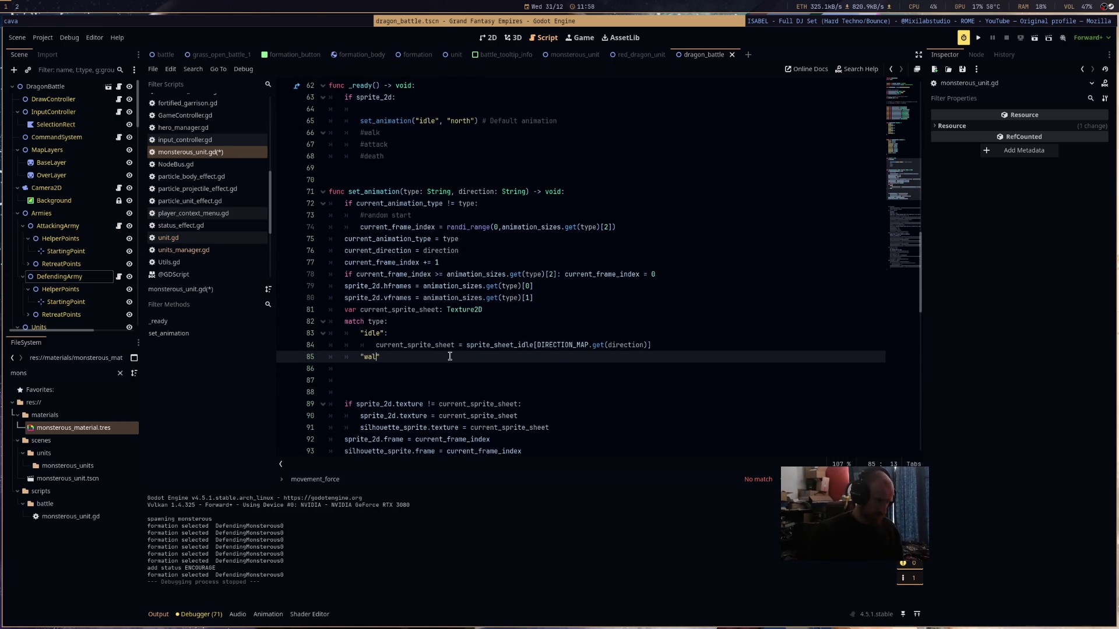
text(:)
key(Return)
drag(676, 345, 372, 345)
key(ctrl+c)
click(387, 371)
key(ctrl+v)
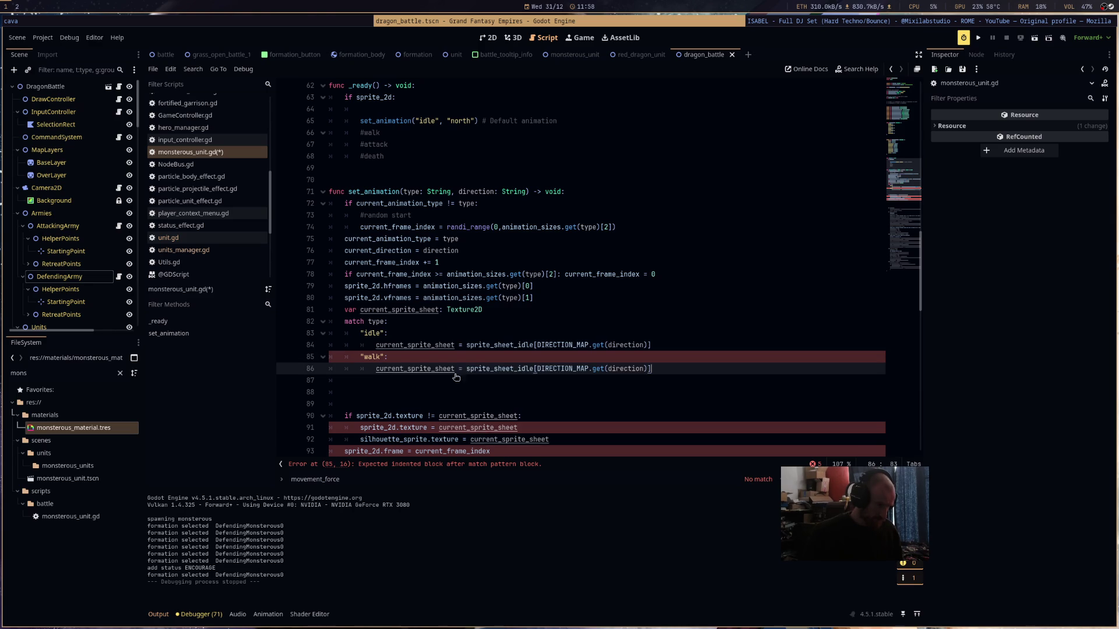
- Change the pasted line to use sprite_sheet_walk[DIRECTION_MAP.get(direction)], then save and run the game
double_click(502, 369)
text(s)
key(Escape)
text(prite)
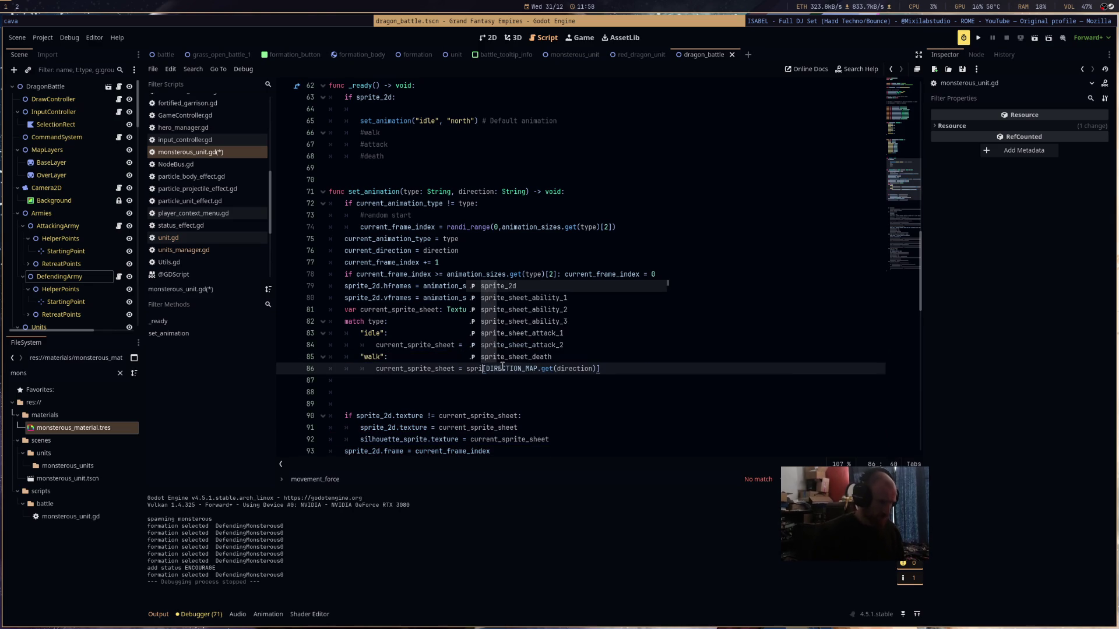
text(_)
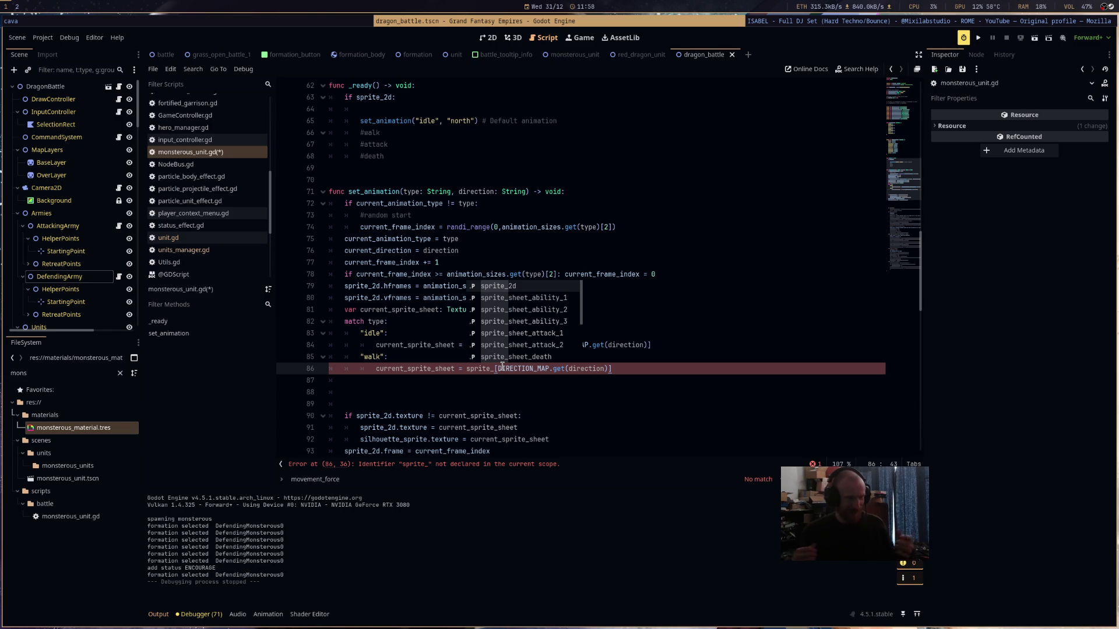
scroll(602, 334, down, 1)
scroll(601, 333, down, 5)
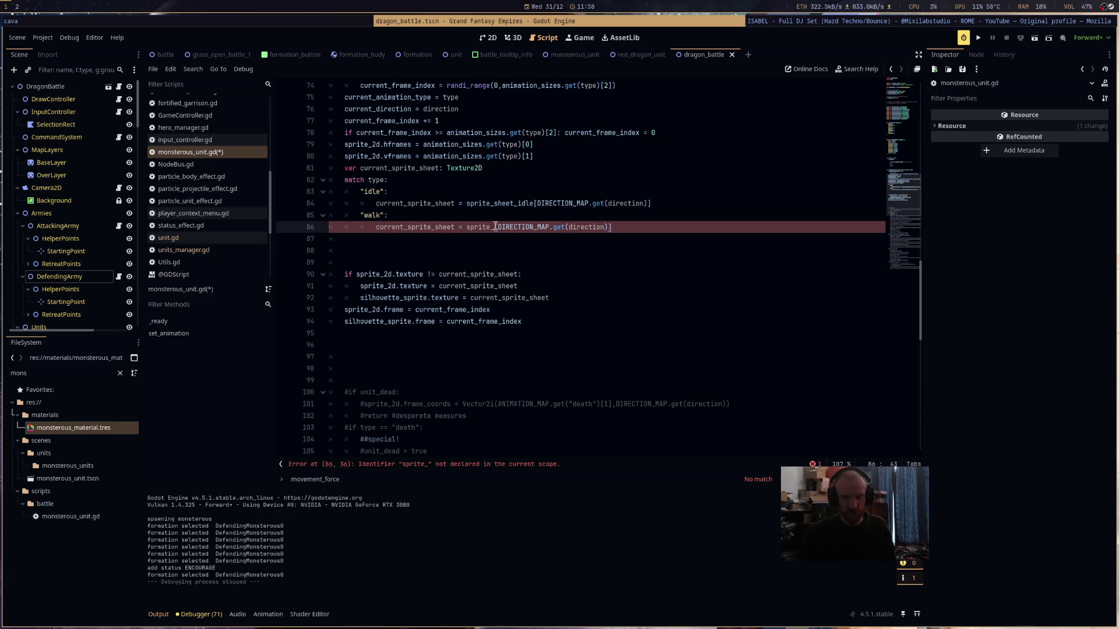
mouse_move(520, 229)
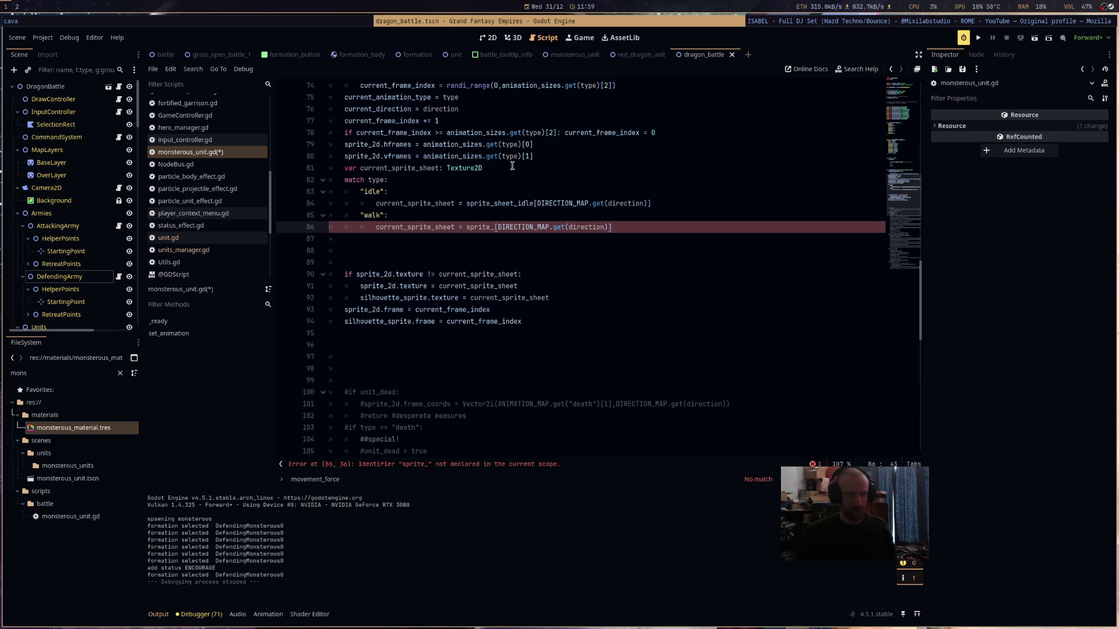
click(425, 194)
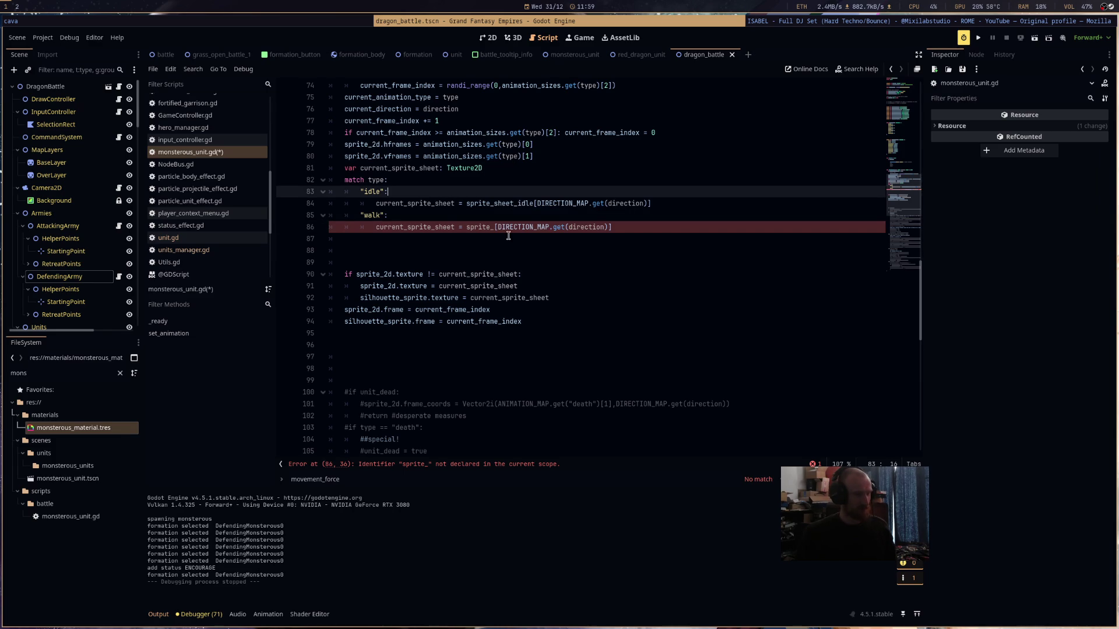
click(494, 227)
double_click(504, 202)
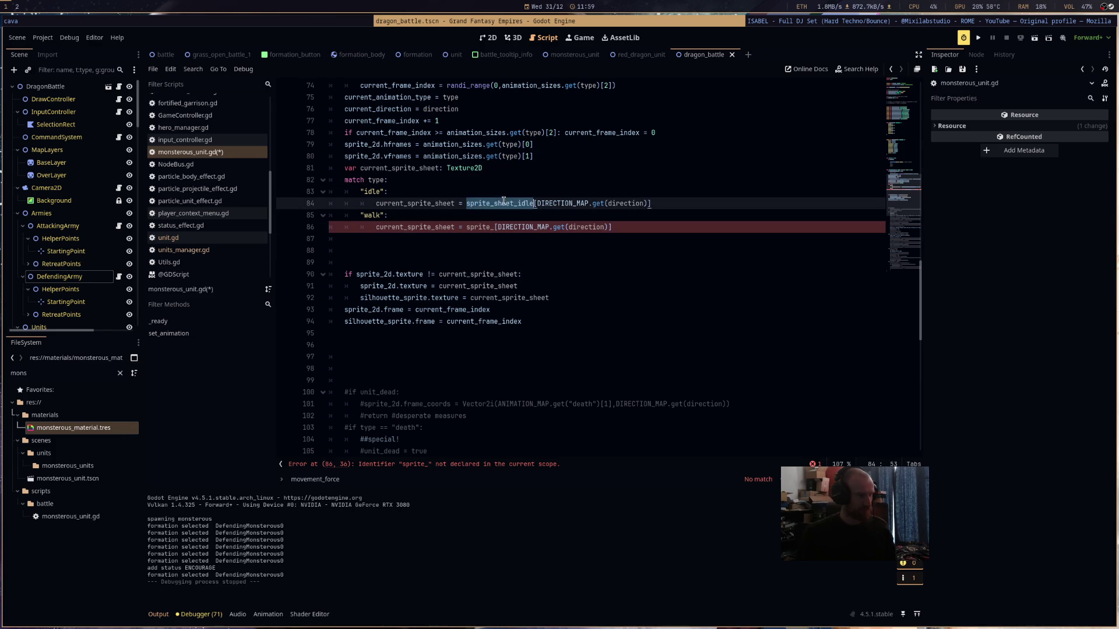
double_click(487, 227)
key(ctrl+v)
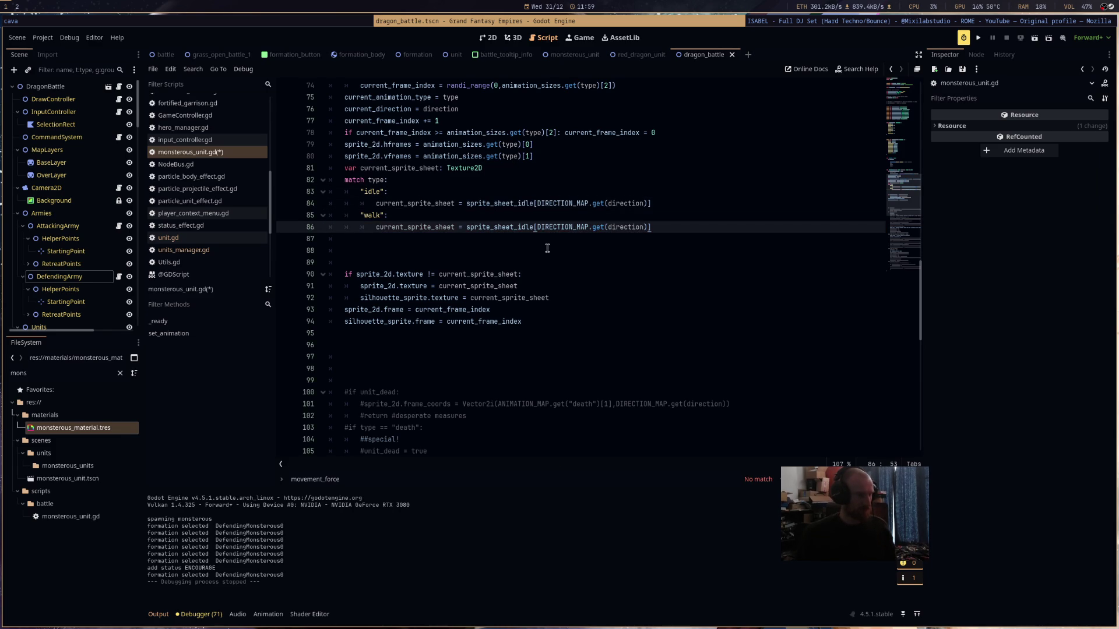
drag(533, 227, 517, 228)
text(walk)
click(978, 38)
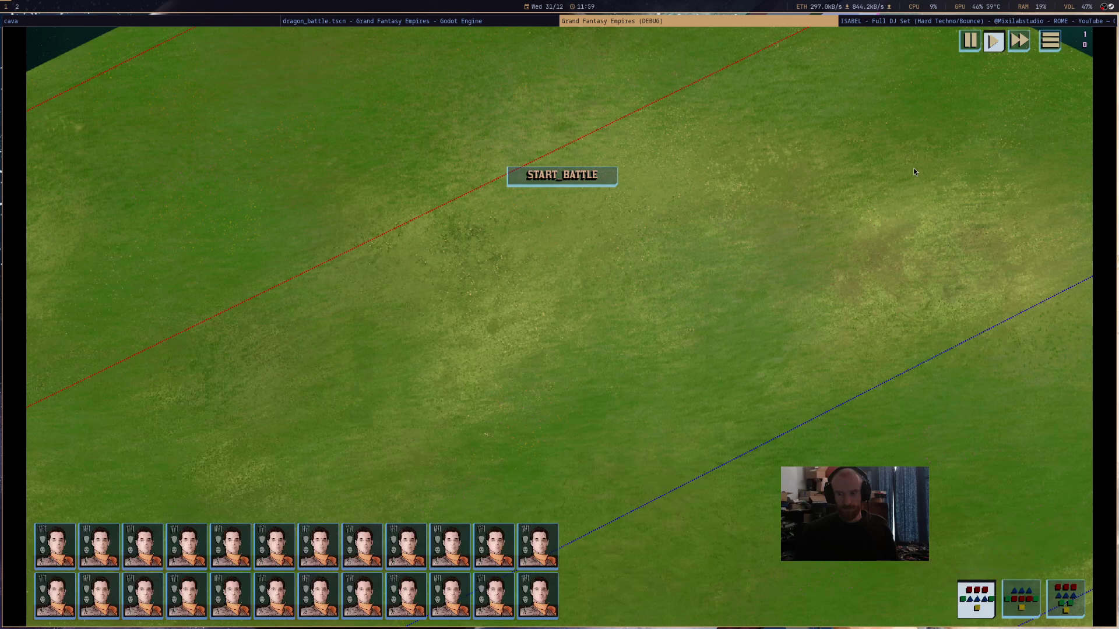
- Select the whole blue army, shift it into a new formation on the plateau, then close the game
scroll(646, 276, down, 5)
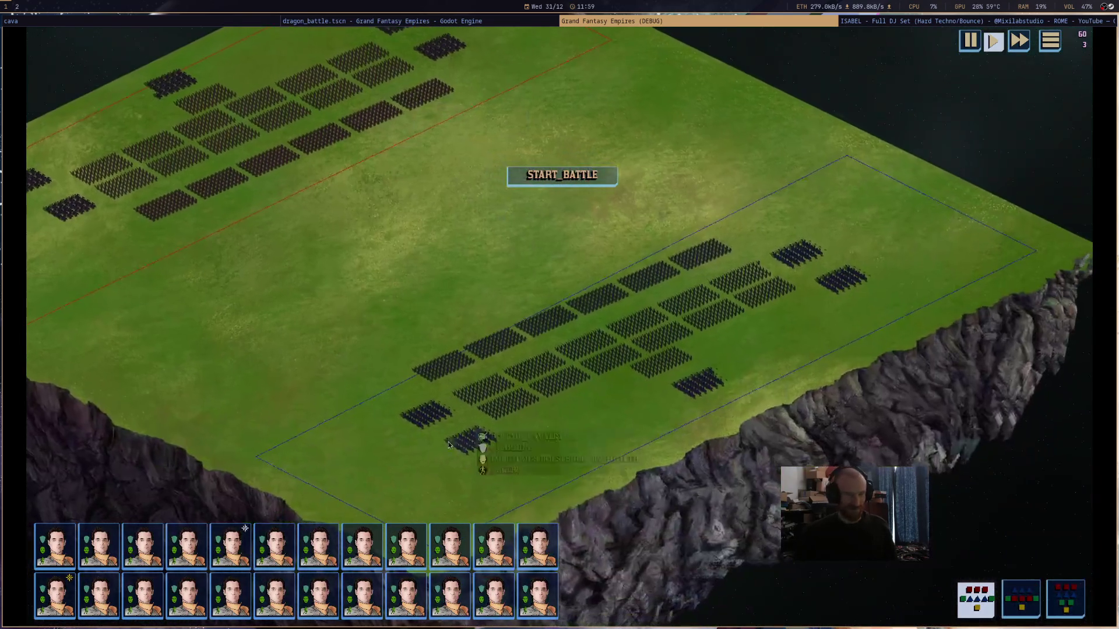
drag(350, 466, 868, 162)
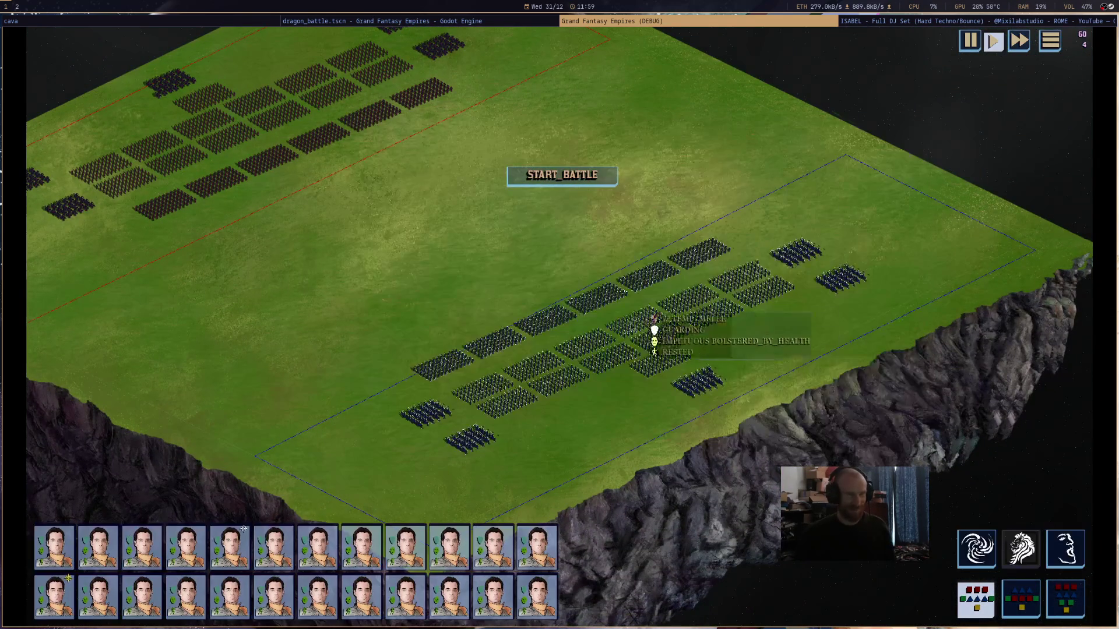
click(578, 307)
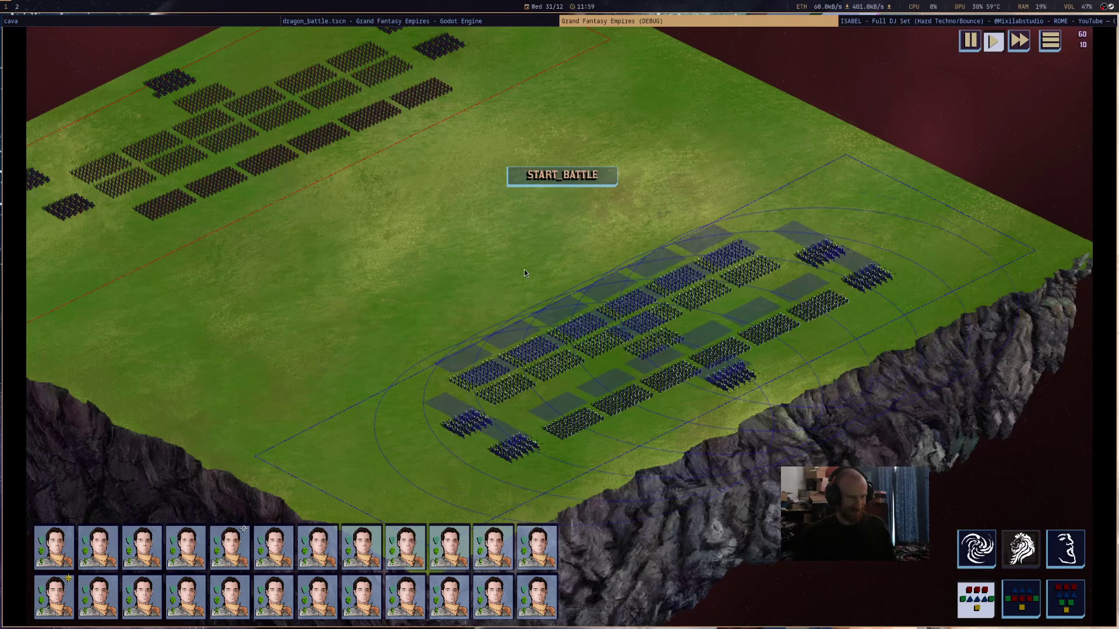
click(524, 273)
mouse_move(752, 367)
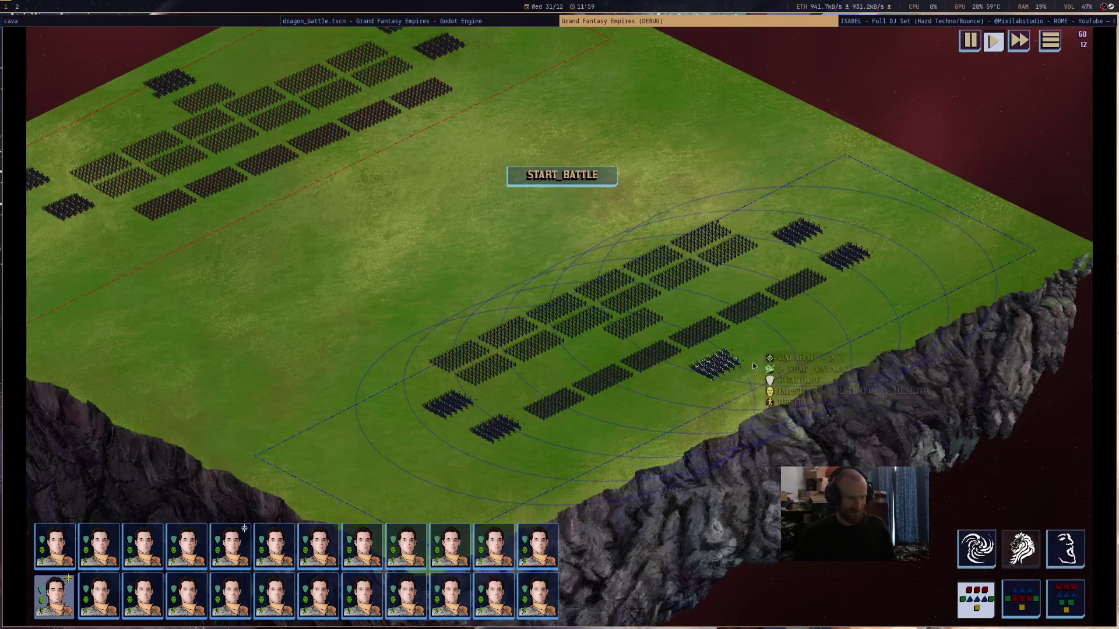
mouse_move(742, 317)
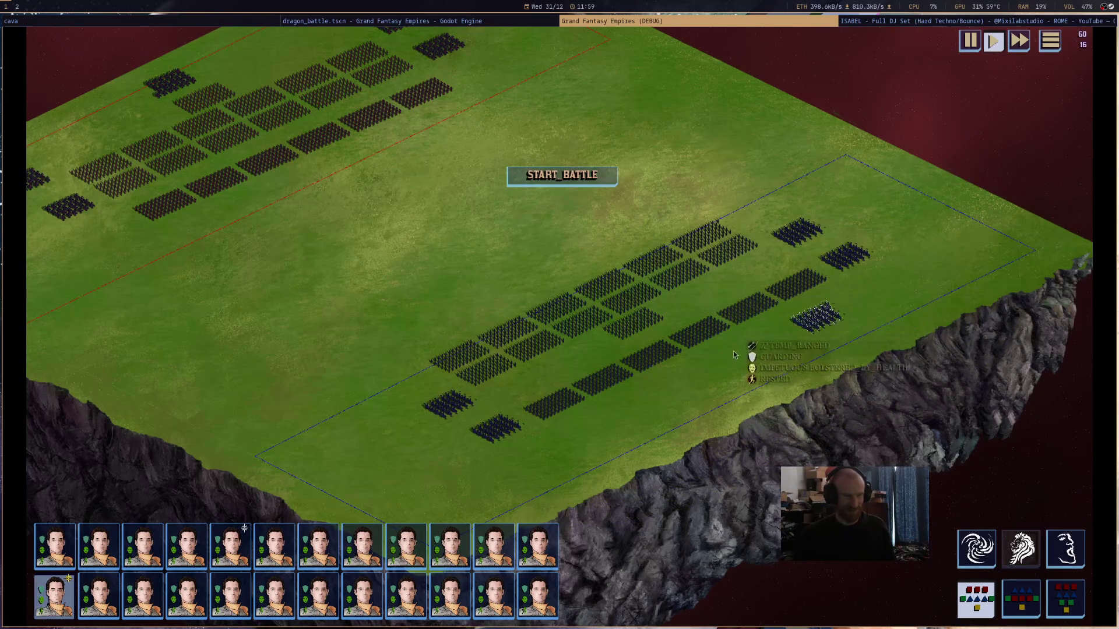
middle_click(792, 18)
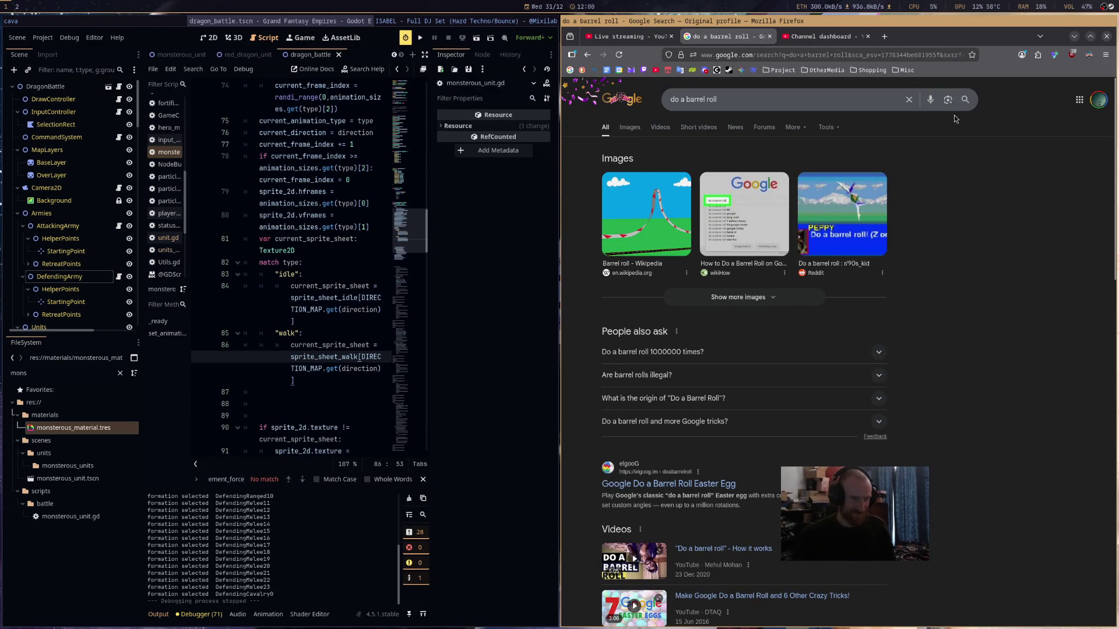
- Run the 'do a barrel roll' Google search, close that tab, and maximize the Godot editor
click(841, 98)
key(Return)
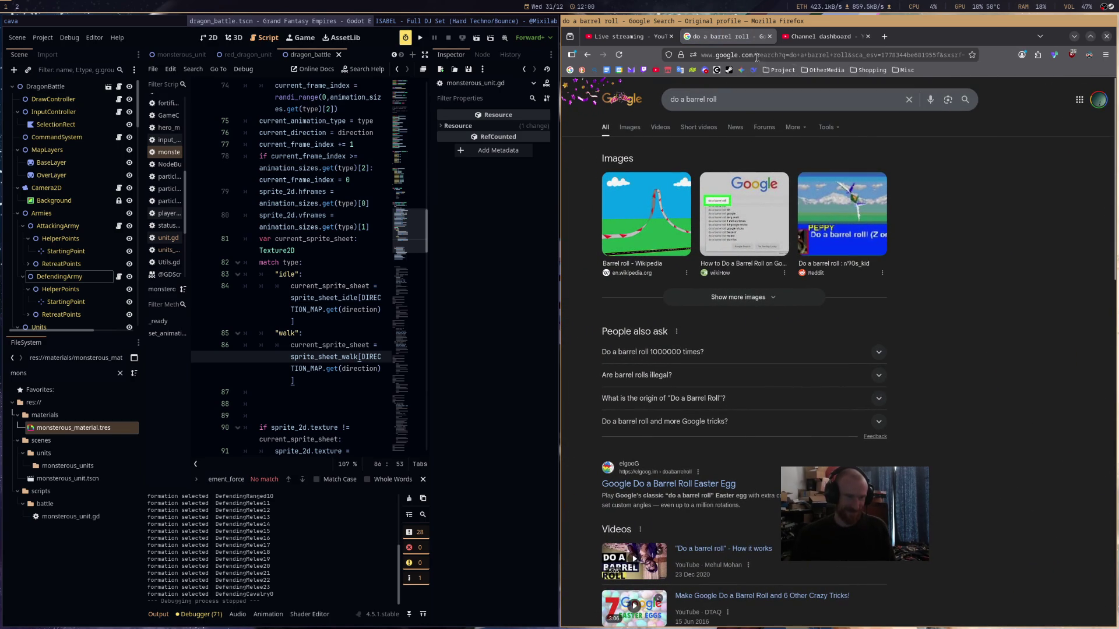
click(768, 36)
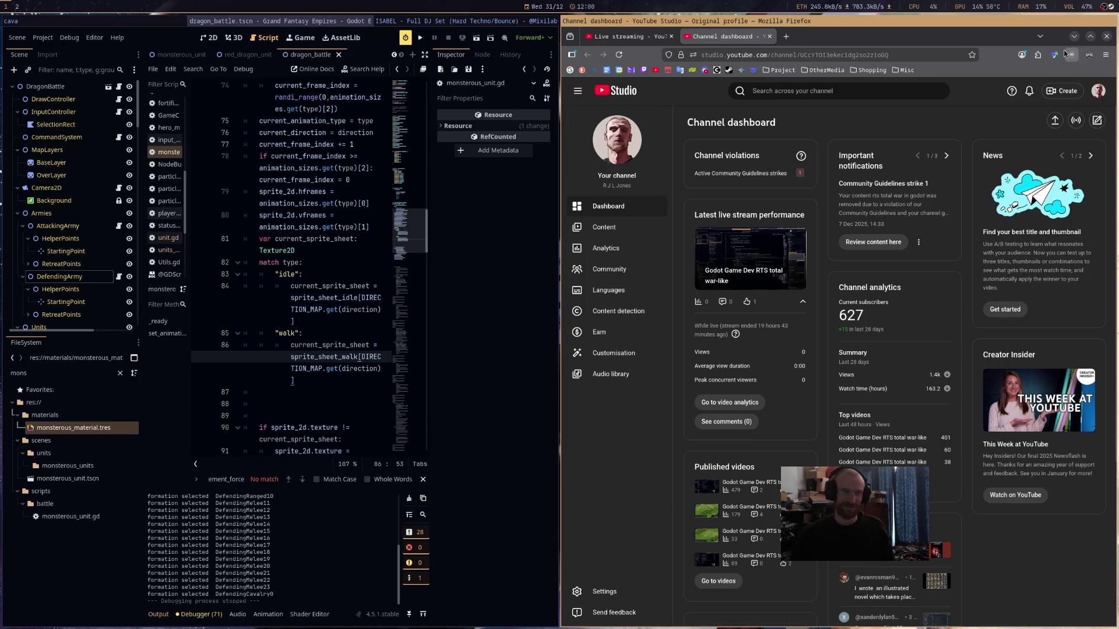
key(super+m)
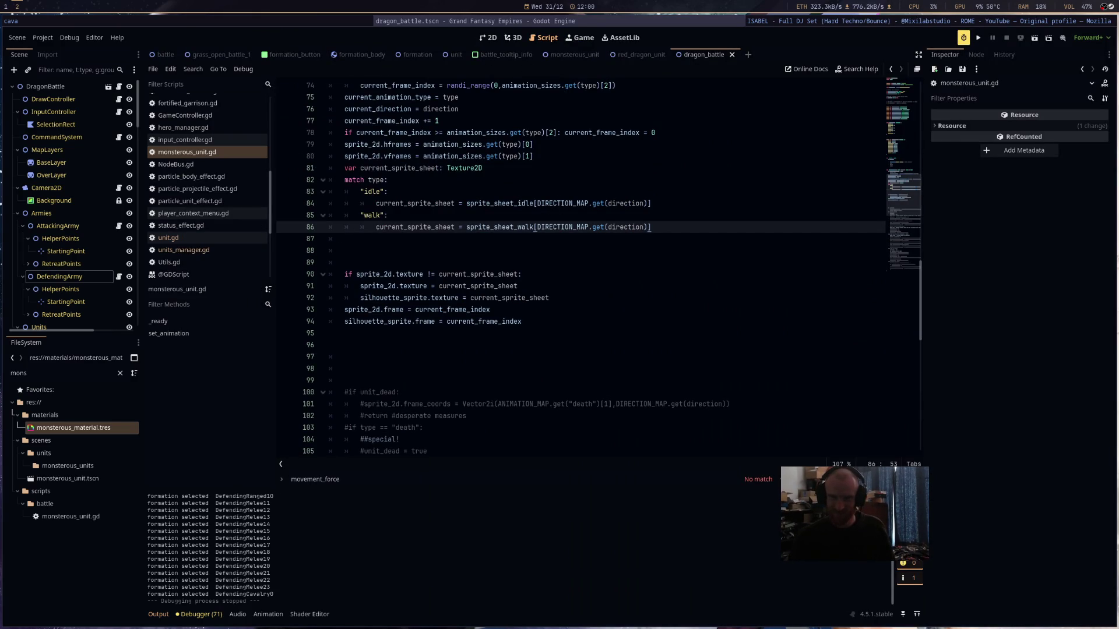
- Launch the game, close the first game window, and run it again with F6
click(728, 325)
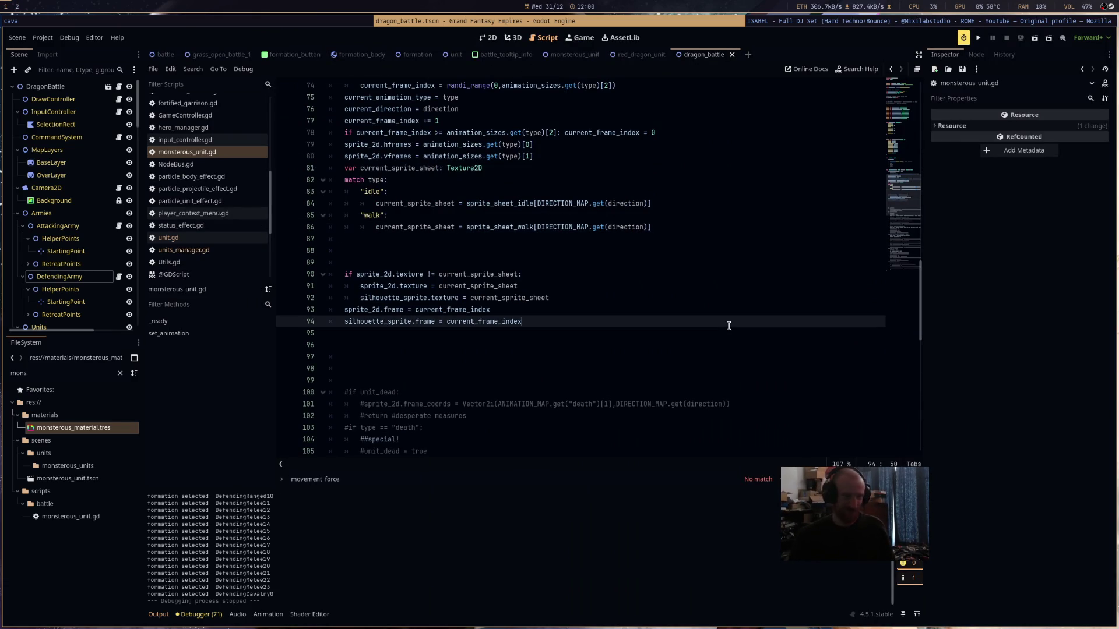
click(664, 250)
click(978, 39)
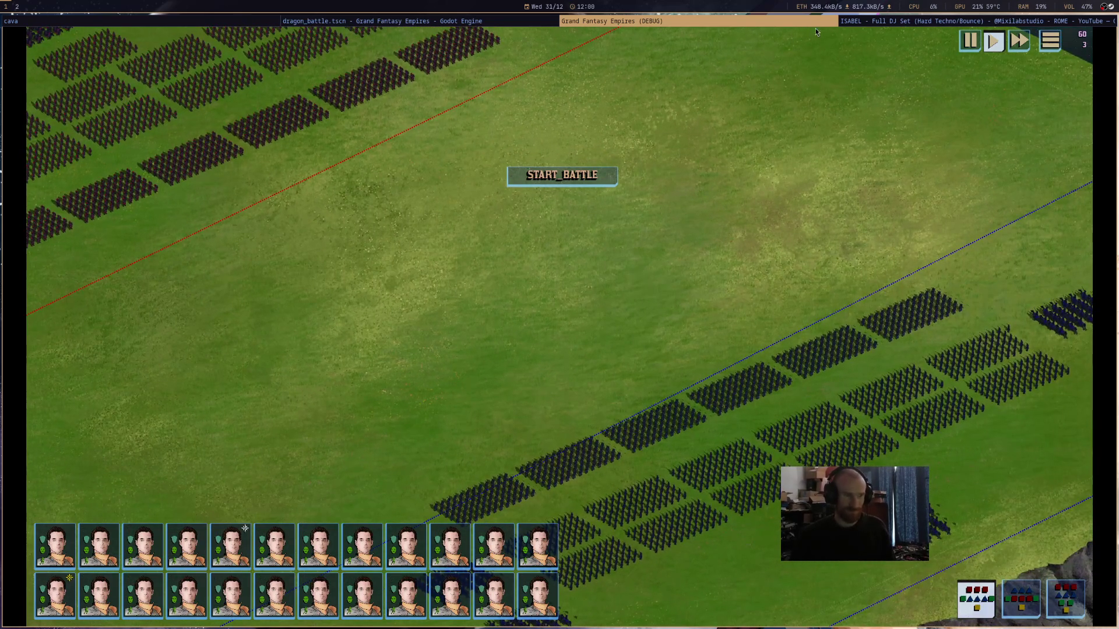
middle_click(812, 24)
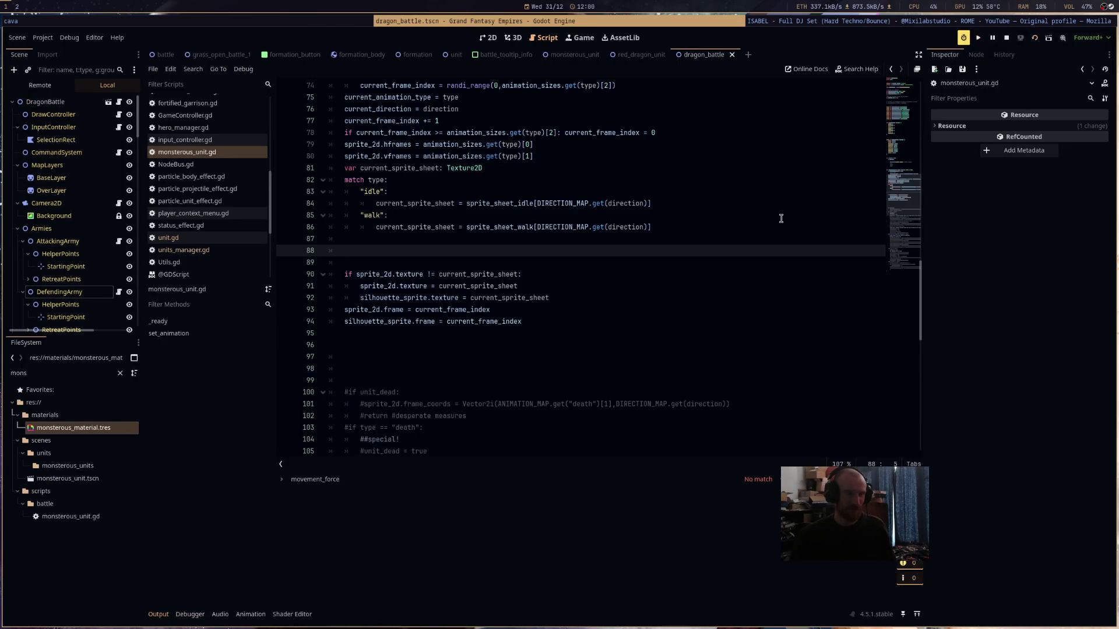
key(F6)
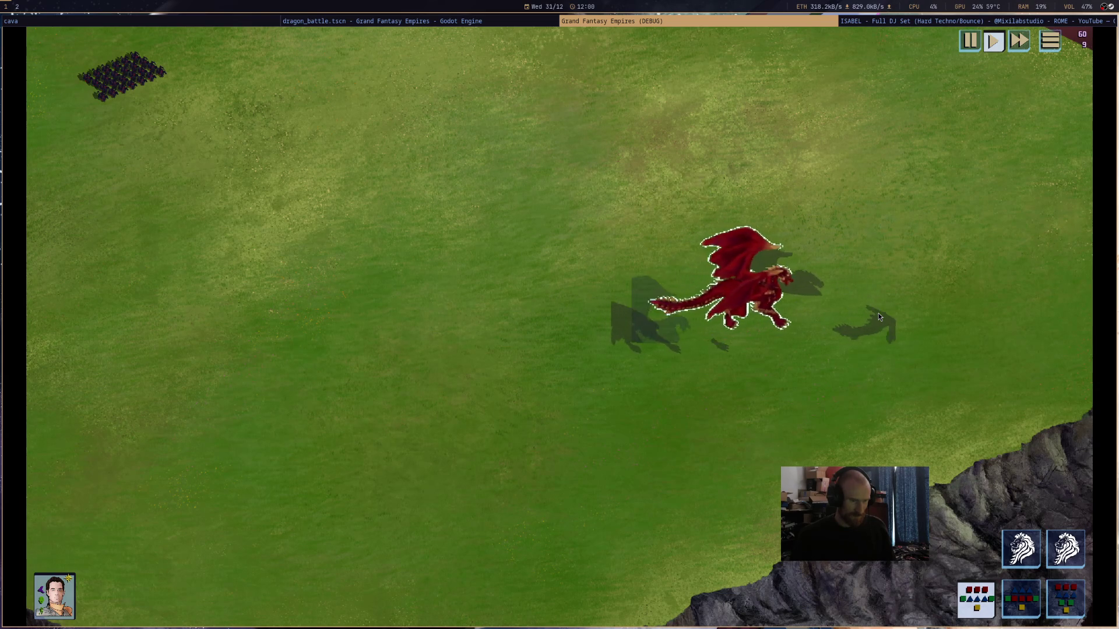
- Send the red dragon to a grass spot, follow it across the map, then close the game
key(Right)
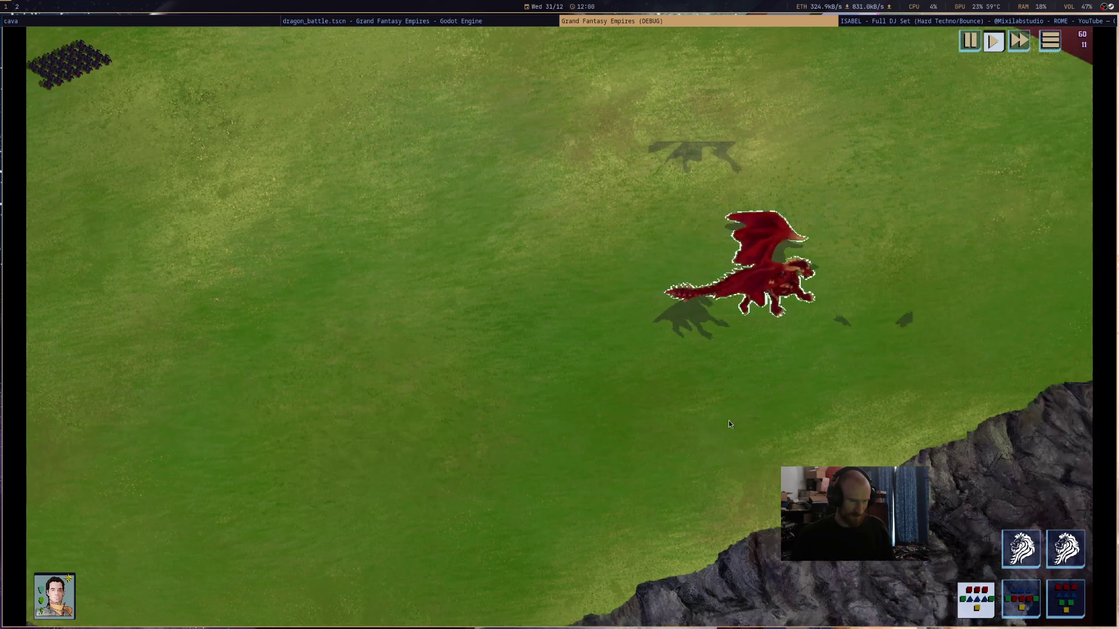
key(Right)
key(Down)
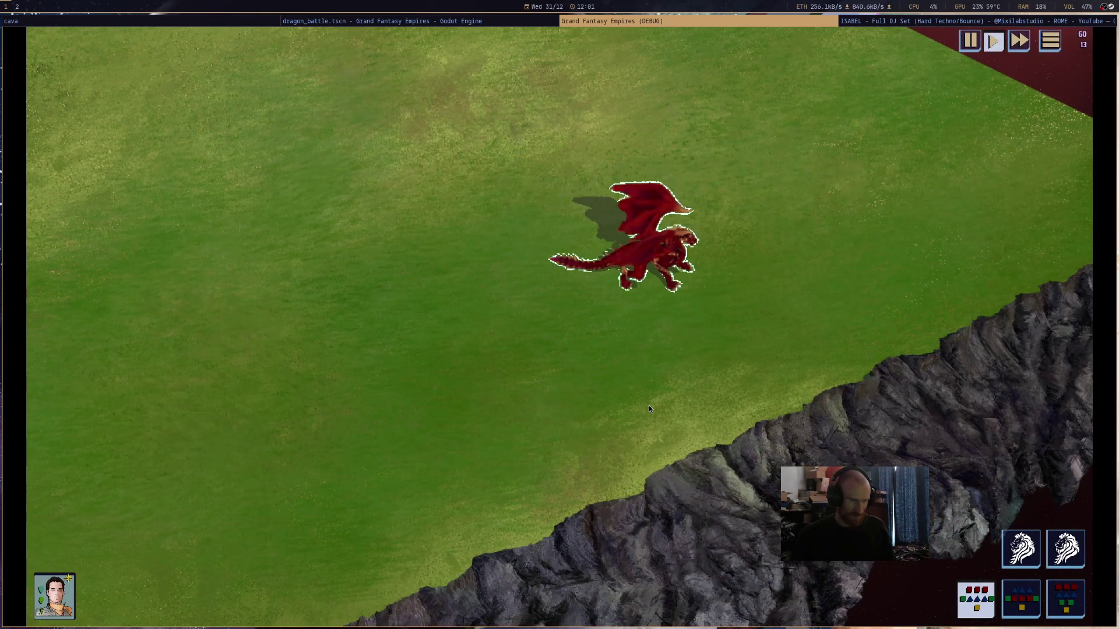
right_click(431, 257)
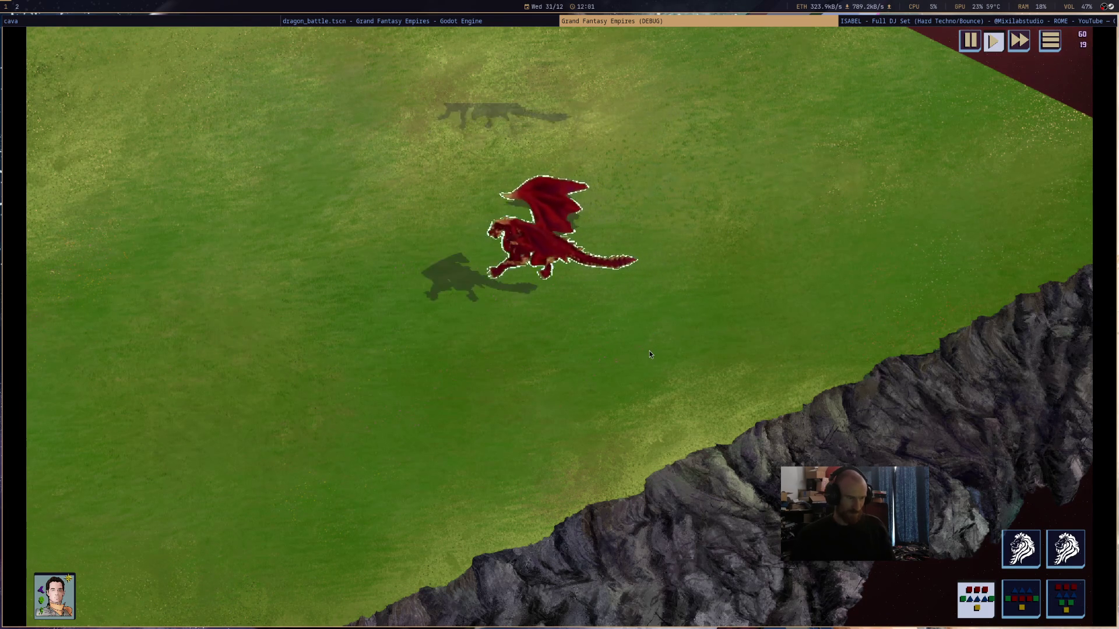
scroll(649, 351, up, 3)
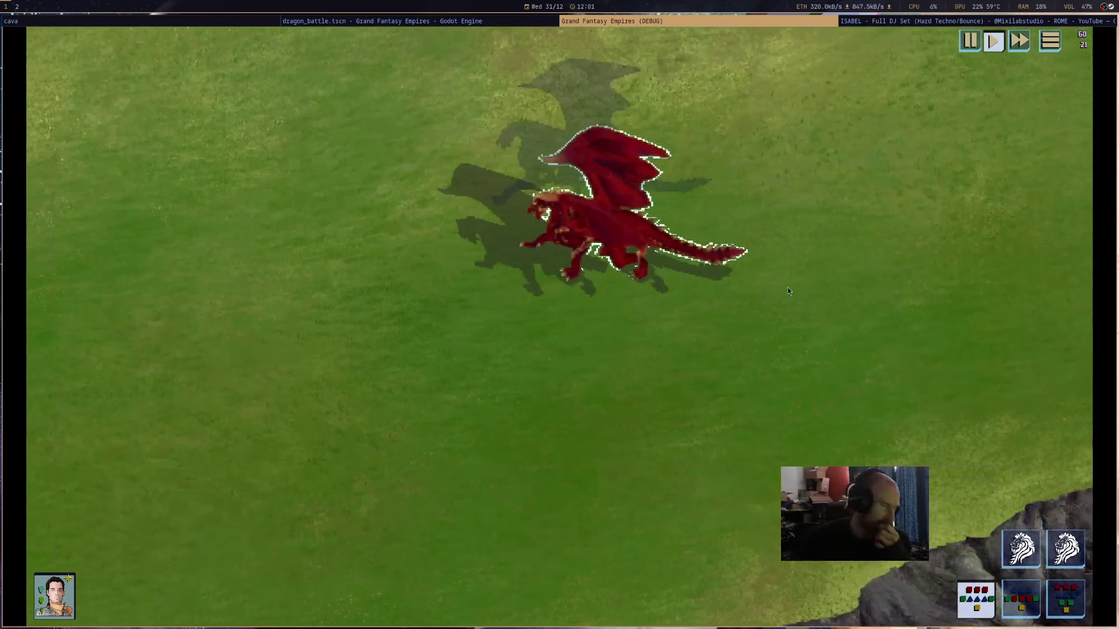
scroll(805, 292, down, 3)
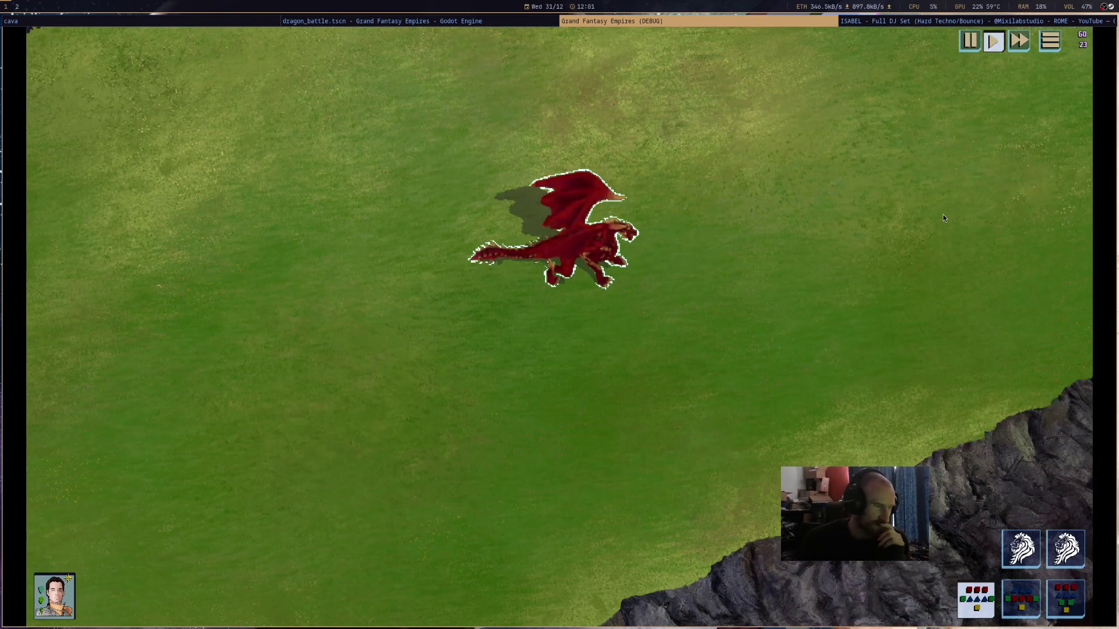
drag(855, 216, 771, 218)
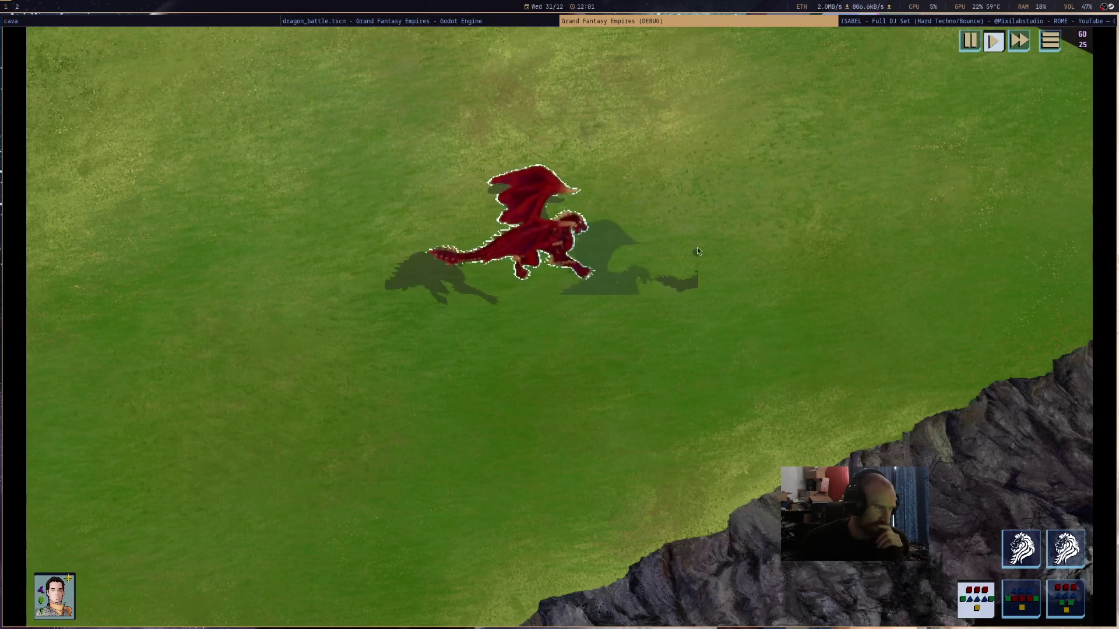
mouse_move(564, 272)
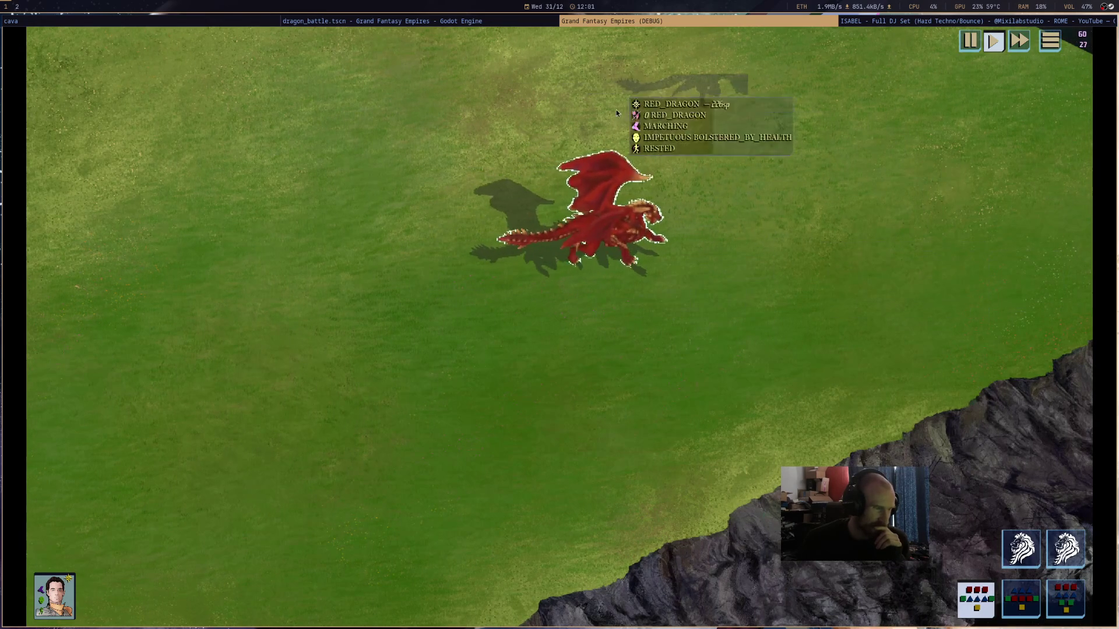
drag(753, 246, 705, 255)
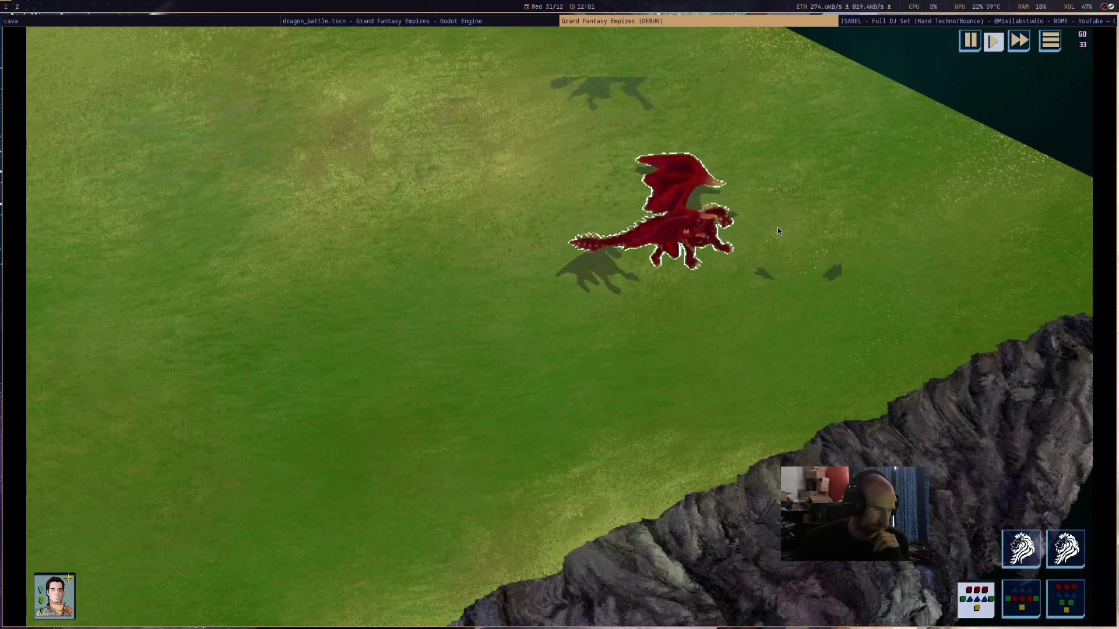
middle_click(749, 21)
click(782, 358)
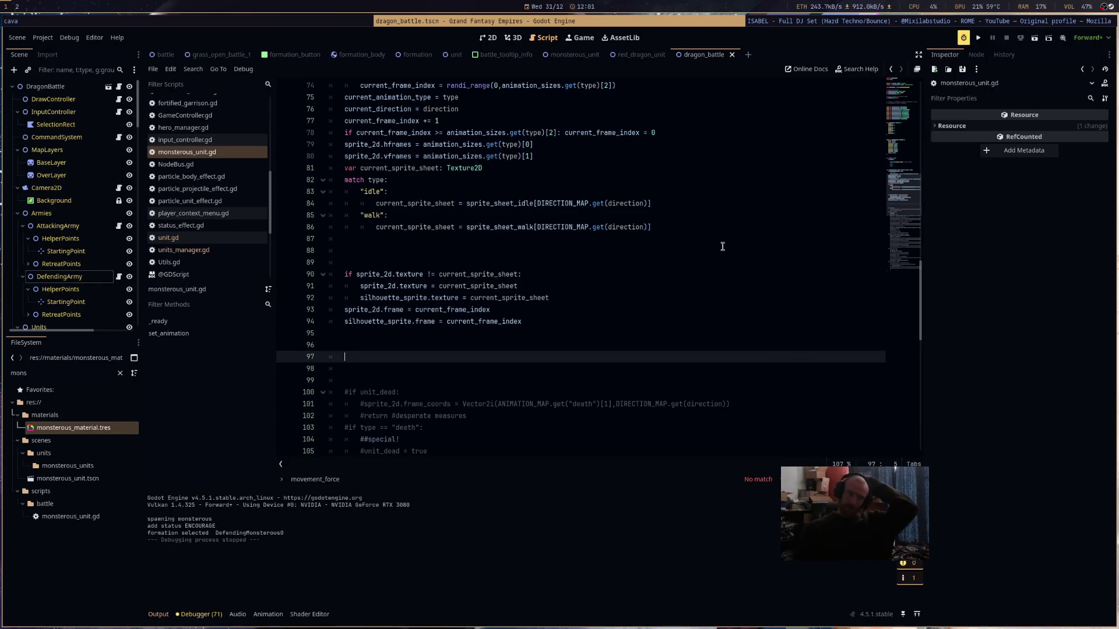
- Add a new line after the hframes assignment on line 79 and start typing material.set_shader_pa
click(693, 228)
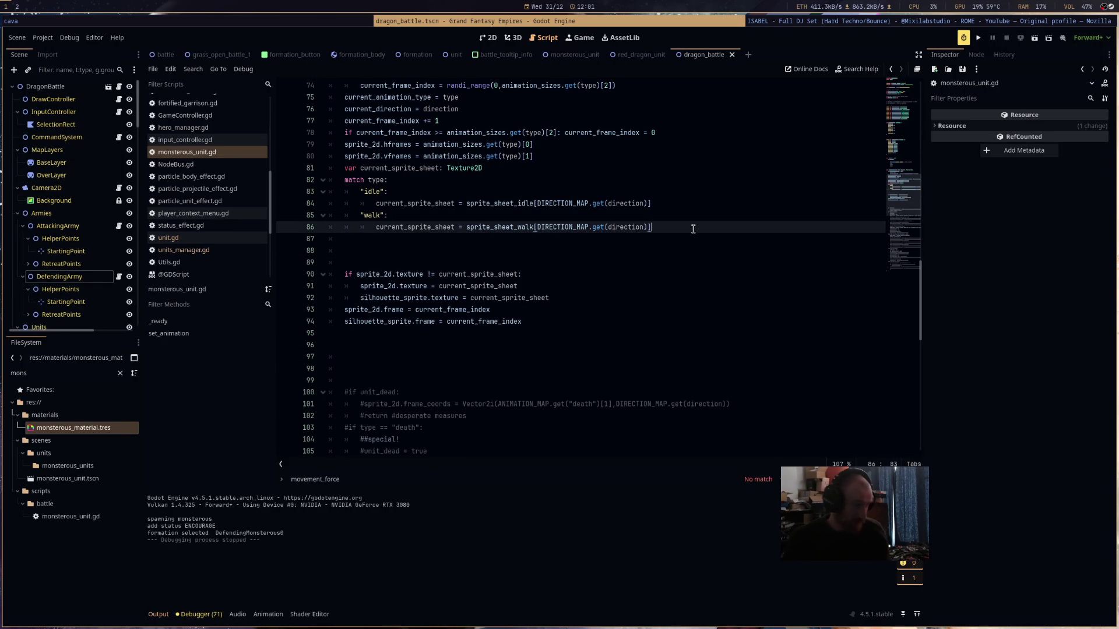
click(542, 155)
click(550, 147)
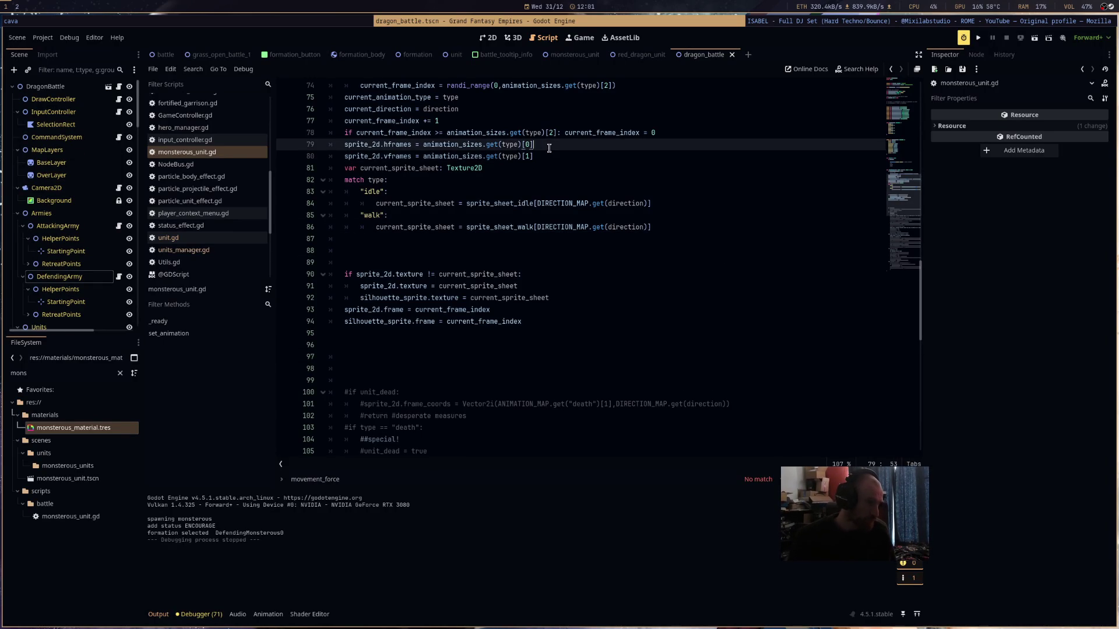
key(Return)
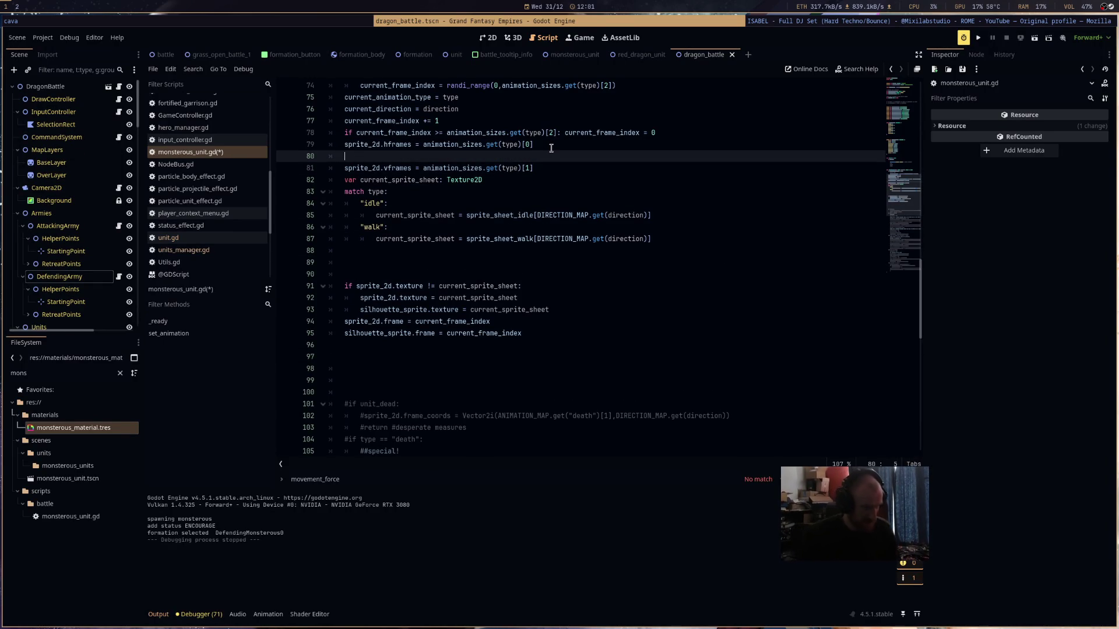
key(ctrl+s)
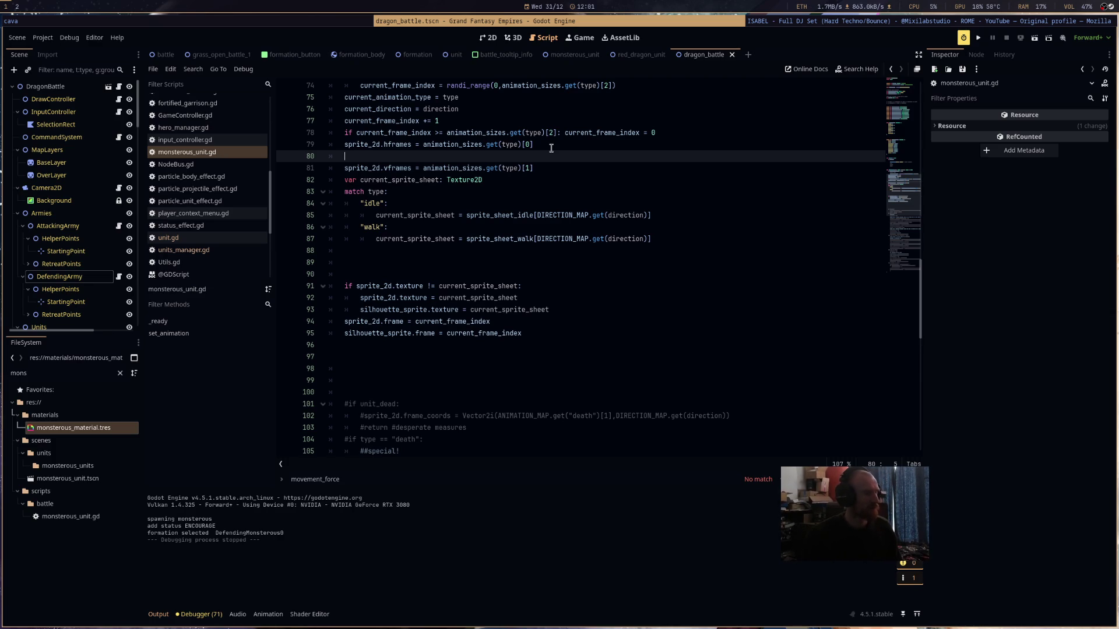
text(sp)
key(BackSpace)
key(BackSpace)
text(at)
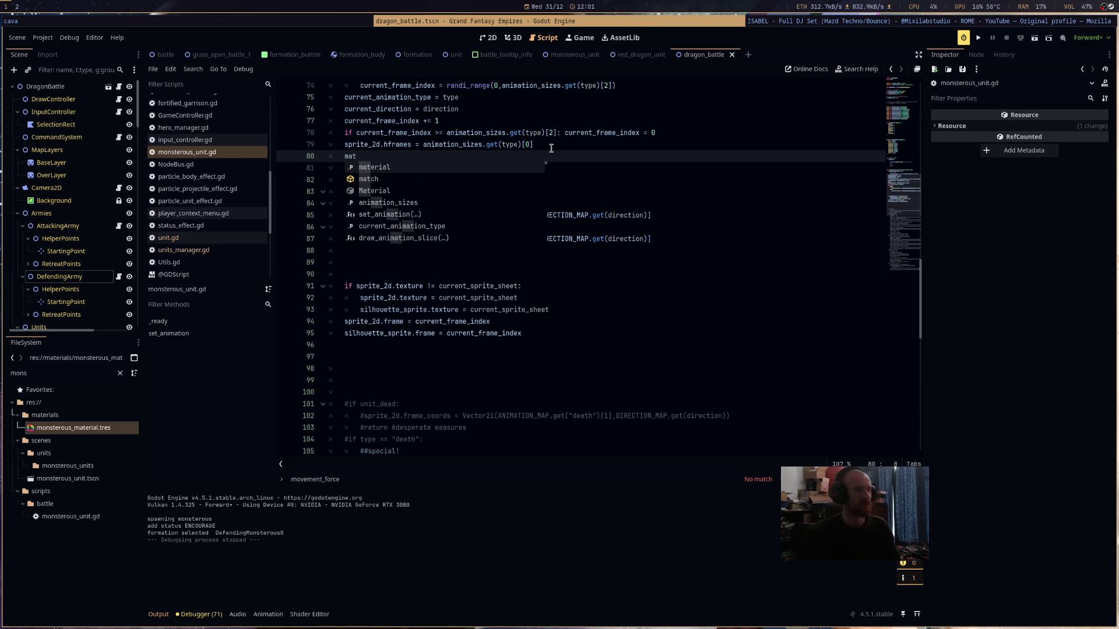
key(Return)
text(.)
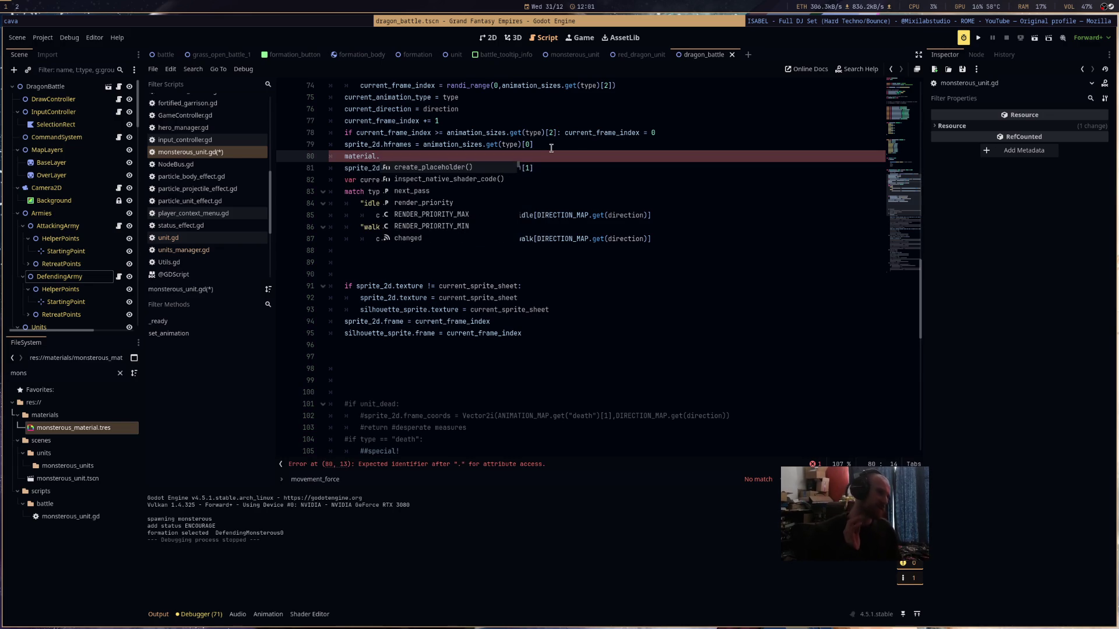
text(set_)
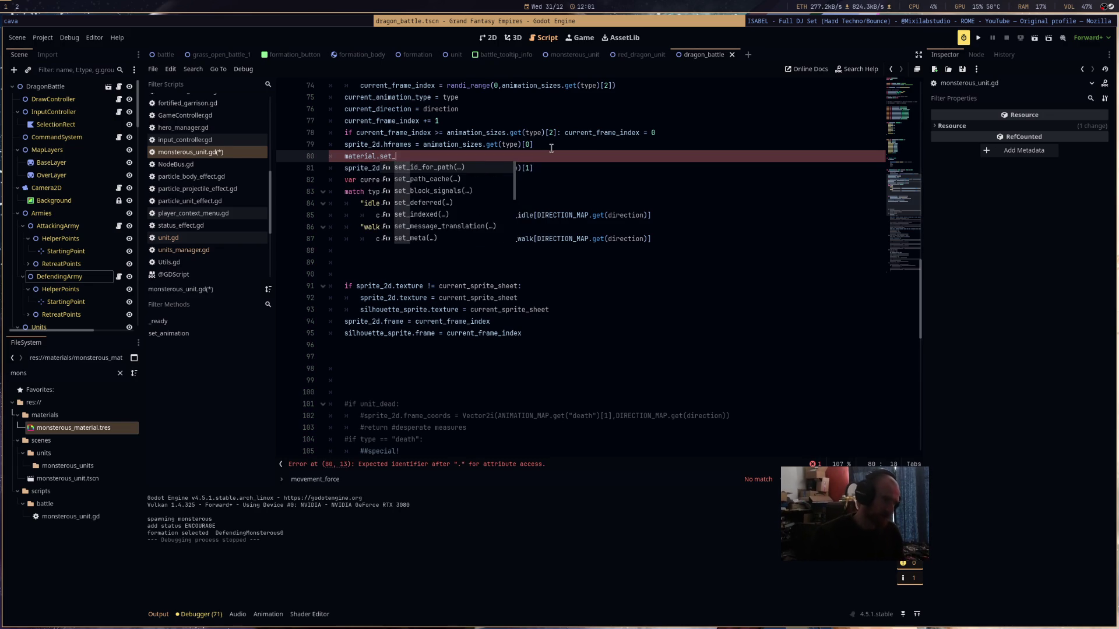
text(shader)
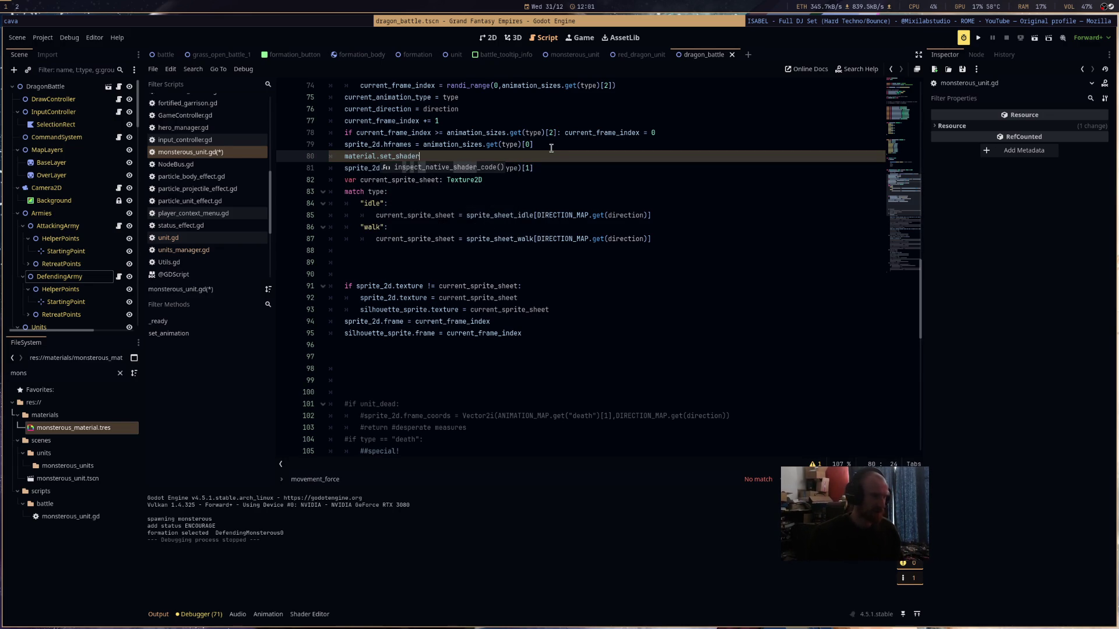
text(_parameter(")
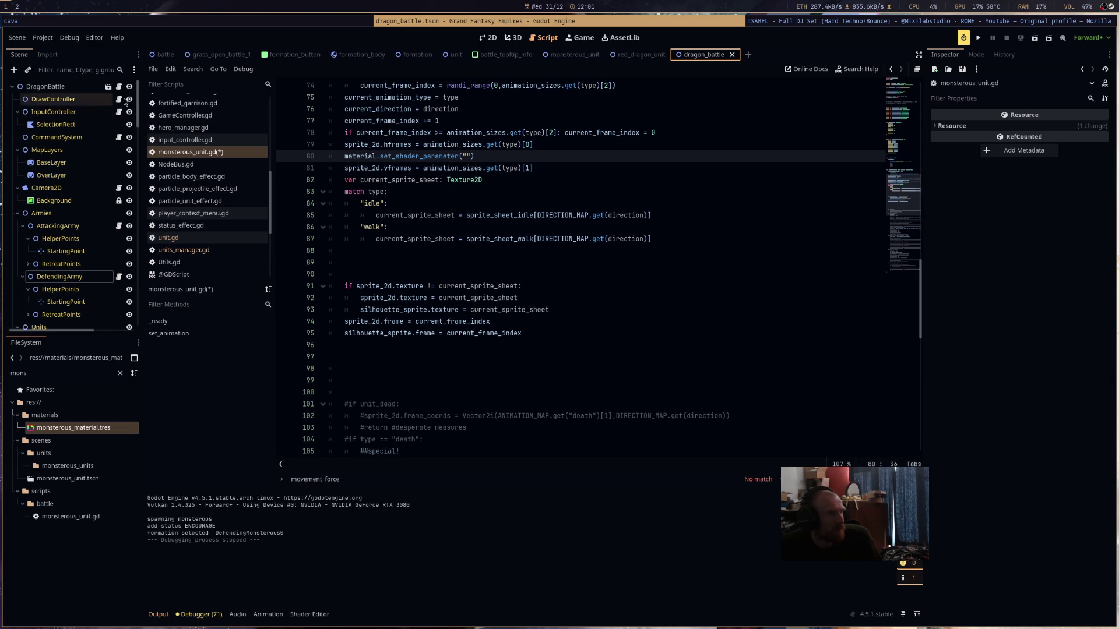
- Pass the line 79 column count expression as the sprite sheet columns shader parameter value
click(623, 55)
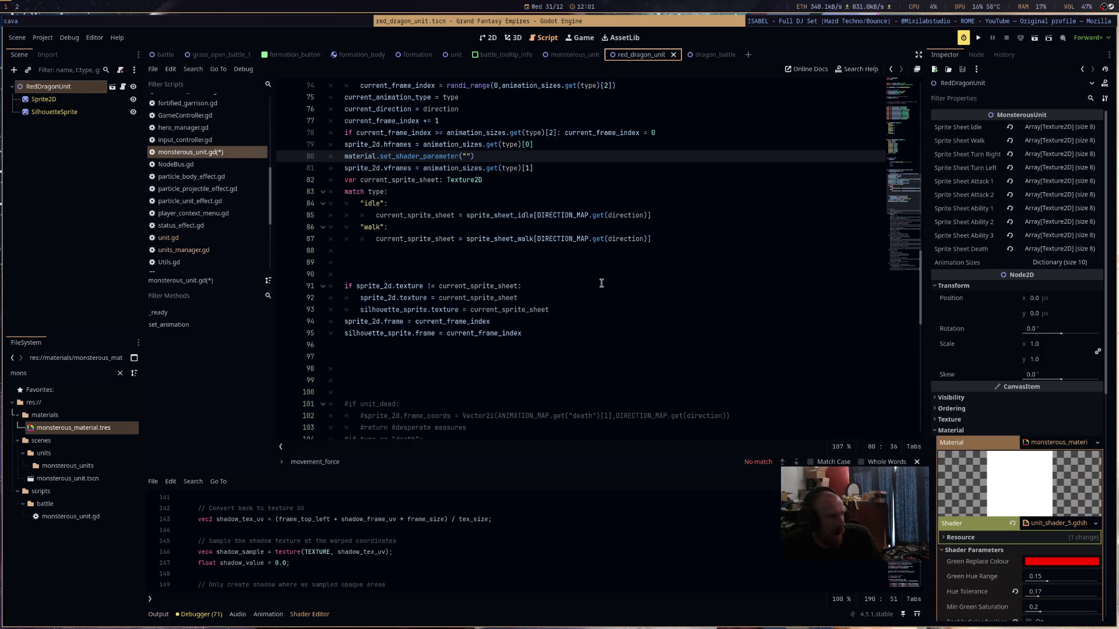
scroll(1015, 531, down, 5)
scroll(1044, 511, down, 3)
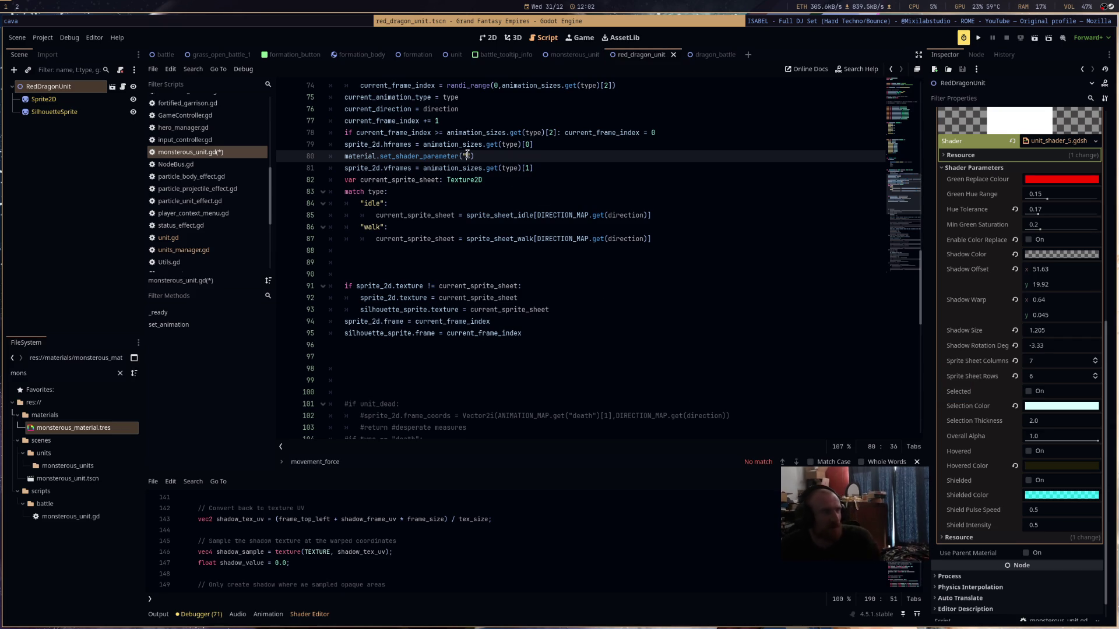
text(sprite_sheet_columns)
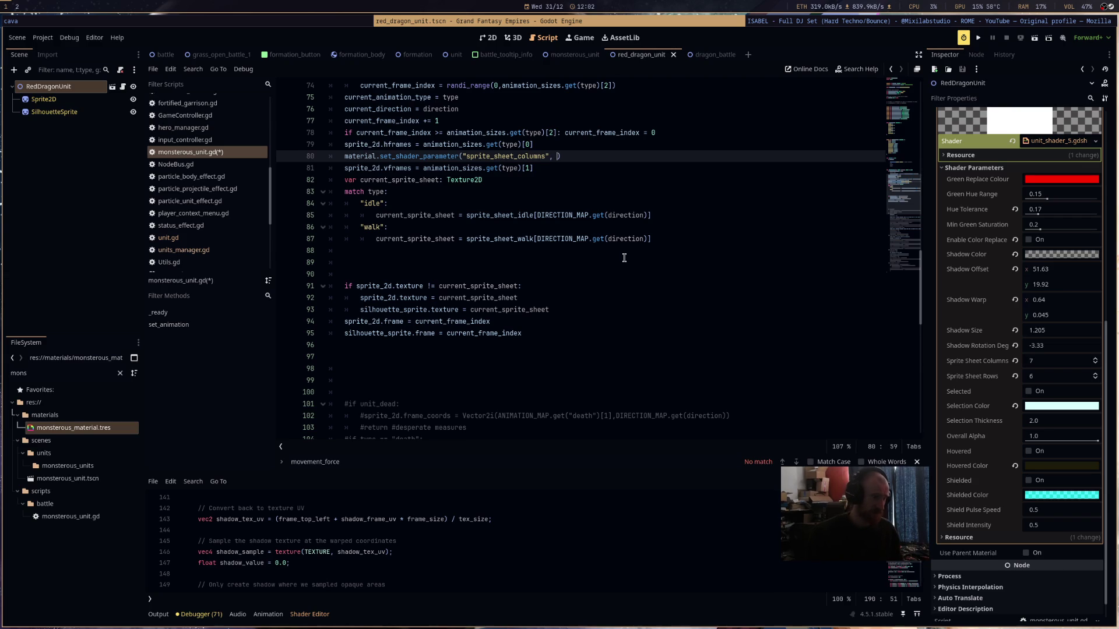
drag(532, 145, 419, 147)
key(ctrl+c)
click(555, 157)
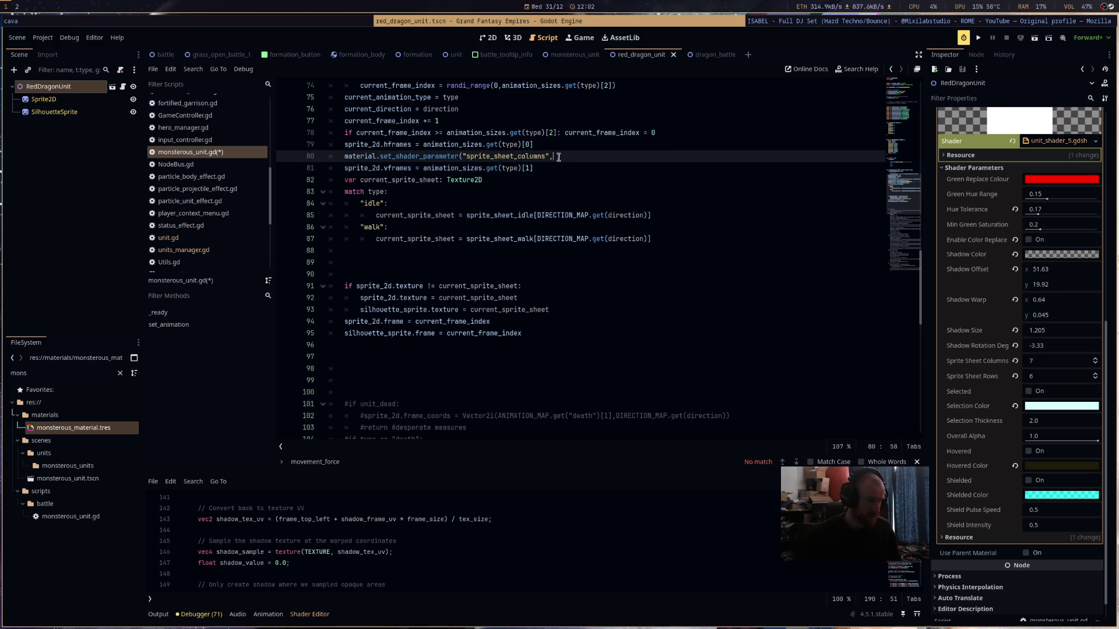
key(ctrl+v)
- Duplicate the shader parameter line and change the copy's parameter to rows
drag(703, 157, 343, 156)
key(ctrl+c)
click(575, 173)
key(Return)
key(ctrl+v)
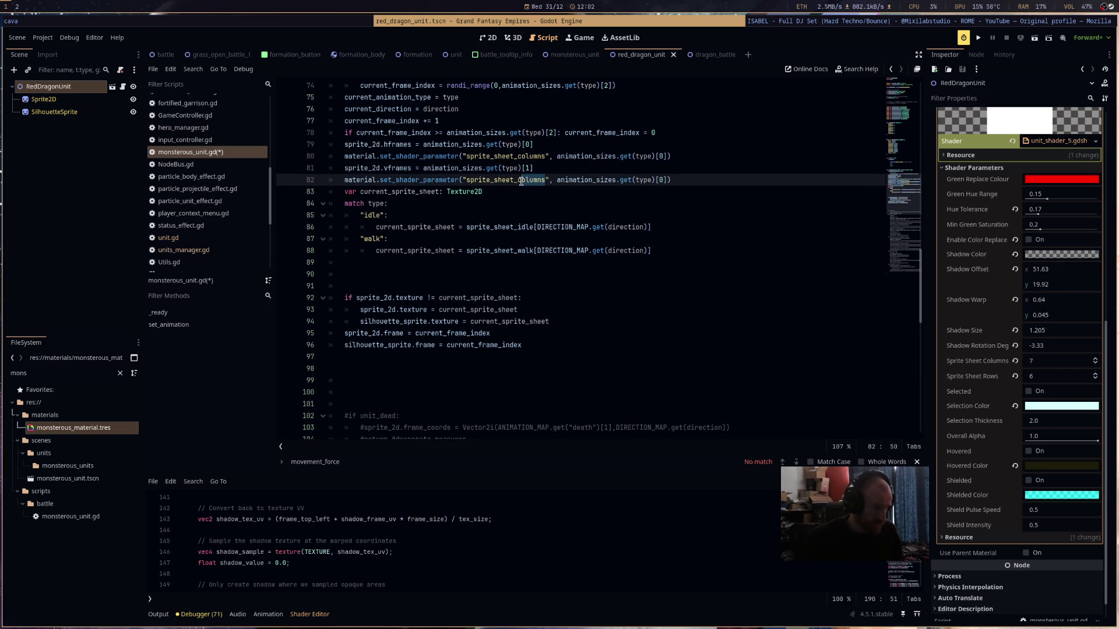
text(rows)
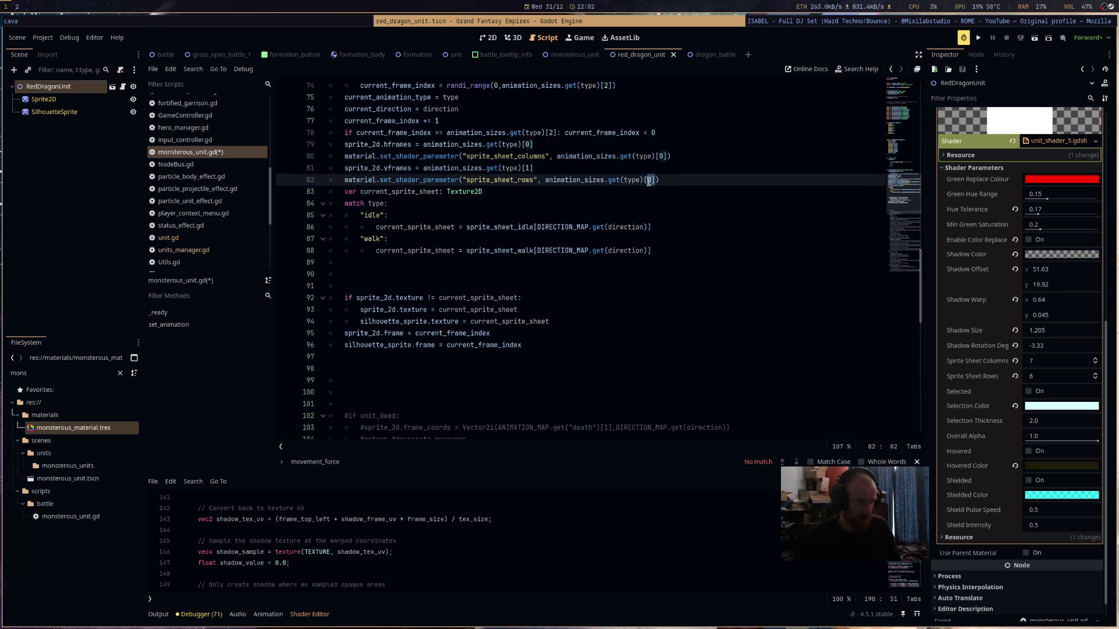
- Save the script and run the game from the dragon_battle scene
key(Down)
key(ctrl+s)
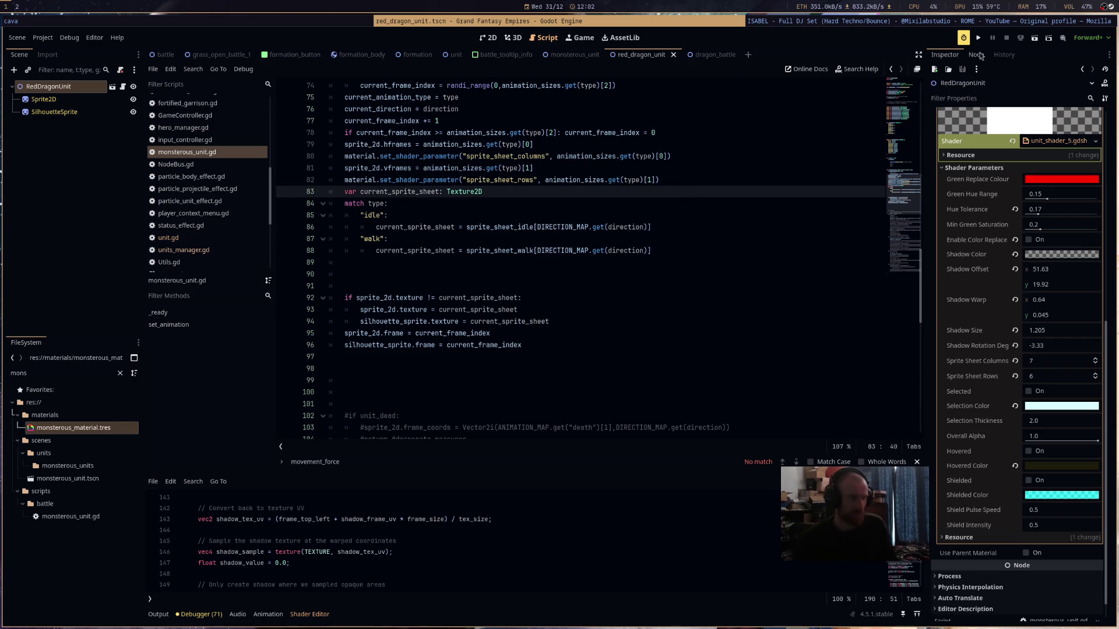
click(715, 55)
click(1033, 38)
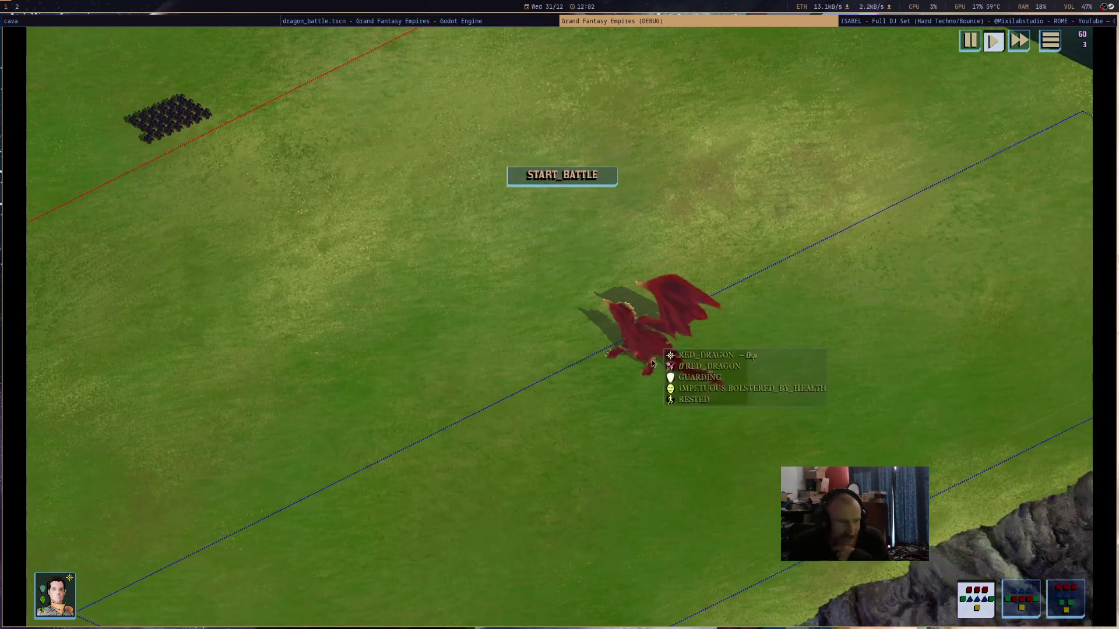
- Start the battle, order the red dragon to walk east across the grass, then close the game
click(652, 359)
click(578, 184)
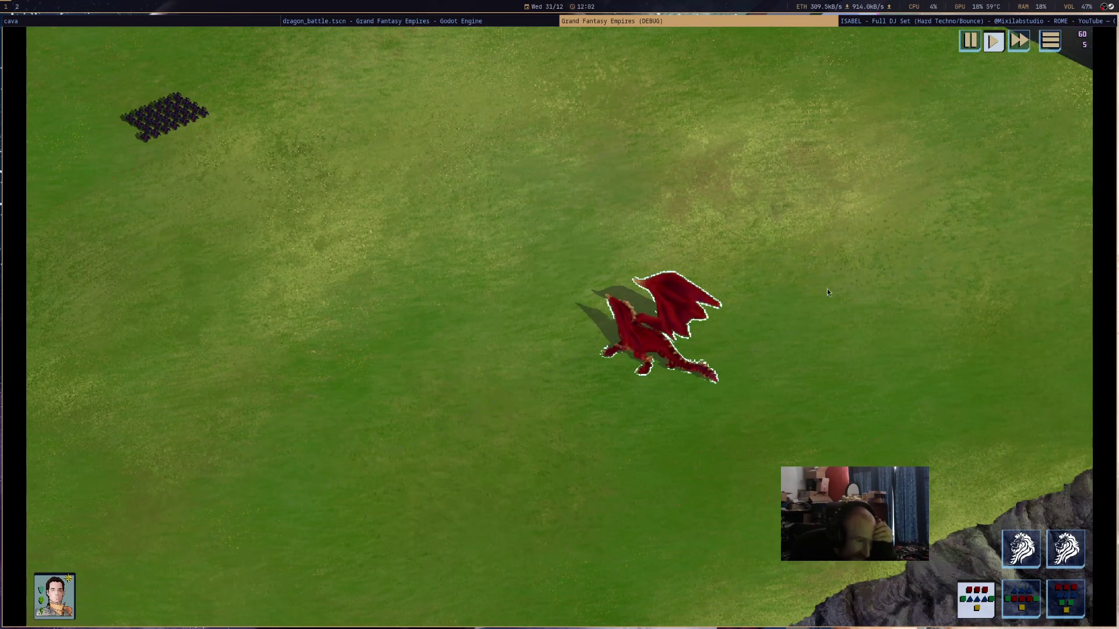
right_click(768, 338)
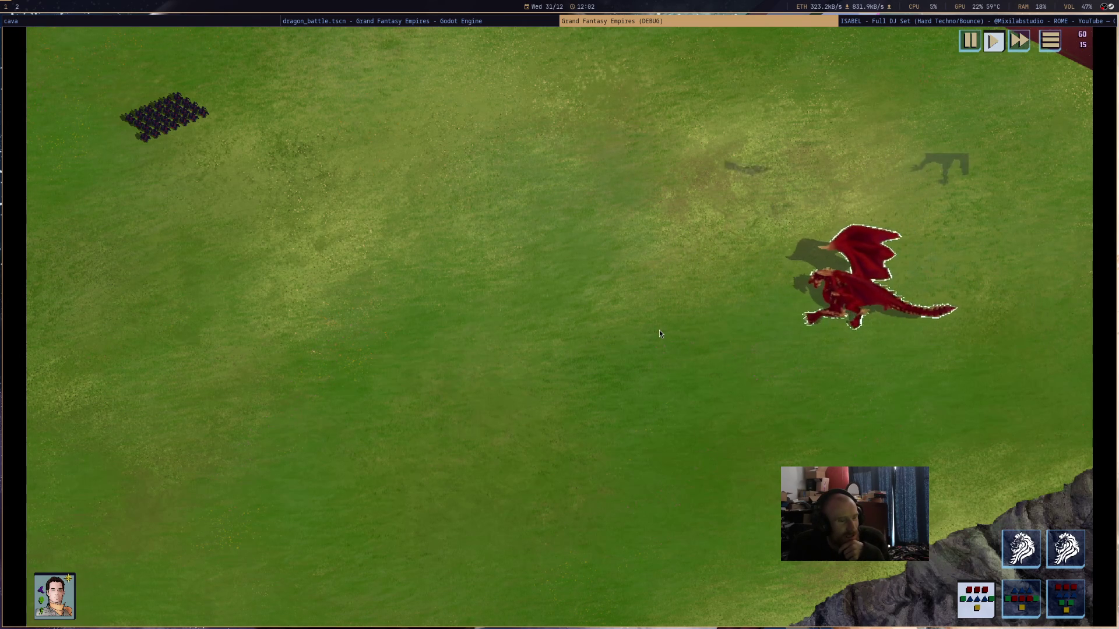
middle_click(597, 24)
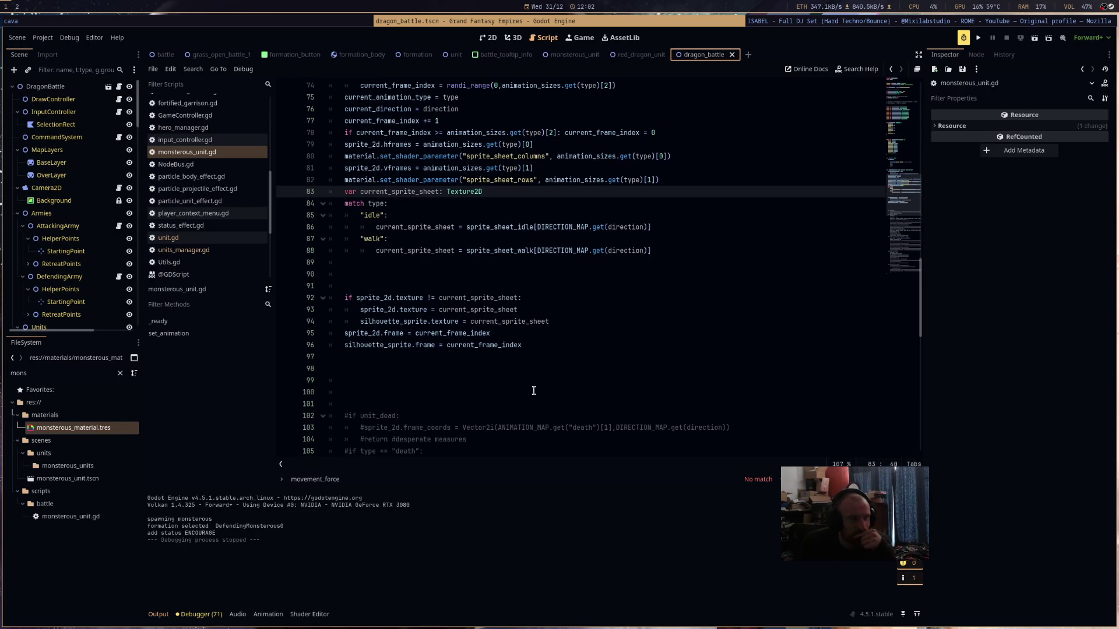
- Swap the shader parameter names: first becomes "sprite_sheet_rows", second becomes columns
scroll(534, 391, up, 1)
scroll(533, 391, up, 3)
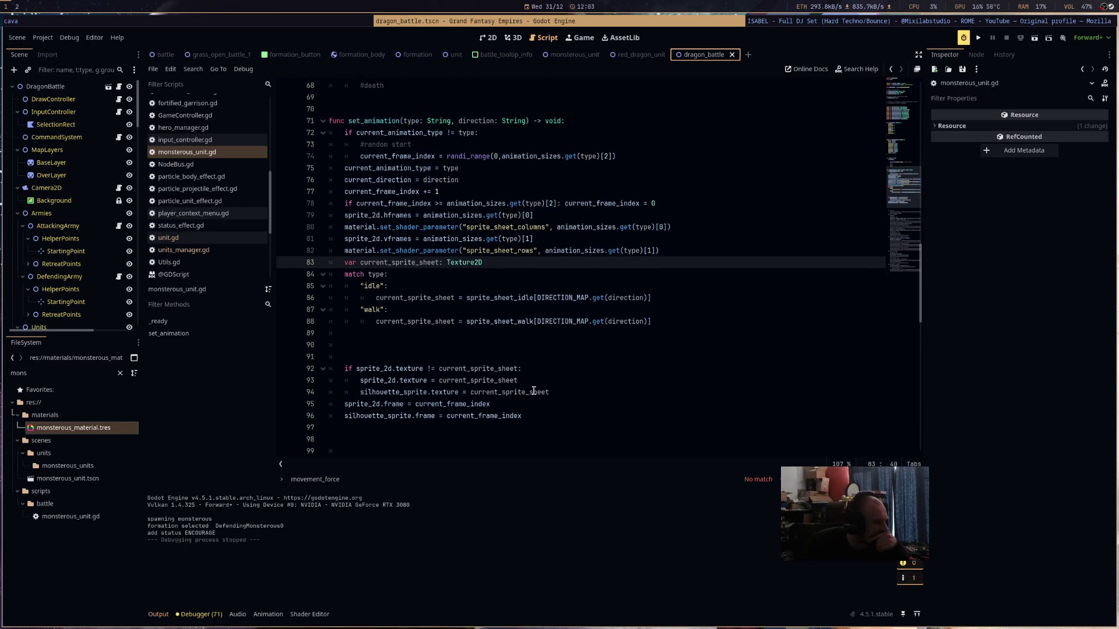
scroll(534, 391, up, 20)
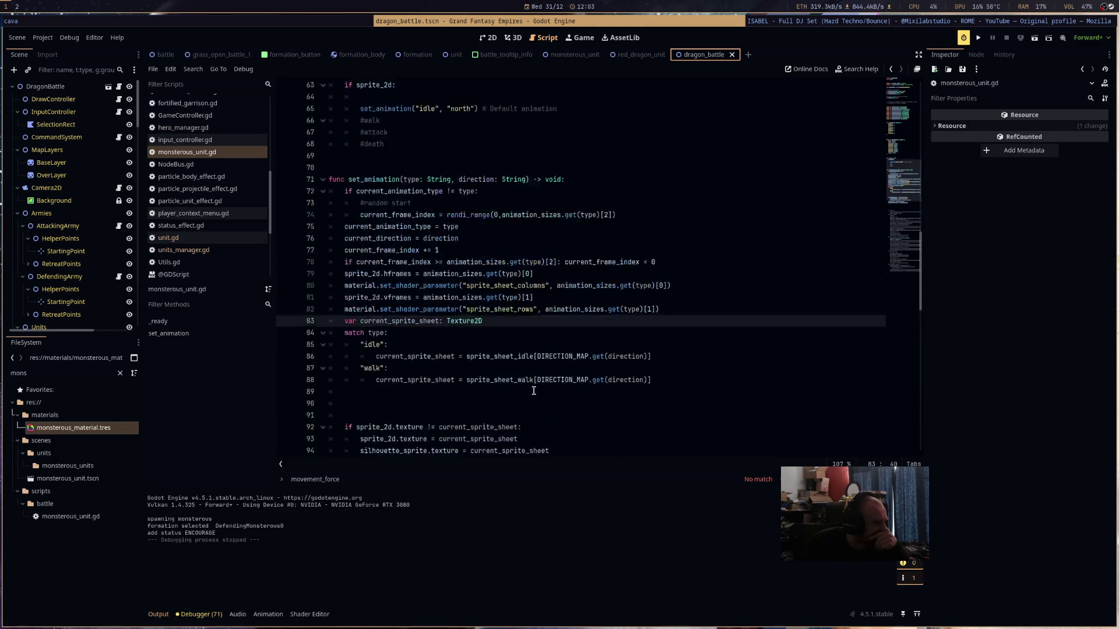
scroll(534, 390, up, 1)
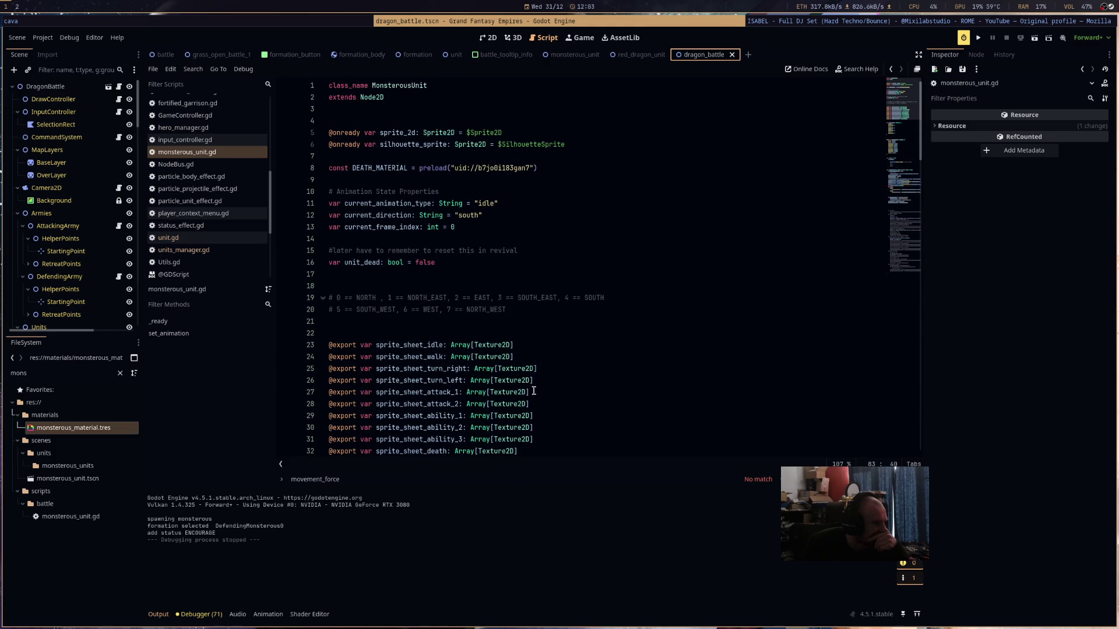
scroll(534, 390, down, 19)
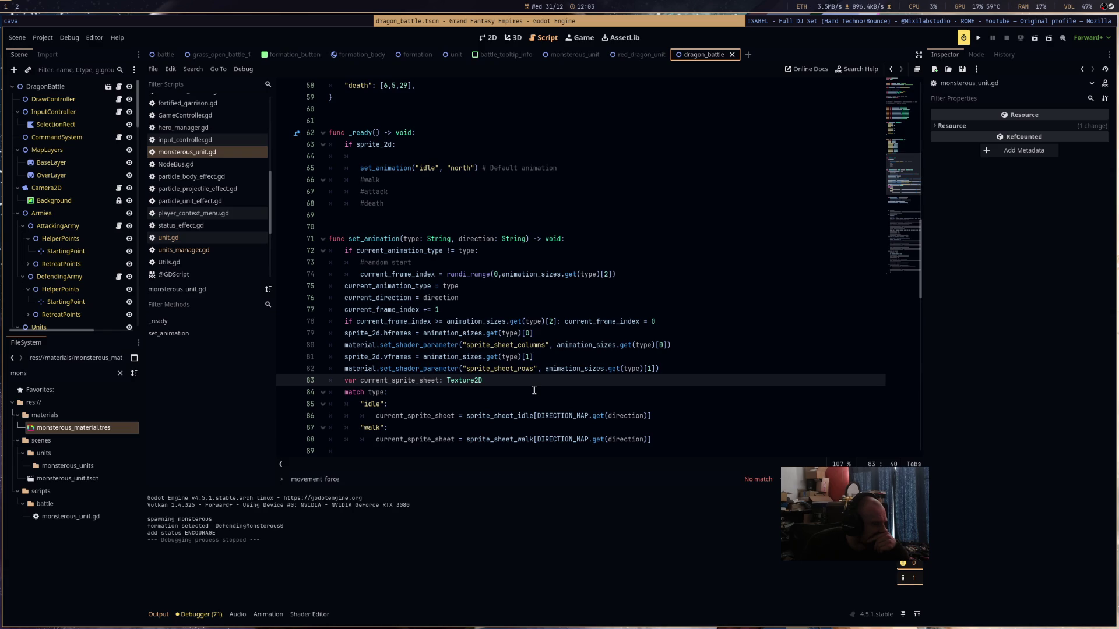
drag(519, 345, 548, 345)
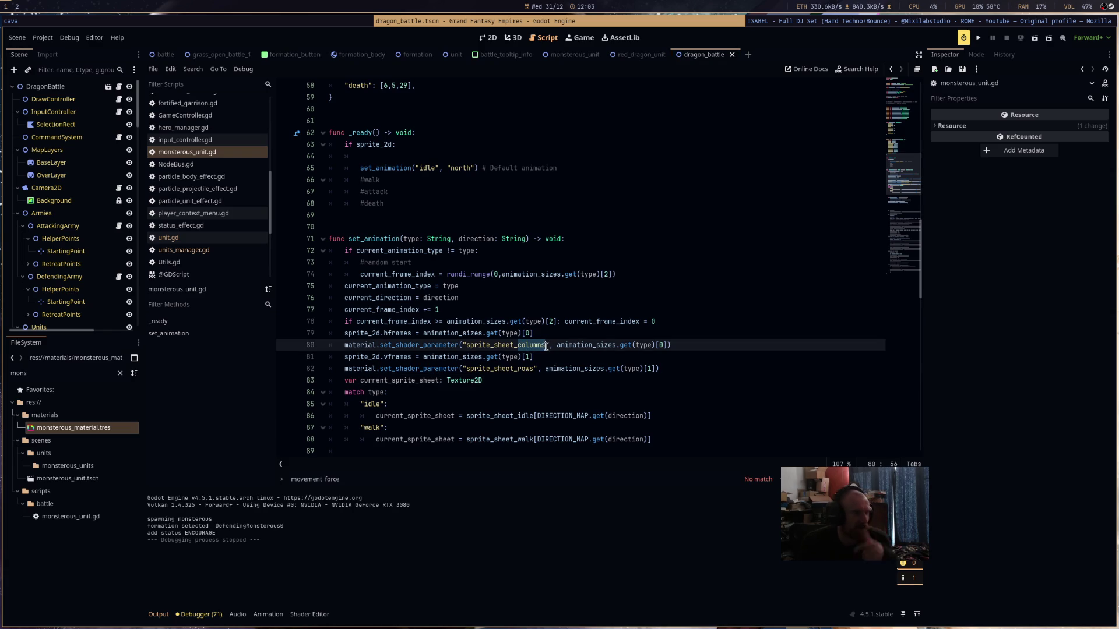
text(rows)
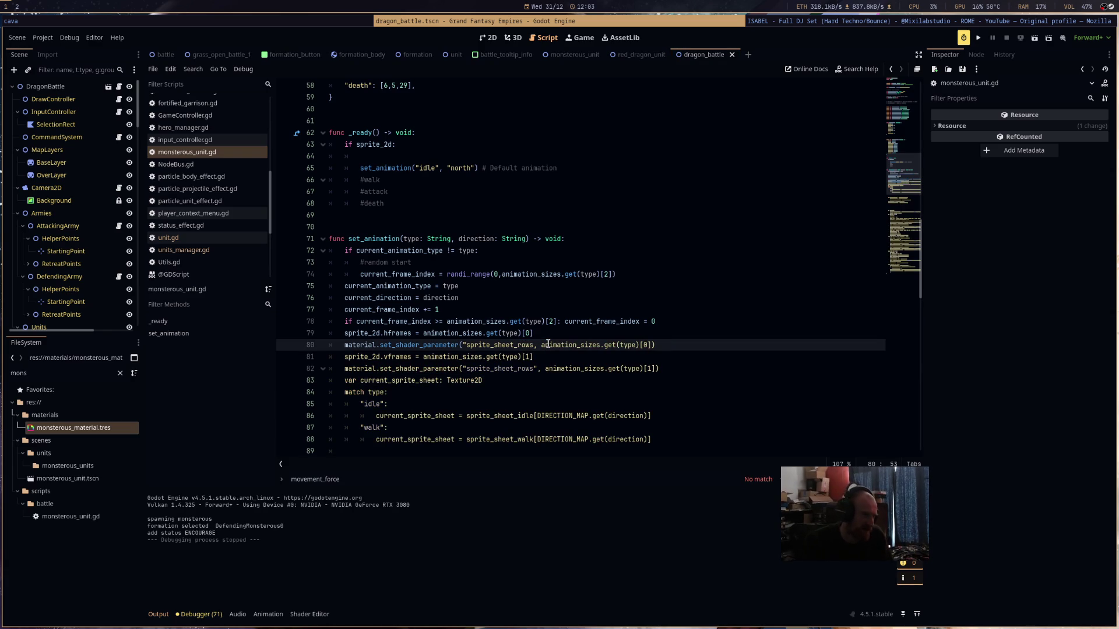
text(")
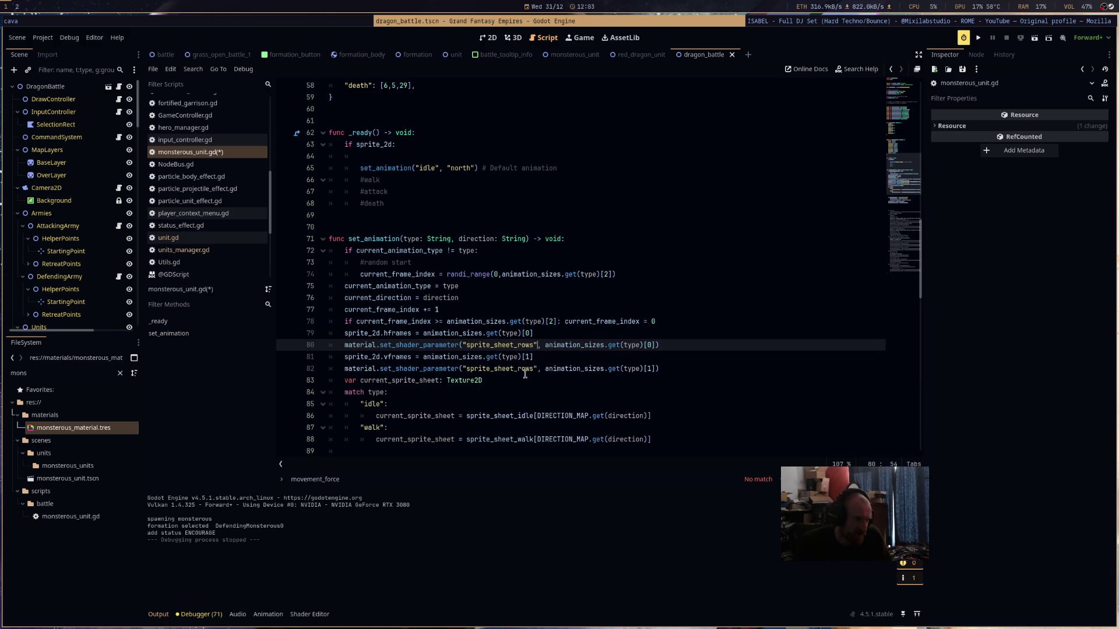
drag(518, 371, 531, 370)
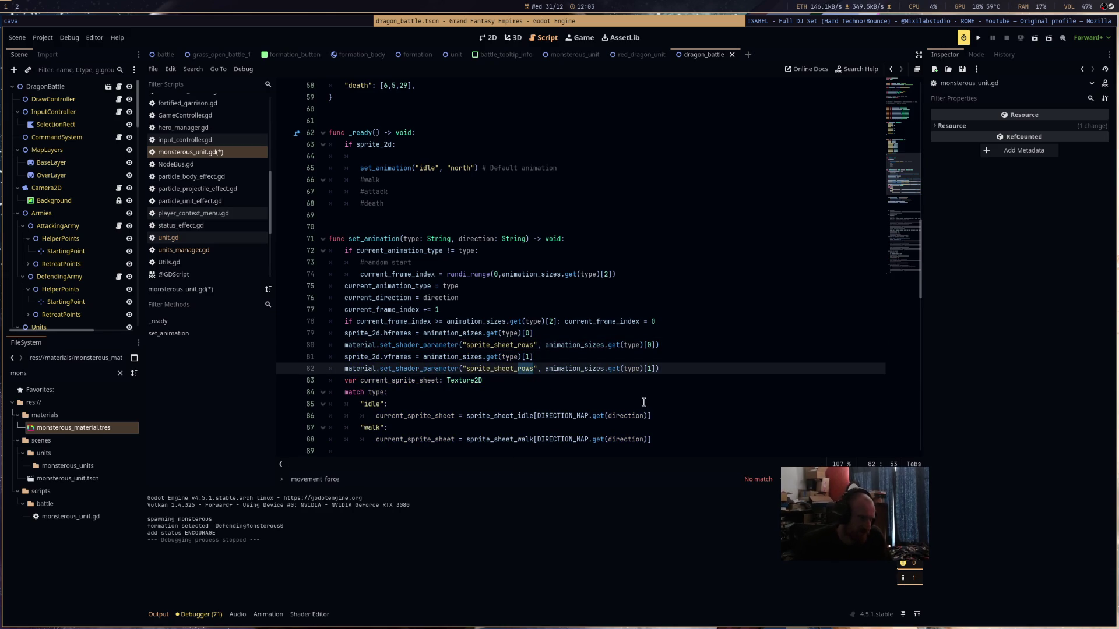
text(colu)
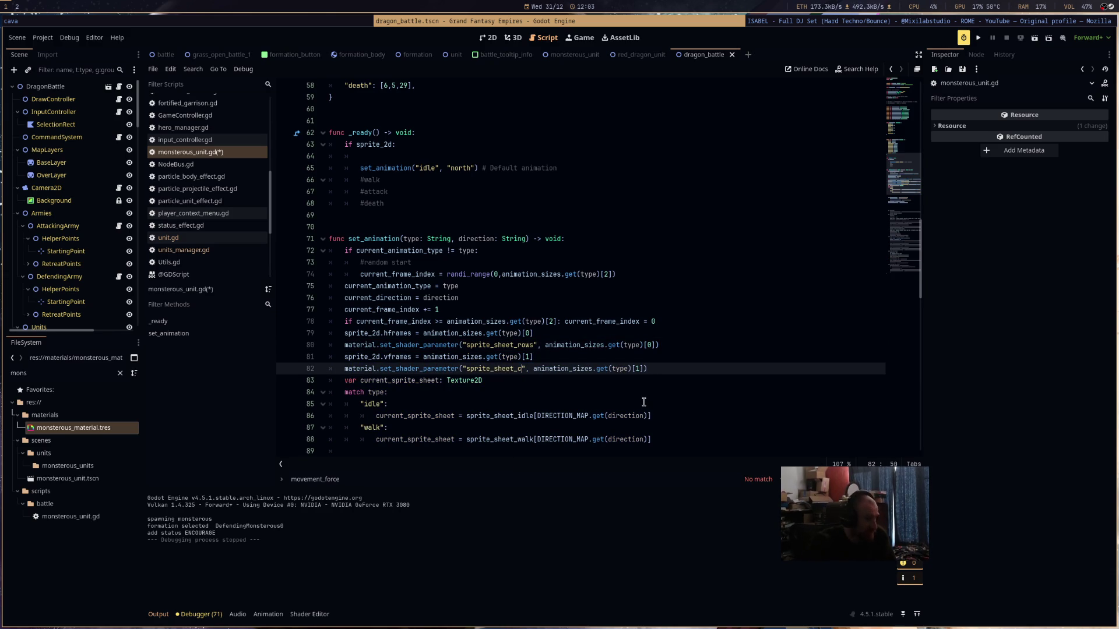
text(mns)
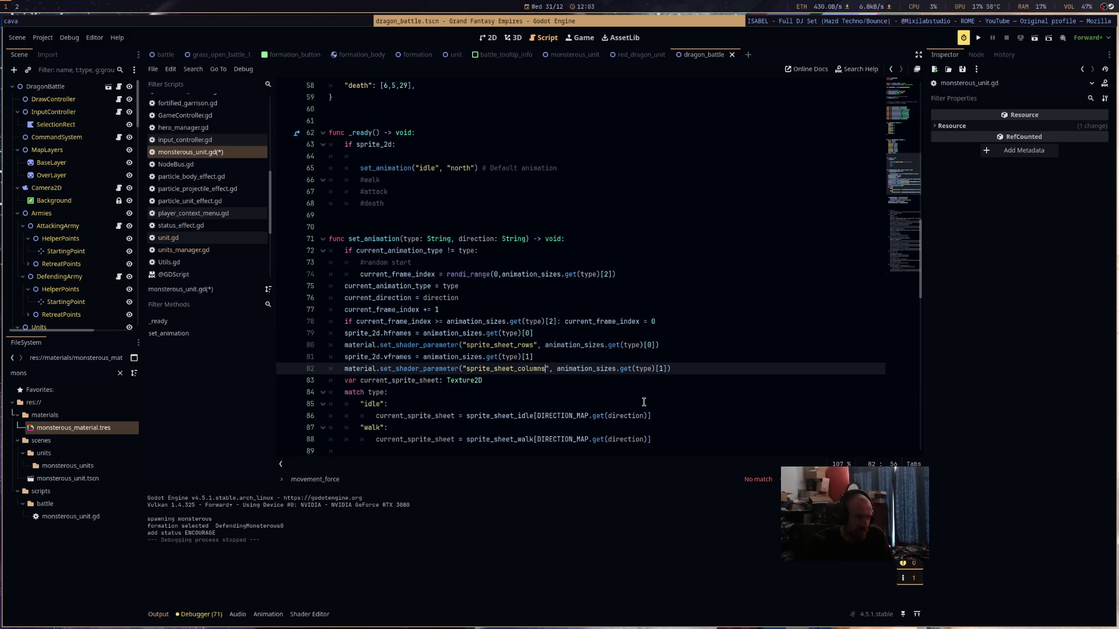
- Launch the game, select the red dragon and order it to walk right to check its animation
click(1040, 43)
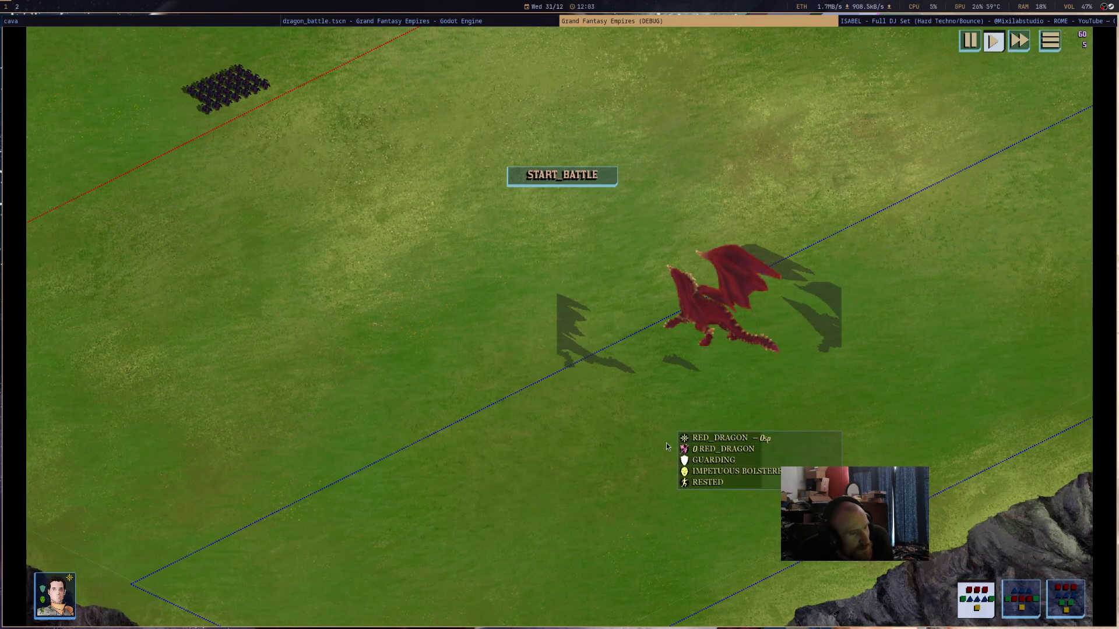
click(829, 320)
right_click(880, 316)
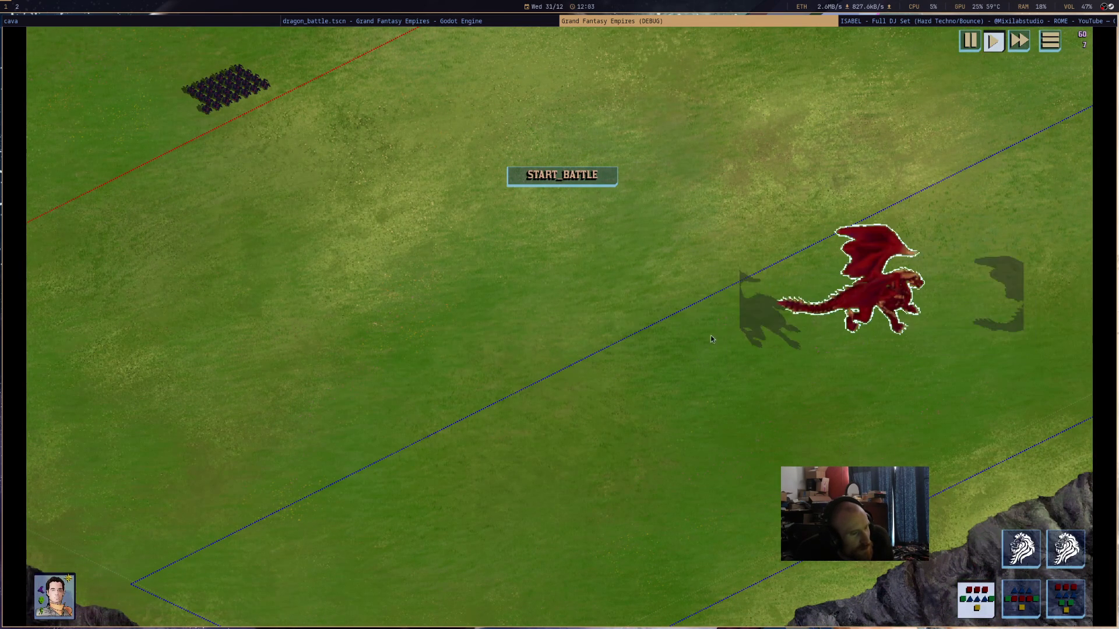
click(601, 176)
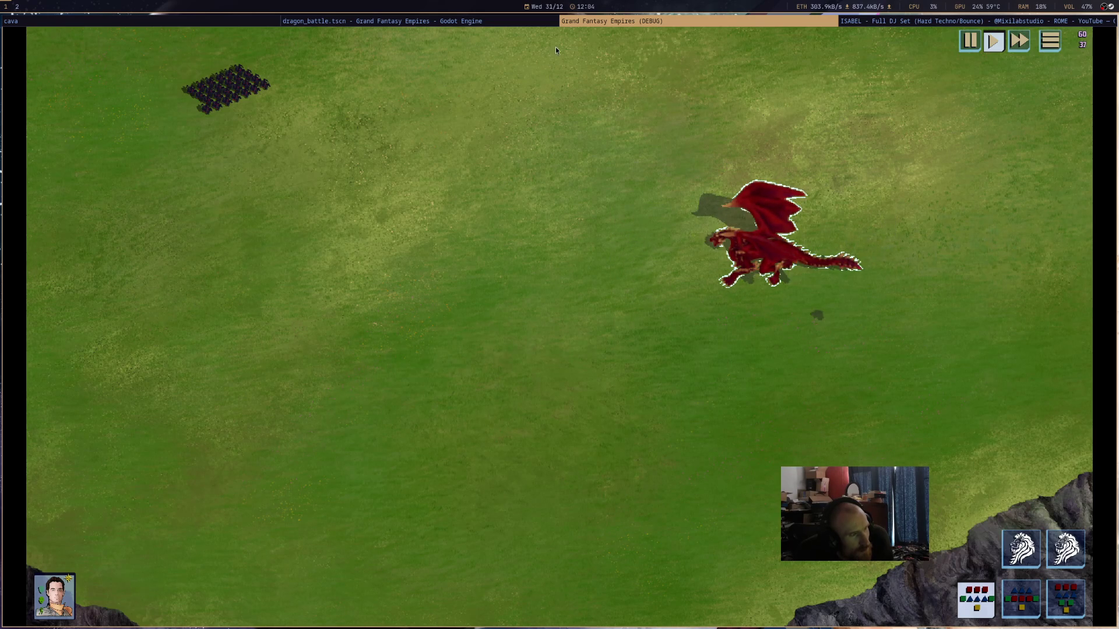
- Stop the game and fix set_animation: sprite_sheet_columns takes index [0], sprite_sheet_rows index [1]
key(F8)
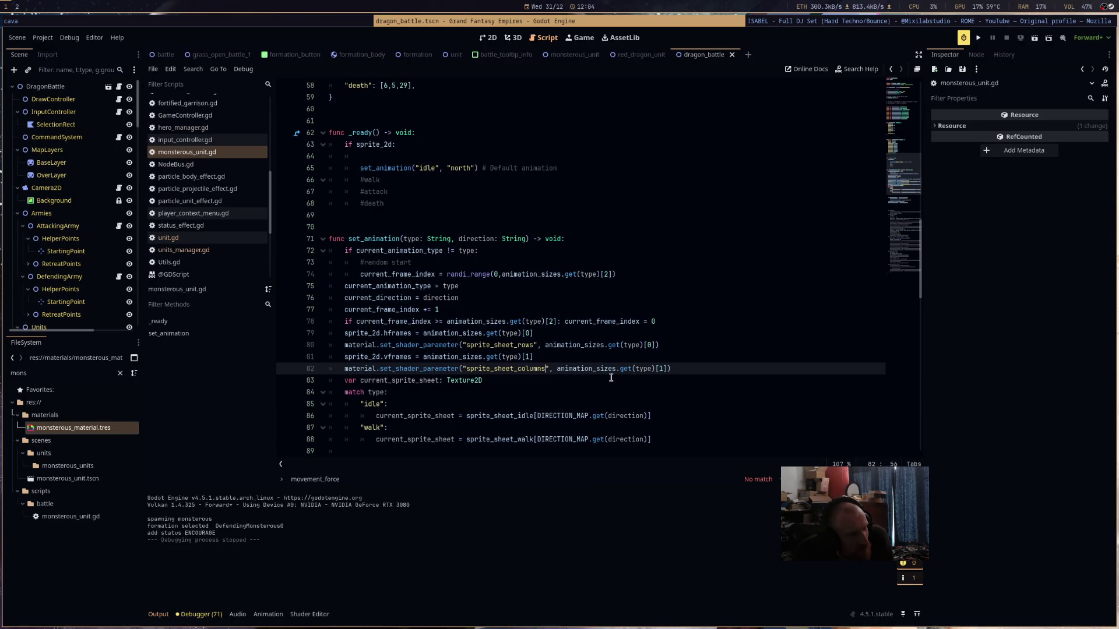
click(647, 369)
key(ctrl+z)
key(ctrl+z)
key(ctrl+z)
key(ctrl+shift+z)
key(ctrl+shift+z)
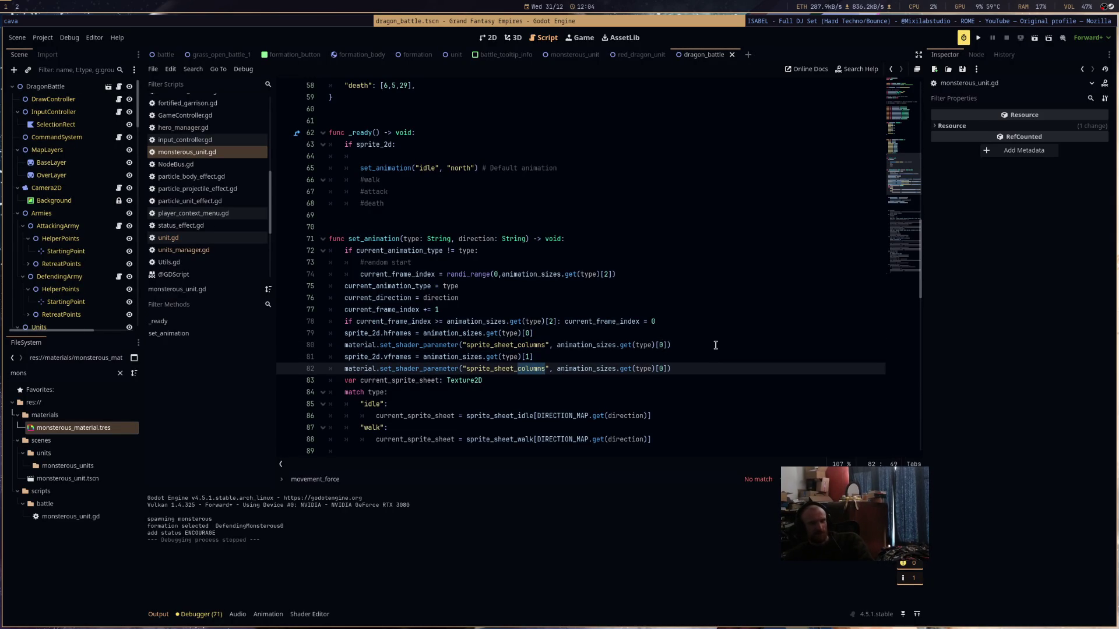
key(ctrl+shift+z)
key(ctrl+shift+z)
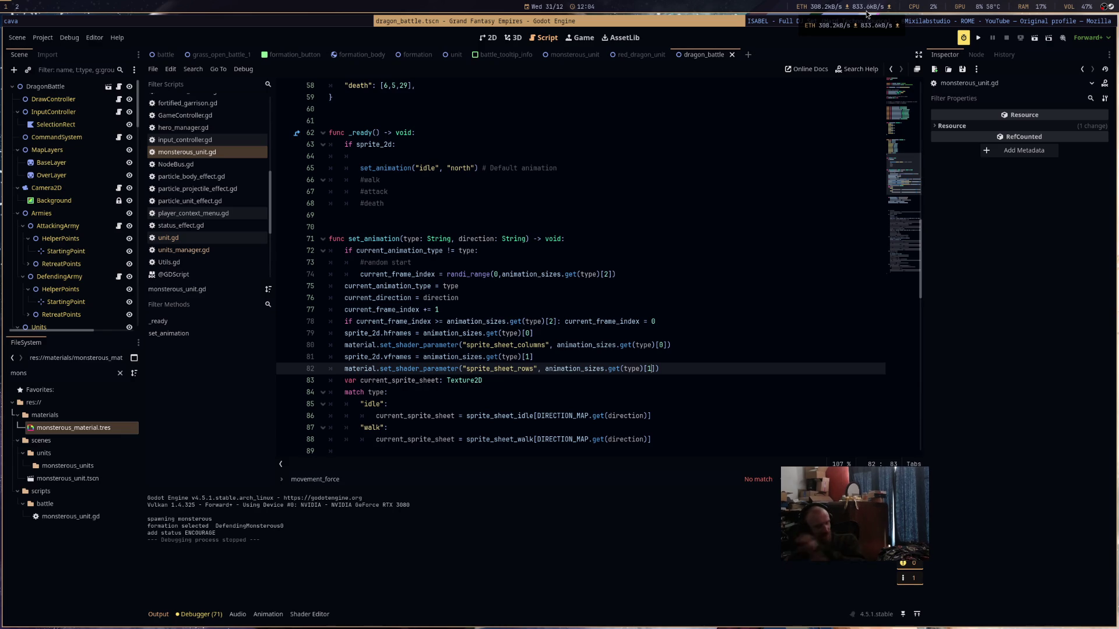
click(615, 225)
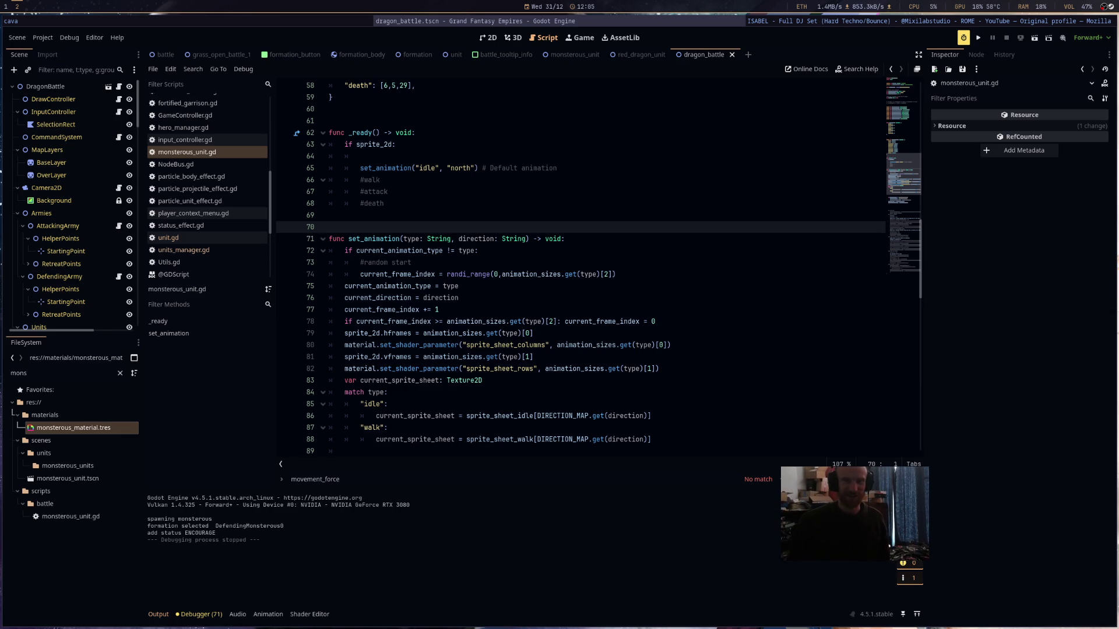
- Bring the Firefox window to the front
key(alt+Tab)
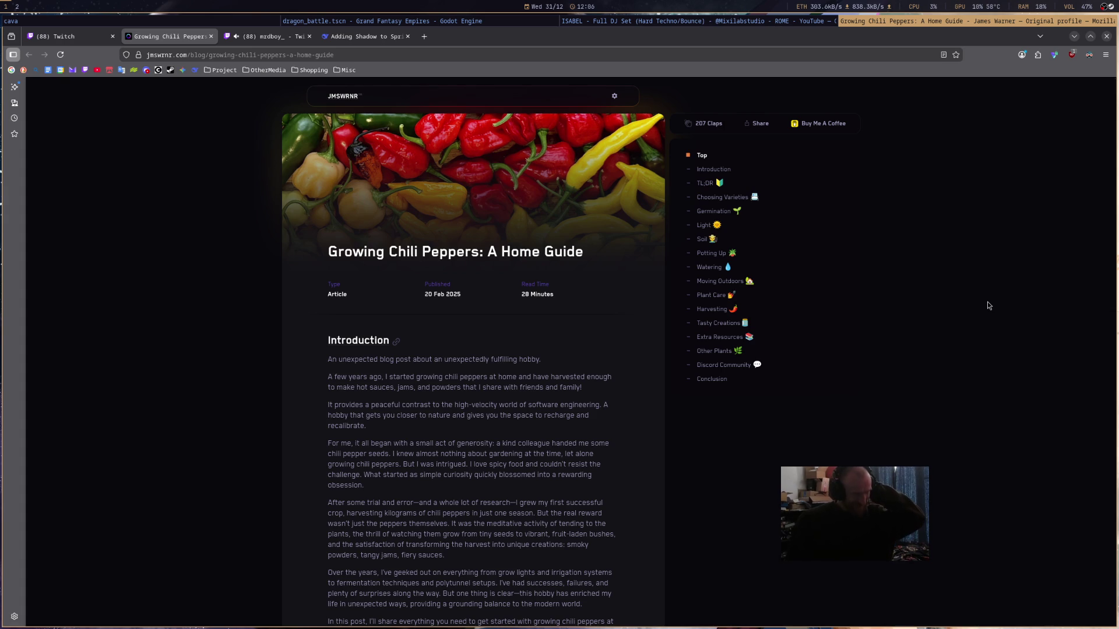
- Scroll the chili pepper guide past Introduction and TL;DR to the Choosing Varieties heading
scroll(988, 302, down, 4)
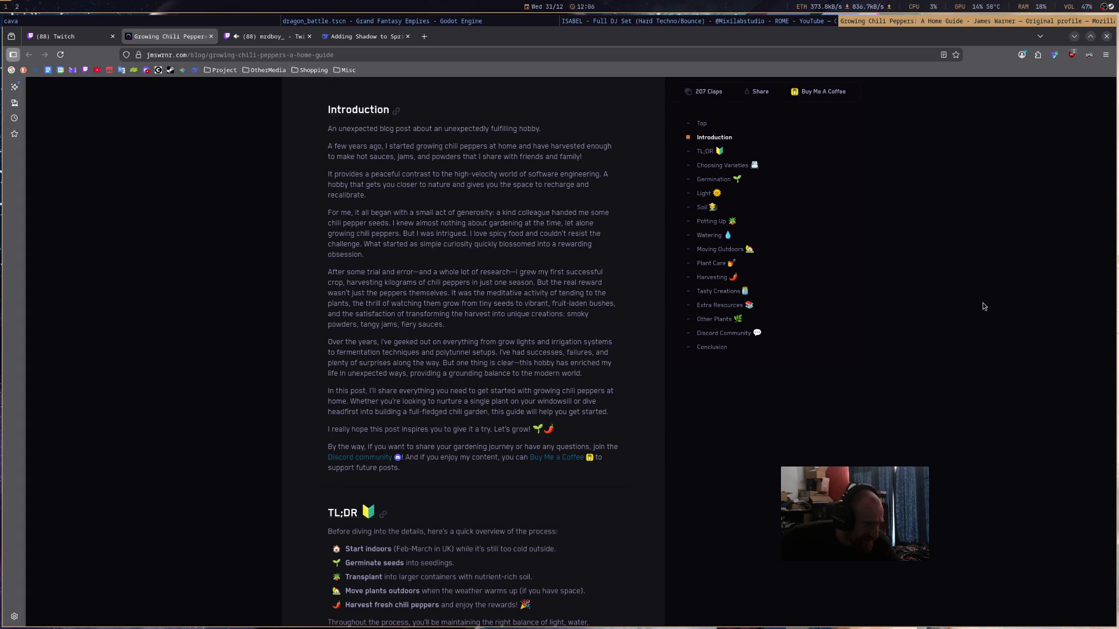
scroll(773, 535, down, 5)
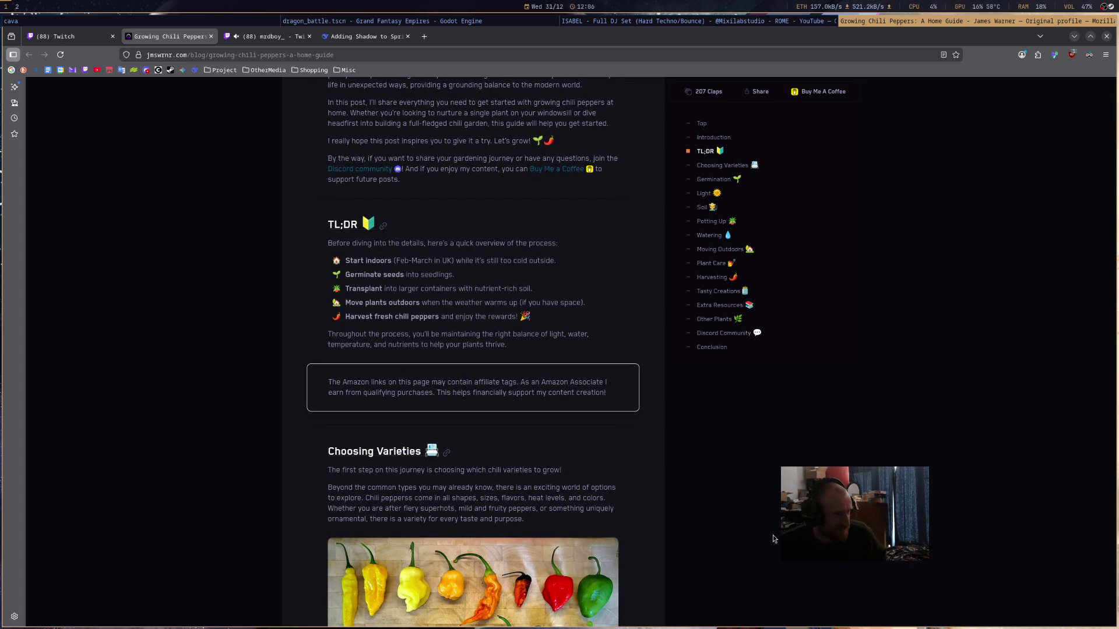
scroll(773, 534, down, 2)
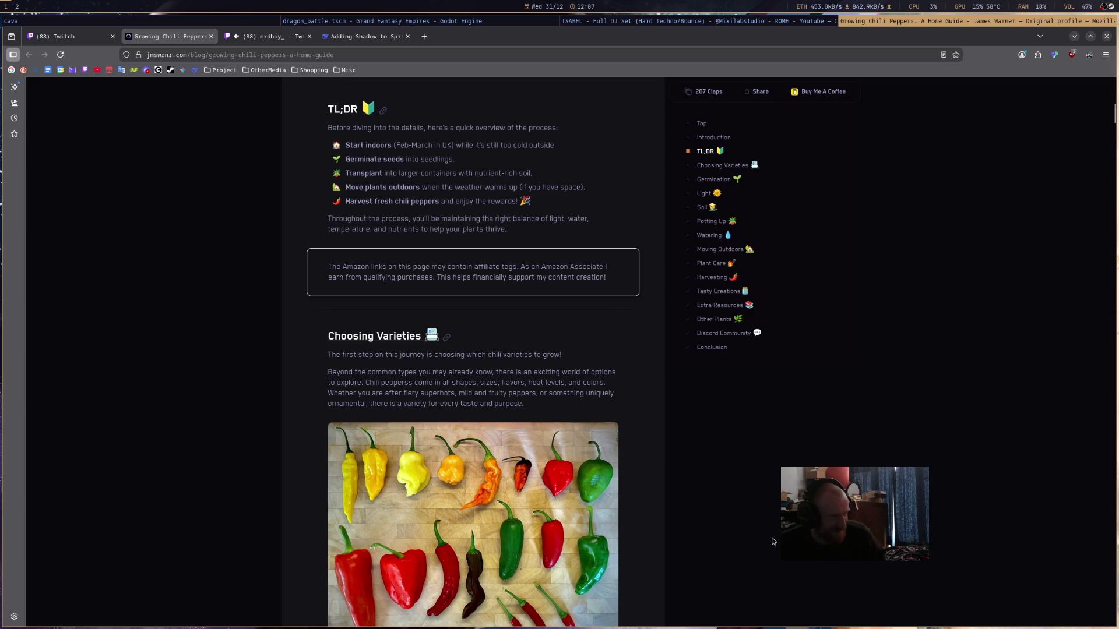
scroll(773, 541, down, 4)
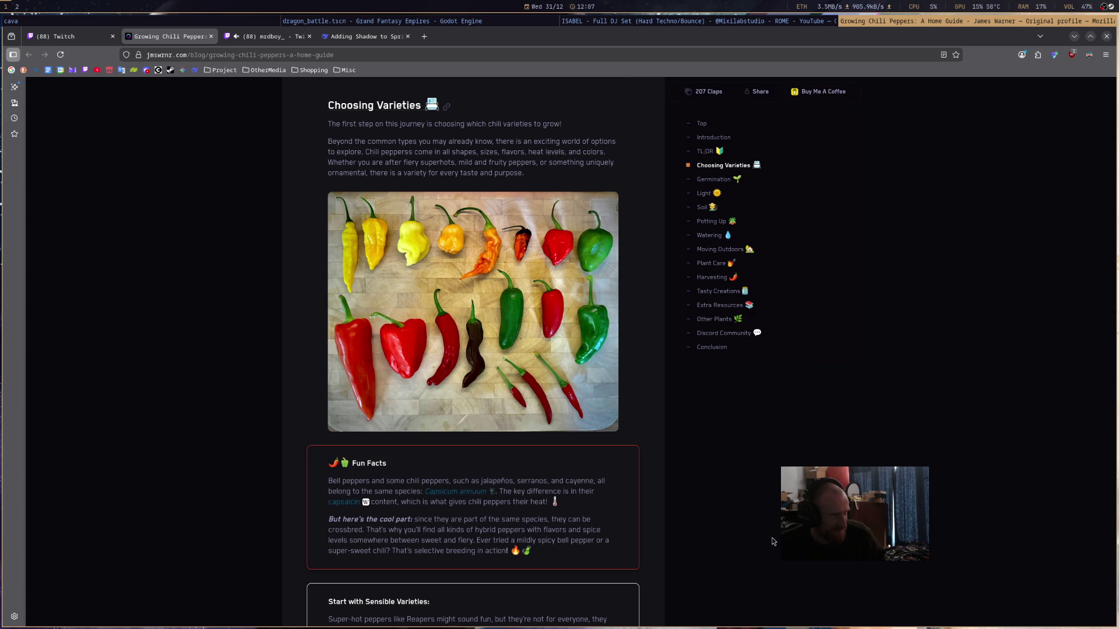
- Scroll past the pepper varieties and UK seed store boxes to the Germination materials list
scroll(773, 542, down, 2)
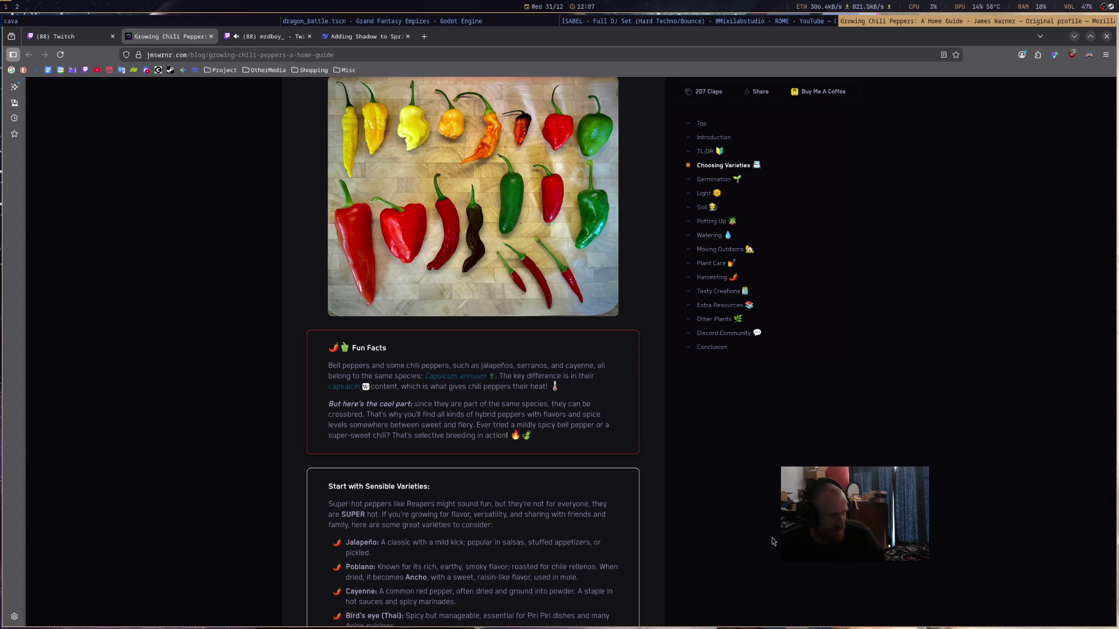
scroll(773, 541, down, 3)
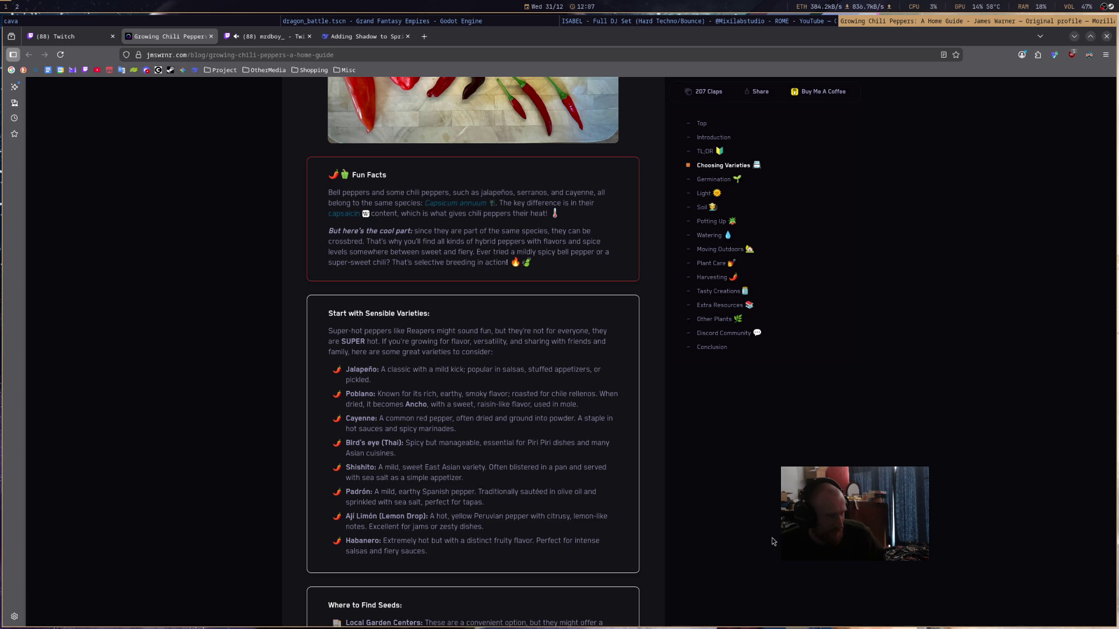
scroll(773, 541, down, 1)
scroll(774, 541, down, 4)
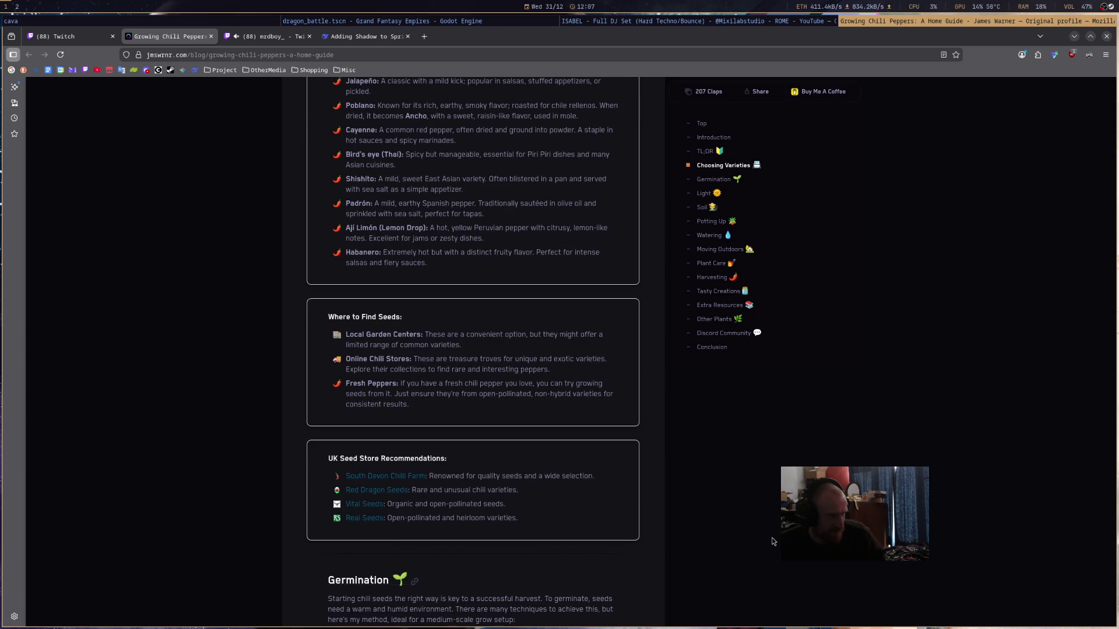
scroll(774, 542, down, 3)
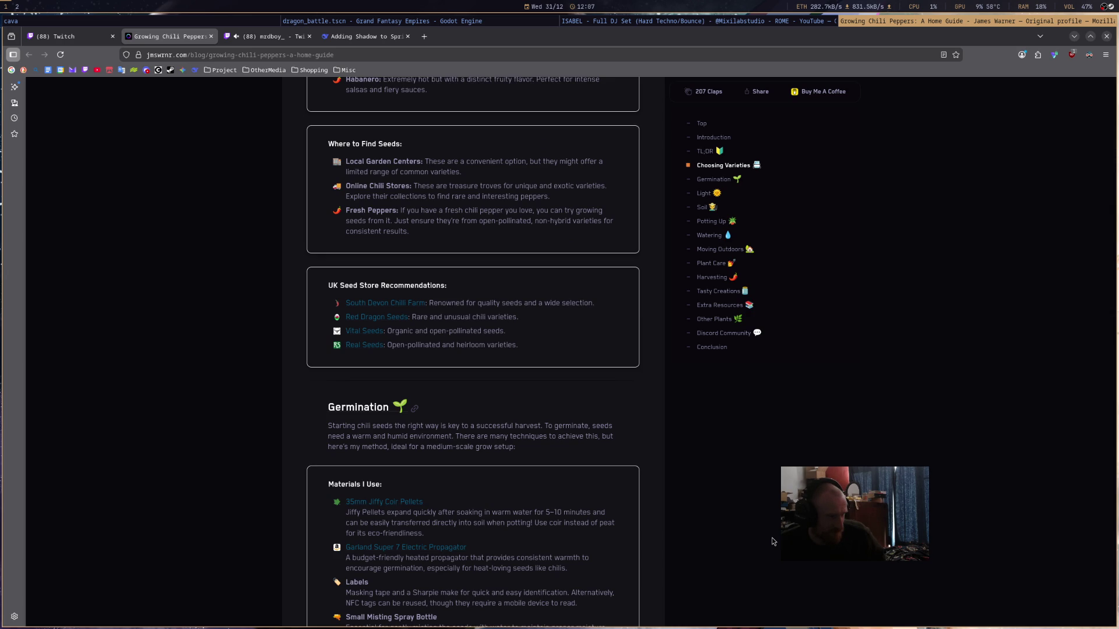
scroll(773, 541, down, 2)
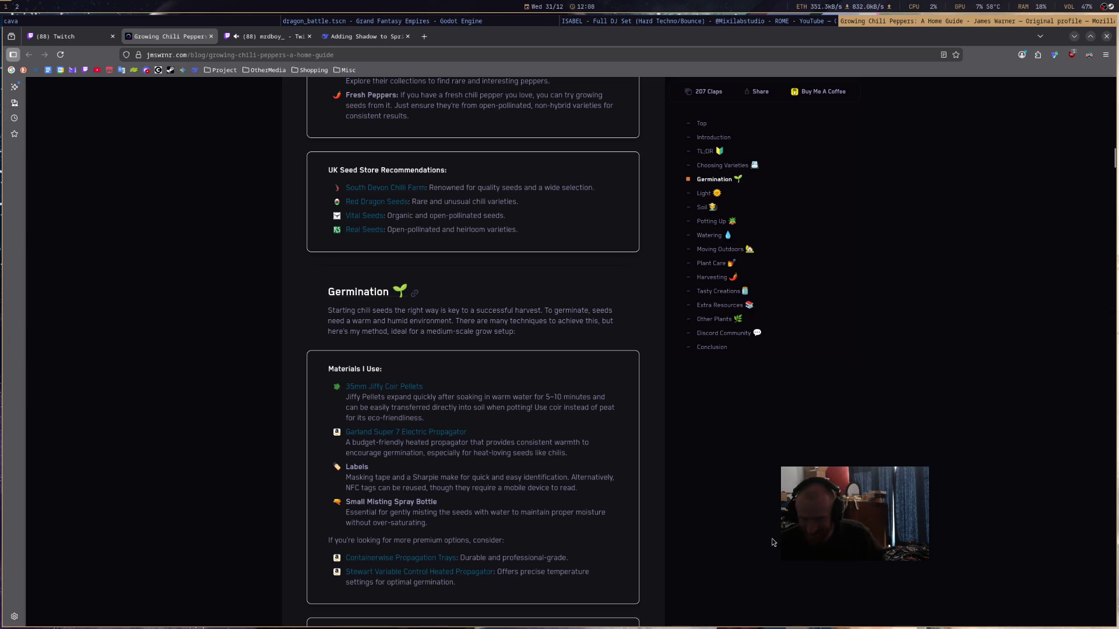
- Scroll through the My Germination Process steps and photos down to the Light heading
scroll(774, 535, down, 3)
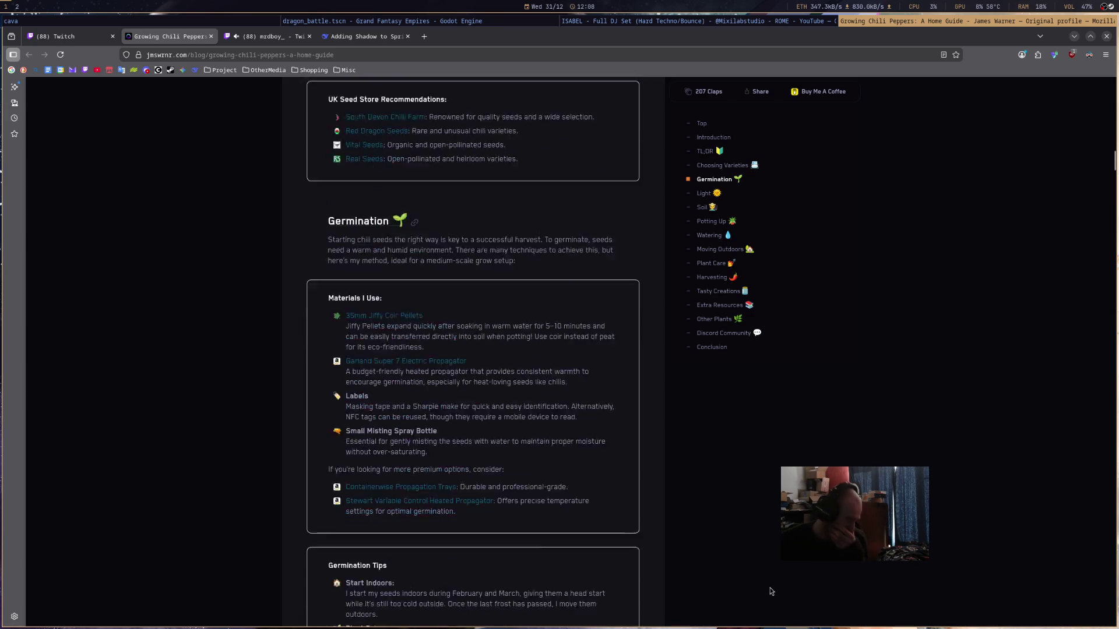
scroll(775, 527, down, 3)
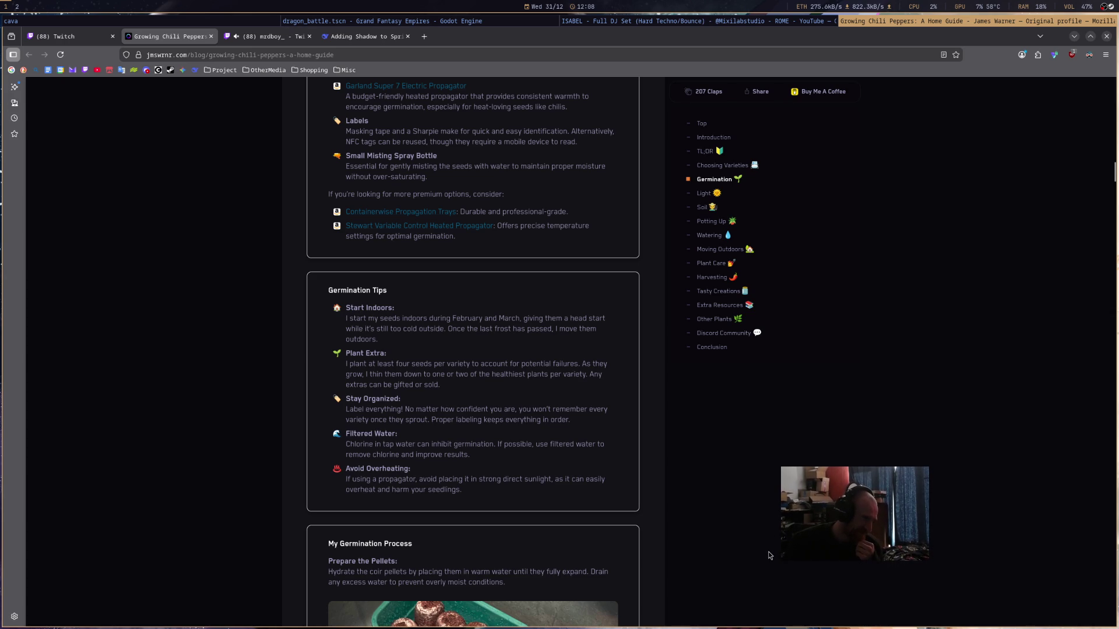
scroll(769, 556, down, 4)
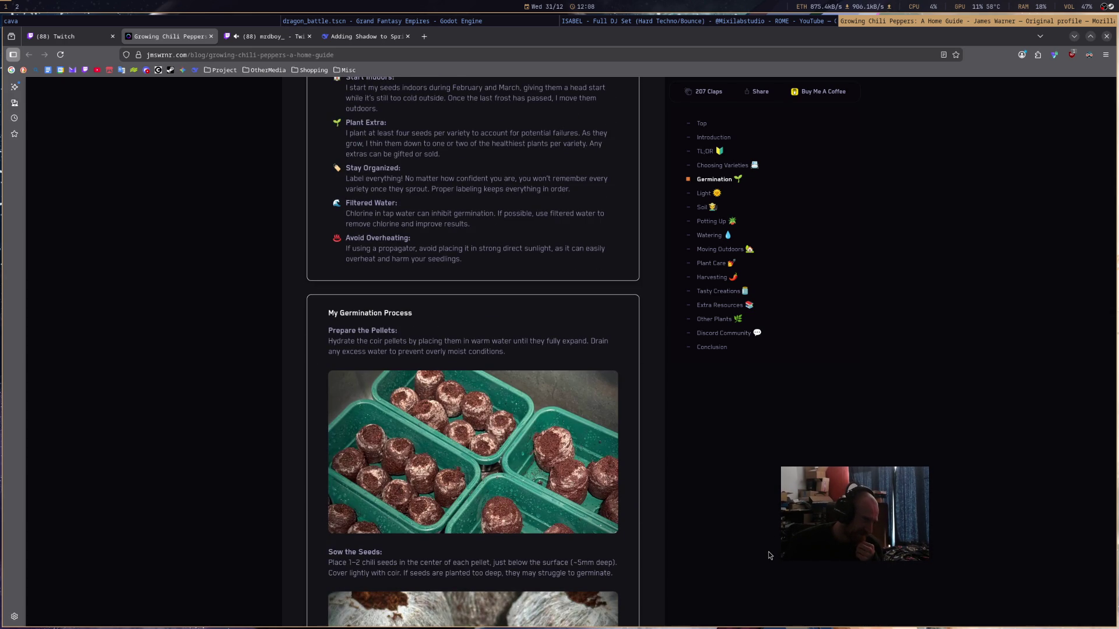
scroll(769, 556, down, 2)
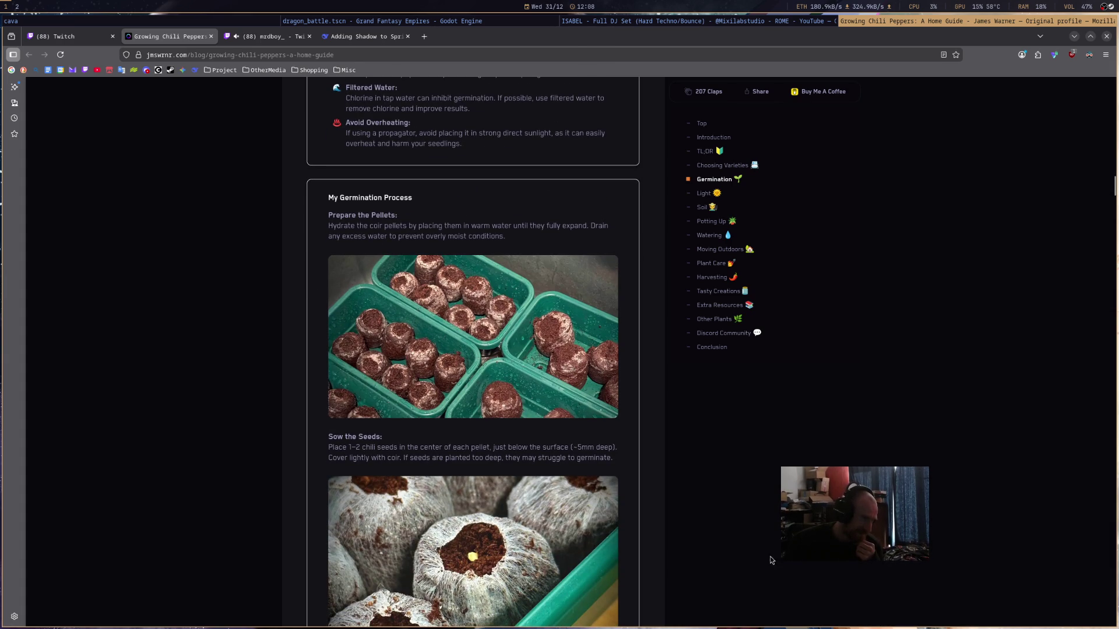
scroll(770, 563, down, 7)
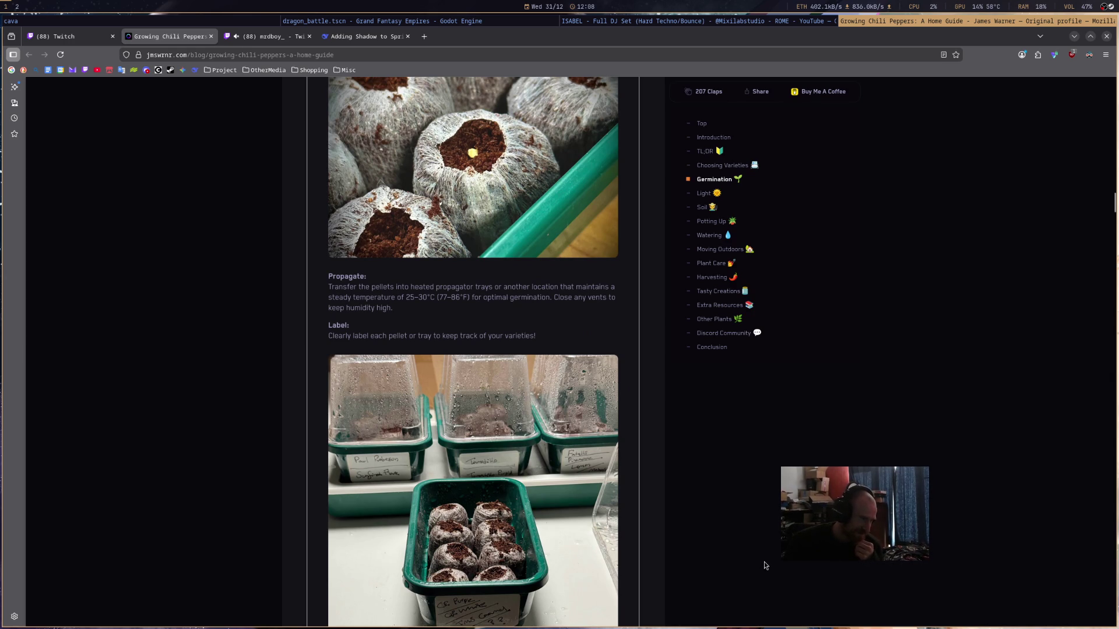
scroll(764, 565, down, 3)
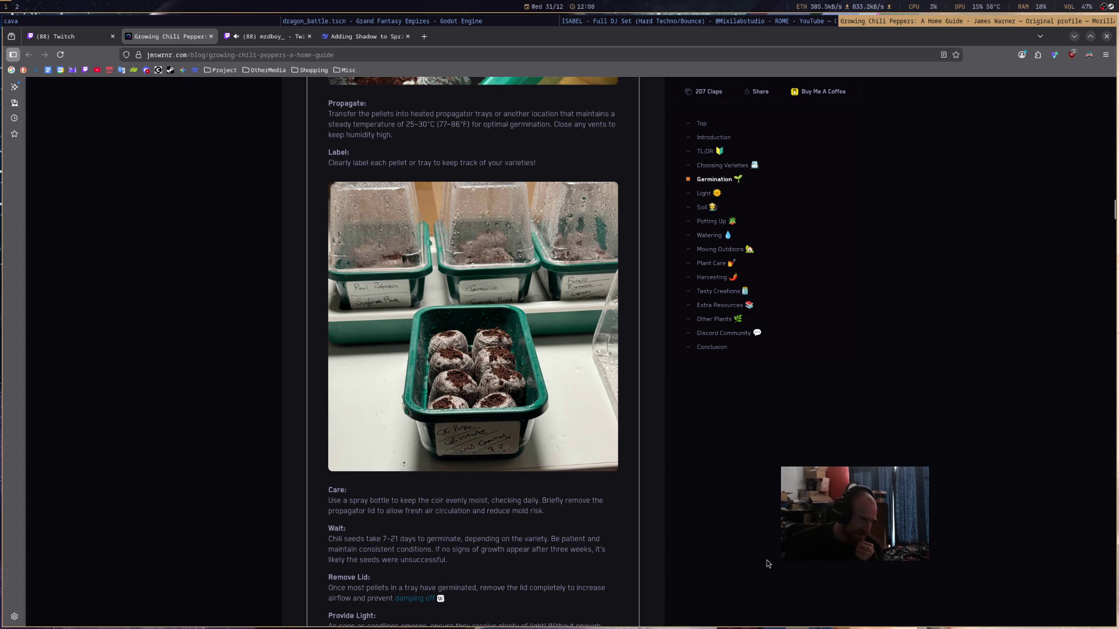
scroll(769, 561, down, 7)
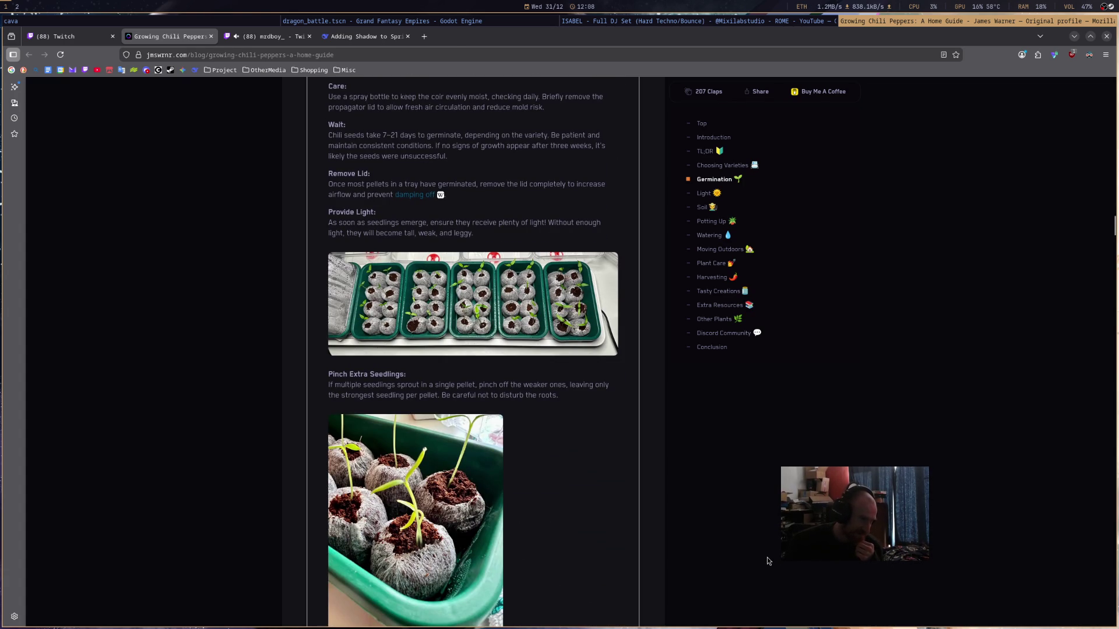
scroll(768, 556, down, 5)
scroll(768, 558, down, 4)
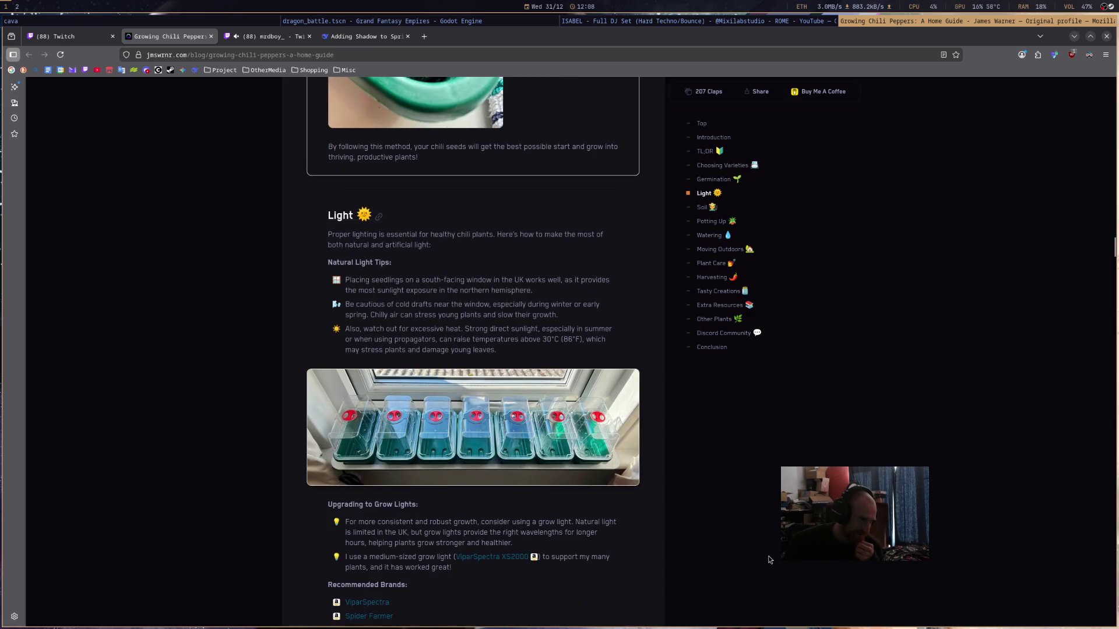